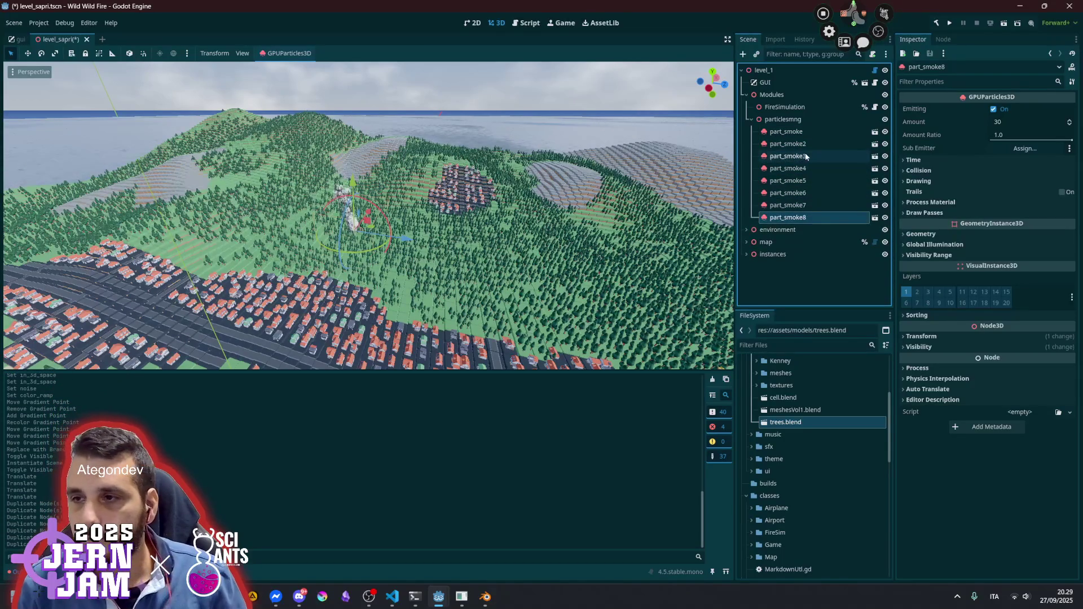
# Check the placement of smoke emitters part_smoke2 through part_smoke6 in the level
pyautogui.click(795, 145)
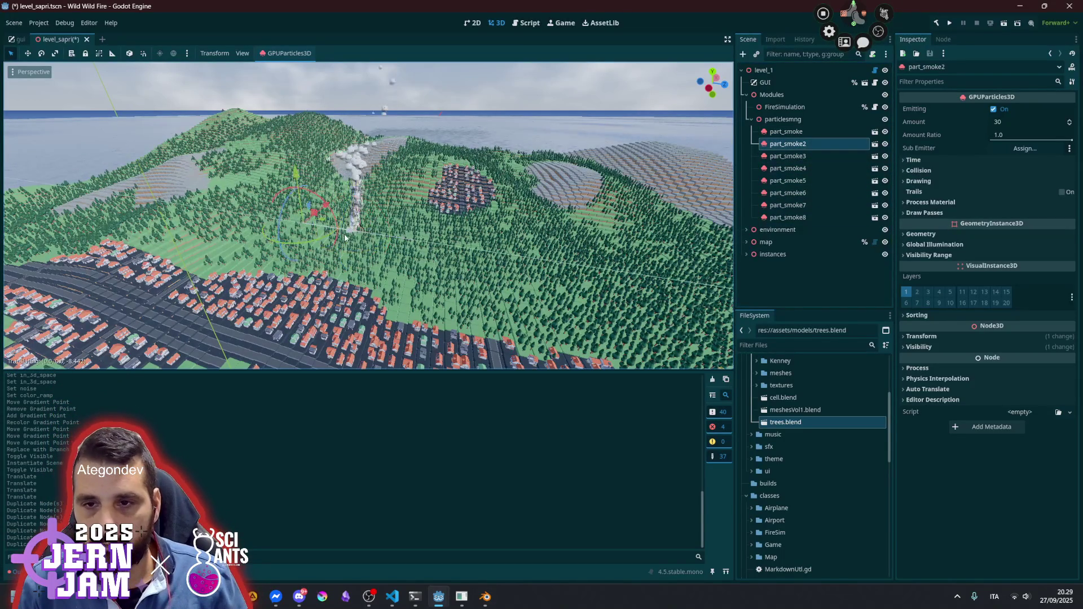
pyautogui.click(803, 157)
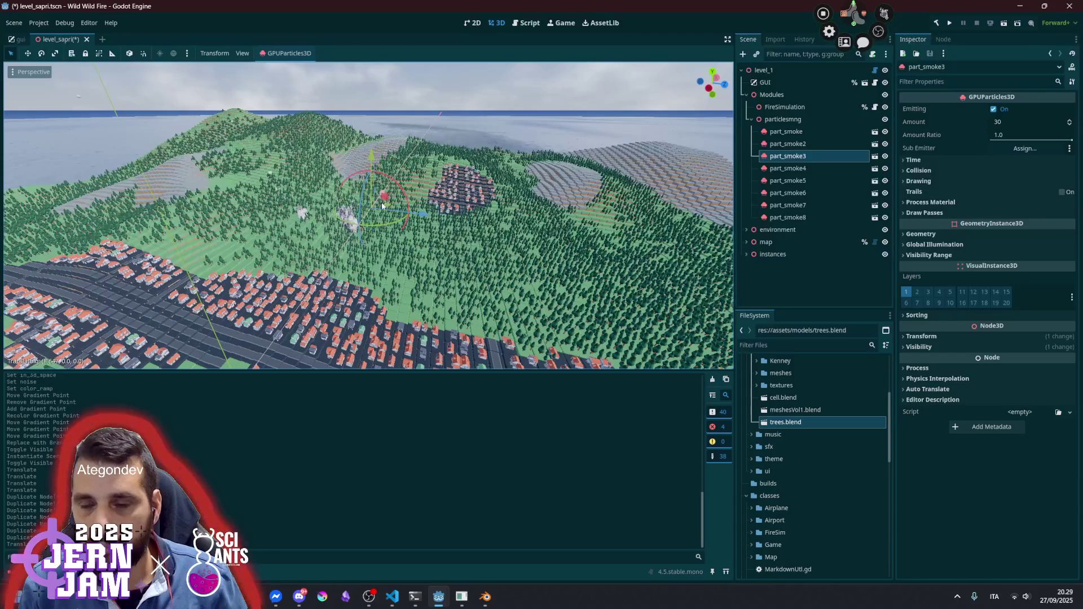
pyautogui.click(804, 169)
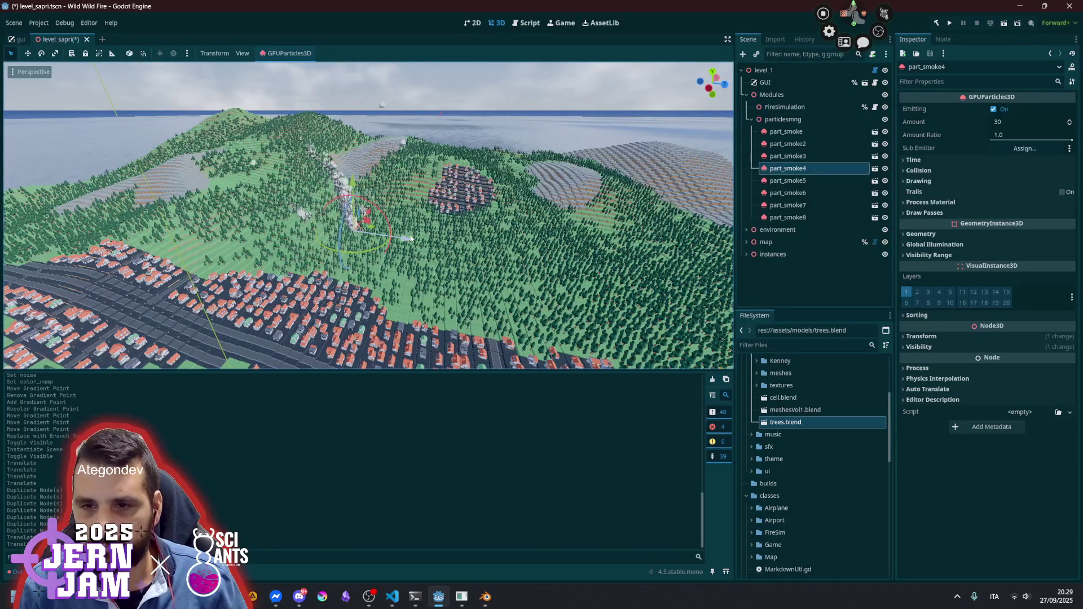
pyautogui.click(827, 182)
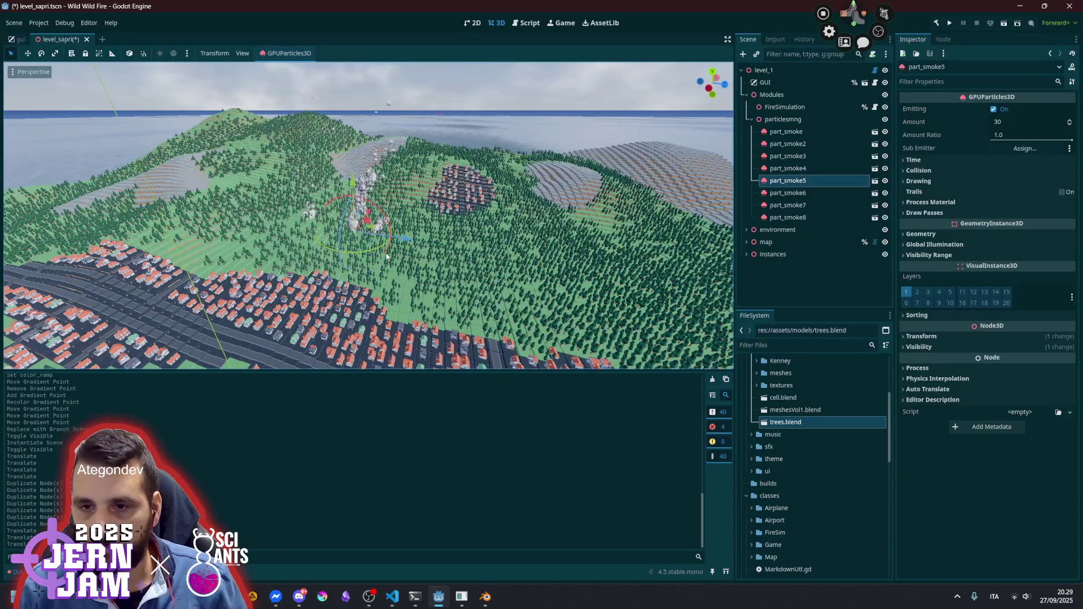
pyautogui.click(808, 195)
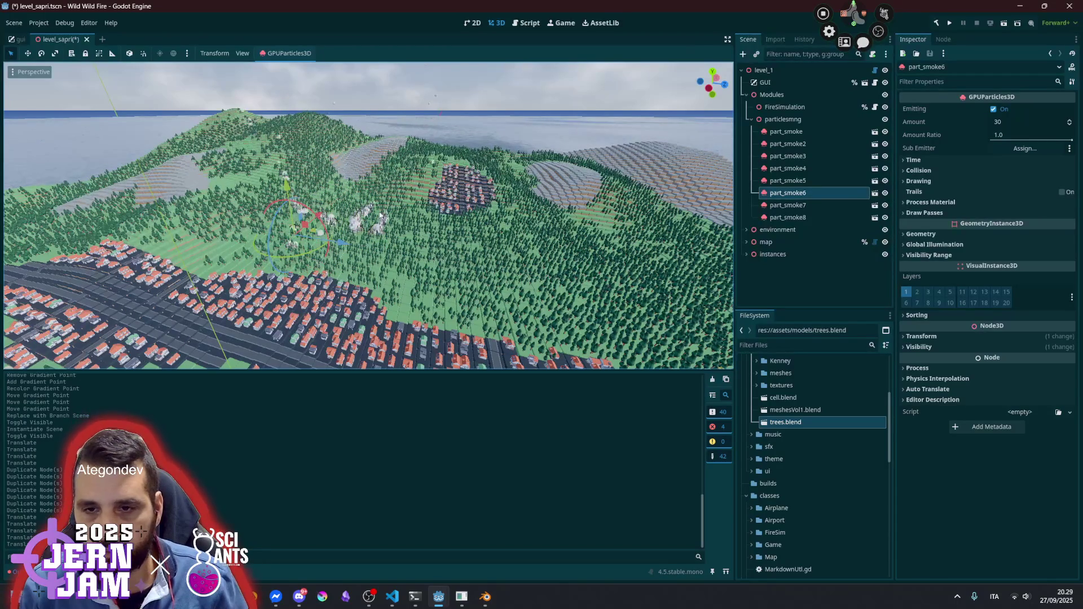
# Move part_smoke7 up and to the left across the forest
pyautogui.scroll(3, 458, 234)
pyautogui.moveTo(399, 207); pyautogui.dragTo(357, 226)
pyautogui.moveTo(483, 265); pyautogui.dragTo(430, 239)
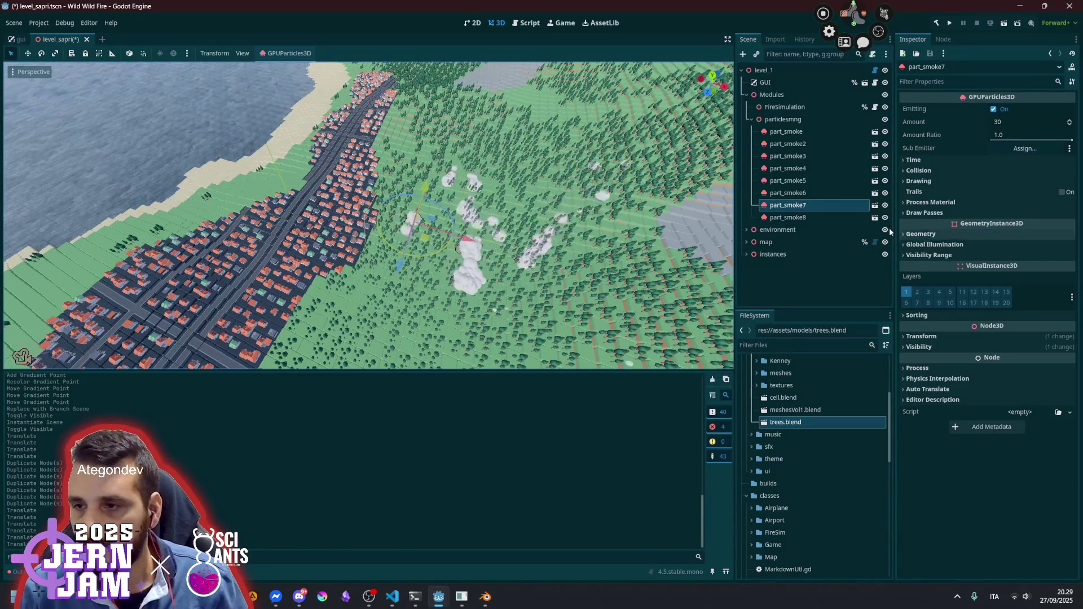
# Move part_smoke8 further up the hillside, then clear the selection
pyautogui.click(811, 218)
pyautogui.moveTo(480, 270); pyautogui.dragTo(528, 194)
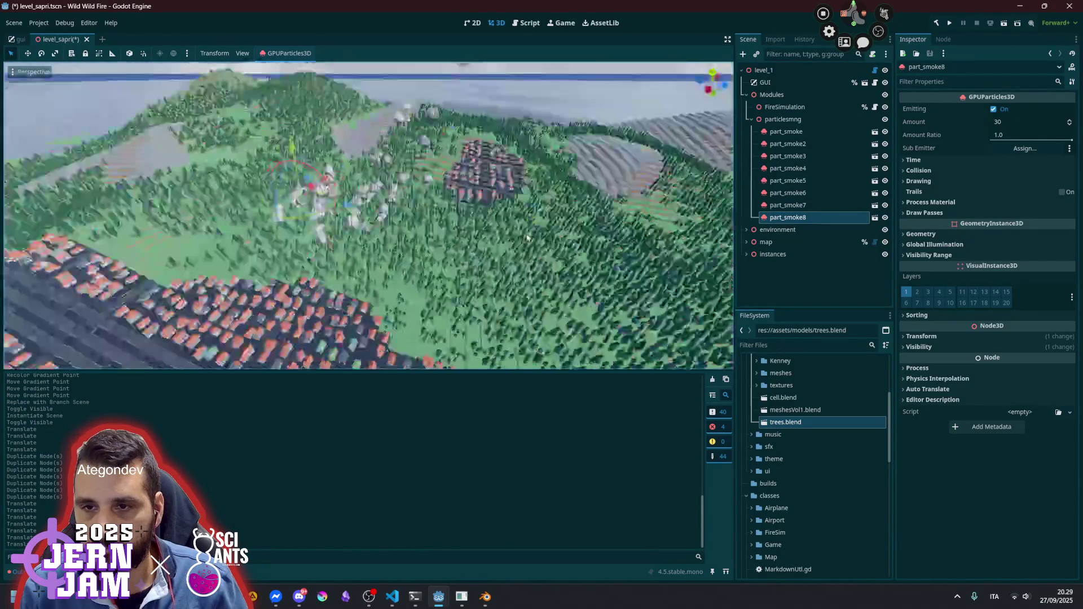
pyautogui.scroll(3, 339, 197)
pyautogui.scroll(4, 339, 198)
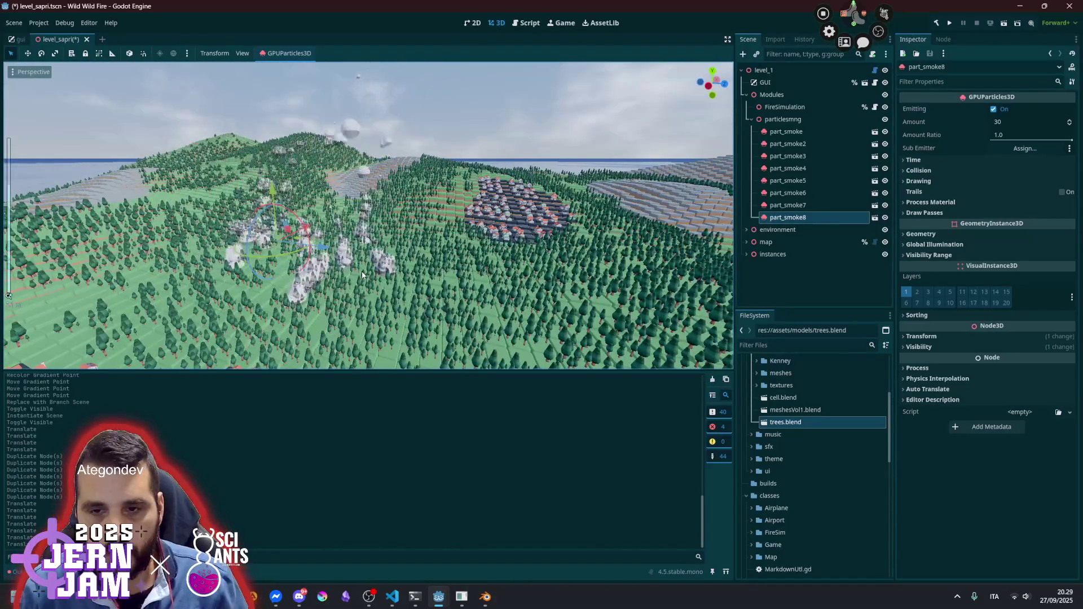
pyautogui.scroll(-3, 362, 275)
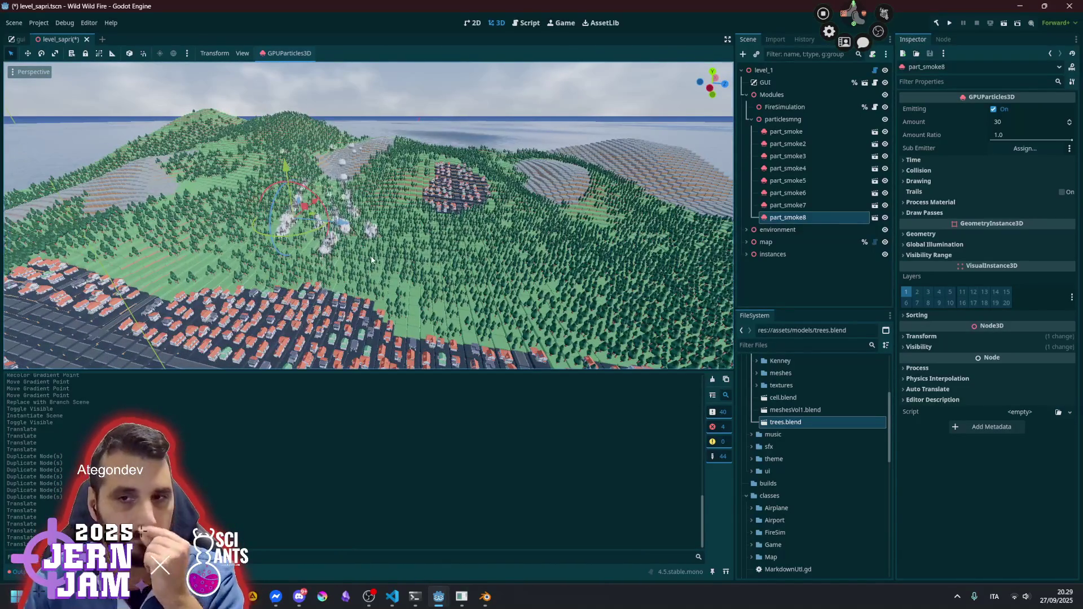
pyautogui.click(792, 269)
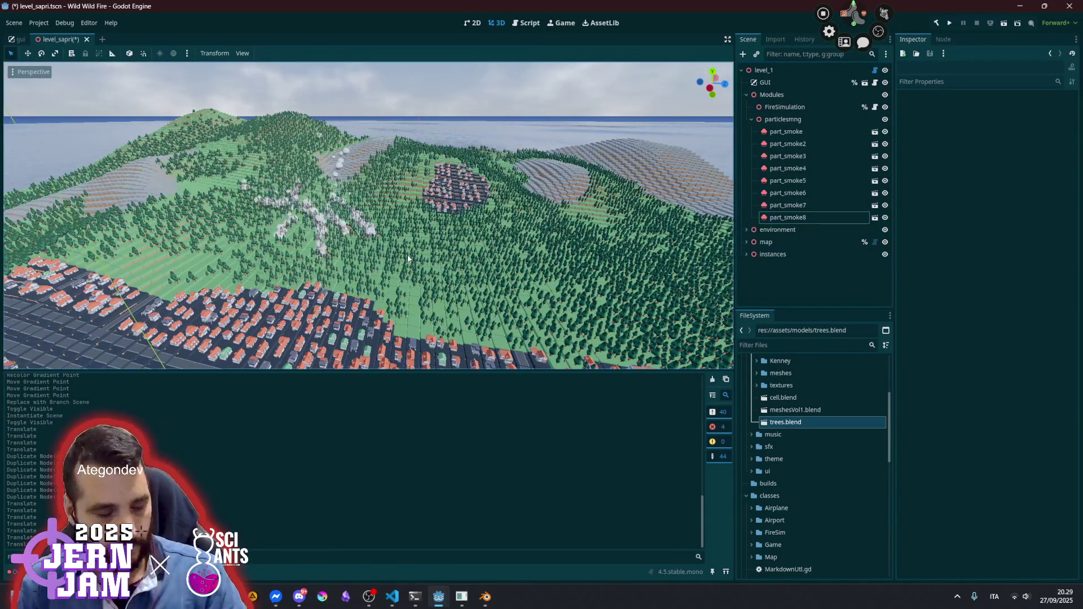
# Save the level, run the game, skip the intro, start a new game and hide debug info
pyautogui.hotkey('ctrl', 's')
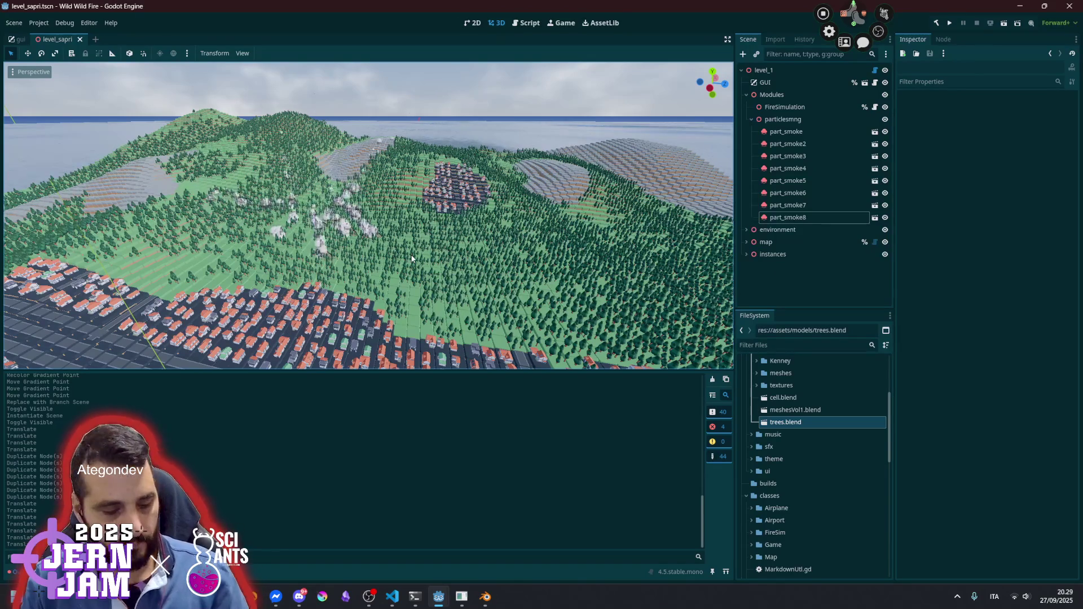
pyautogui.press('F5')
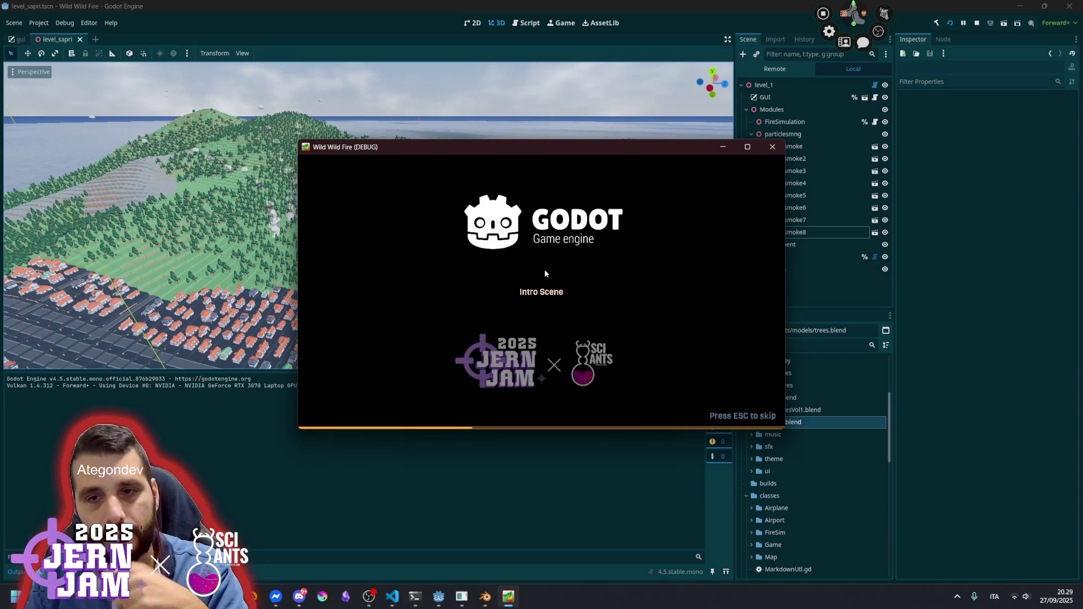
pyautogui.press('Escape')
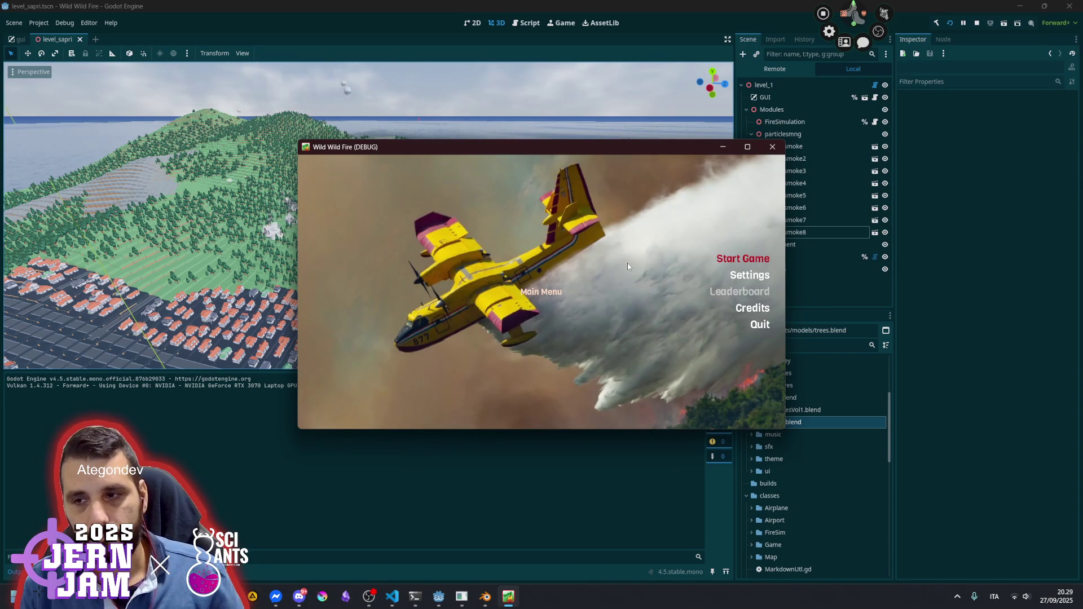
pyautogui.click(686, 266)
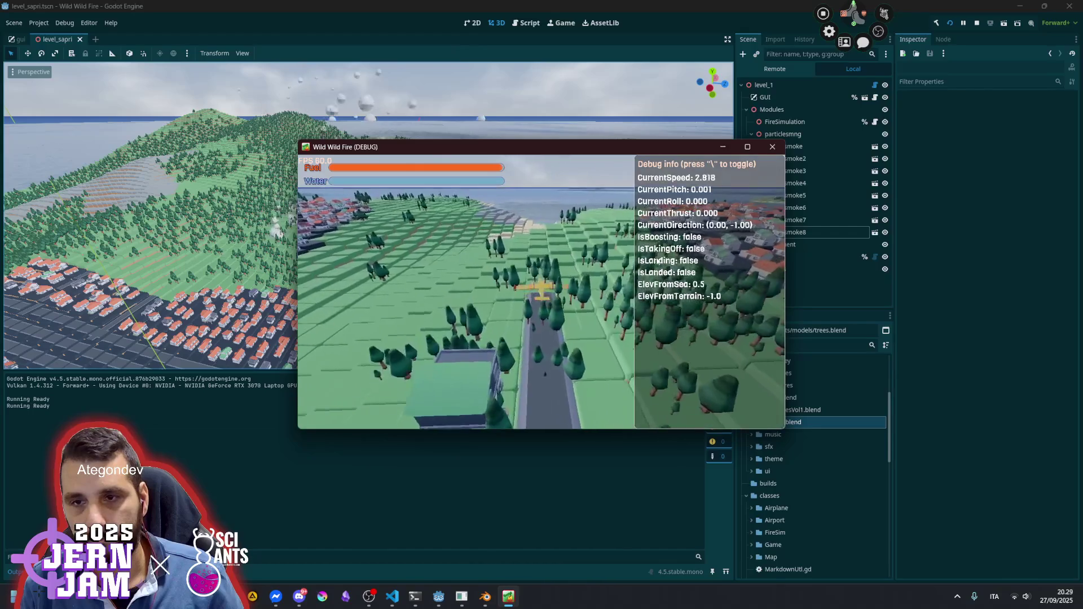
pyautogui.press('\\')
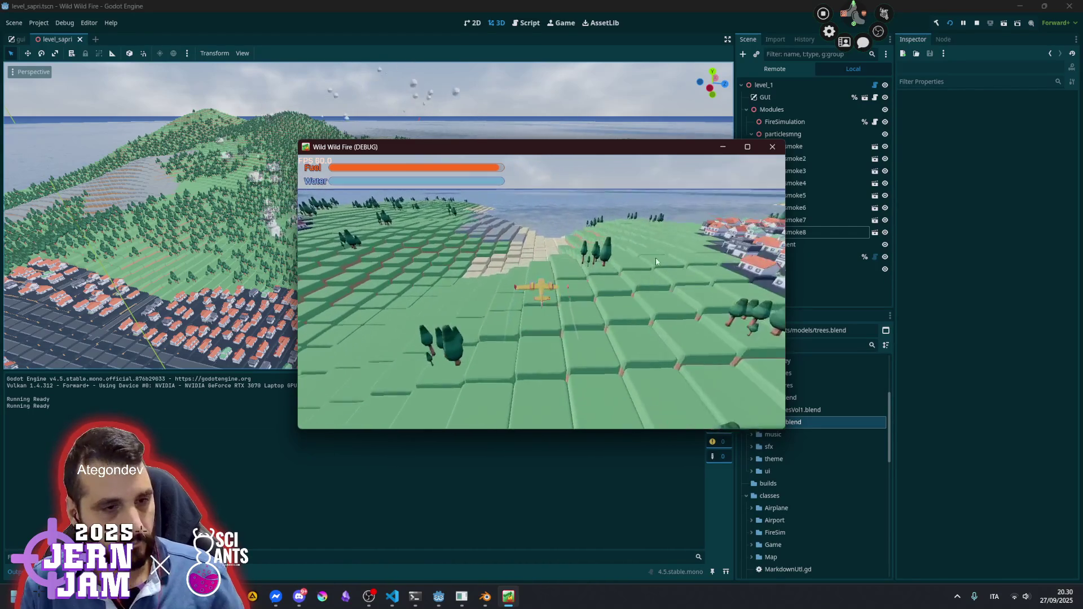
# Maximize the game window, fly toward the forested hill and drop water on it
pyautogui.doubleClick(586, 148)
pyautogui.press('d')
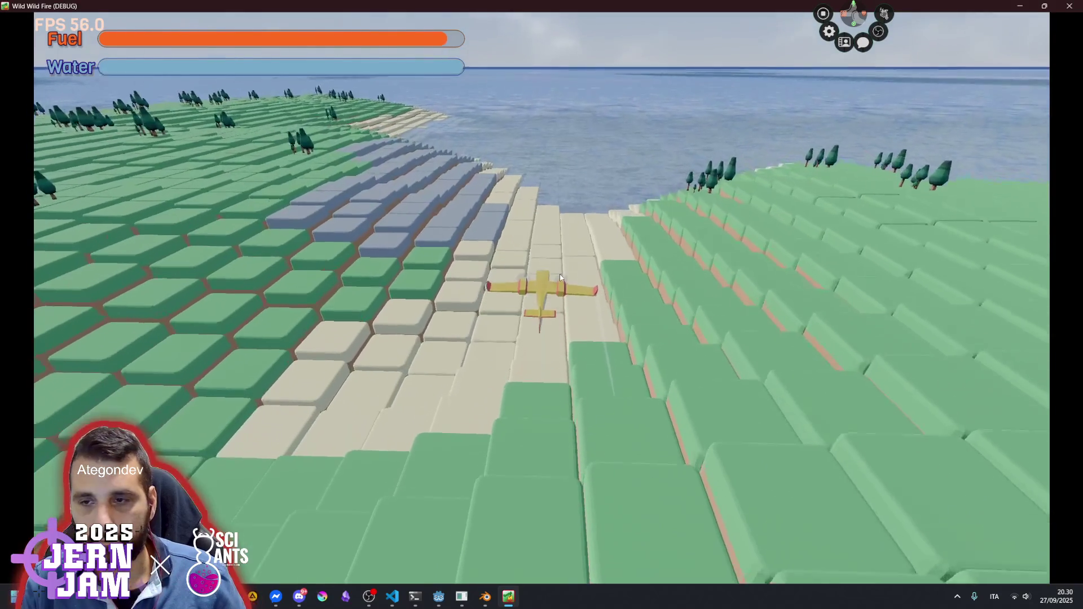
pyautogui.press('d')
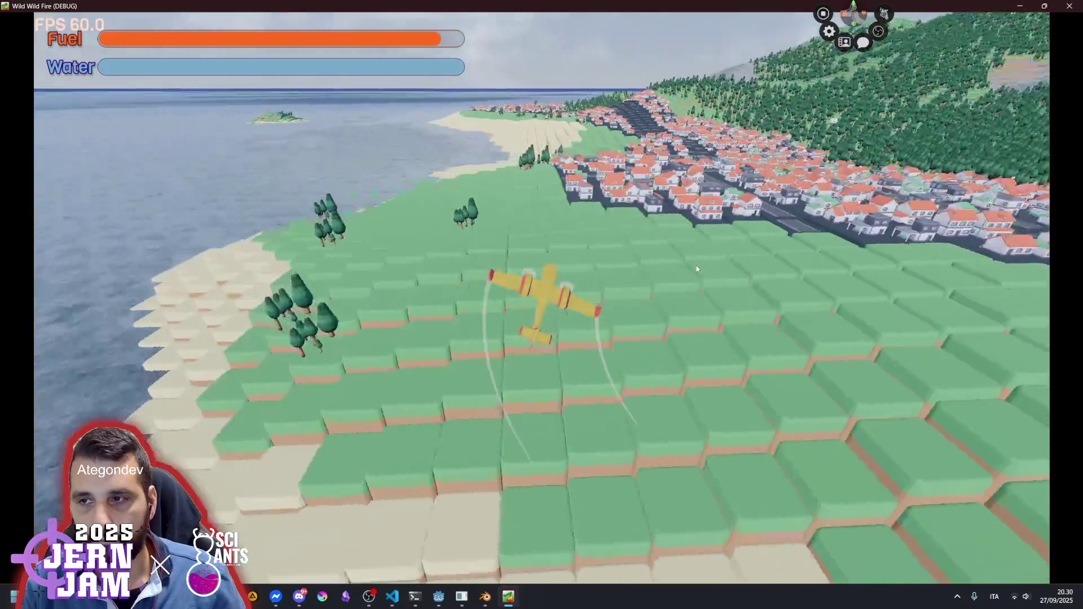
pyautogui.press('a')
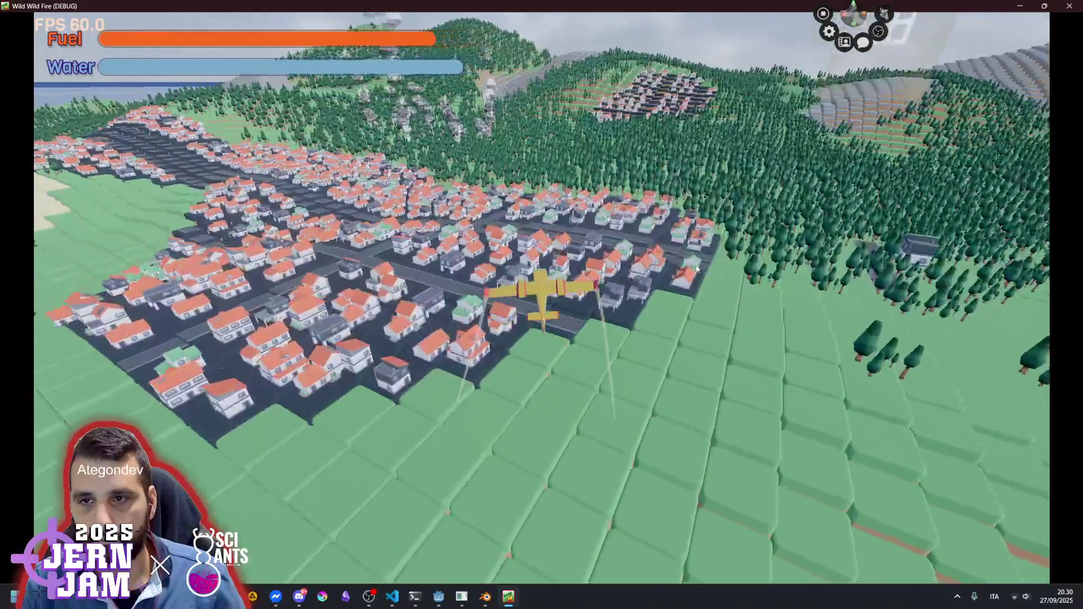
pyautogui.press('a')
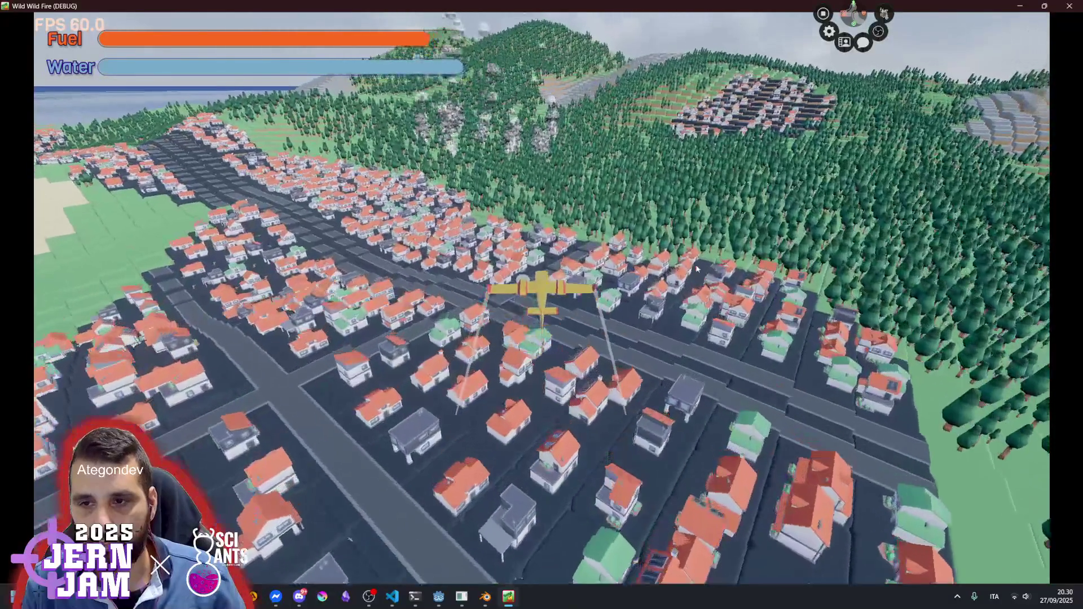
pyautogui.press('a')
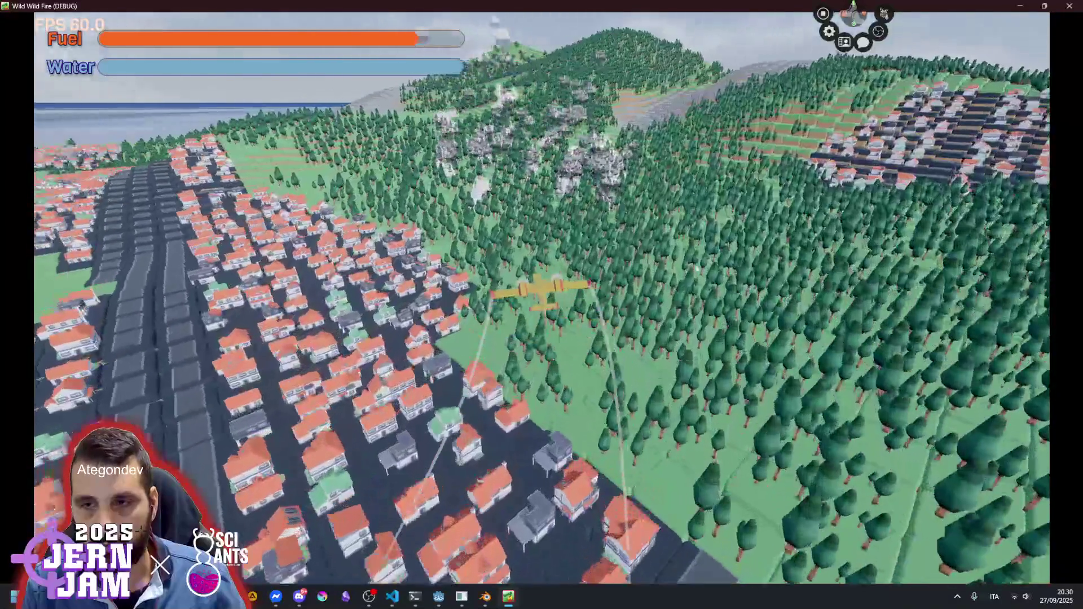
pyautogui.press('space')
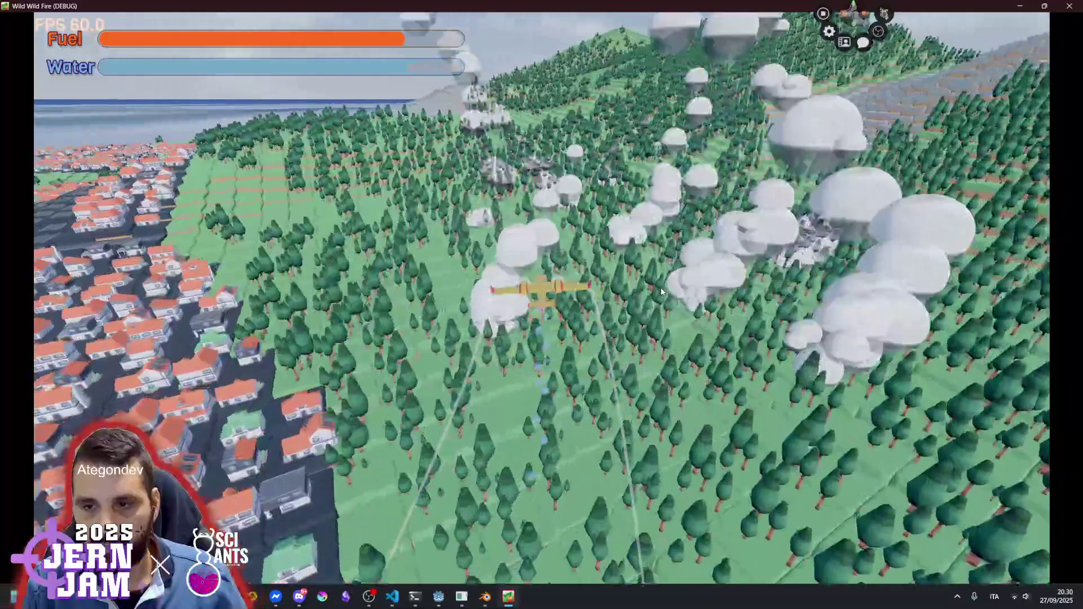
# Make a second water drop on the forest fire, turn toward the coast and stop the game
pyautogui.press('d')
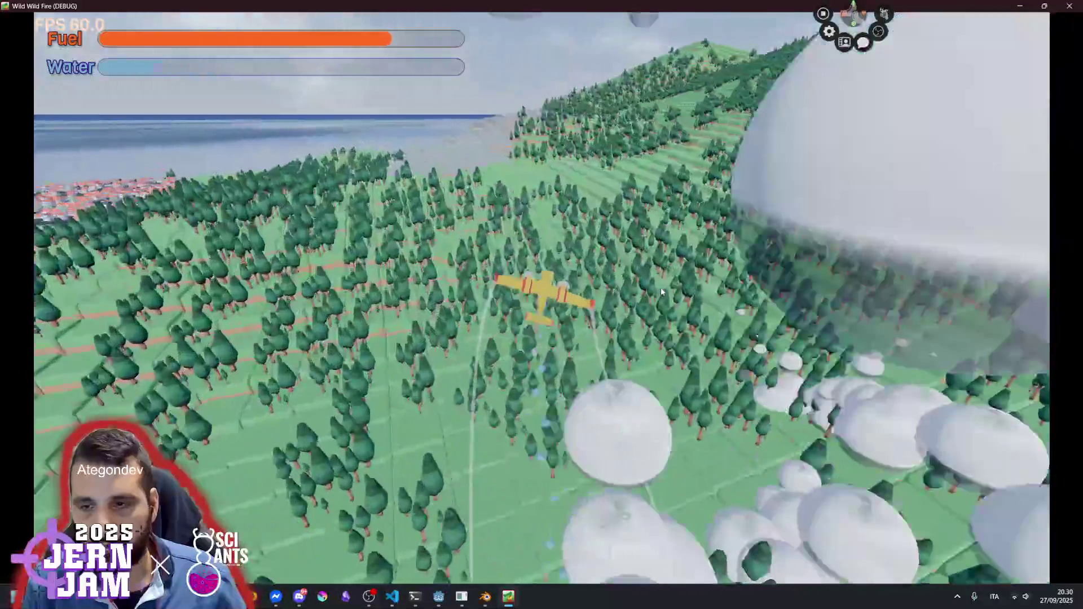
pyautogui.press('d')
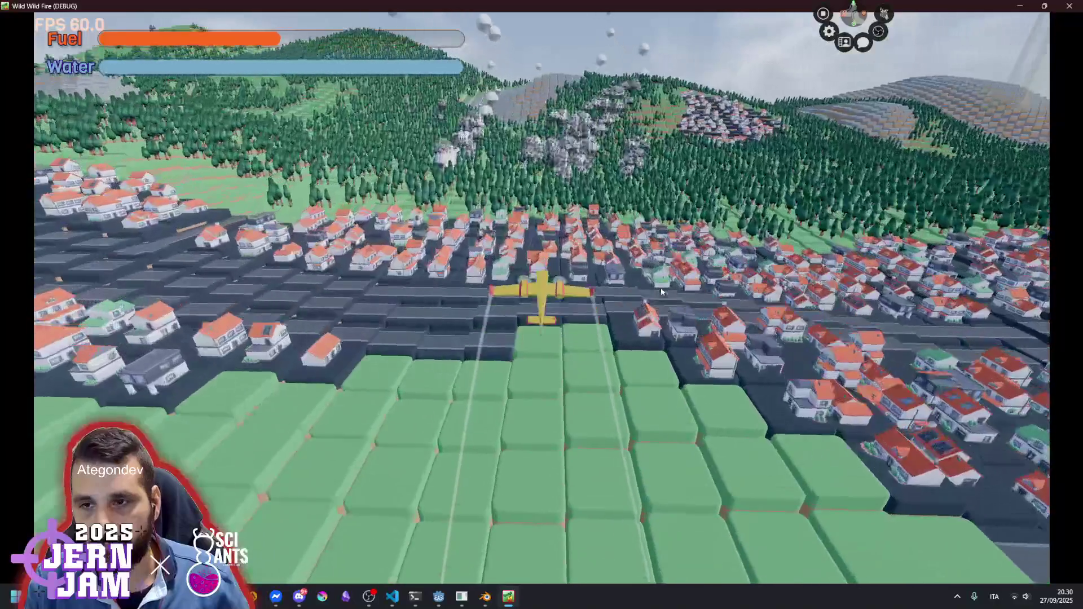
pyautogui.press('space')
pyautogui.press('d')
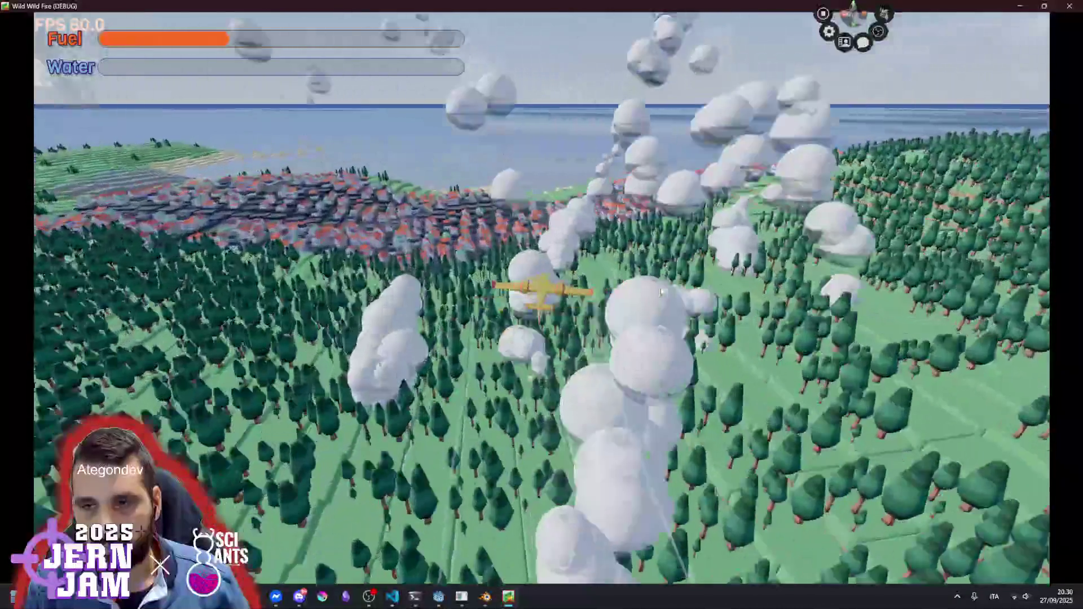
pyautogui.press('d')
pyautogui.press('F8')
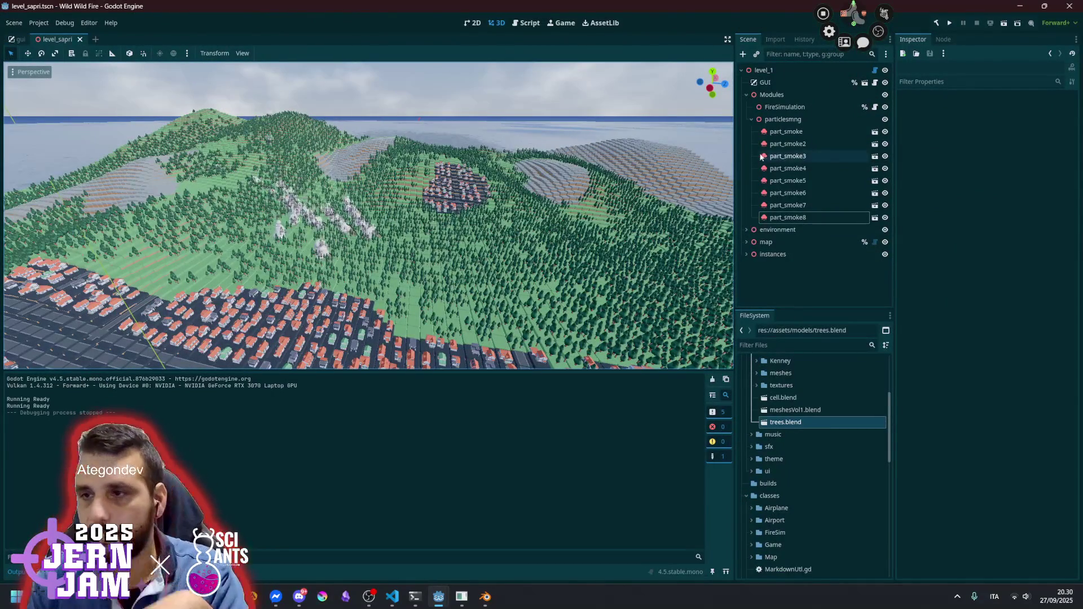
pyautogui.click(770, 135)
pyautogui.keyDown('shift'); pyautogui.click(788, 218); pyautogui.keyUp('shift')
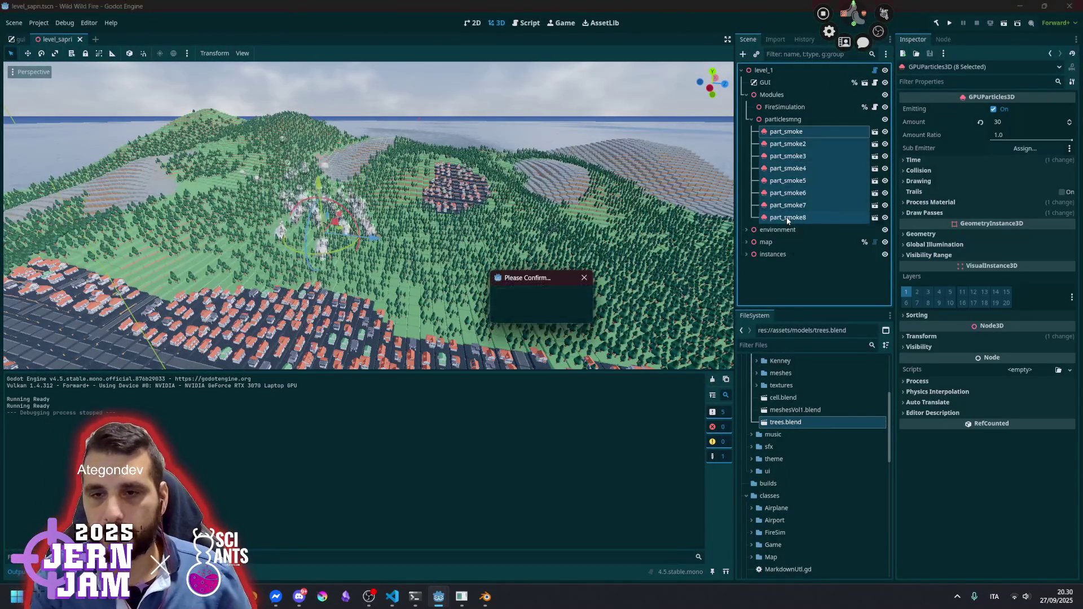
pyautogui.press('Return')
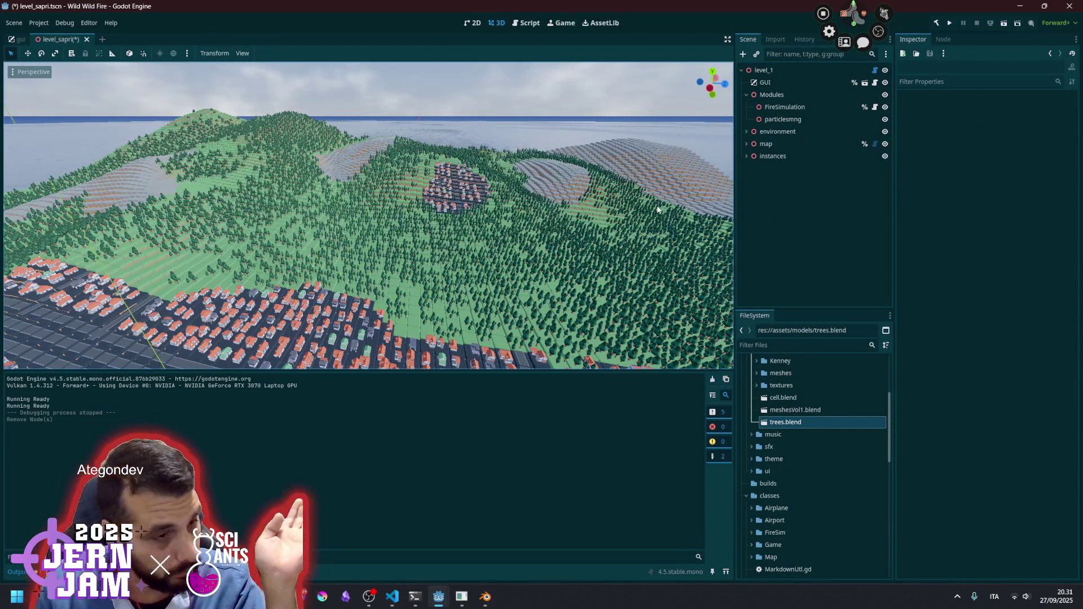
pyautogui.hotkey('ctrl', 'z')
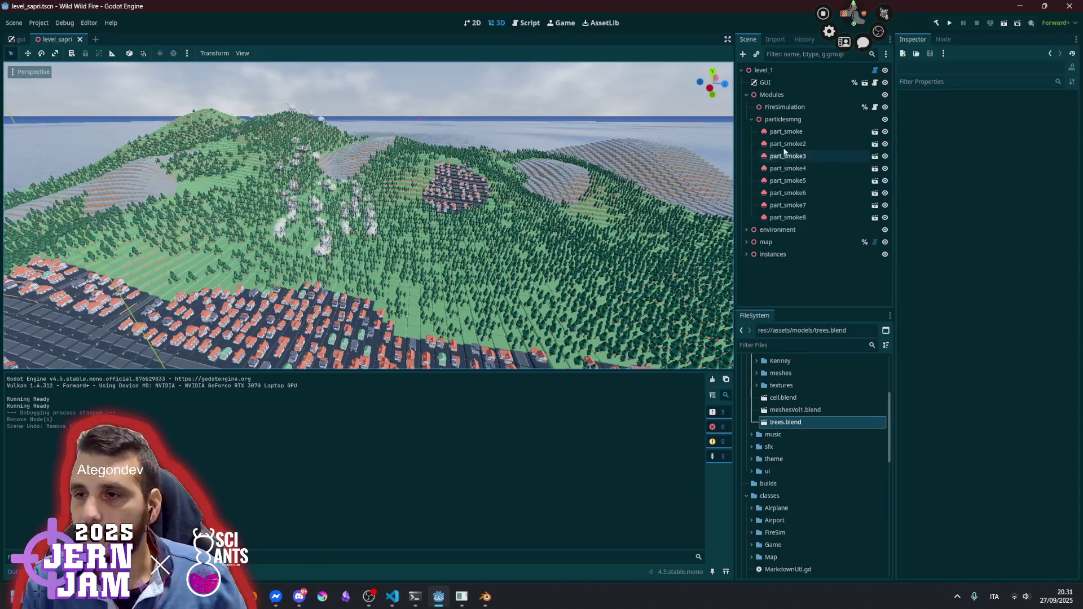
pyautogui.click(783, 145)
pyautogui.keyDown('shift'); pyautogui.click(788, 218); pyautogui.keyUp('shift')
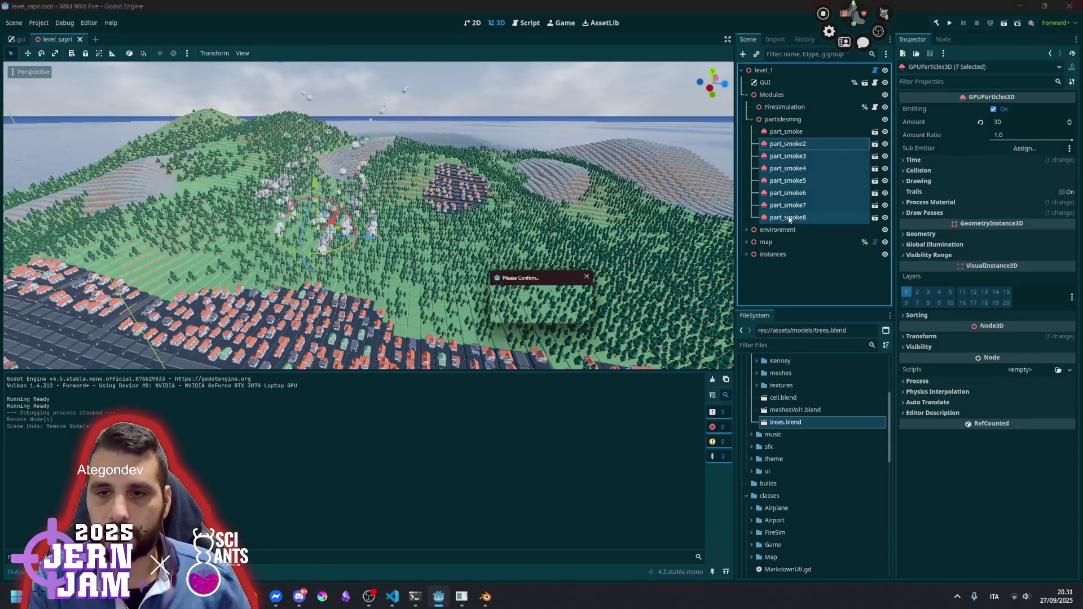
pyautogui.press('Delete')
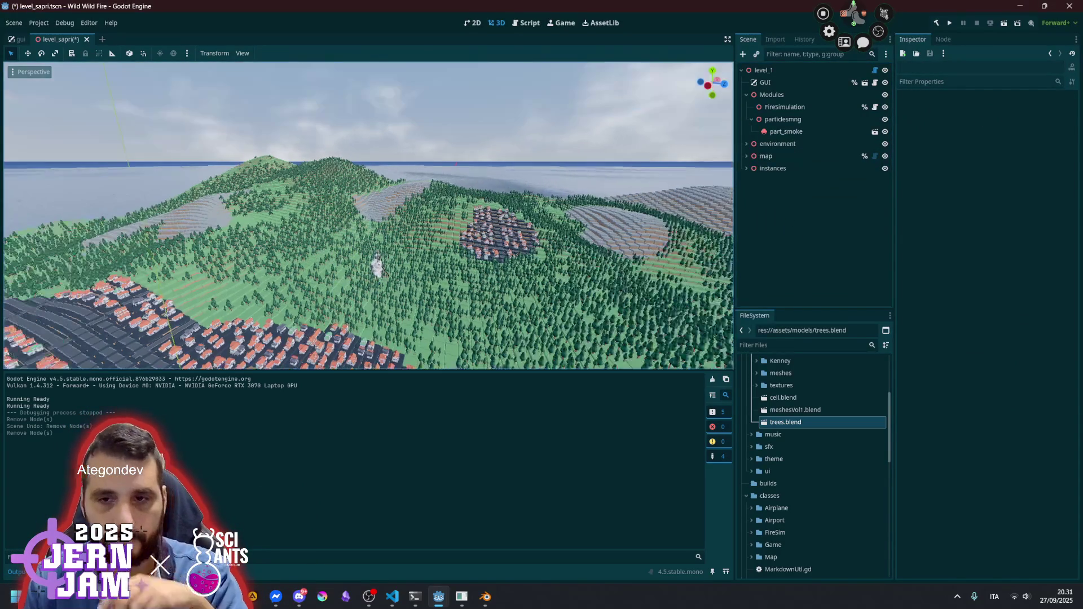
pyautogui.press('w')
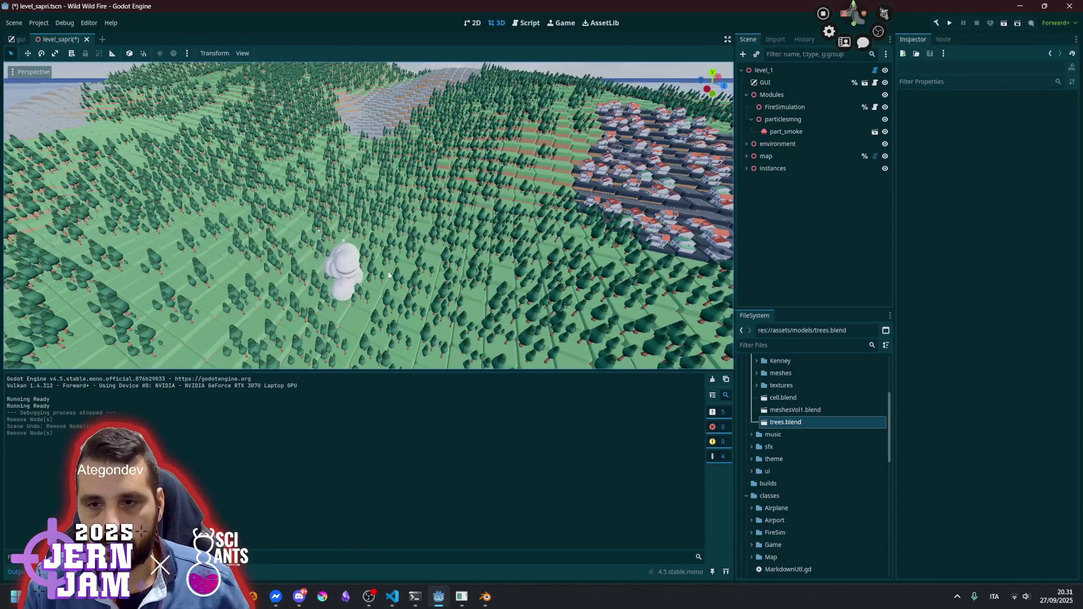
pyautogui.press('s')
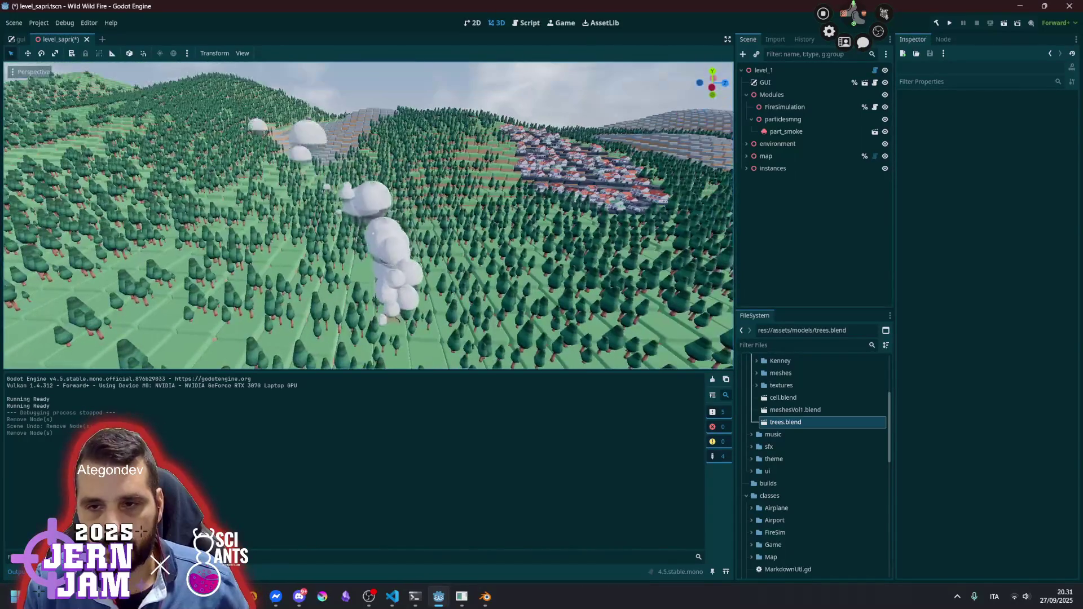
pyautogui.press('w')
pyautogui.press('e')
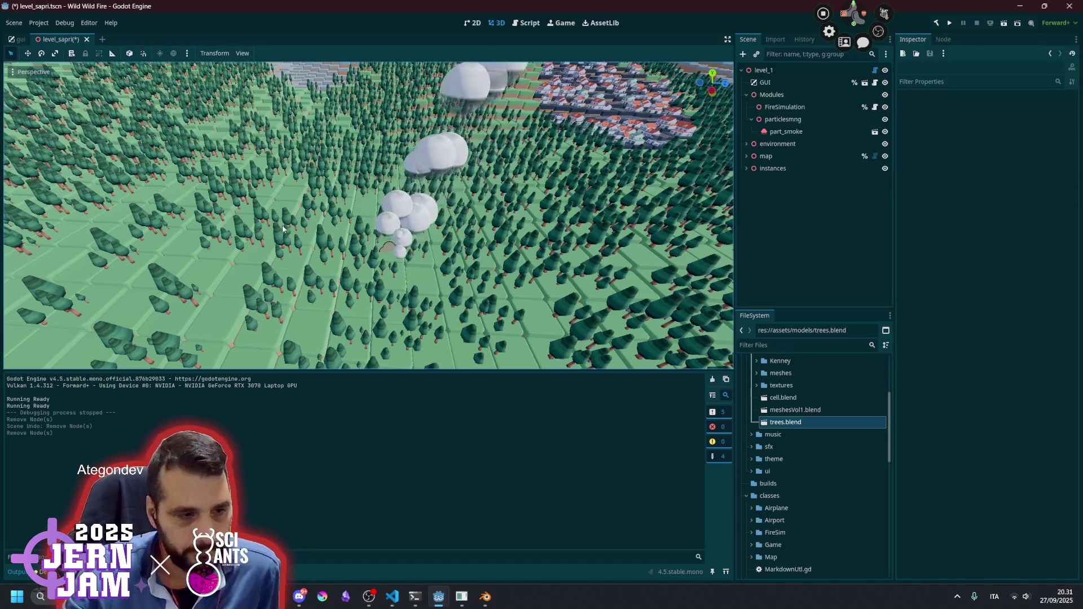
pyautogui.hotkey('alt', 'Tab')
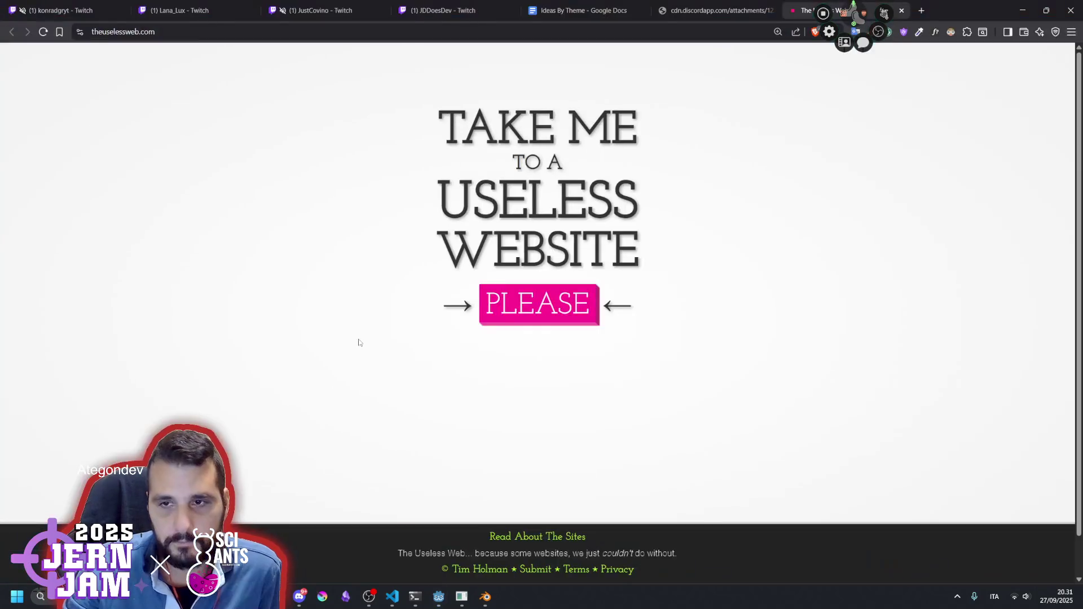
# Visit a random site from theuselessweb.com, close the extra tabs and return to the Godot editor
pyautogui.click(503, 325)
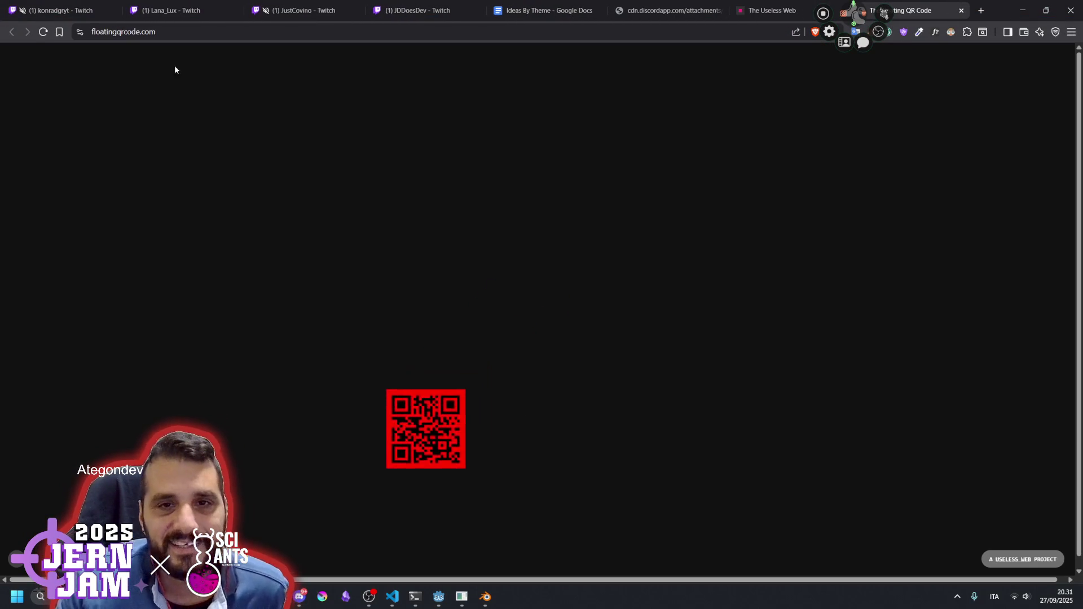
pyautogui.click(169, 32)
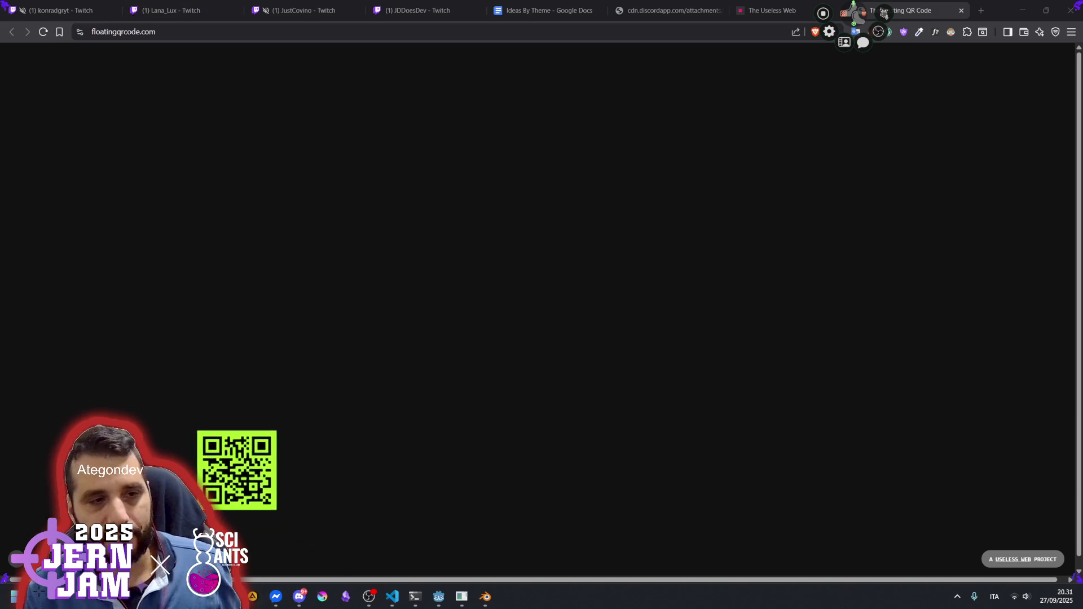
pyautogui.hotkey('ctrl', 'w')
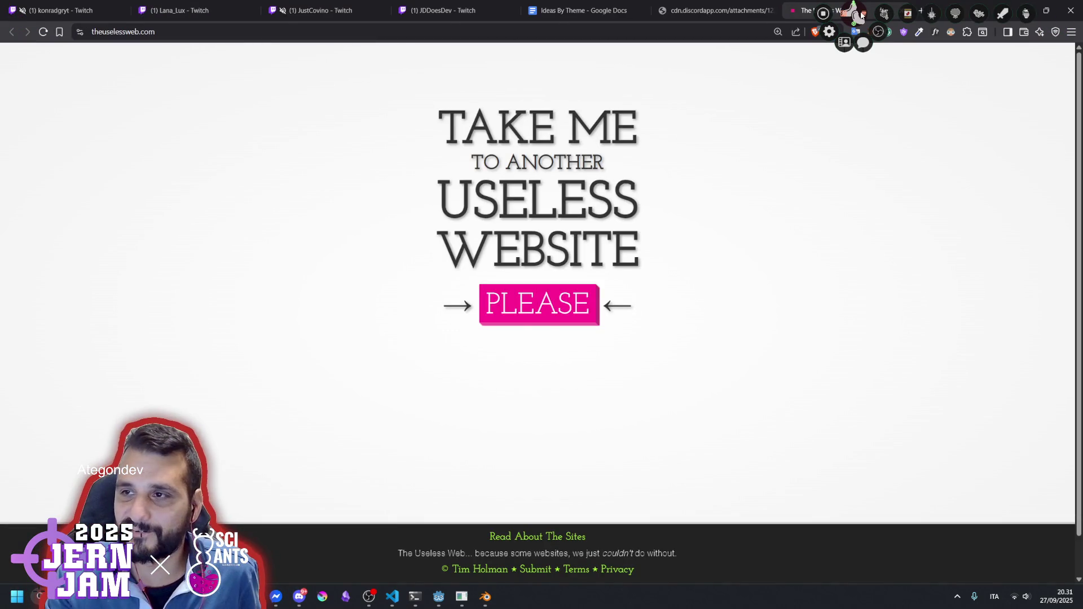
pyautogui.hotkey('ctrl', 'w')
pyautogui.hotkey('ctrl', 'w')
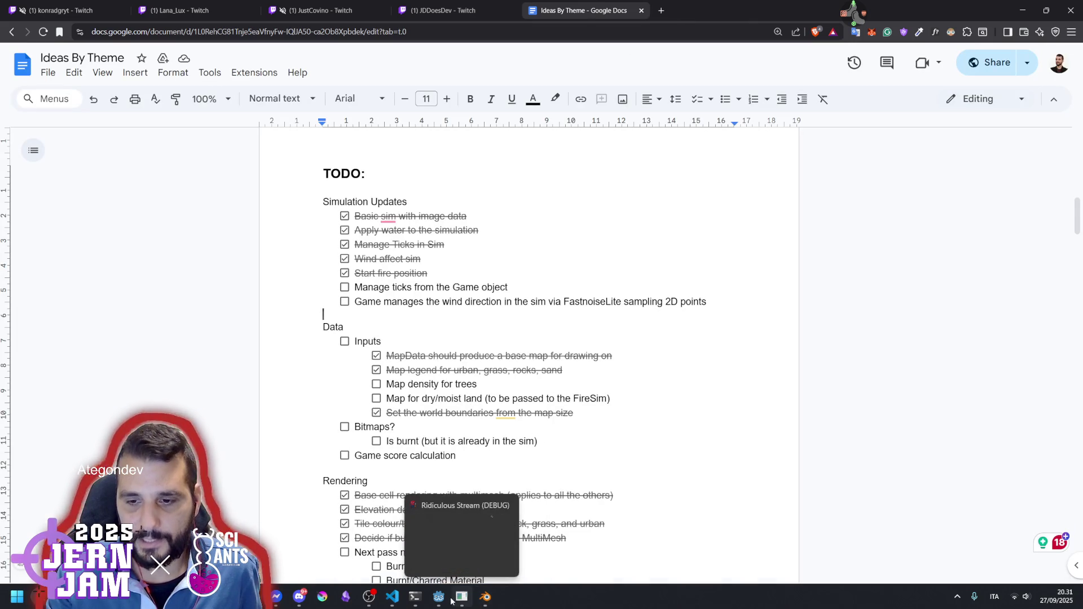
pyautogui.moveTo(442, 602)
pyautogui.click(390, 526)
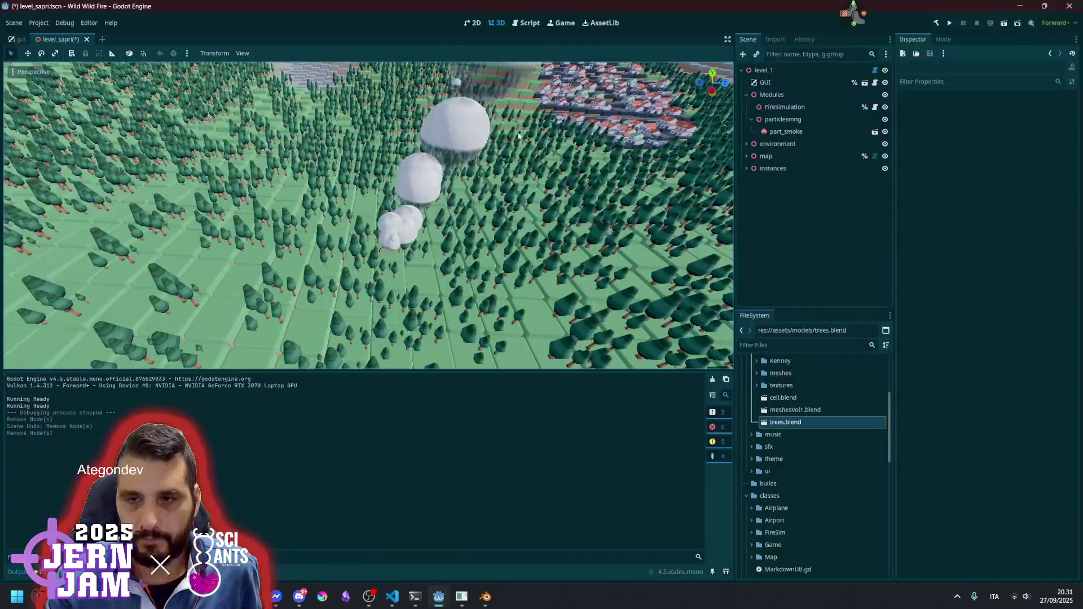
# Make the 3D viewport taller, frame the smoke puffs and save the level scene
pyautogui.moveTo(414, 241); pyautogui.dragTo(461, 226)
pyautogui.scroll(-3, 495, 219)
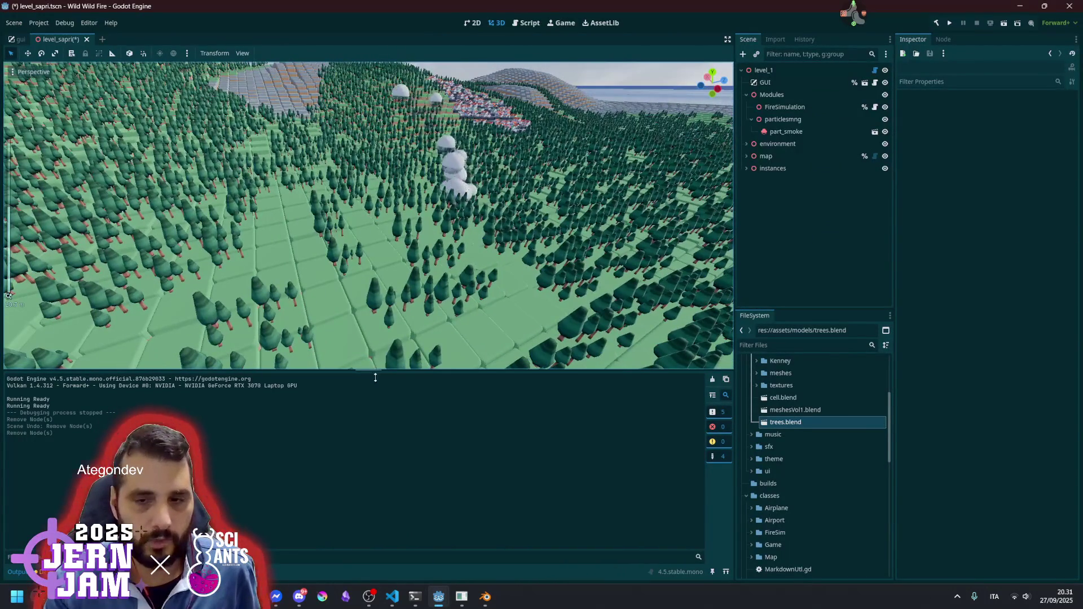
pyautogui.moveTo(375, 370); pyautogui.dragTo(353, 483)
pyautogui.moveTo(462, 300); pyautogui.dragTo(519, 355)
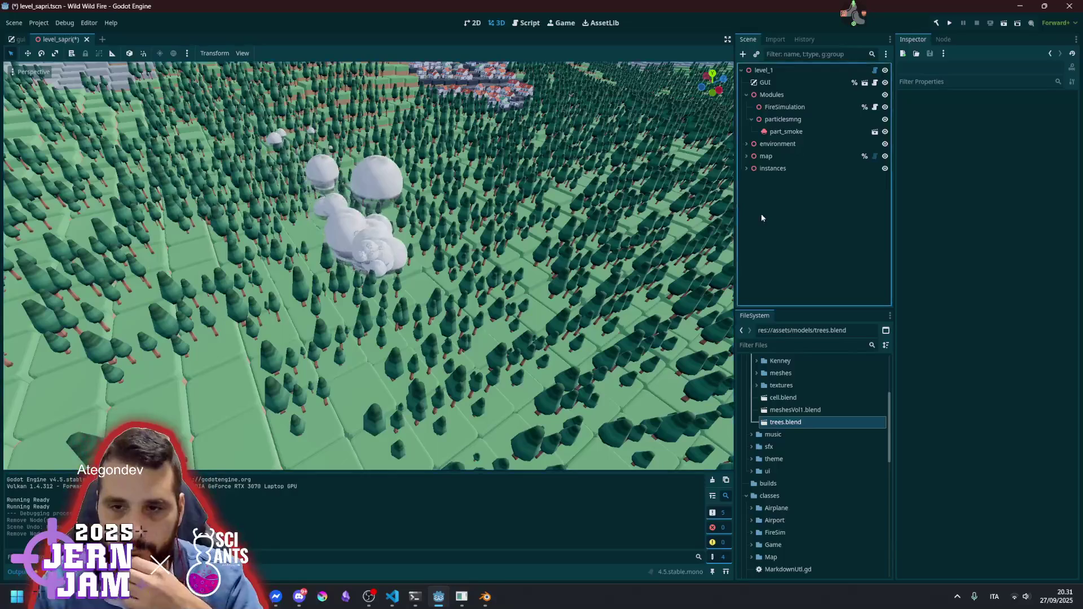
pyautogui.hotkey('ctrl', 's')
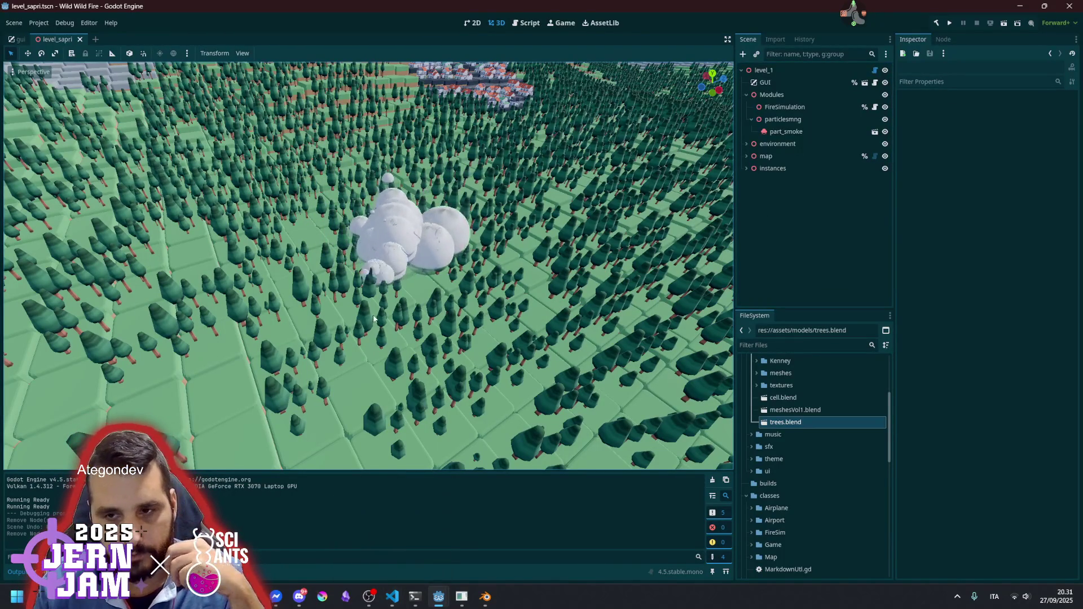
pyautogui.click(874, 131)
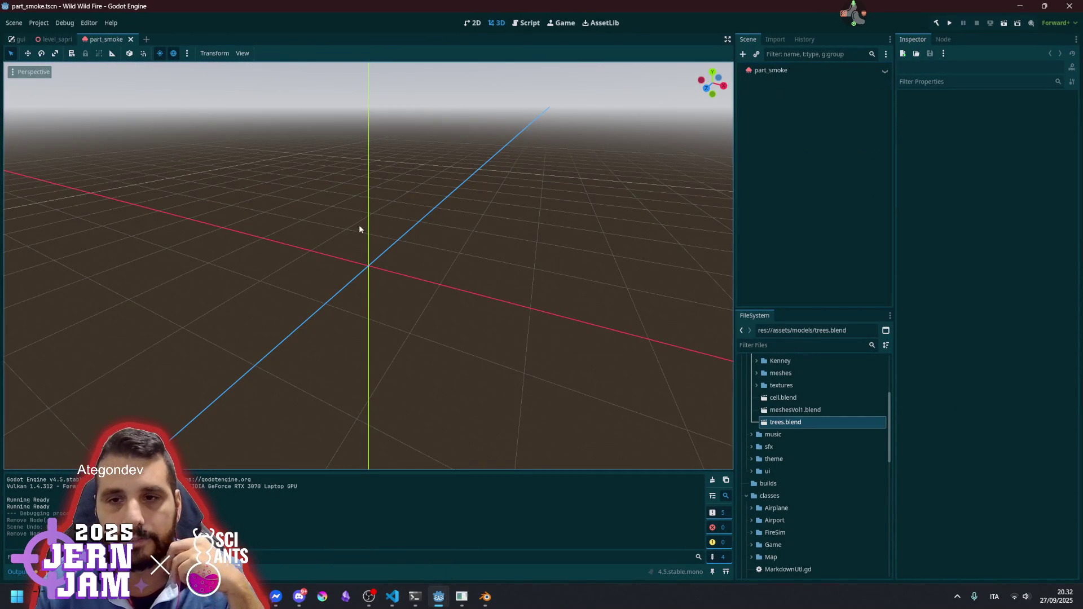
# Select the part_smoke particles and frame the emitter in the viewport
pyautogui.moveTo(357, 217); pyautogui.dragTo(395, 220)
pyautogui.doubleClick(761, 72)
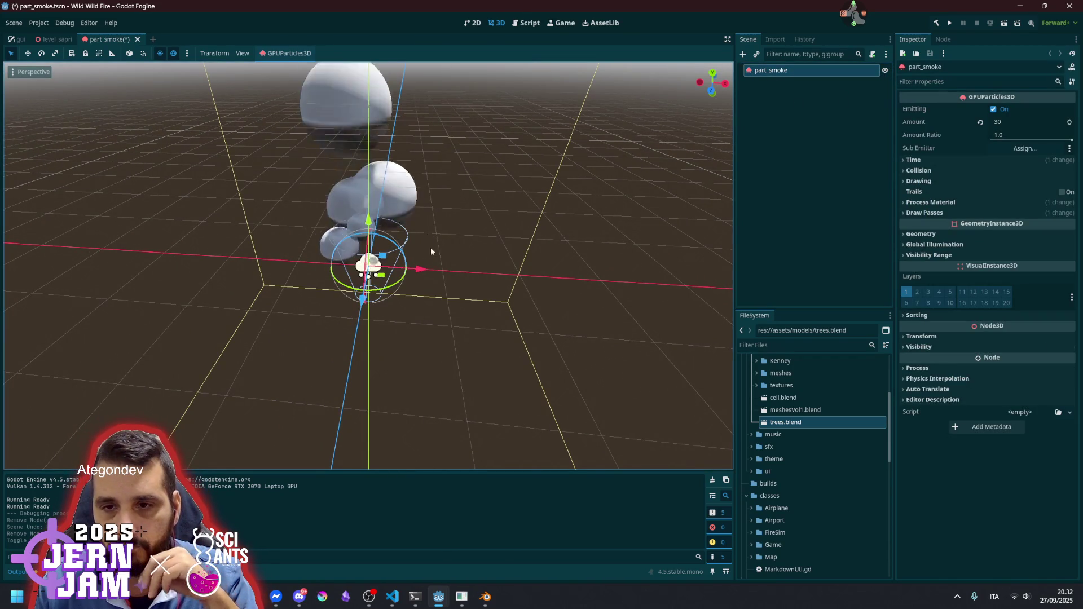
pyautogui.moveTo(427, 235); pyautogui.dragTo(420, 282)
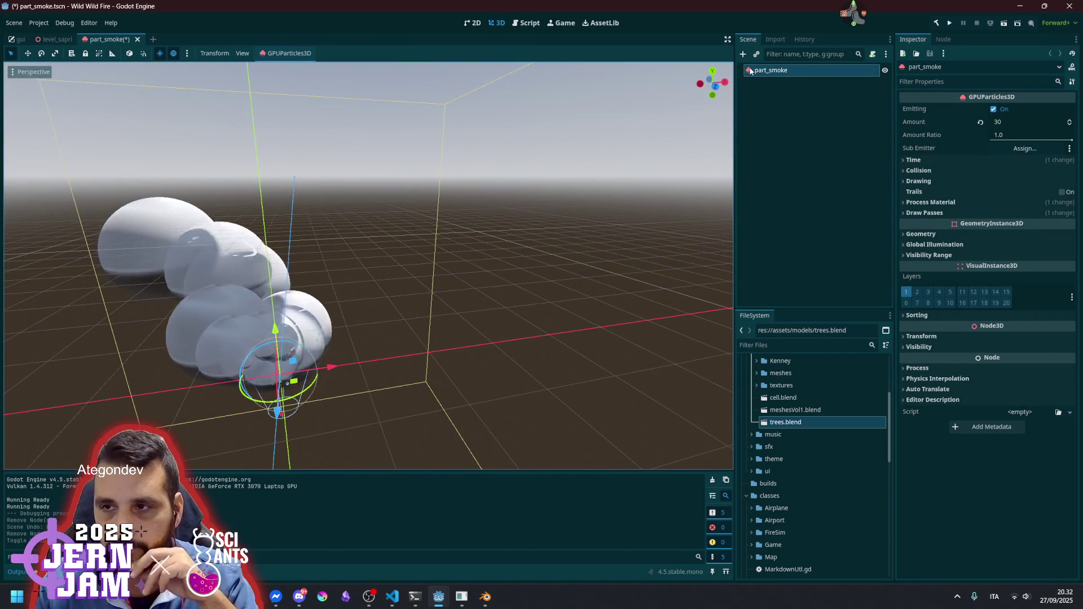
pyautogui.scroll(5, 395, 257)
pyautogui.scroll(-1, 394, 258)
pyautogui.moveTo(395, 258); pyautogui.dragTo(442, 262)
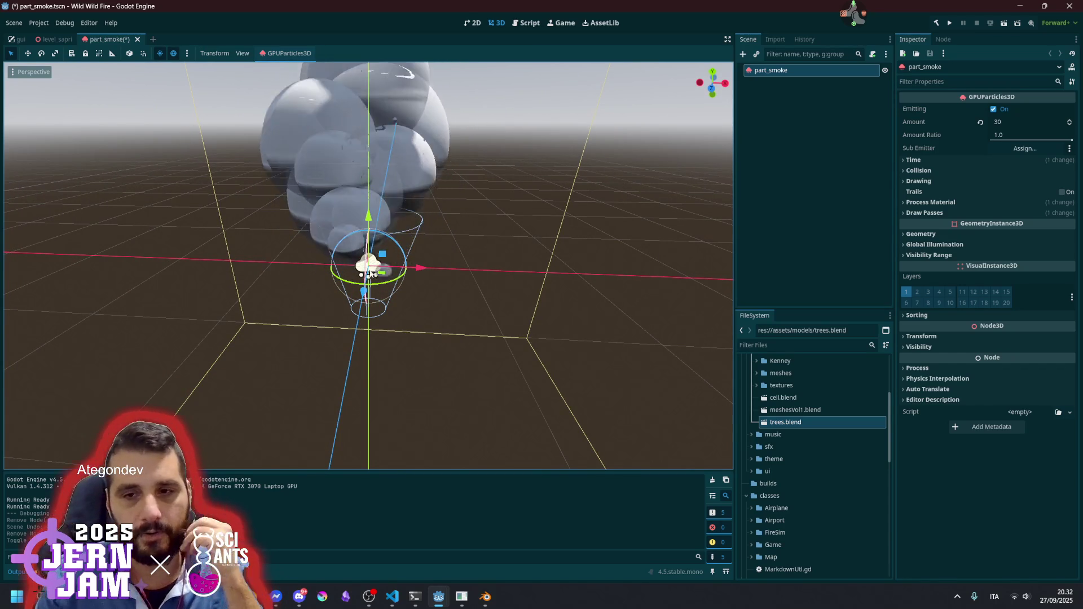
# Set the process material's Spawn > Position Emission Shape to Sphere
pyautogui.click(946, 203)
pyautogui.click(965, 215)
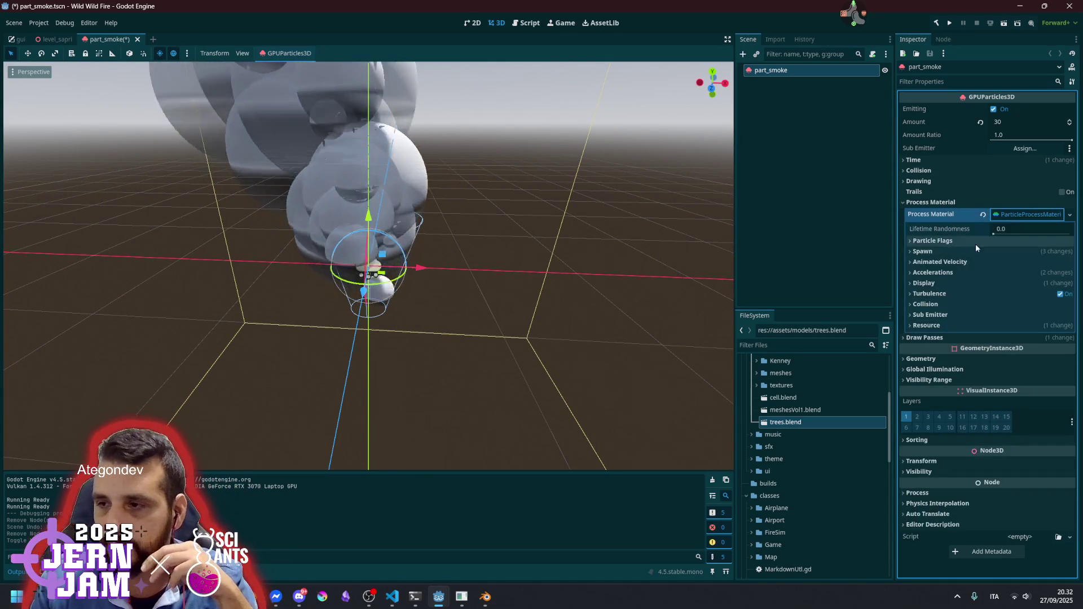
pyautogui.click(954, 251)
pyautogui.click(946, 263)
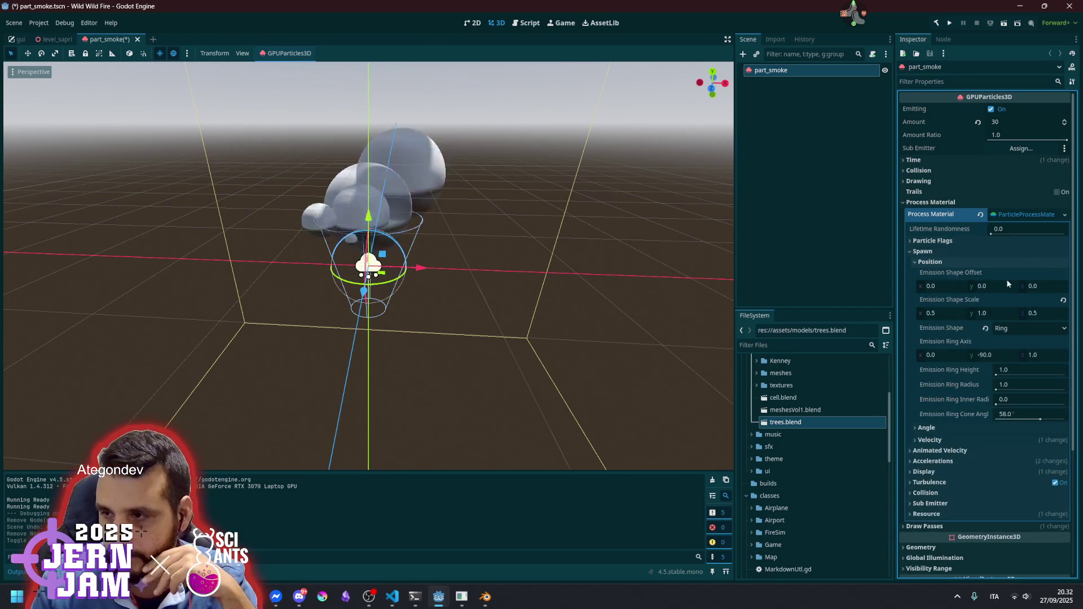
pyautogui.click(1018, 328)
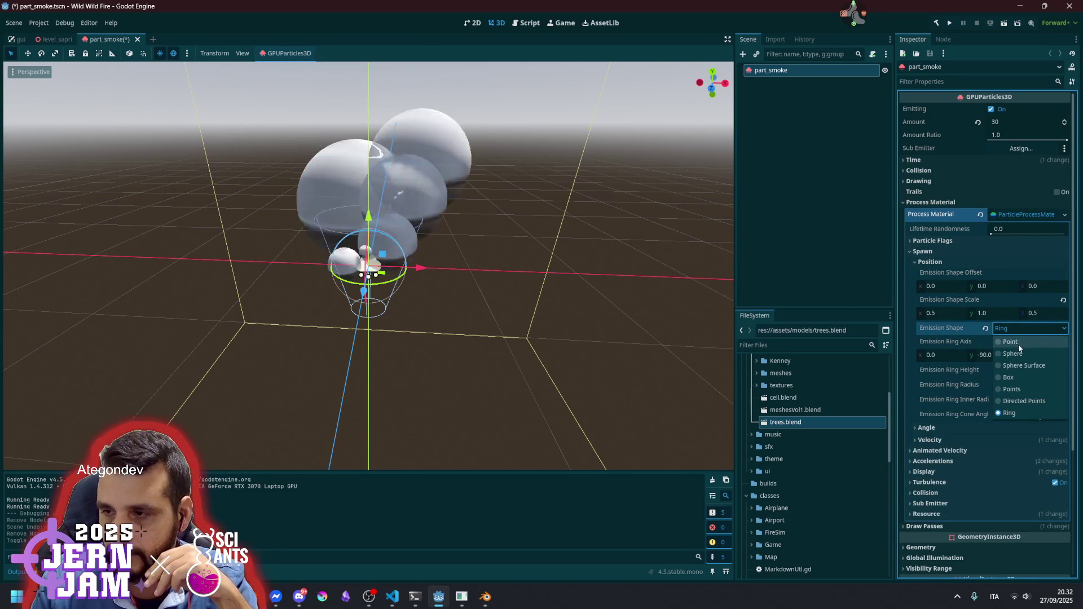
pyautogui.click(1012, 353)
pyautogui.click(945, 263)
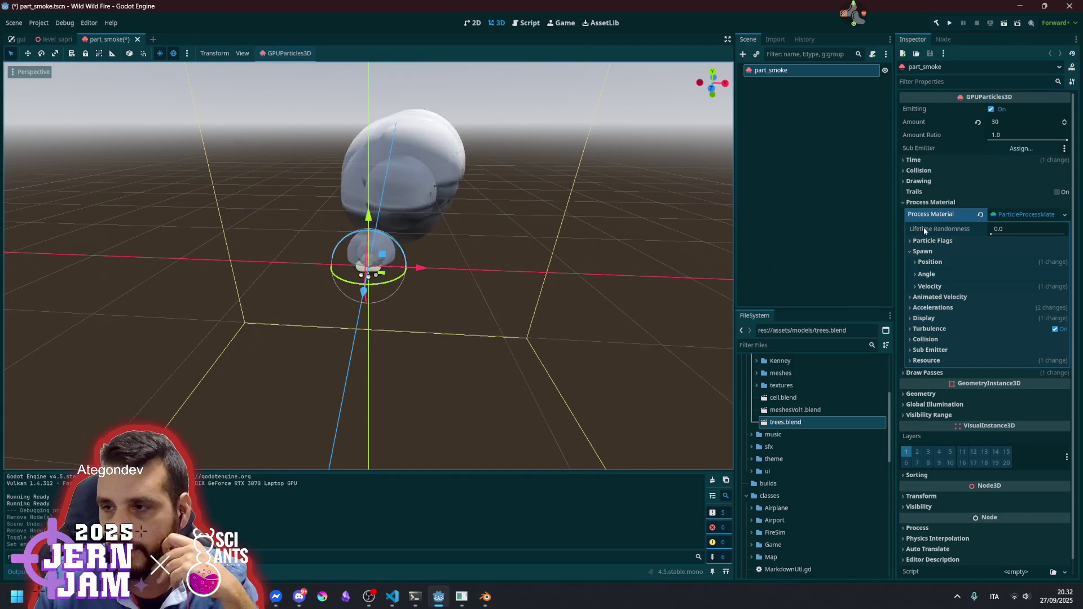
# Set Draw Pass 1 to a new PlaneMesh with Face Z orientation
pyautogui.click(925, 207)
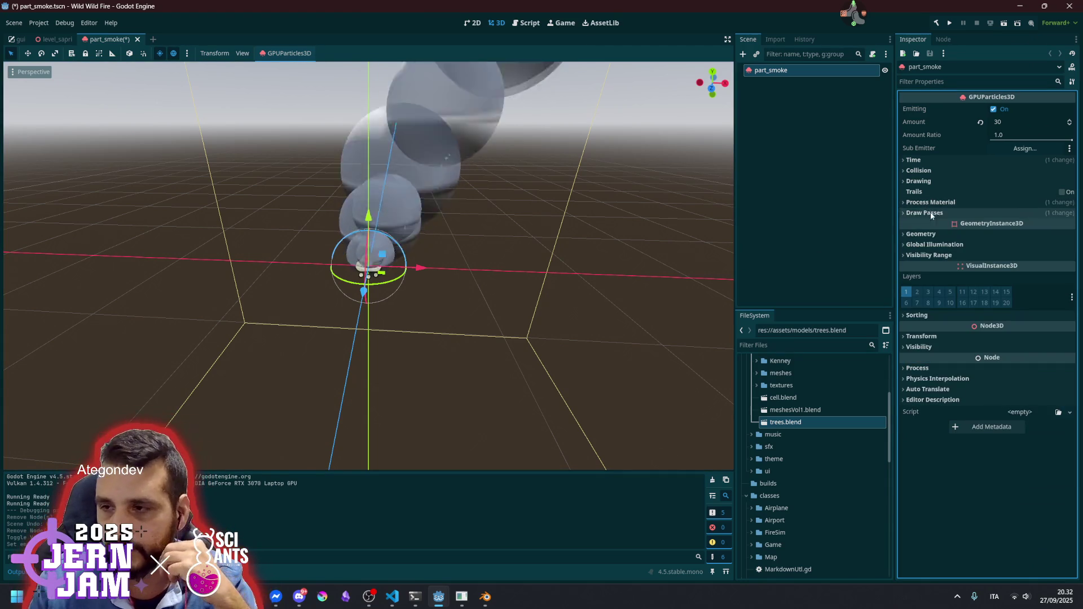
pyautogui.click(928, 213)
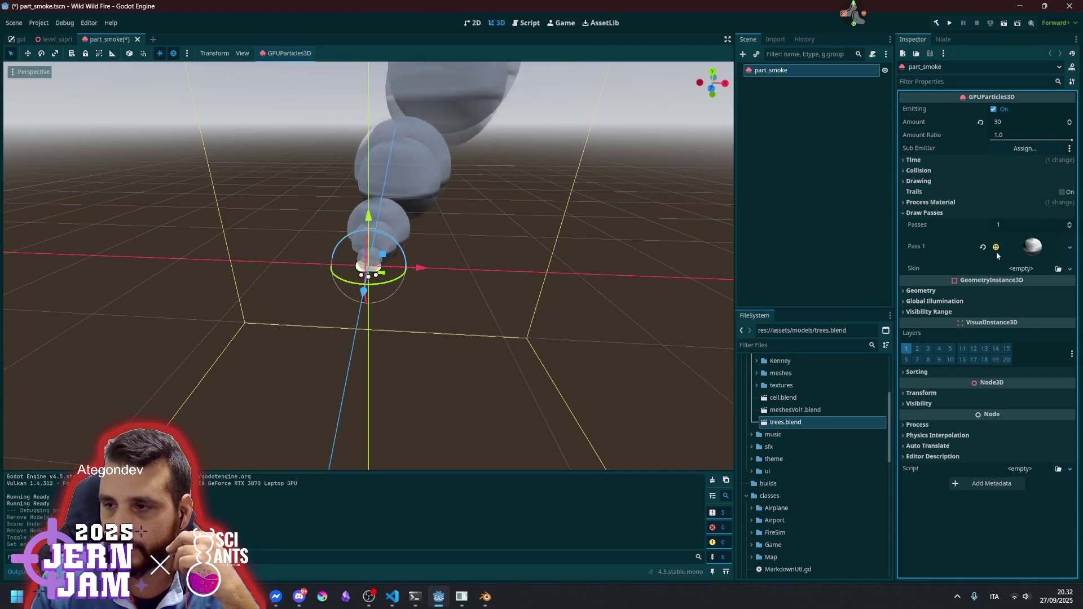
pyautogui.click(1069, 248)
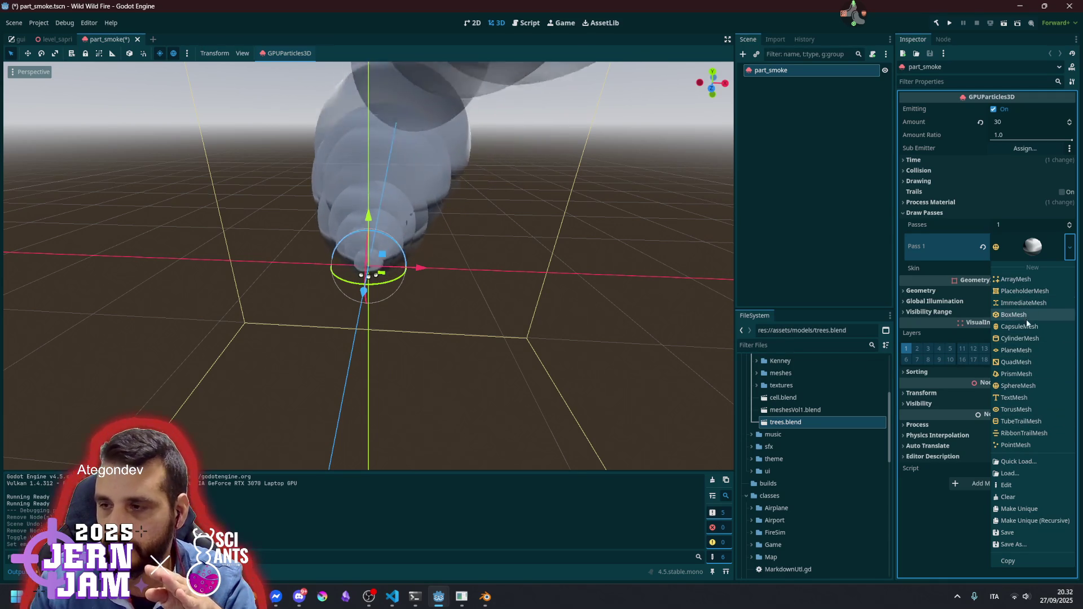
pyautogui.click(1016, 350)
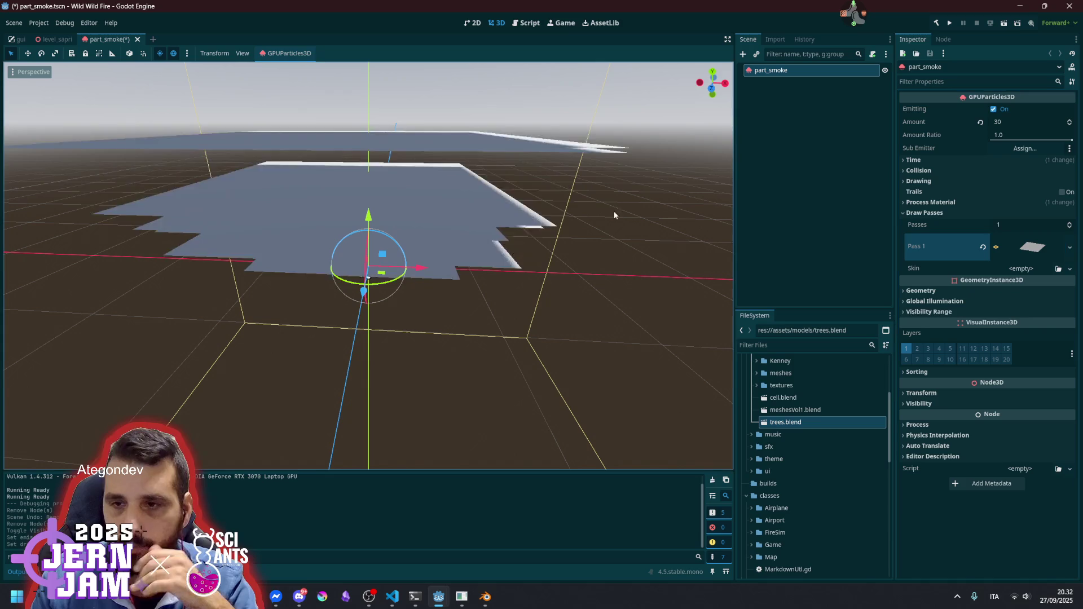
pyautogui.click(1024, 253)
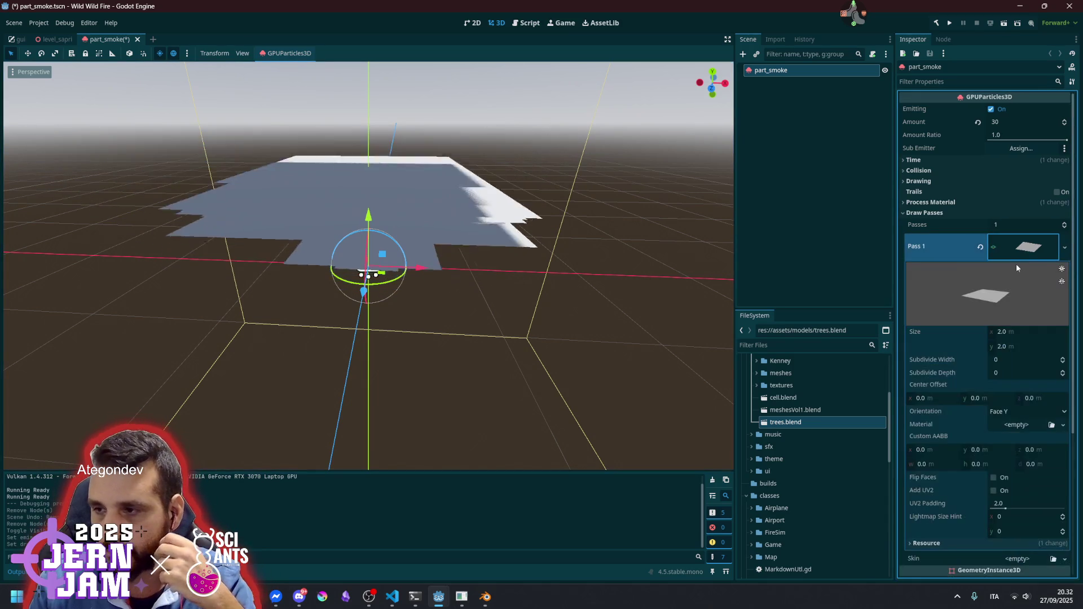
pyautogui.click(1010, 411)
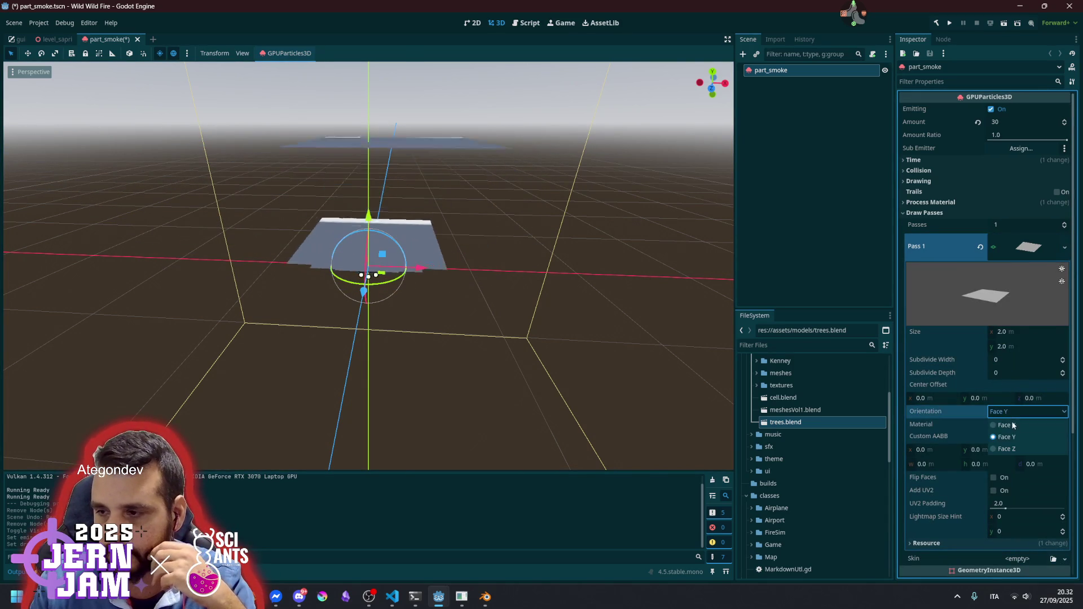
pyautogui.click(1014, 448)
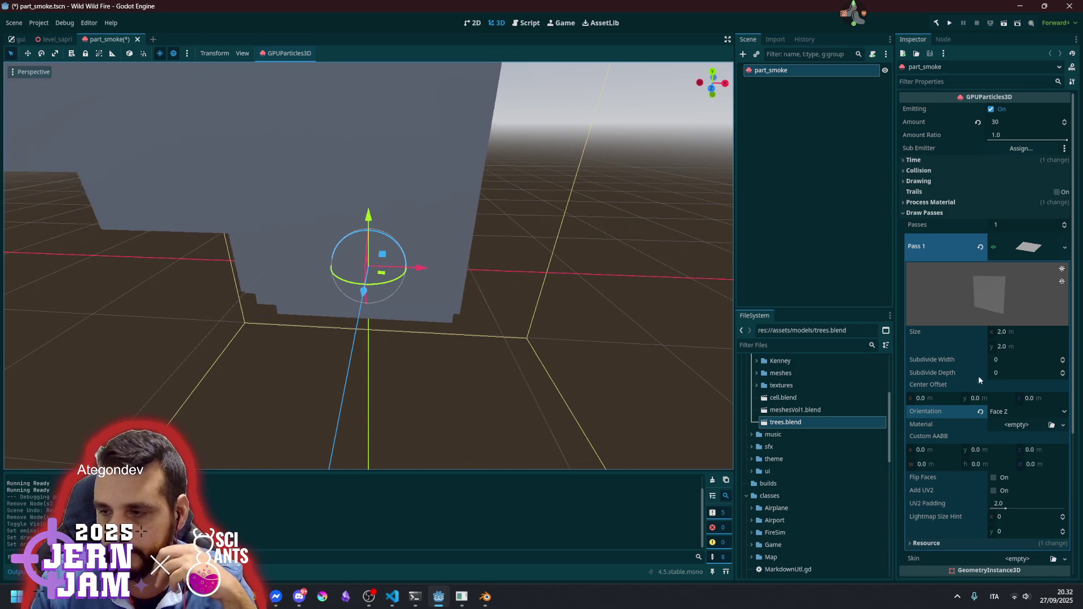
pyautogui.scroll(-4, 990, 354)
pyautogui.click(1013, 307)
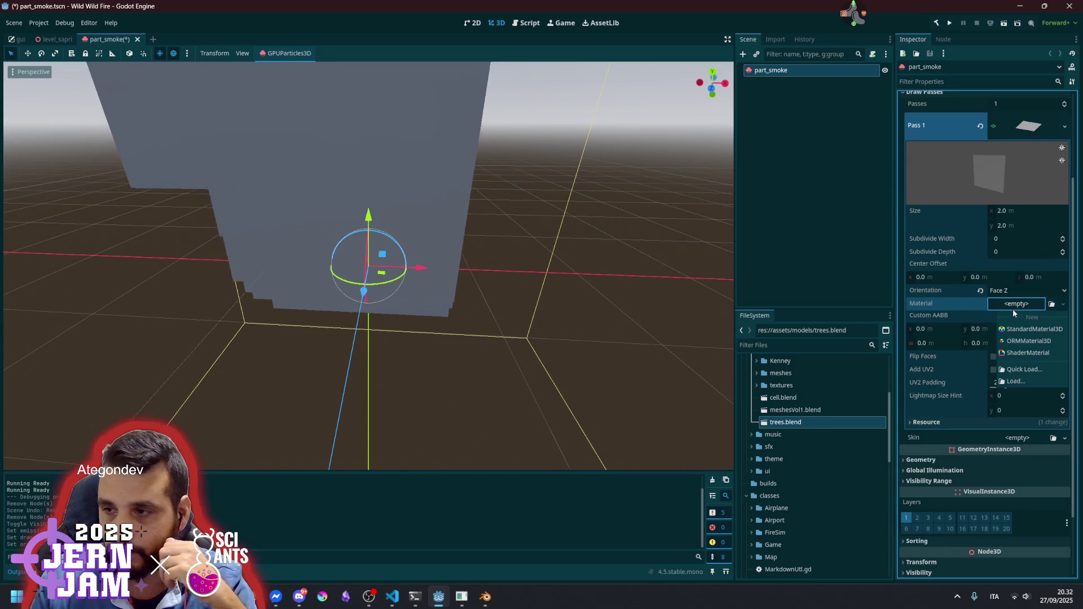
# Give the plane a new standard material and look over its UV1 and transparency settings
pyautogui.click(1032, 329)
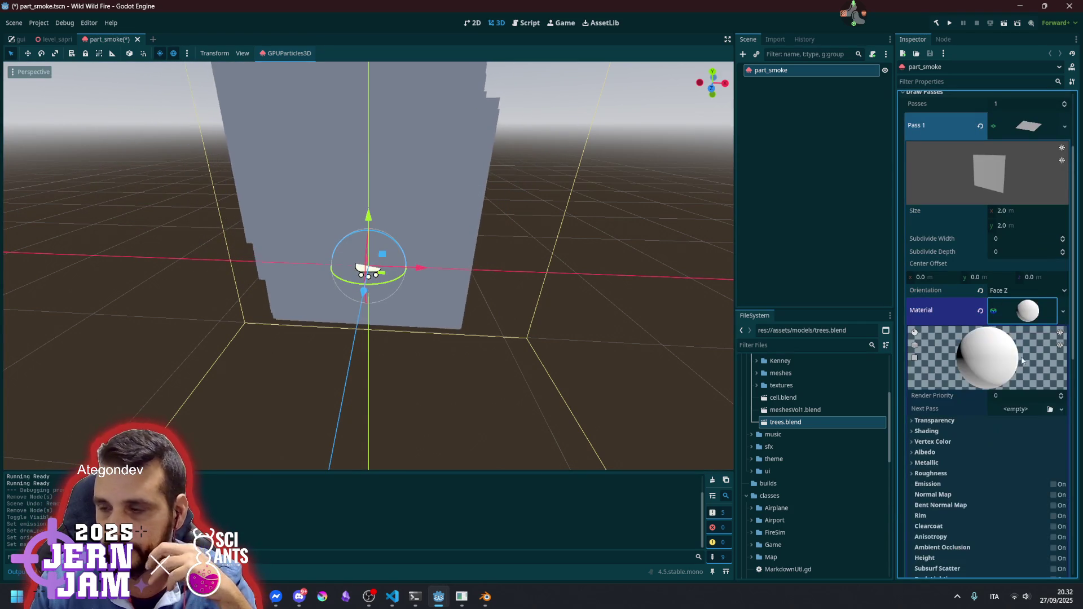
pyautogui.scroll(-5, 1016, 362)
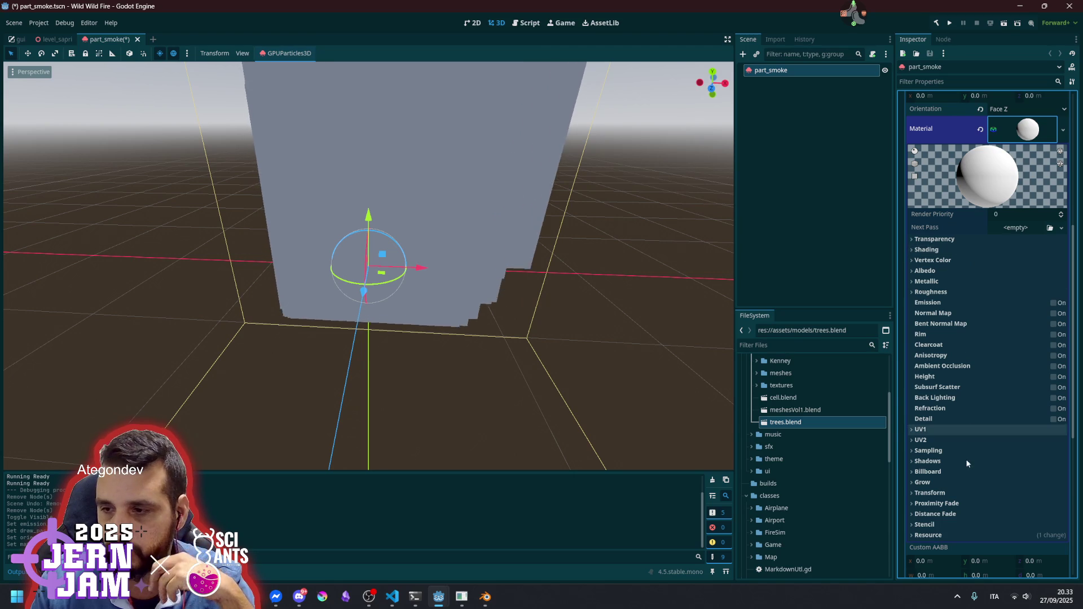
pyautogui.click(946, 430)
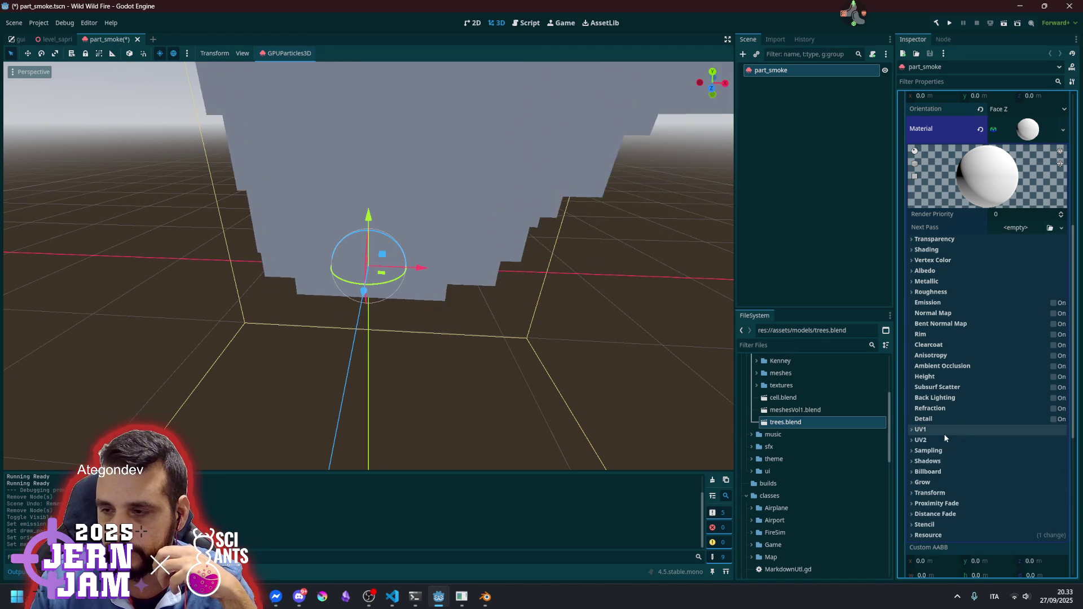
pyautogui.click(946, 435)
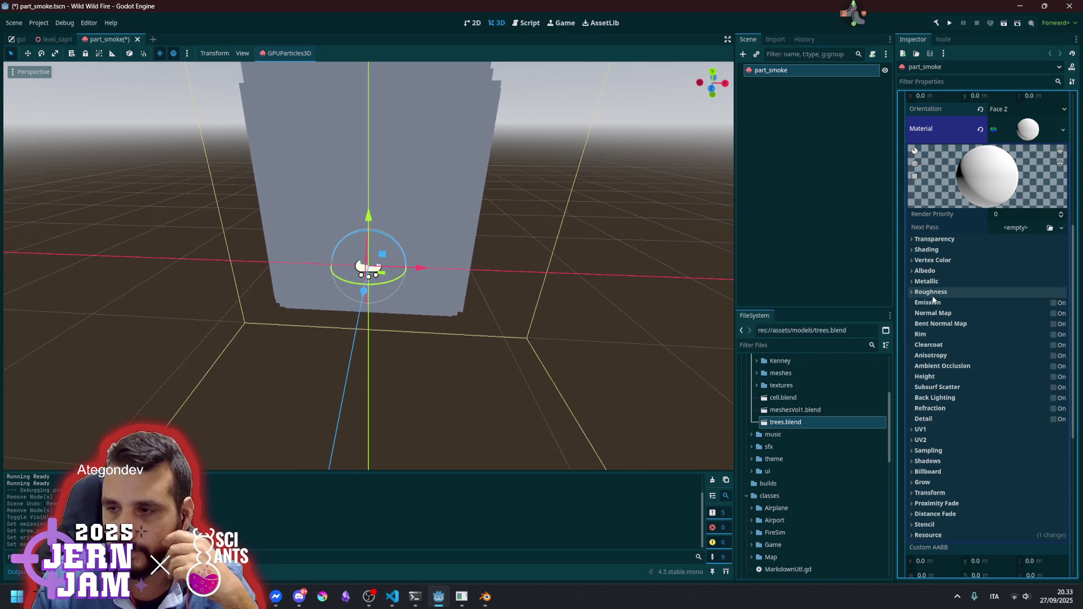
pyautogui.click(939, 241)
pyautogui.click(1002, 252)
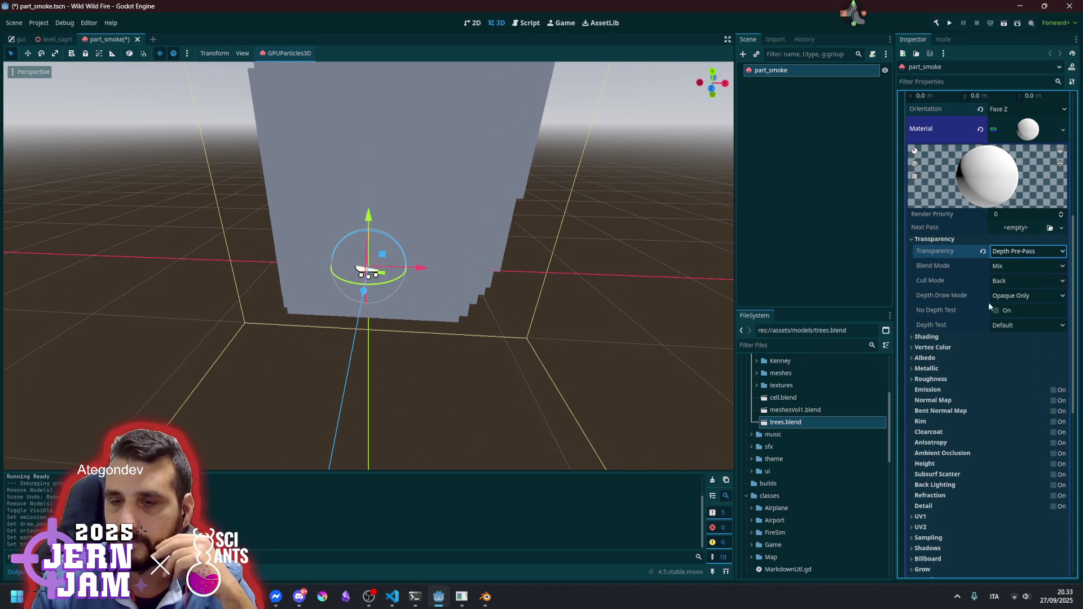
pyautogui.click(946, 239)
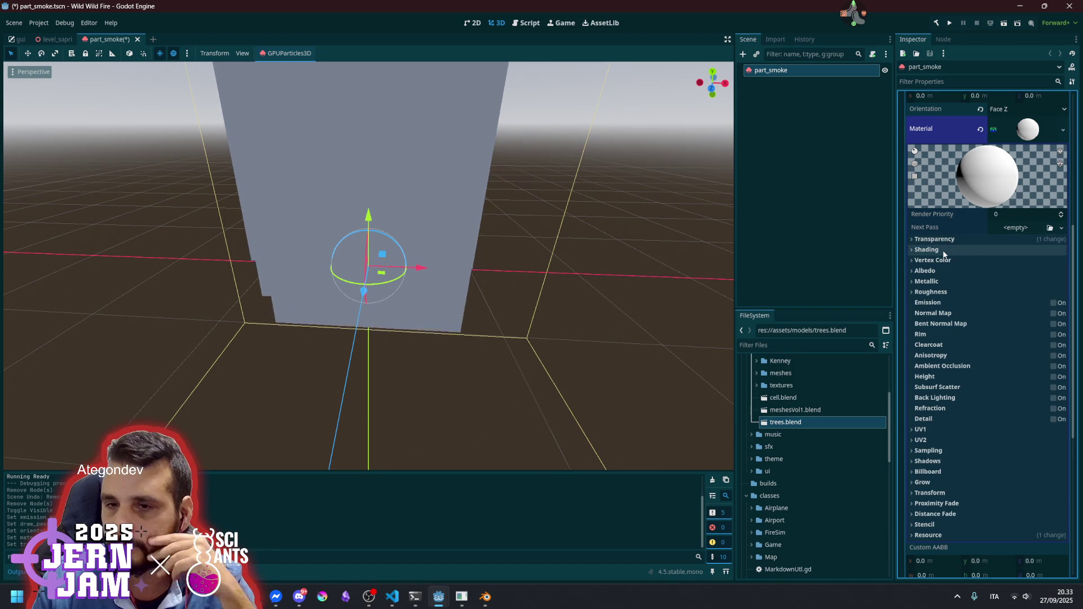
# Disable specular highlights and set shading to Per-Vertex, keeping diffuse mode at Burley
pyautogui.click(946, 251)
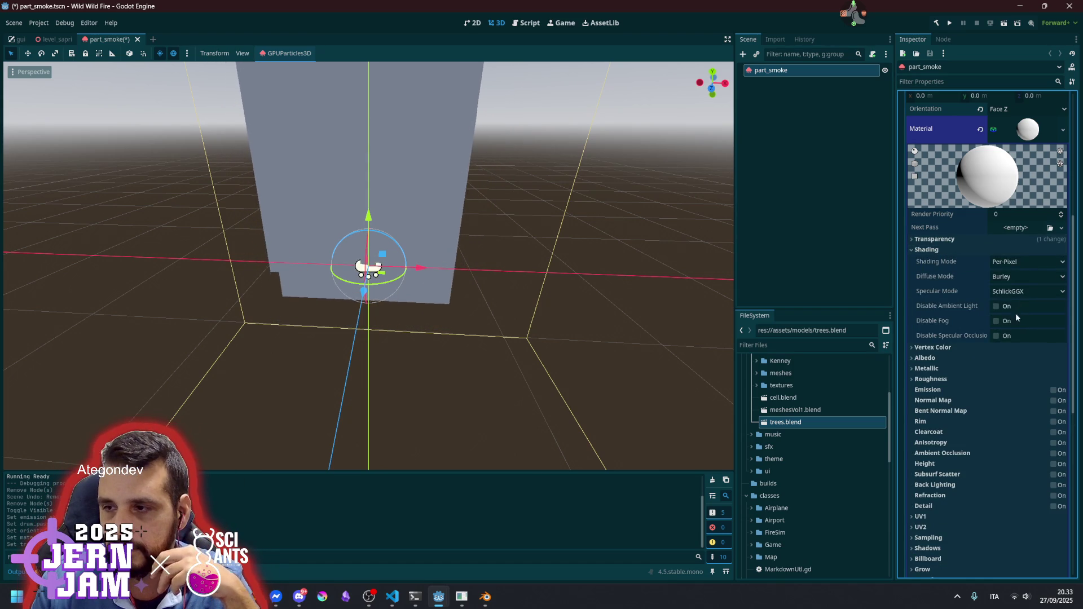
pyautogui.click(1006, 293)
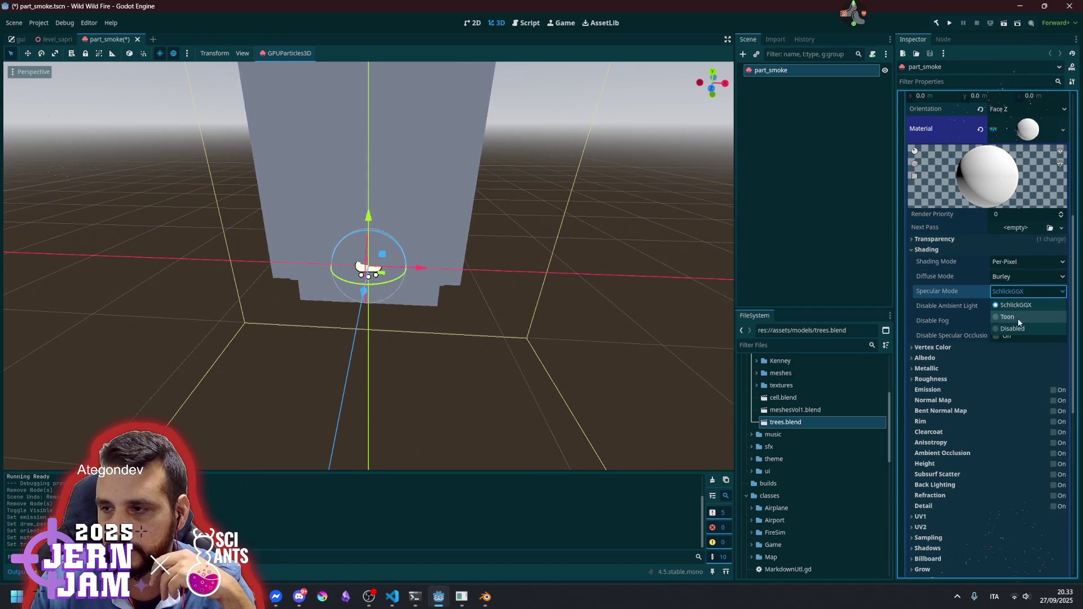
pyautogui.click(1006, 292)
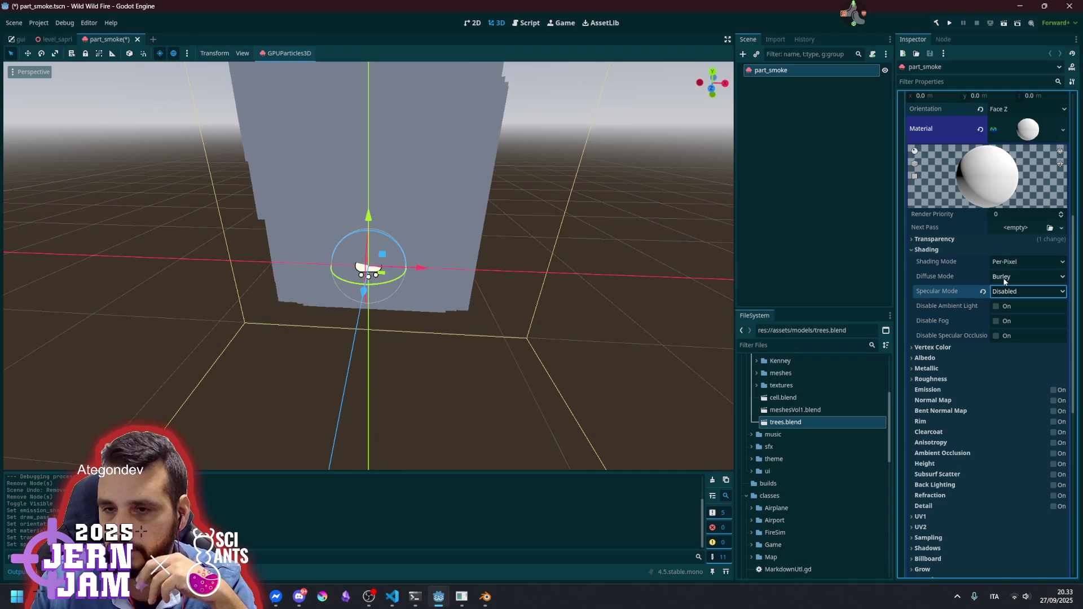
pyautogui.click(1011, 279)
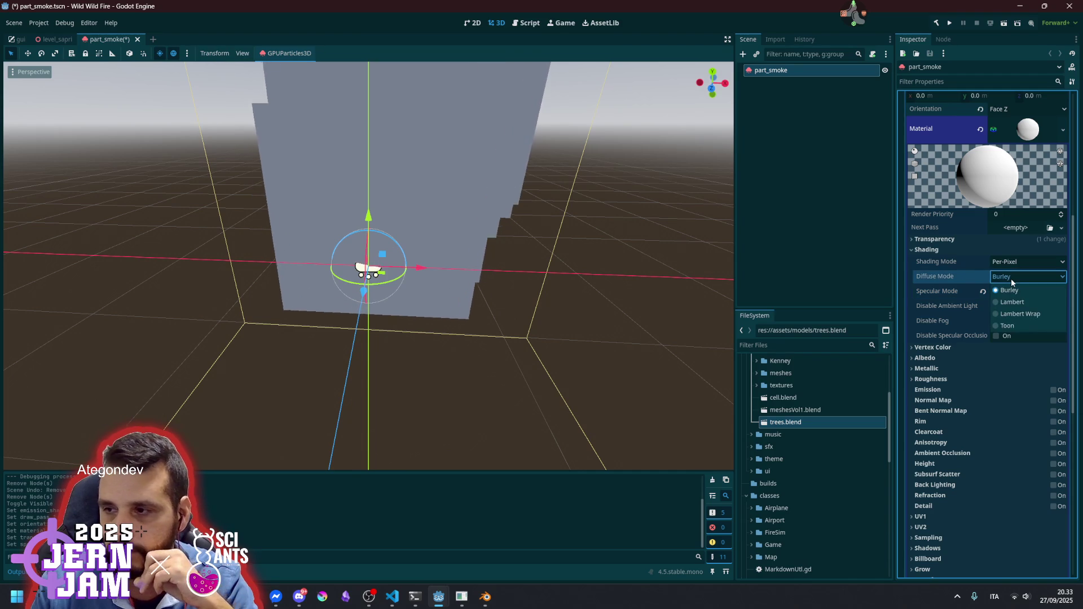
pyautogui.click(1010, 278)
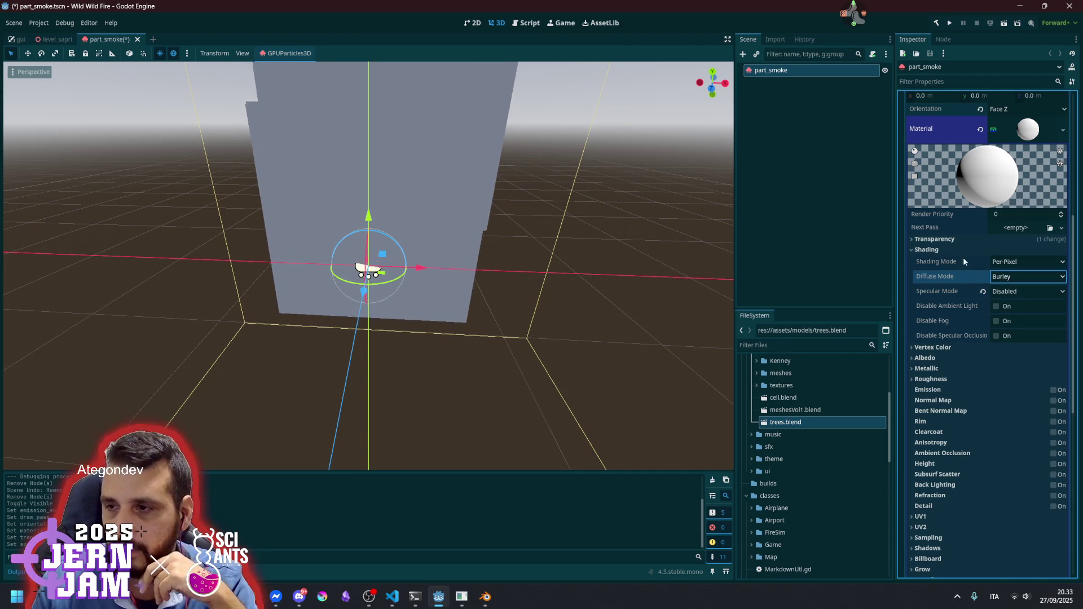
pyautogui.click(1004, 263)
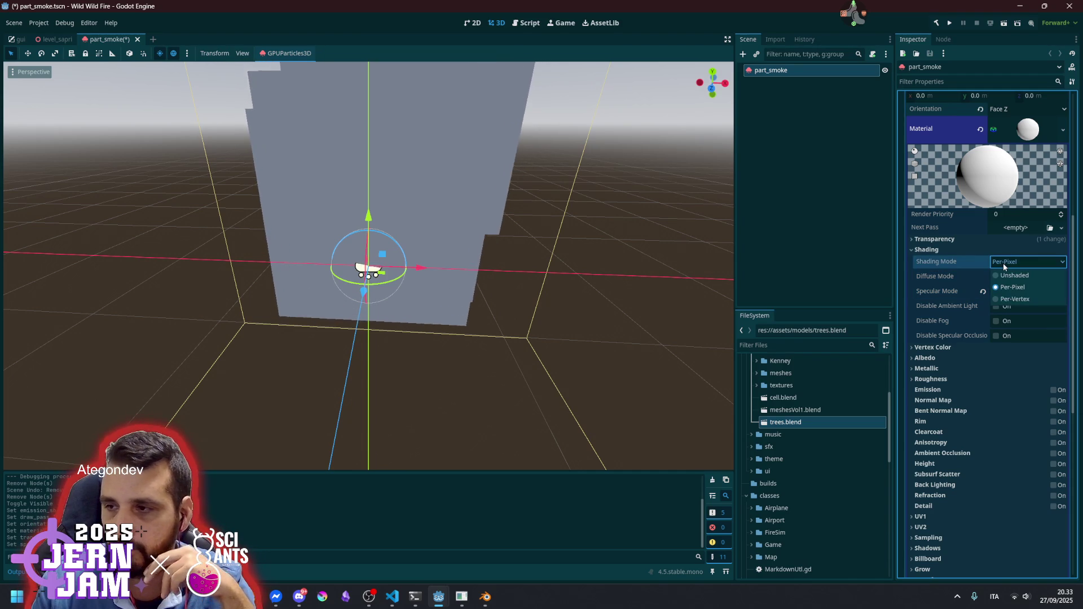
pyautogui.click(1012, 287)
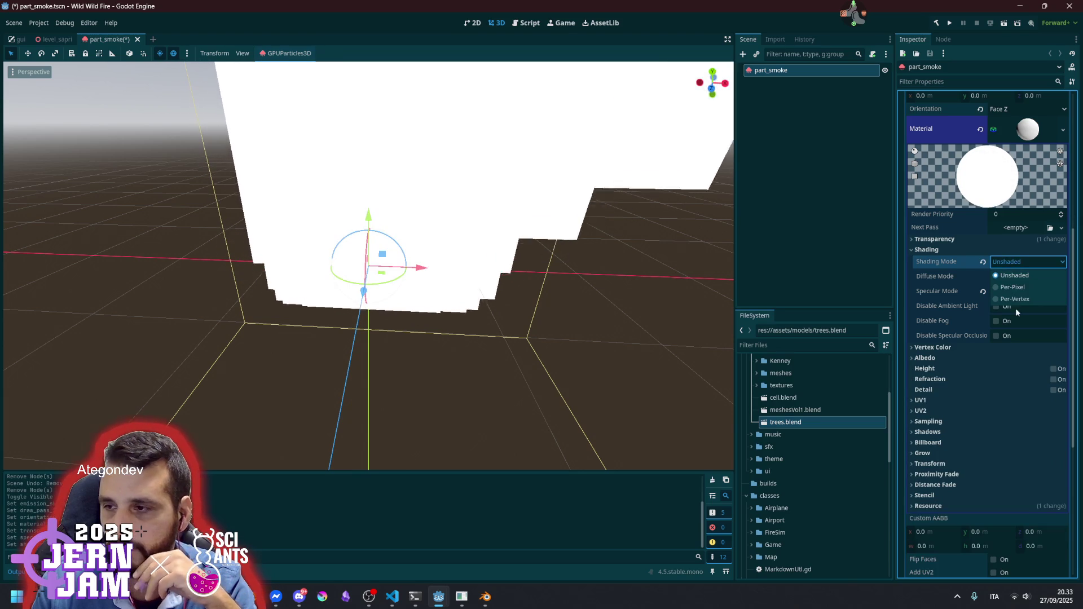
pyautogui.click(1009, 262)
pyautogui.click(1010, 300)
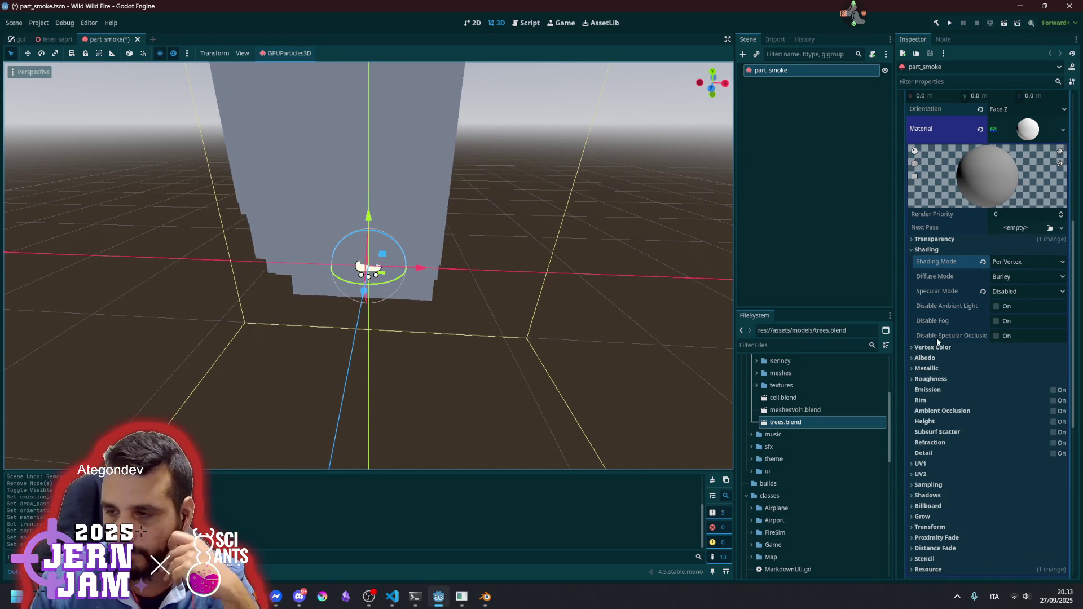
pyautogui.click(939, 251)
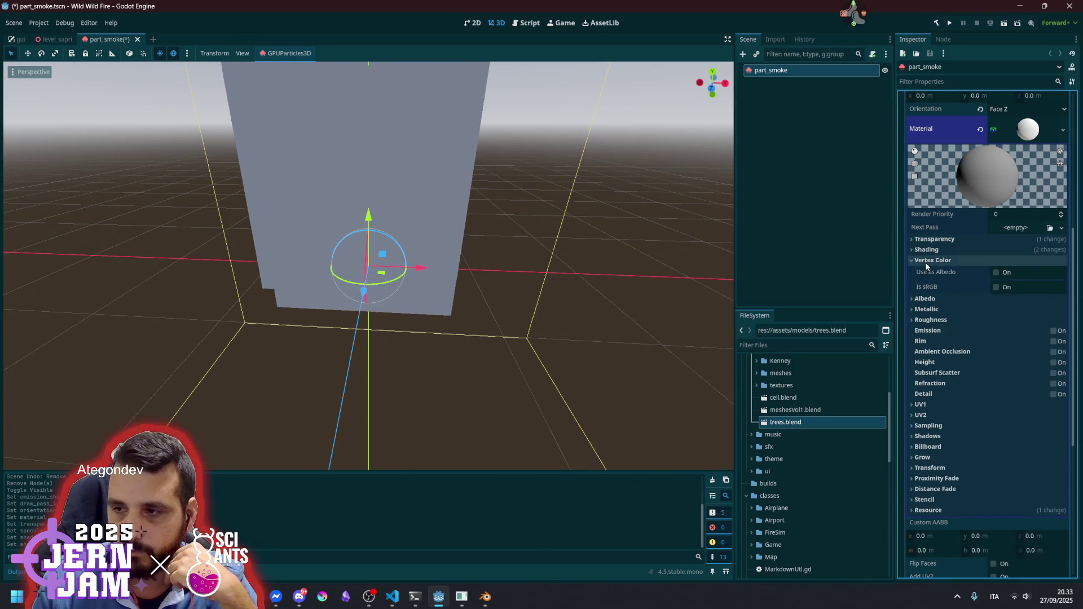
pyautogui.click(931, 273)
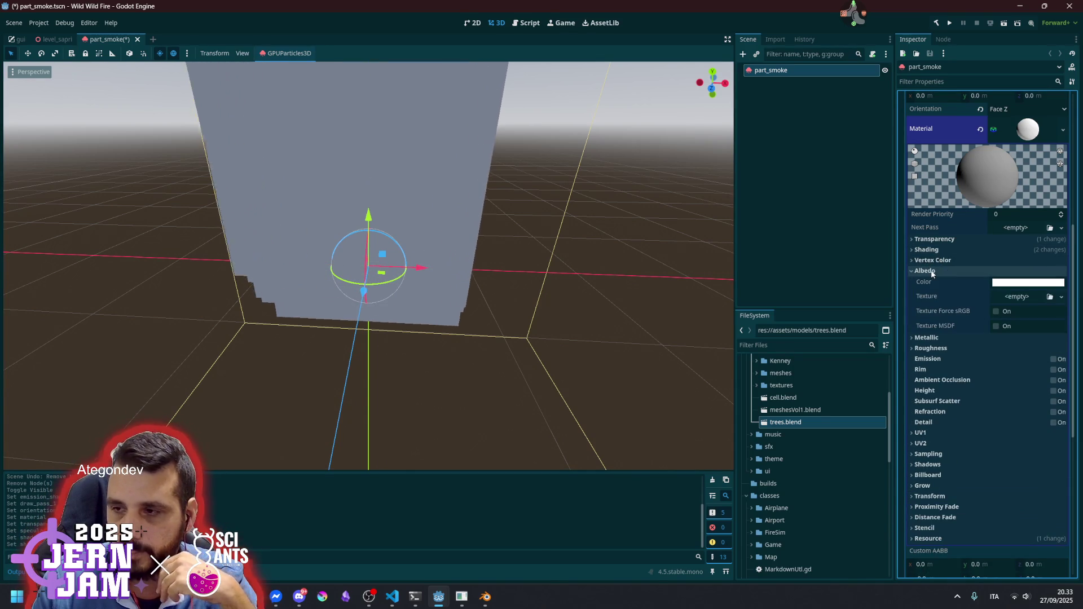
# Use a new NoiseTexture2D with FastNoiseLite noise as the albedo texture
pyautogui.click(1010, 297)
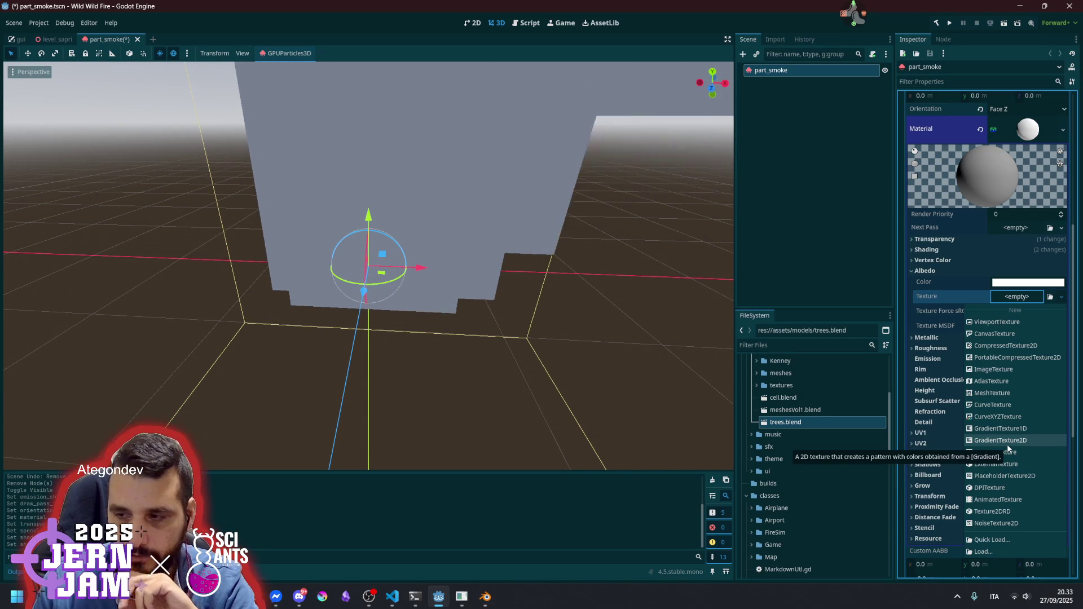
pyautogui.click(997, 523)
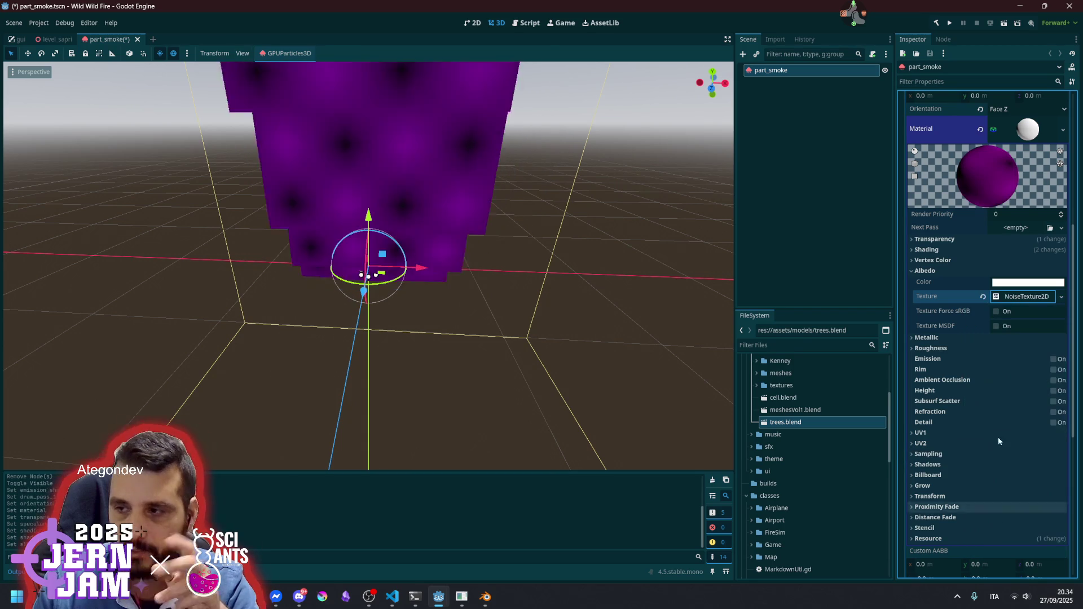
pyautogui.click(1025, 299)
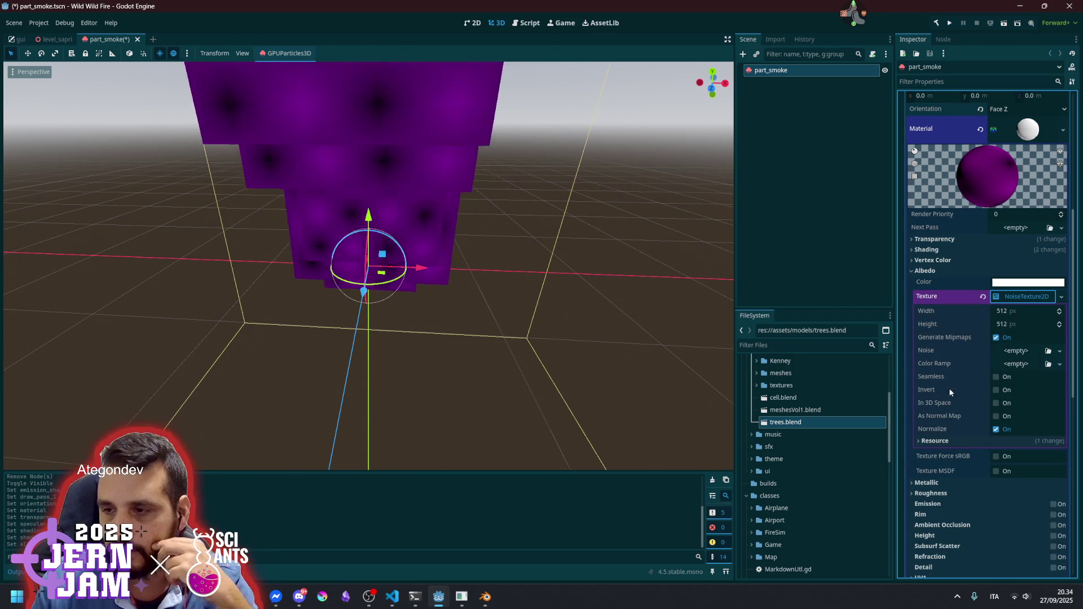
pyautogui.click(1016, 351)
pyautogui.click(1021, 361)
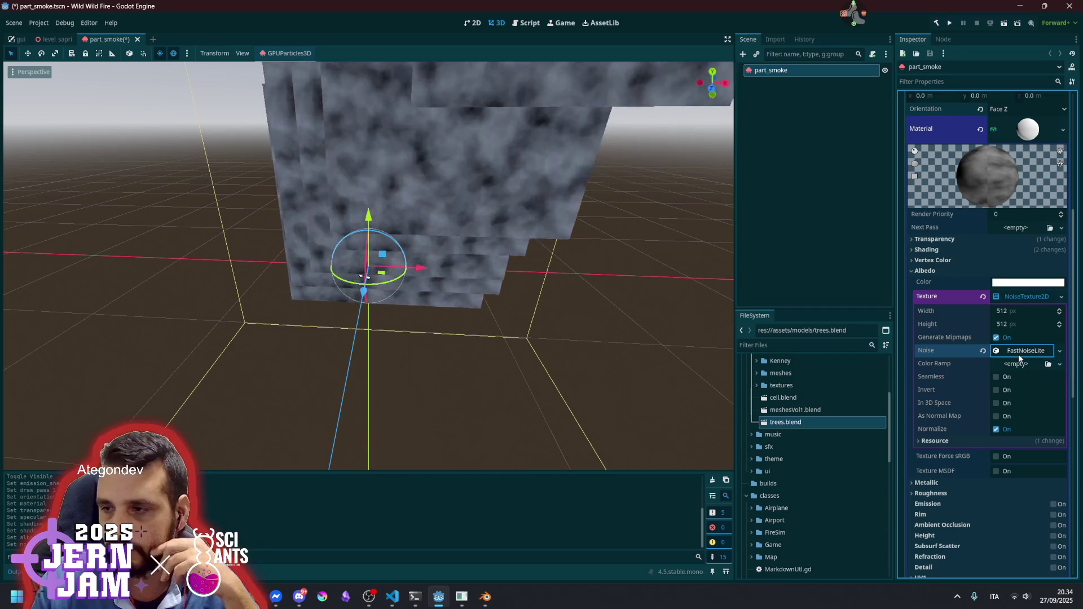
pyautogui.click(1018, 351)
pyautogui.click(1024, 351)
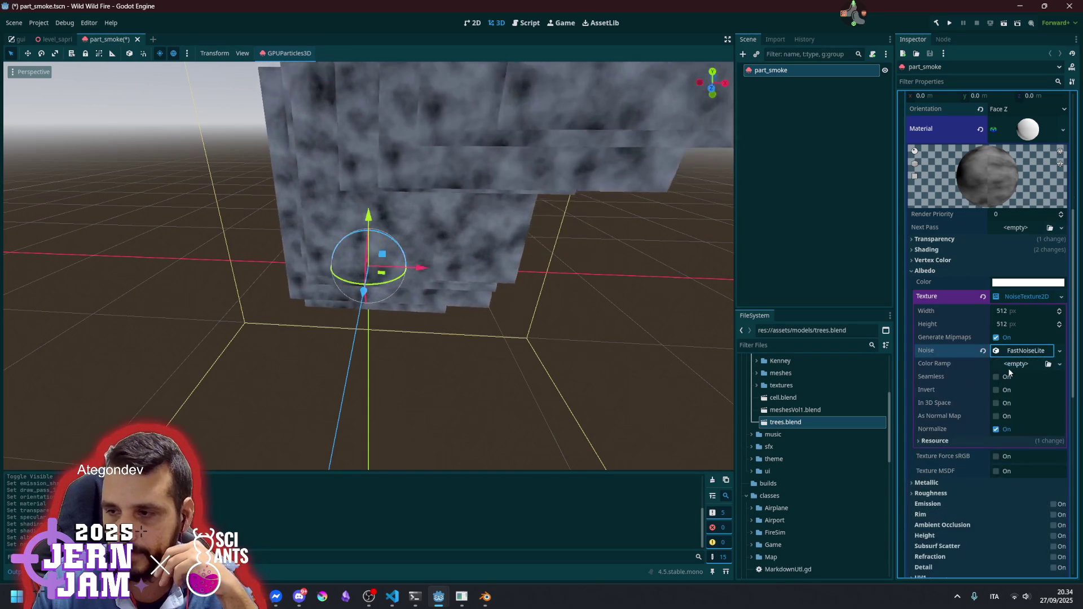
# Add a new gradient color ramp to the noise texture and rearrange its stops
pyautogui.click(1016, 364)
pyautogui.click(1035, 390)
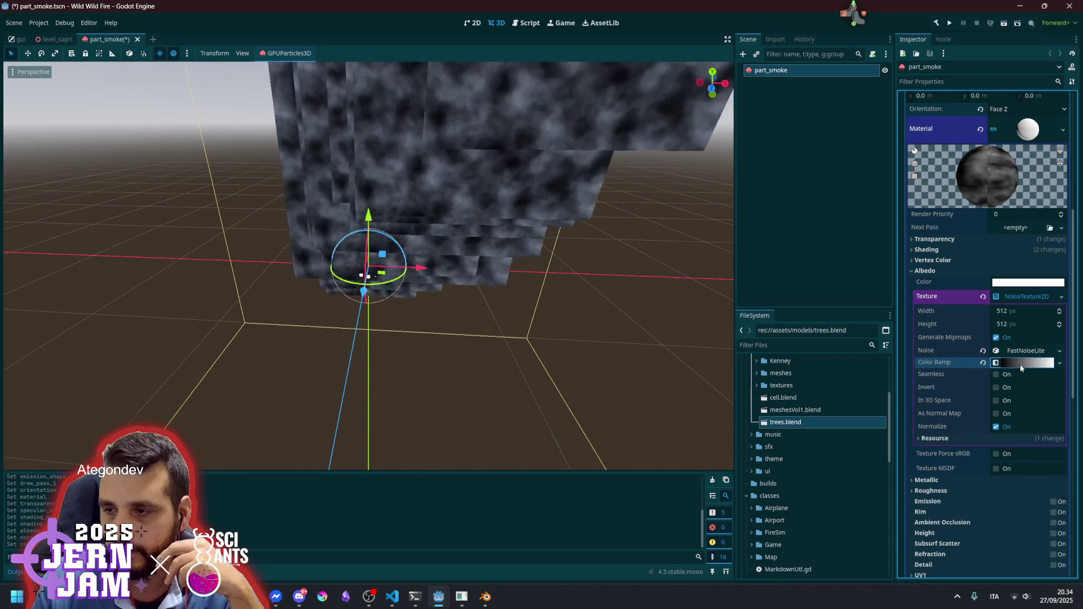
pyautogui.click(1024, 363)
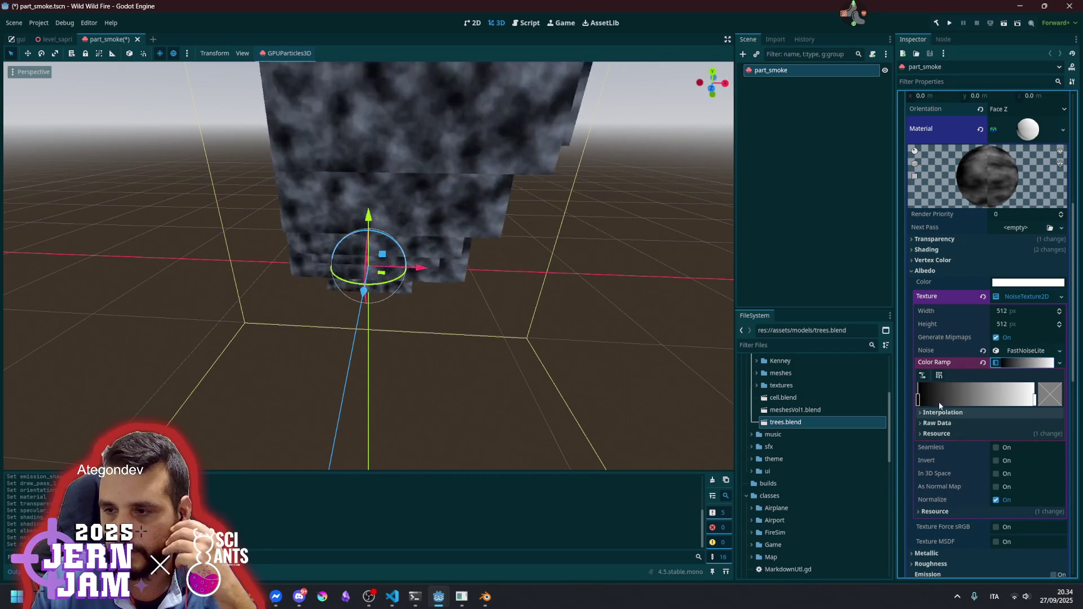
pyautogui.click(954, 397)
pyautogui.click(990, 398)
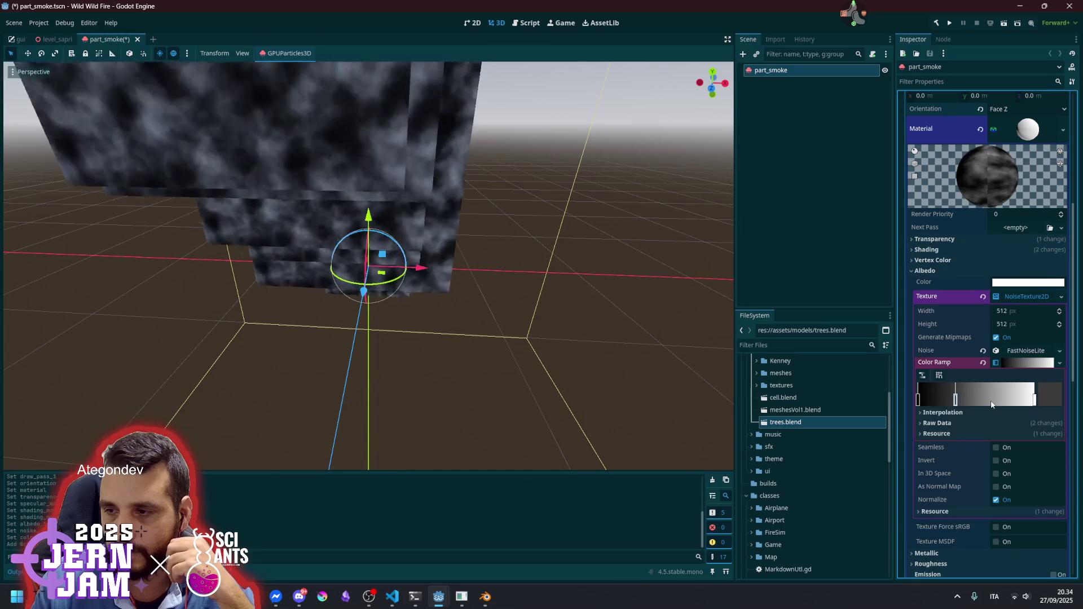
pyautogui.doubleClick(990, 397)
pyautogui.click(920, 402)
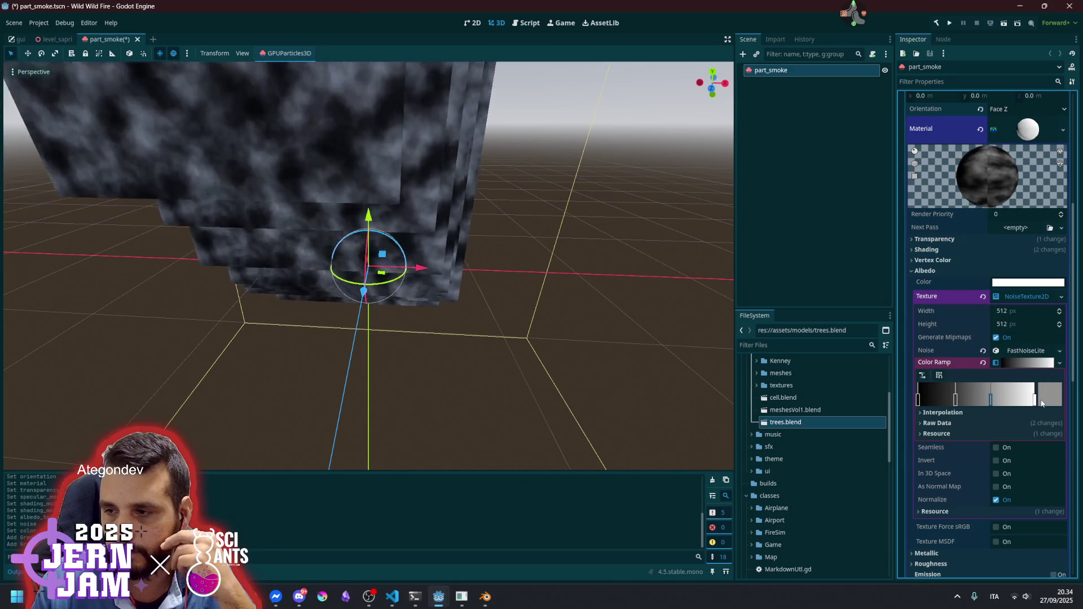
pyautogui.rightClick(1033, 399)
pyautogui.rightClick(917, 399)
pyautogui.moveTo(991, 399); pyautogui.dragTo(988, 400)
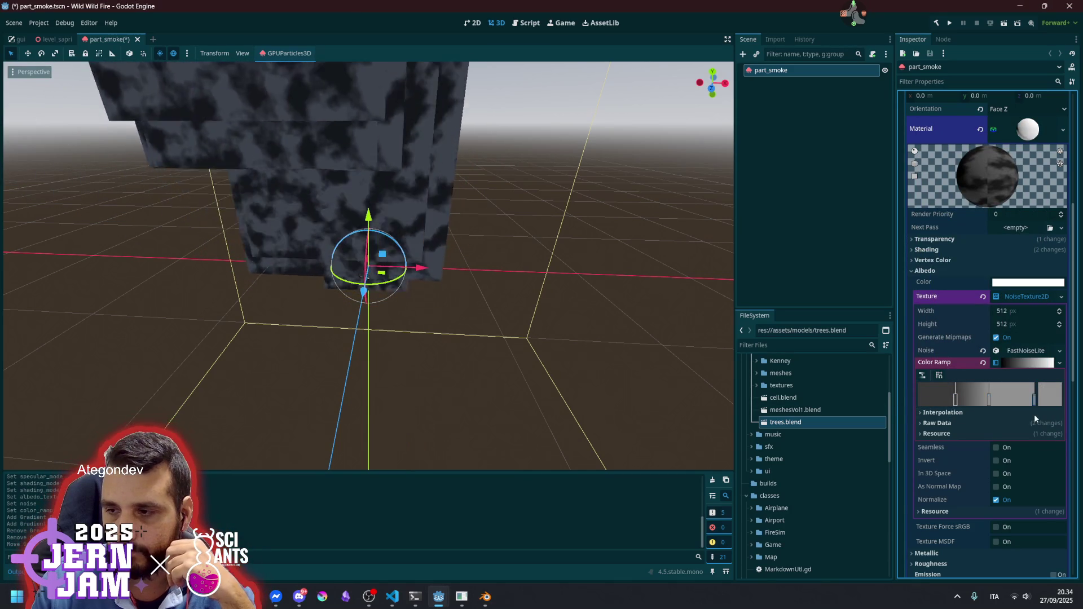
# Make both end stops of the ramp fully transparent and enable Seamless on the texture
pyautogui.click(1034, 399)
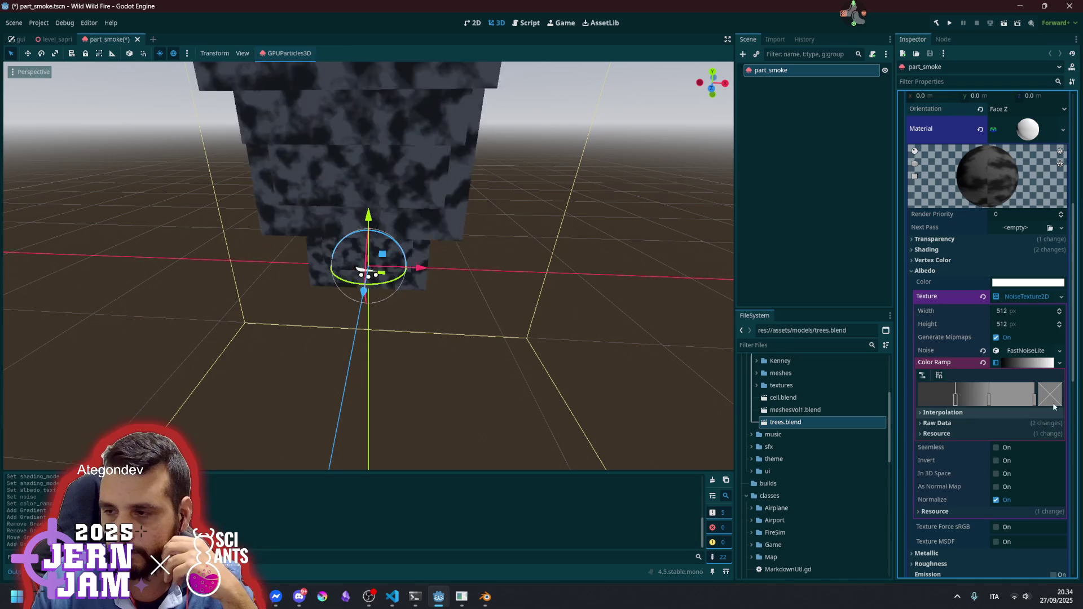
pyautogui.click(1048, 395)
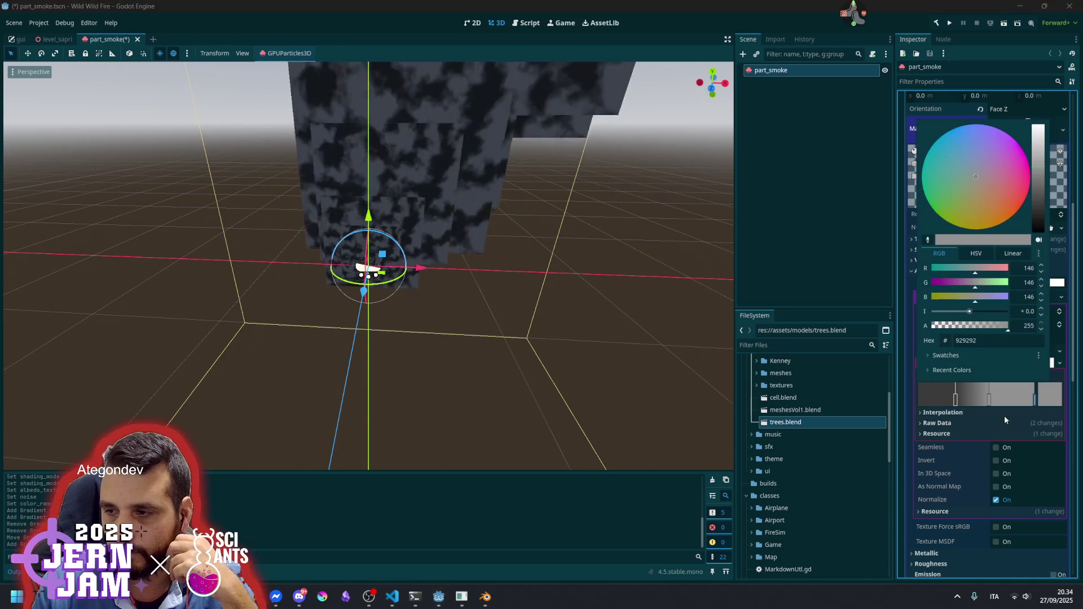
pyautogui.moveTo(1006, 325)
pyautogui.mouseDown()
pyautogui.moveTo(920, 368)
pyautogui.moveTo(898, 407)
pyautogui.mouseUp()
pyautogui.click(939, 397)
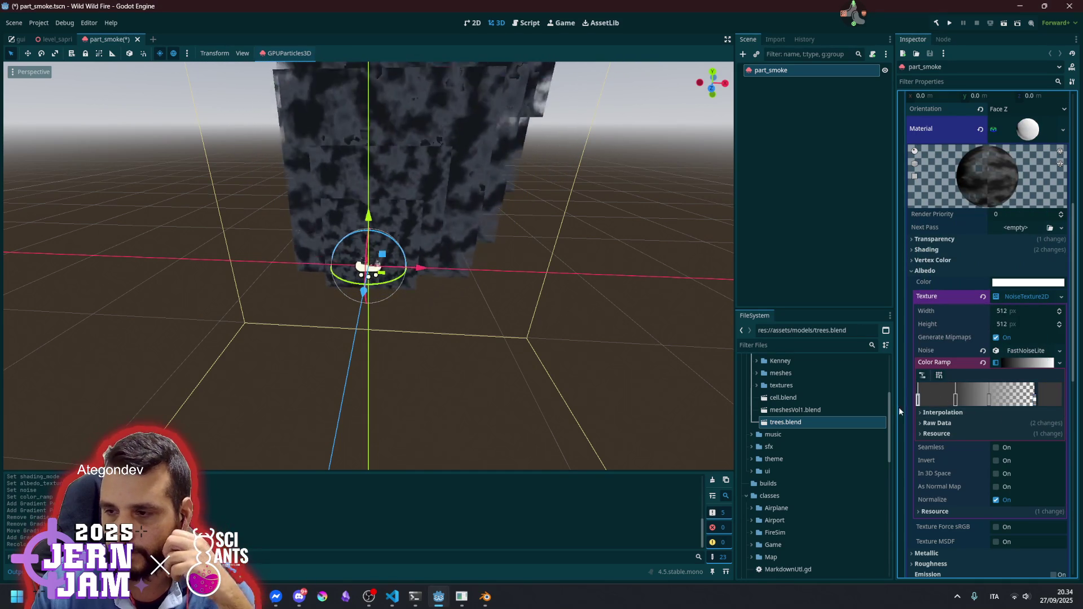
pyautogui.click(1047, 398)
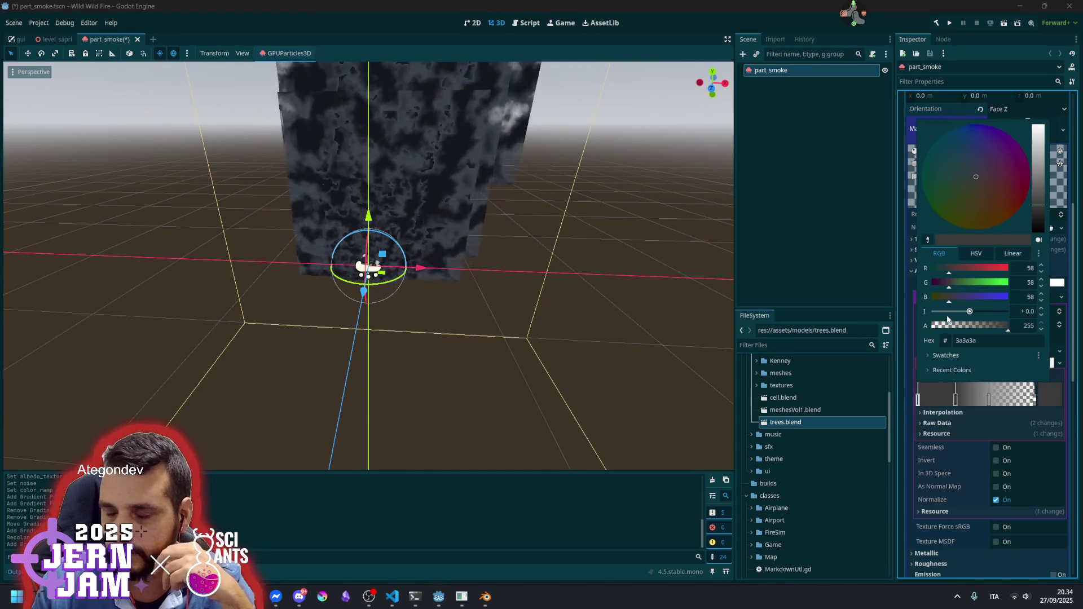
pyautogui.moveTo(970, 329); pyautogui.dragTo(879, 326)
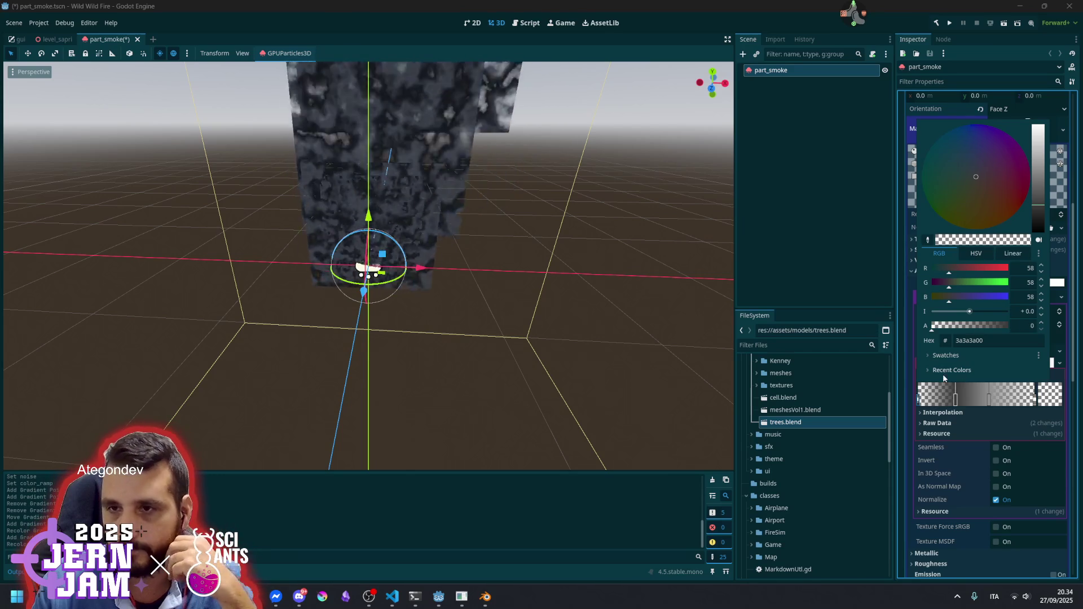
pyautogui.click(961, 452)
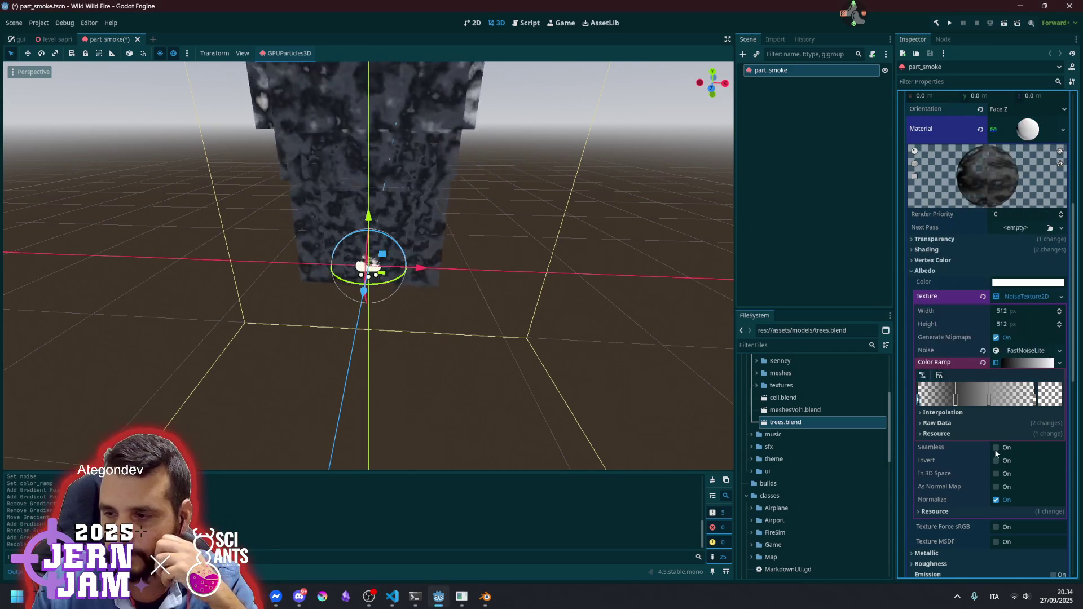
pyautogui.click(996, 447)
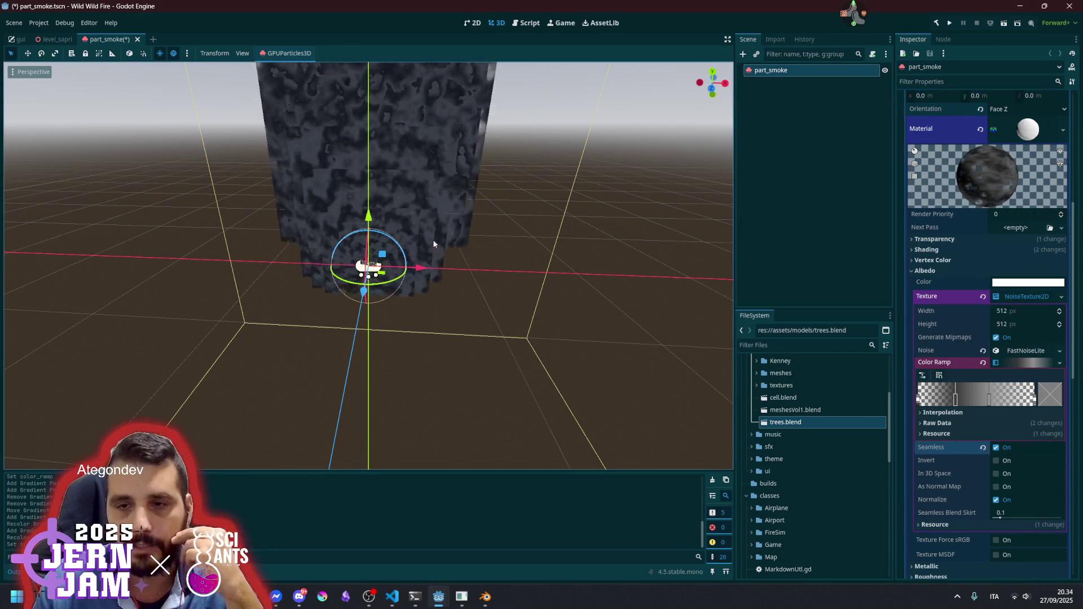
pyautogui.moveTo(440, 324)
pyautogui.mouseDown()
pyautogui.moveTo(440, 304)
pyautogui.moveTo(395, 271)
pyautogui.moveTo(363, 291)
pyautogui.moveTo(569, 362)
pyautogui.mouseUp()
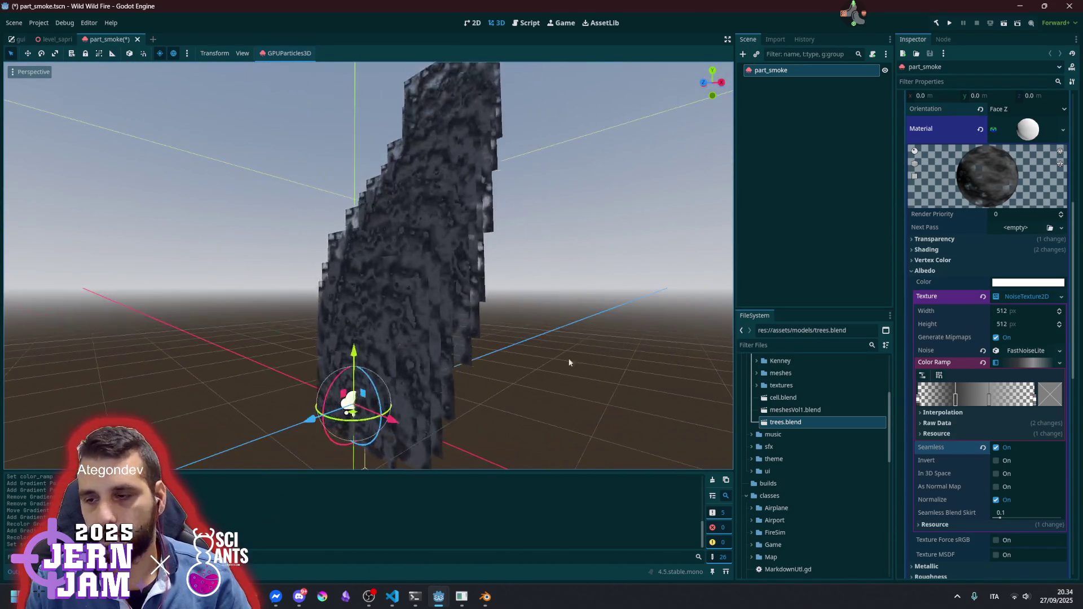
# Collapse the noise texture and material settings to reach the mesh properties
pyautogui.click(1020, 294)
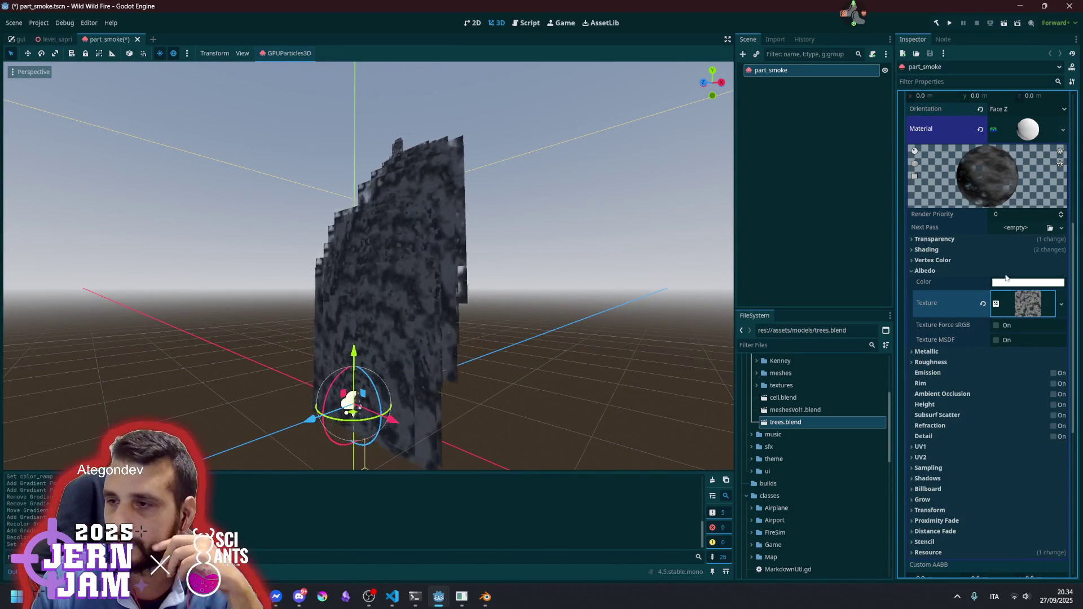
pyautogui.scroll(-6, 995, 316)
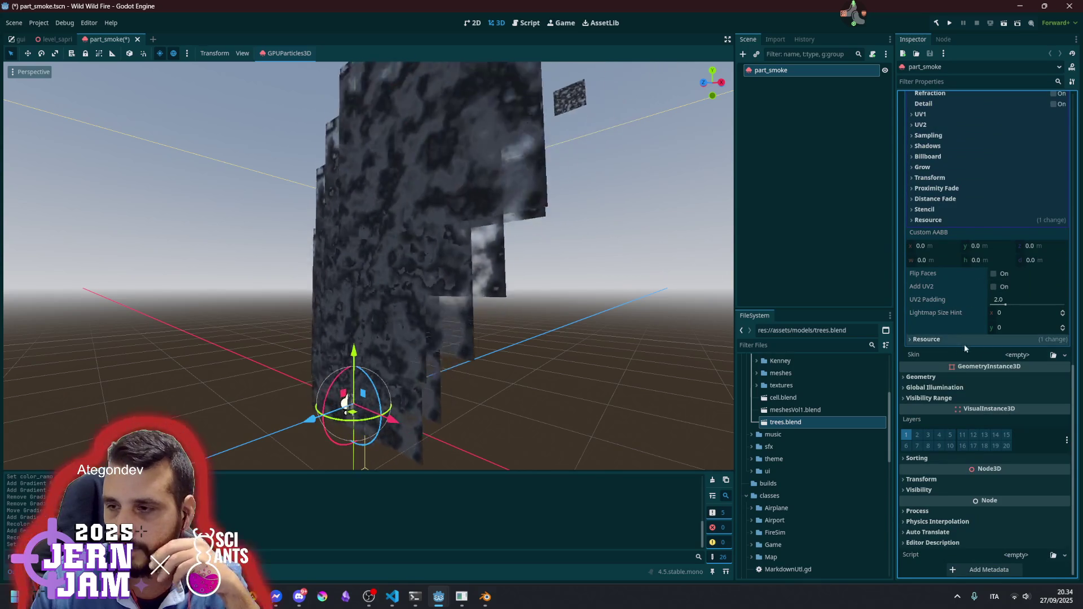
pyautogui.click(949, 377)
pyautogui.click(948, 377)
pyautogui.scroll(5, 969, 226)
pyautogui.scroll(-4, 972, 300)
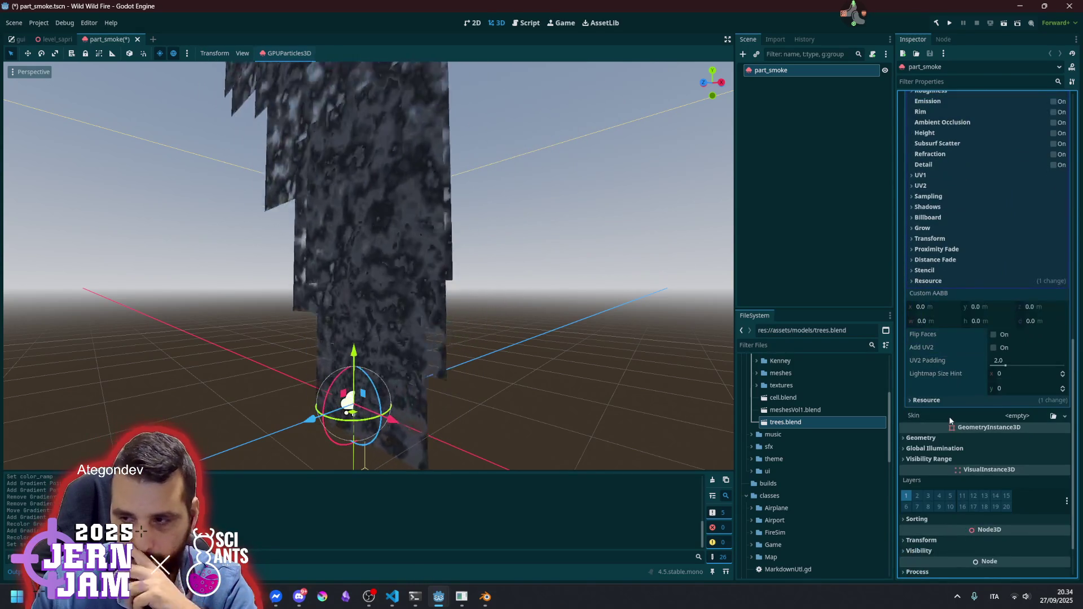
pyautogui.scroll(4, 943, 306)
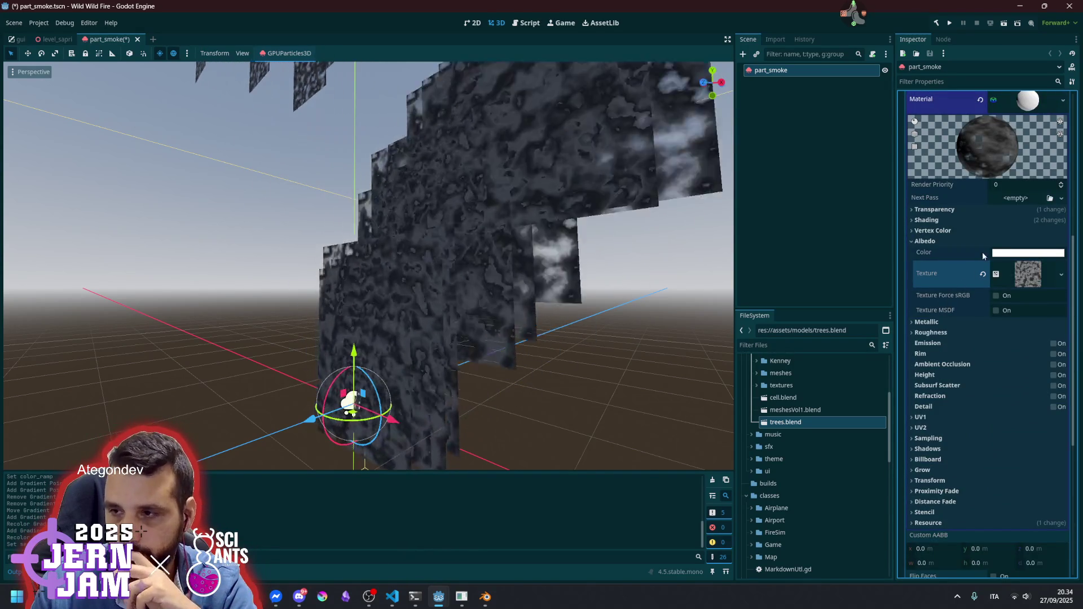
pyautogui.scroll(3, 985, 249)
pyautogui.click(1023, 280)
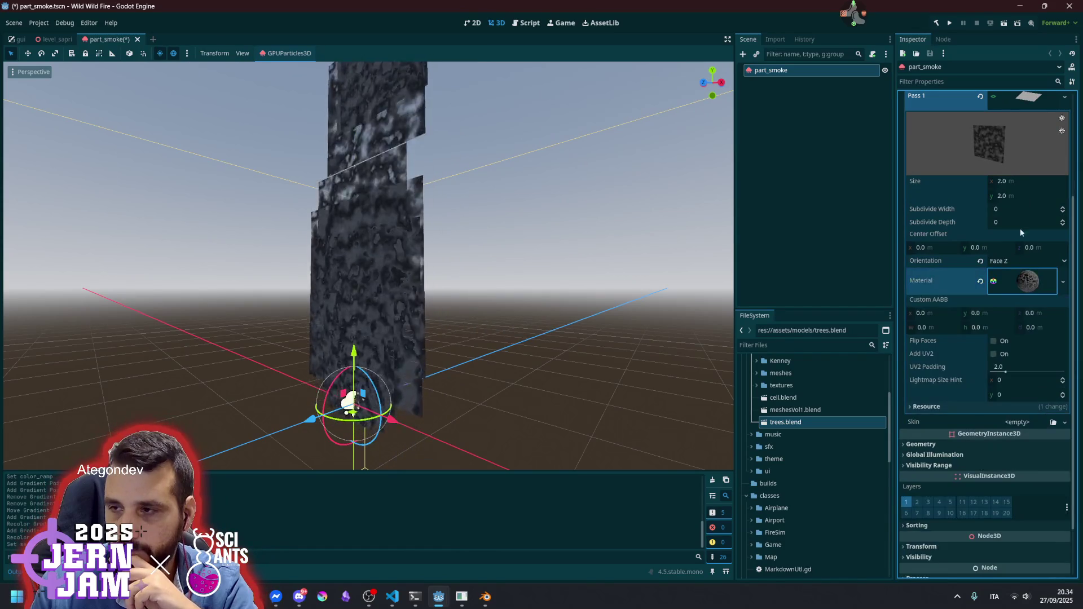
# Set the plane mesh size to 0.5 and inspect the smaller quads
pyautogui.click(1018, 181)
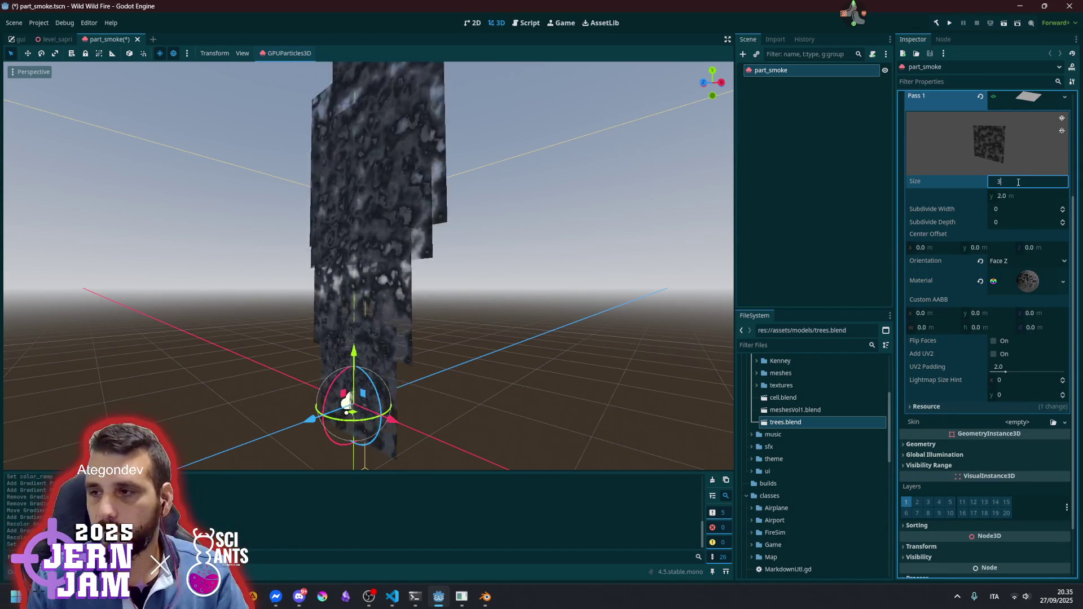
pyautogui.write('0.5')
pyautogui.press('Return')
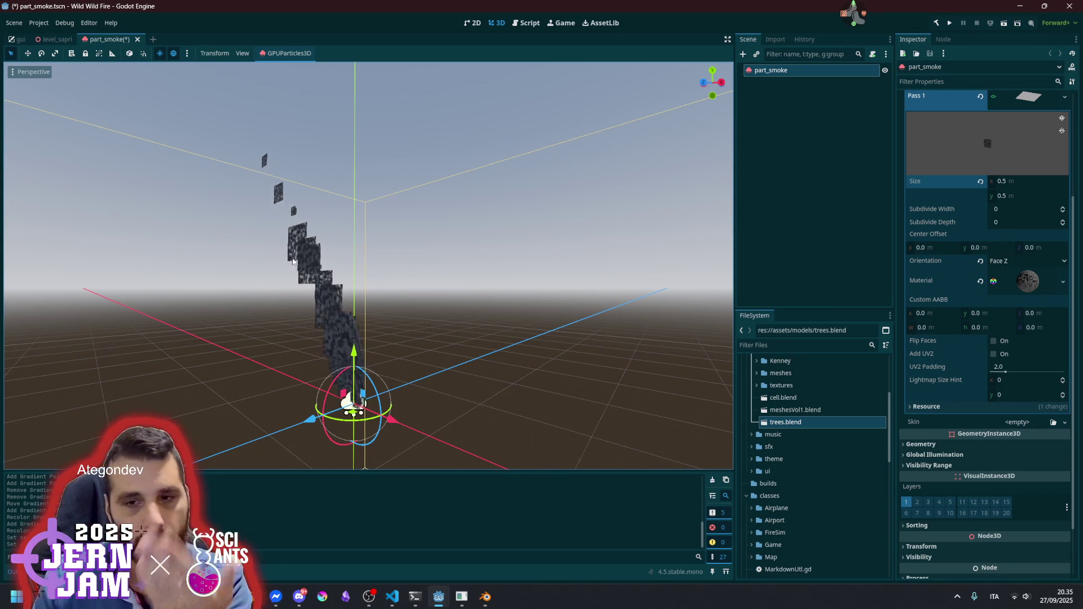
pyautogui.moveTo(308, 235)
pyautogui.mouseDown()
pyautogui.moveTo(316, 286)
pyautogui.moveTo(303, 365)
pyautogui.moveTo(340, 217)
pyautogui.moveTo(317, 218)
pyautogui.moveTo(656, 279)
pyautogui.mouseUp()
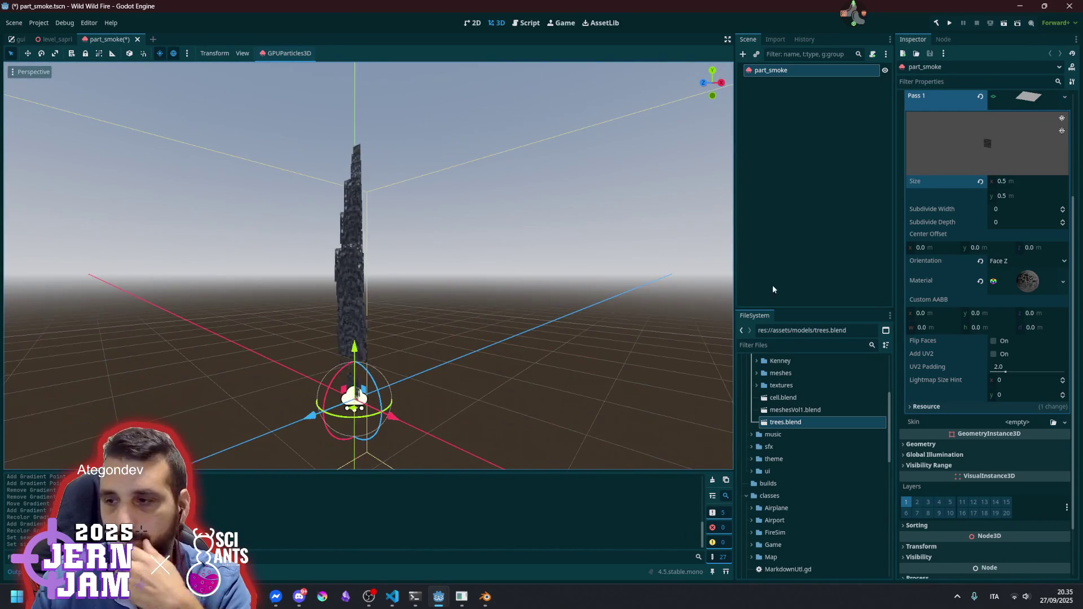
pyautogui.scroll(-2, 943, 366)
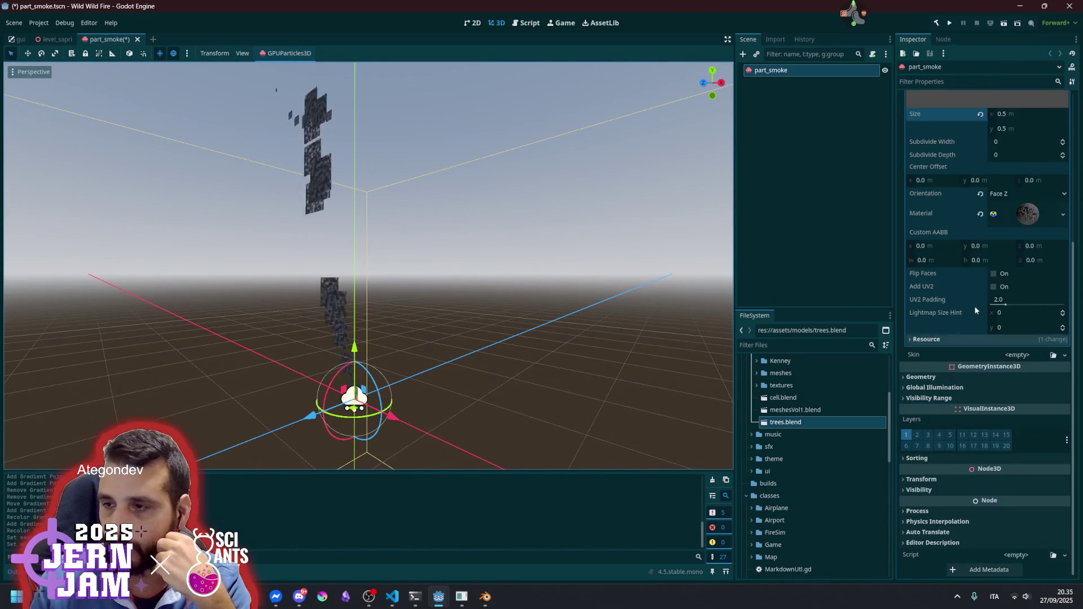
pyautogui.click(1032, 215)
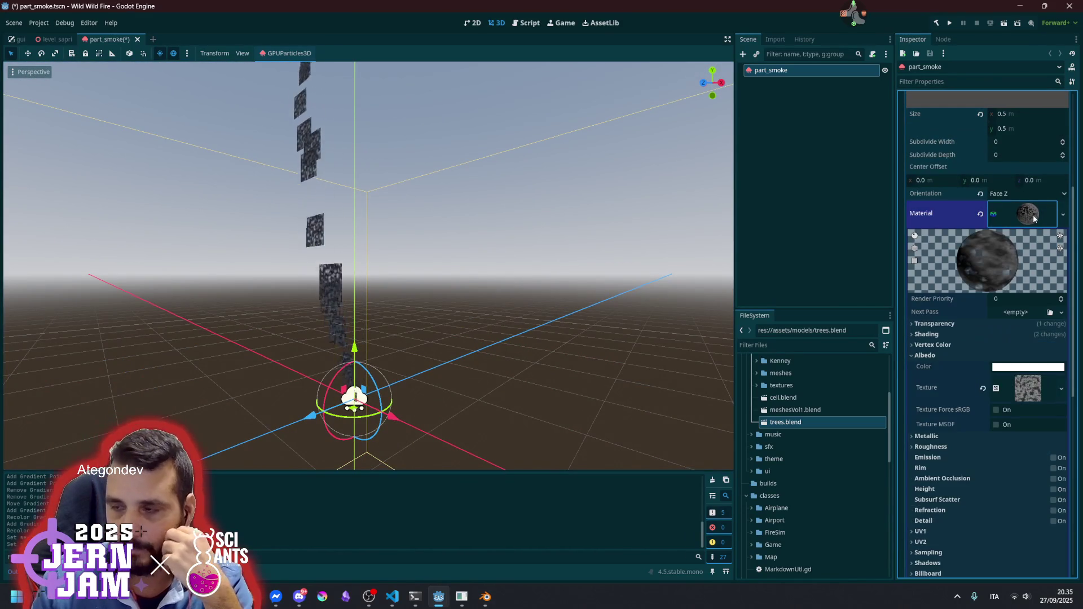
# Change the smoke material's texture filter mode and enable Disable Receive Shadows
pyautogui.click(946, 360)
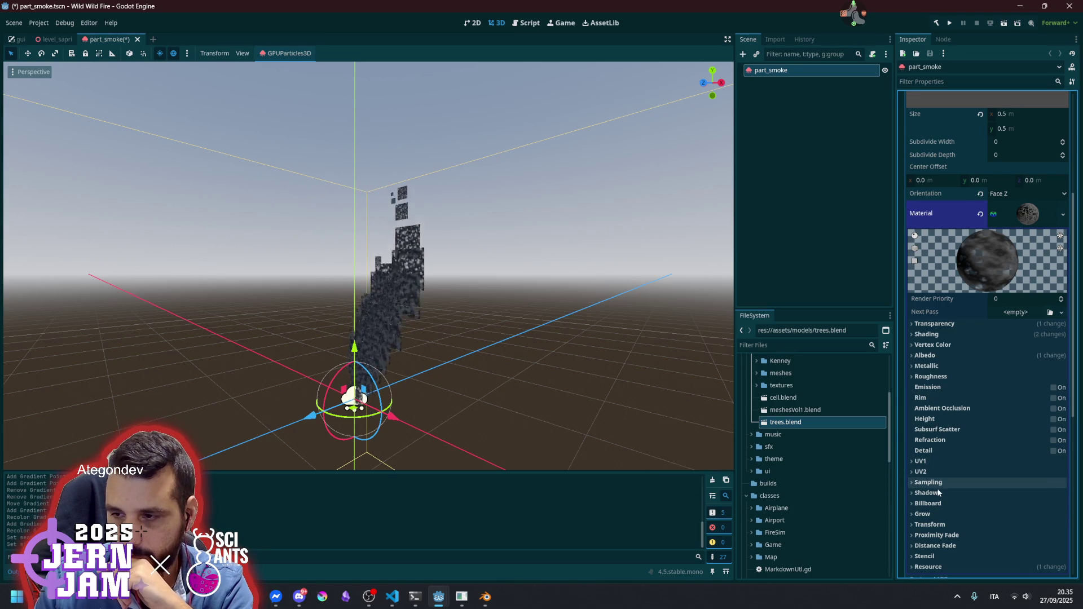
pyautogui.click(938, 484)
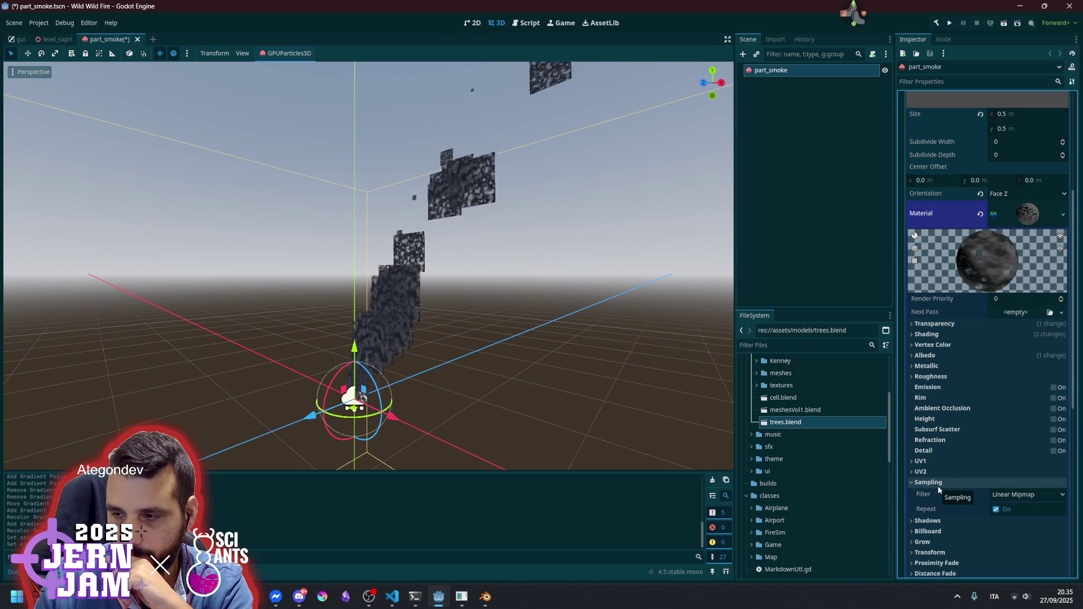
pyautogui.click(1013, 494)
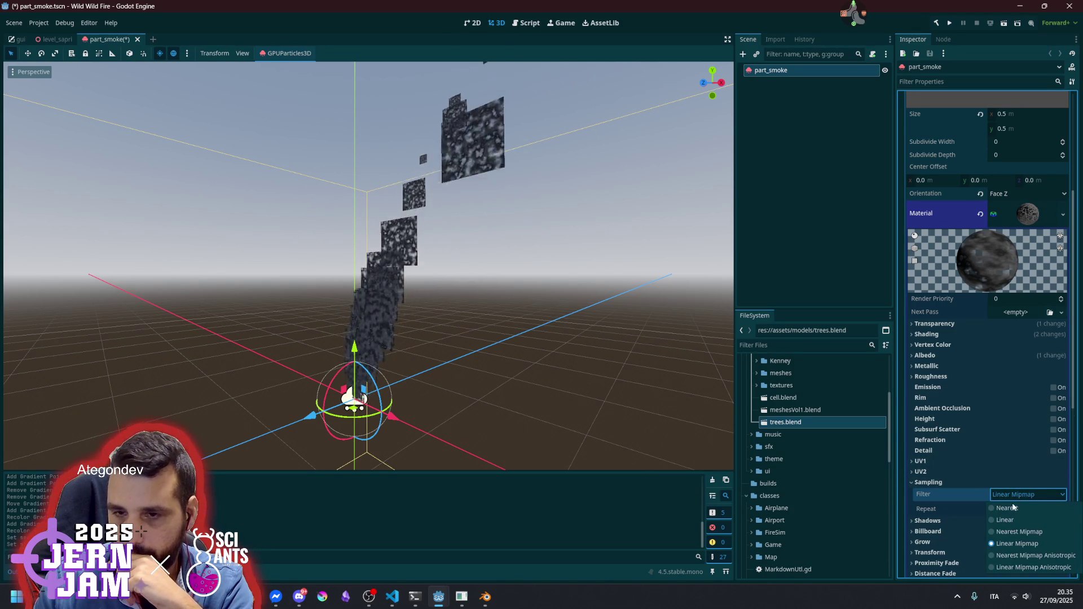
pyautogui.click(967, 482)
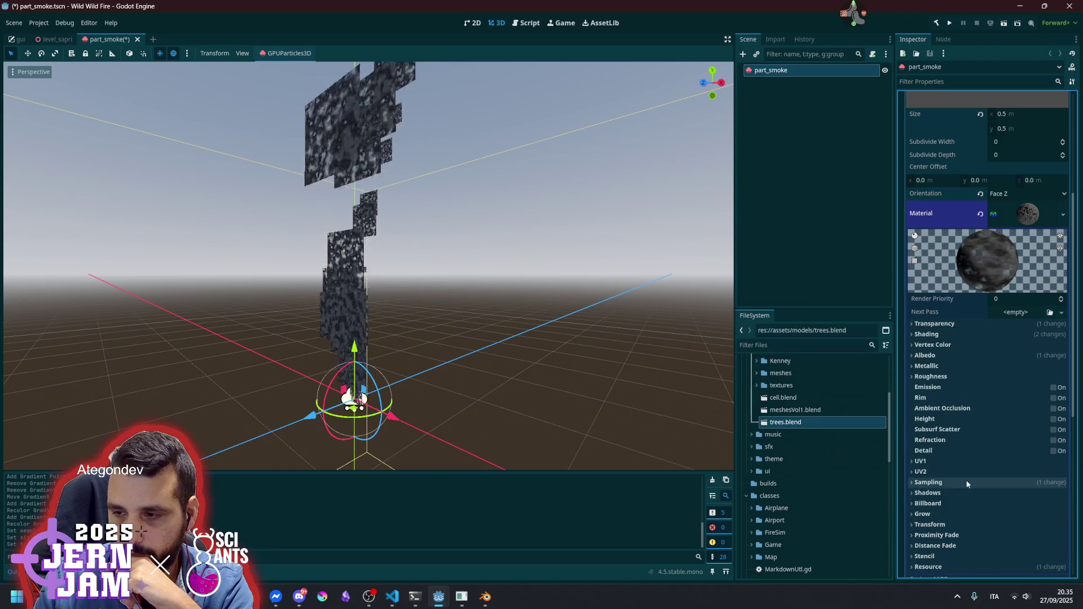
pyautogui.click(952, 491)
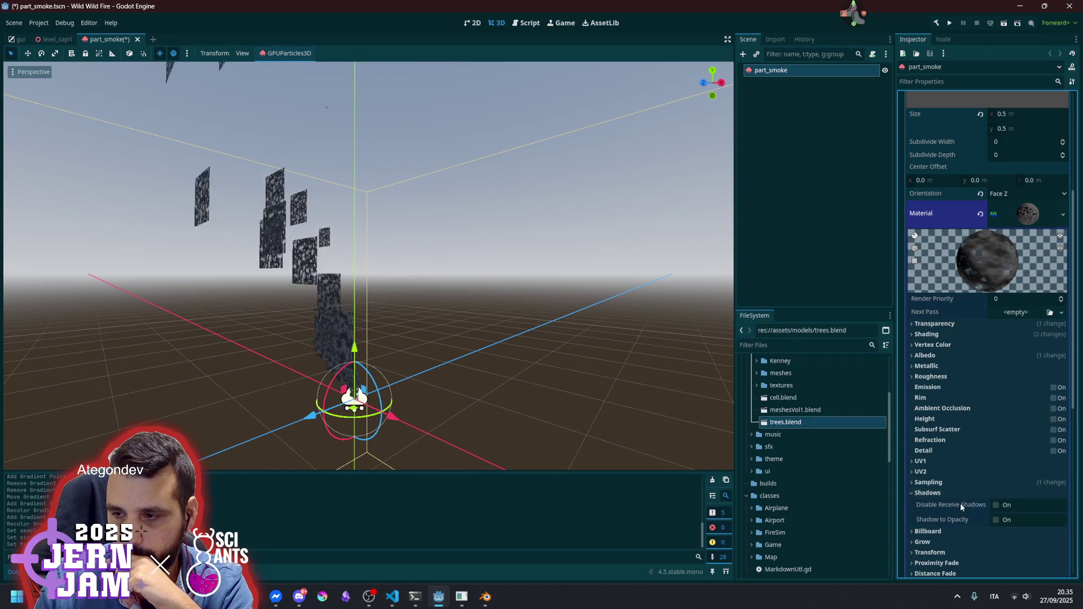
pyautogui.click(996, 507)
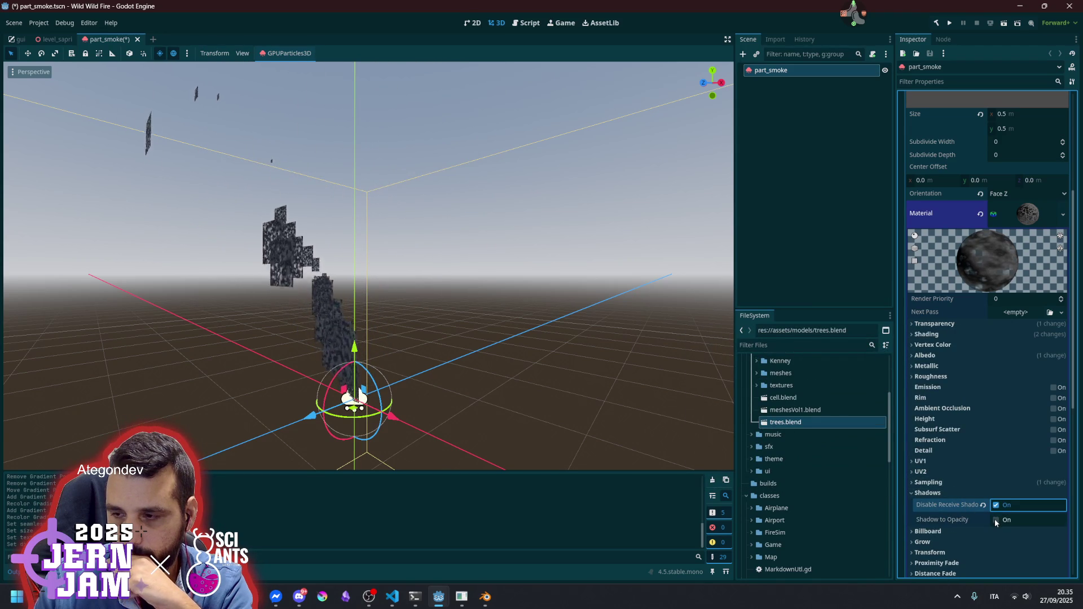
pyautogui.click(927, 493)
# Set the material's Billboard Mode to Particle Billboard so the quads face the camera
pyautogui.click(927, 503)
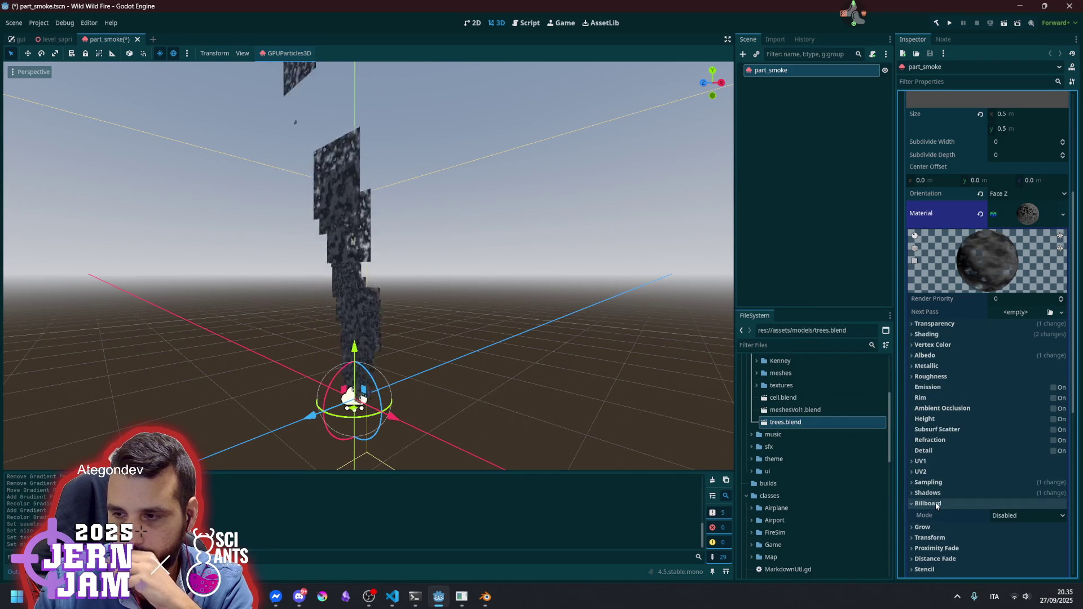
pyautogui.click(1006, 515)
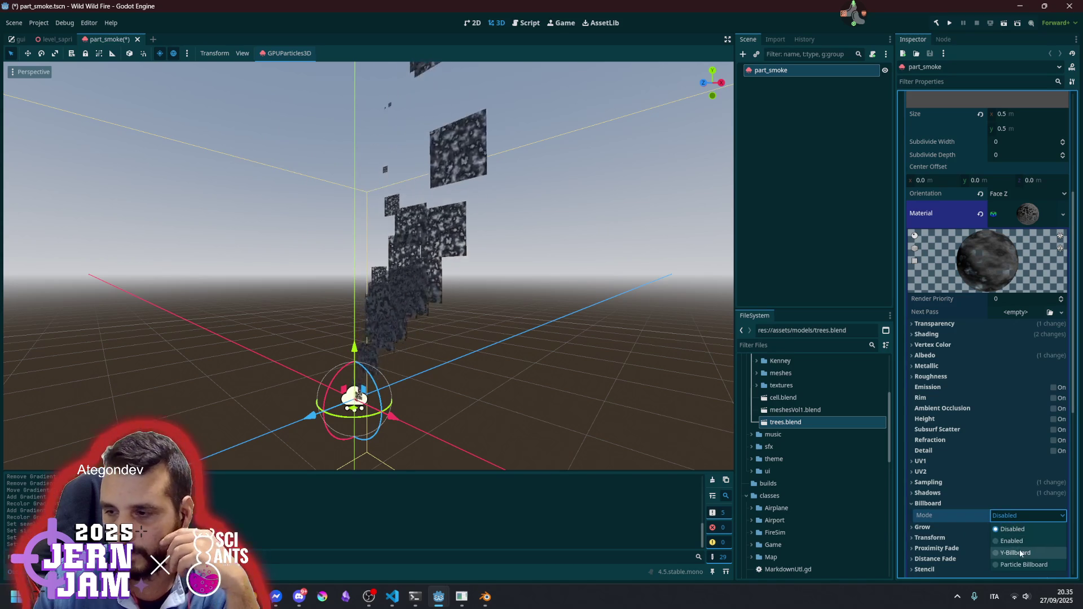
pyautogui.click(1019, 551)
pyautogui.moveTo(544, 296)
pyautogui.mouseDown()
pyautogui.moveTo(553, 425)
pyautogui.moveTo(517, 367)
pyautogui.moveTo(440, 302)
pyautogui.moveTo(580, 277)
pyautogui.moveTo(41, 316)
pyautogui.moveTo(627, 268)
pyautogui.moveTo(559, 158)
pyautogui.moveTo(549, 109)
pyautogui.moveTo(542, 273)
pyautogui.mouseUp()
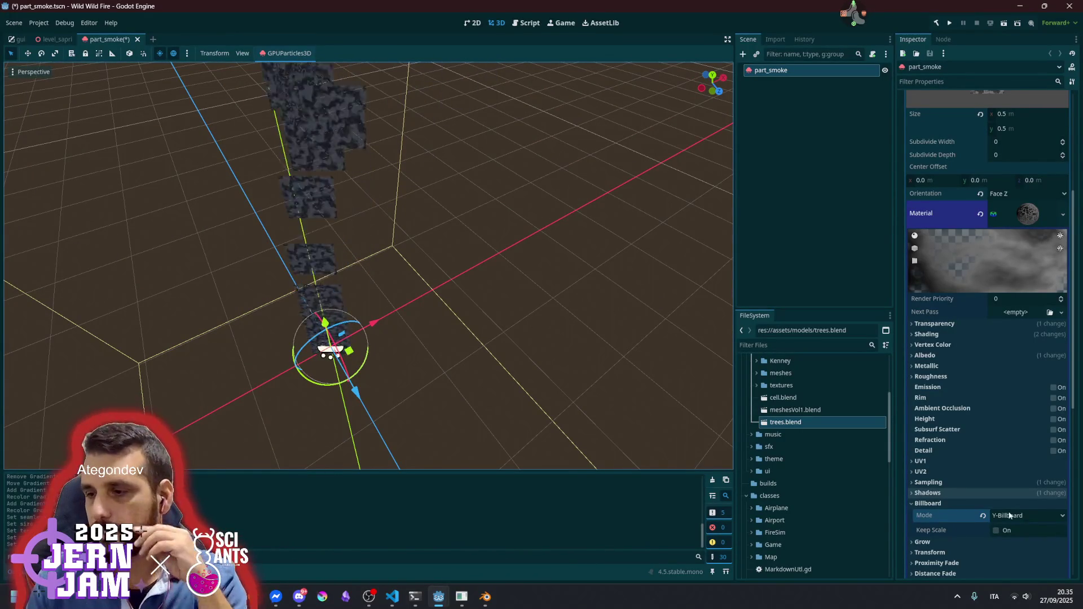
pyautogui.click(1012, 515)
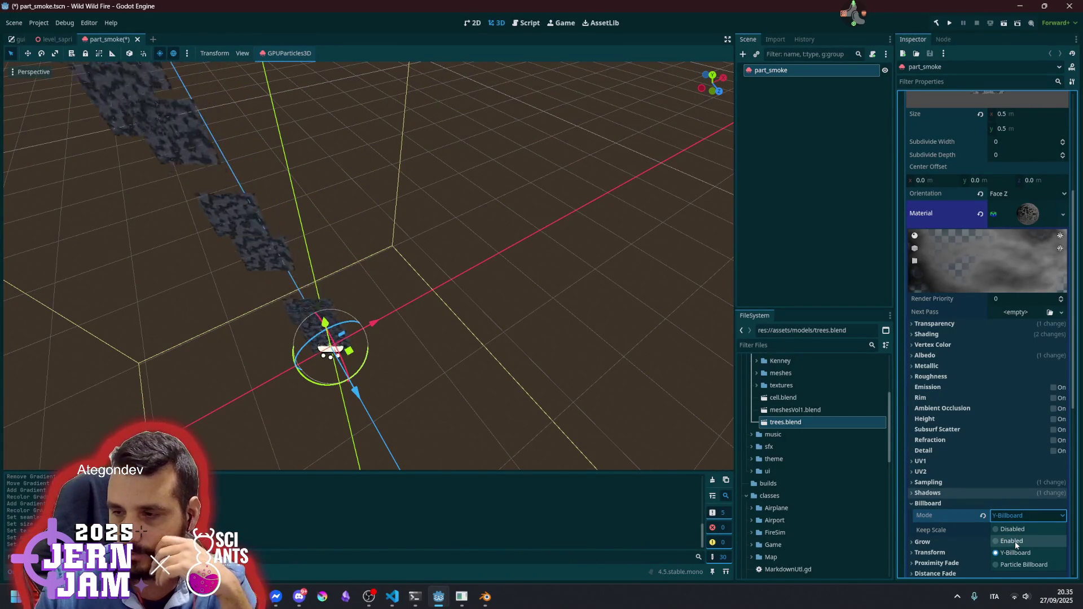
pyautogui.click(1024, 566)
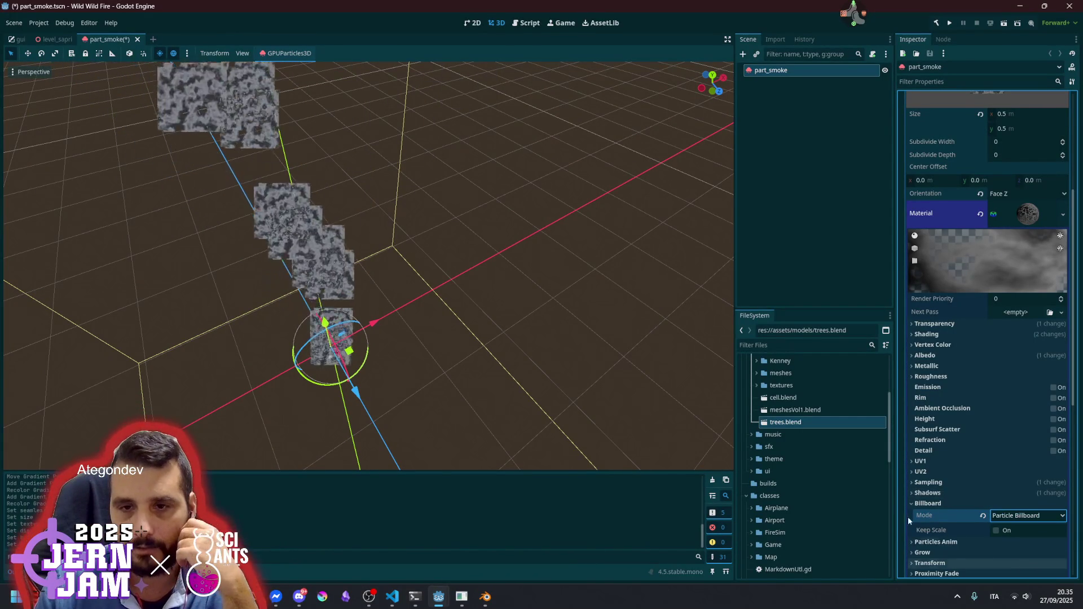
pyautogui.moveTo(464, 315)
pyautogui.mouseDown()
pyautogui.moveTo(558, 254)
pyautogui.moveTo(662, 248)
pyautogui.moveTo(570, 265)
pyautogui.mouseUp()
pyautogui.scroll(-2, 614, 262)
pyautogui.moveTo(471, 273)
pyautogui.mouseDown()
pyautogui.moveTo(416, 249)
pyautogui.moveTo(400, 290)
pyautogui.moveTo(425, 228)
pyautogui.moveTo(421, 263)
pyautogui.mouseUp()
pyautogui.scroll(2, 402, 276)
pyautogui.scroll(2, 402, 276)
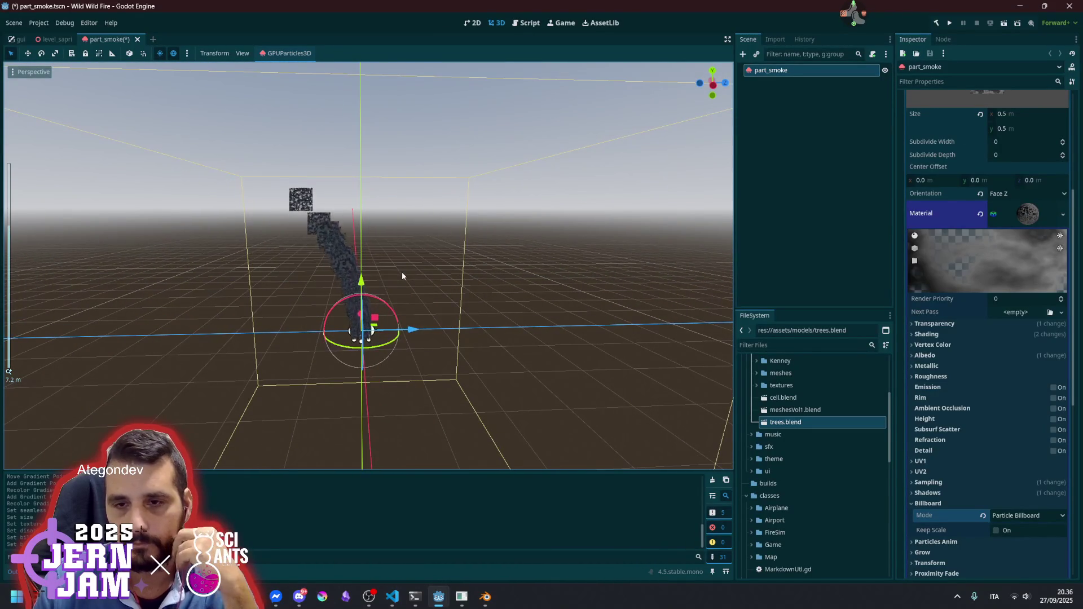
pyautogui.moveTo(431, 319); pyautogui.dragTo(461, 331)
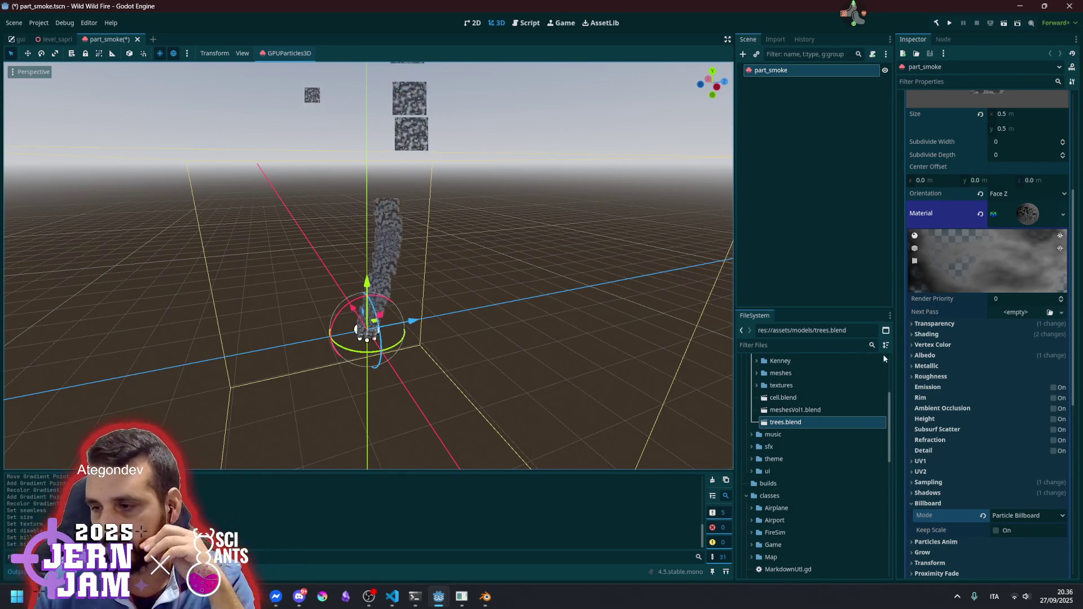
pyautogui.click(1010, 516)
pyautogui.click(959, 502)
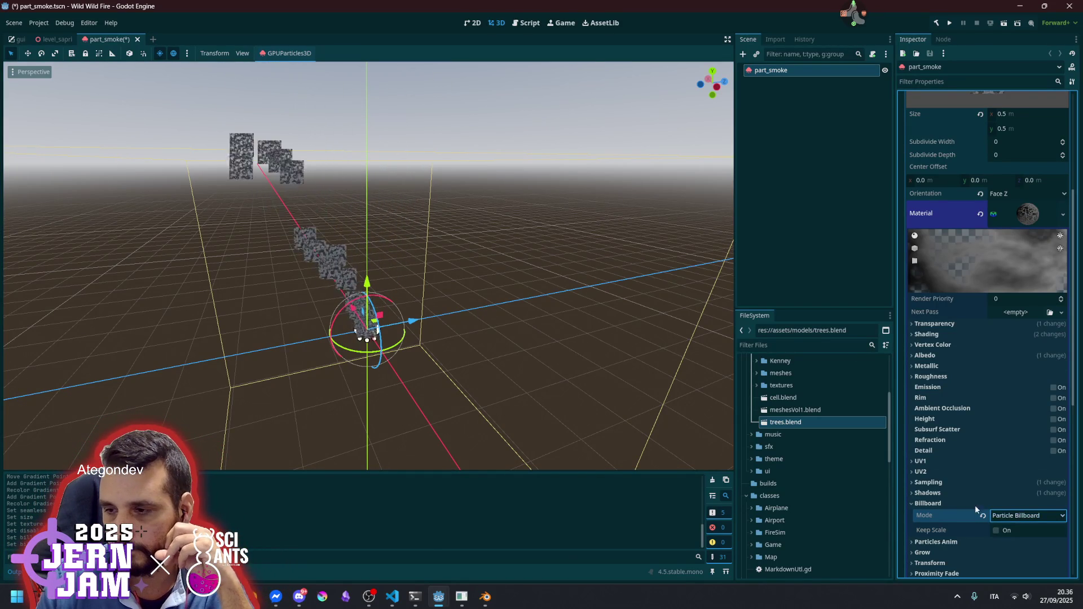
pyautogui.click(959, 502)
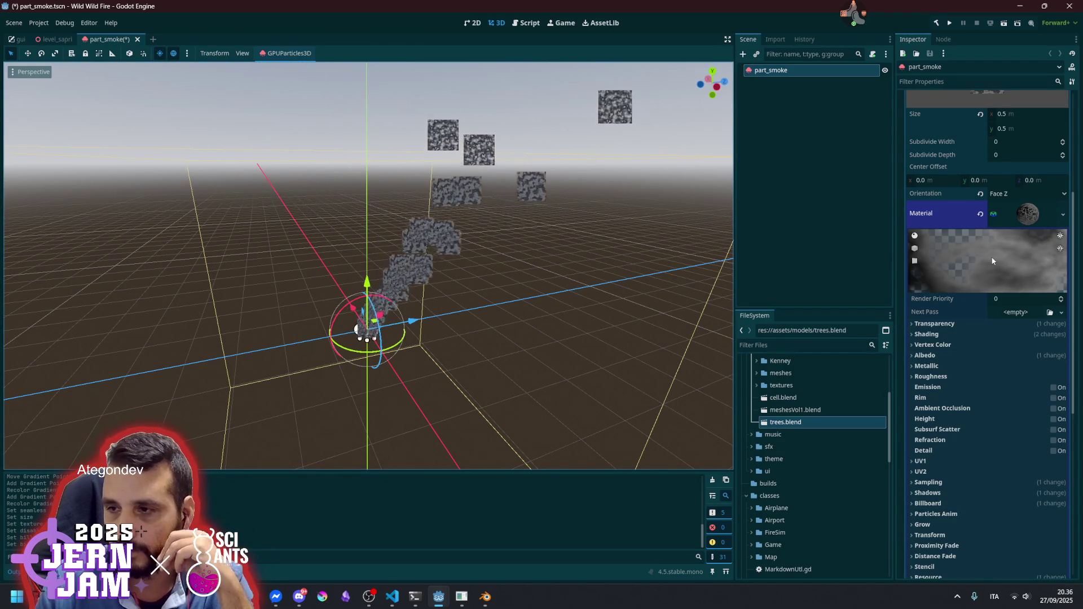
pyautogui.click(1018, 226)
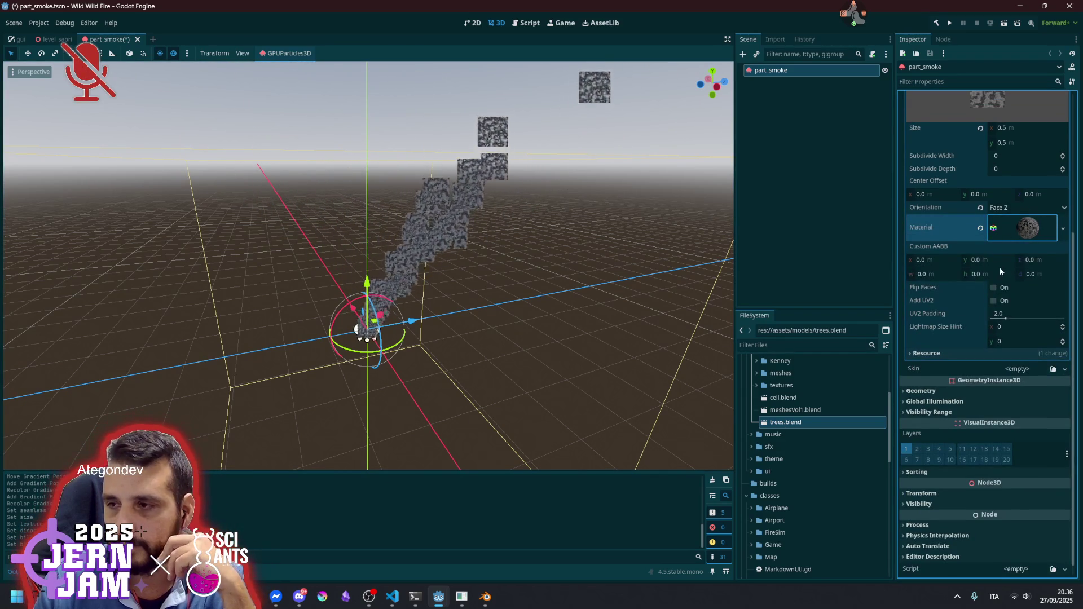
# Drag the albedo noise texture's Color Ramp stops to widen the transparent end
pyautogui.click(1003, 229)
pyautogui.click(1005, 227)
pyautogui.click(1006, 227)
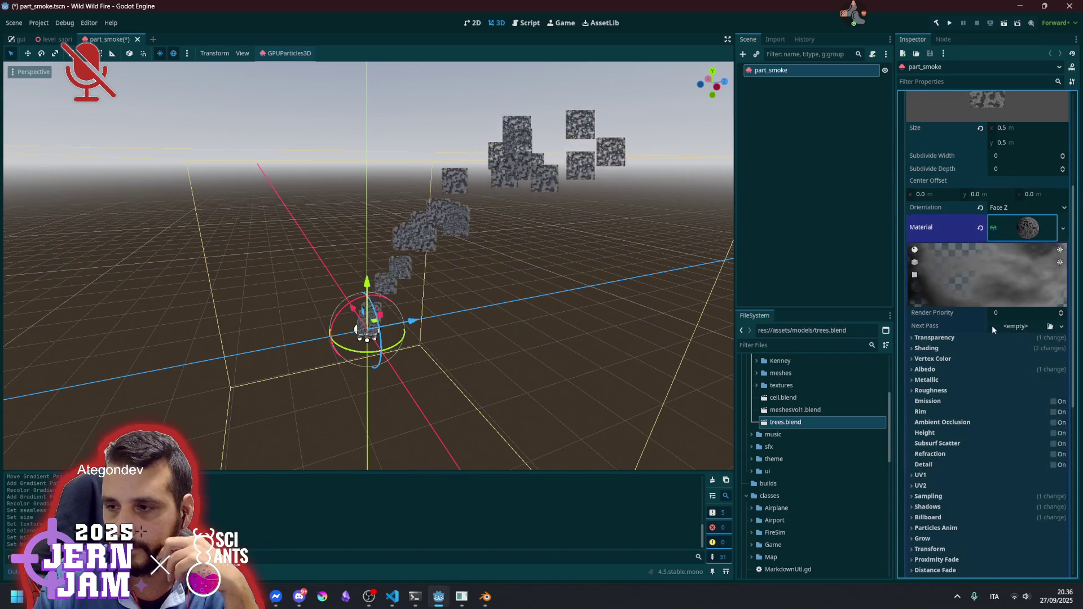
pyautogui.click(940, 369)
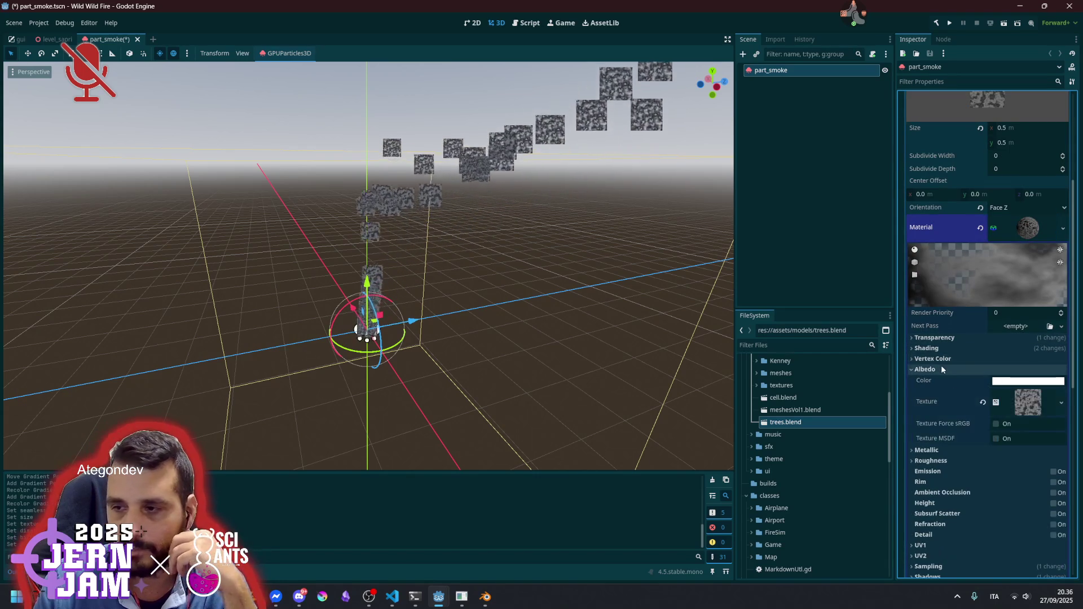
pyautogui.click(1025, 402)
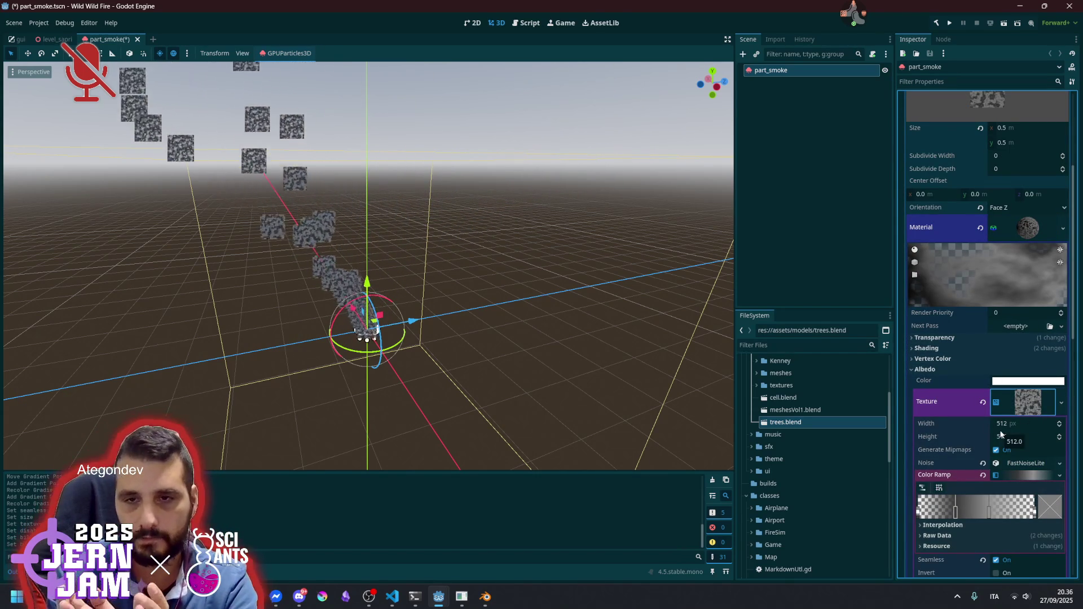
pyautogui.scroll(-3, 996, 439)
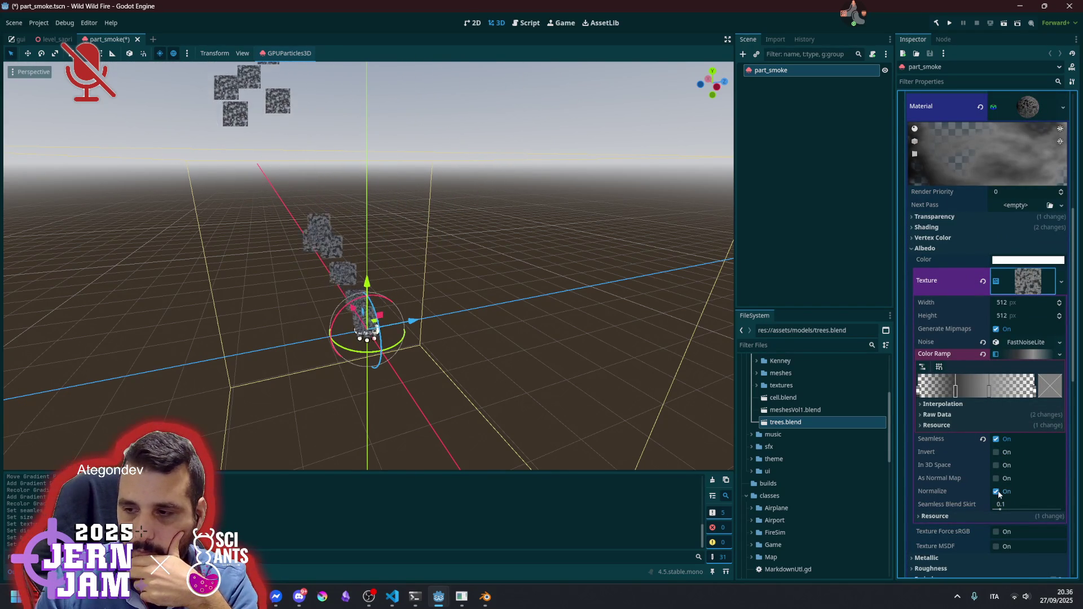
pyautogui.moveTo(964, 394); pyautogui.dragTo(973, 397)
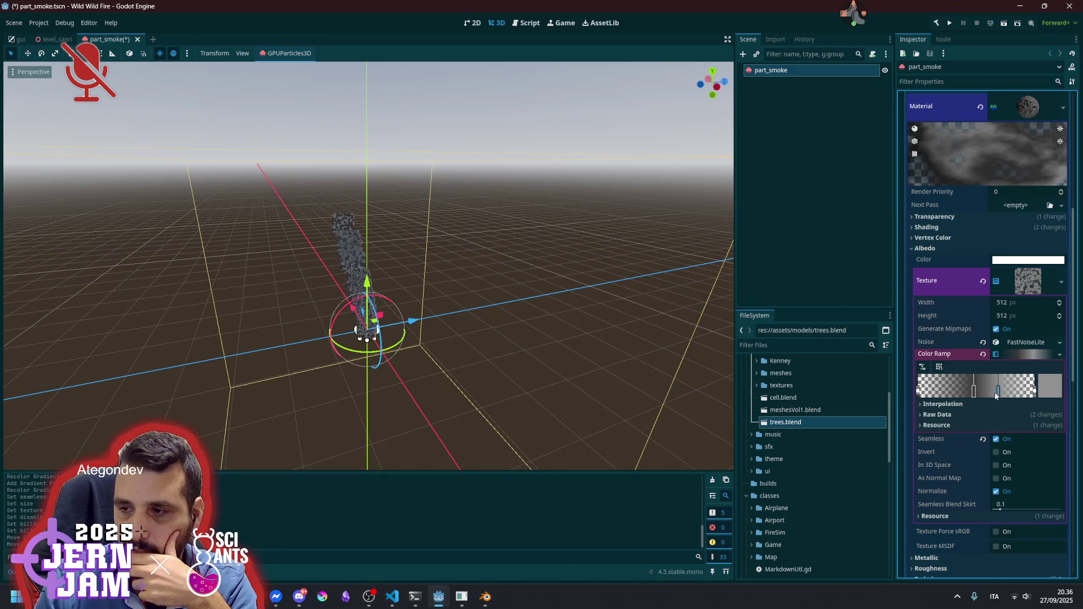
pyautogui.moveTo(979, 395); pyautogui.dragTo(961, 395)
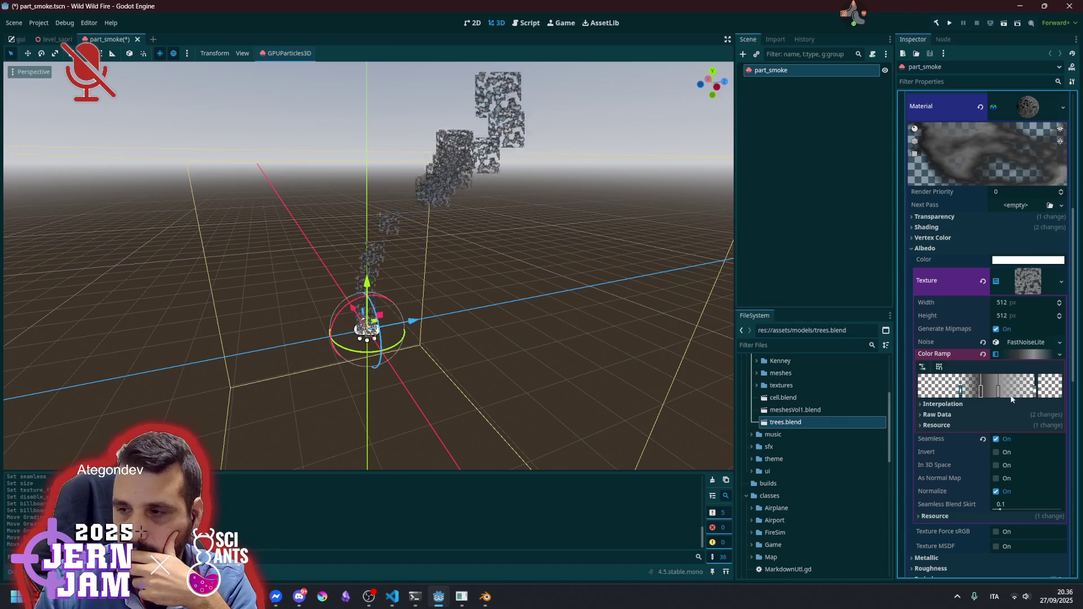
pyautogui.moveTo(1034, 395); pyautogui.dragTo(1009, 397)
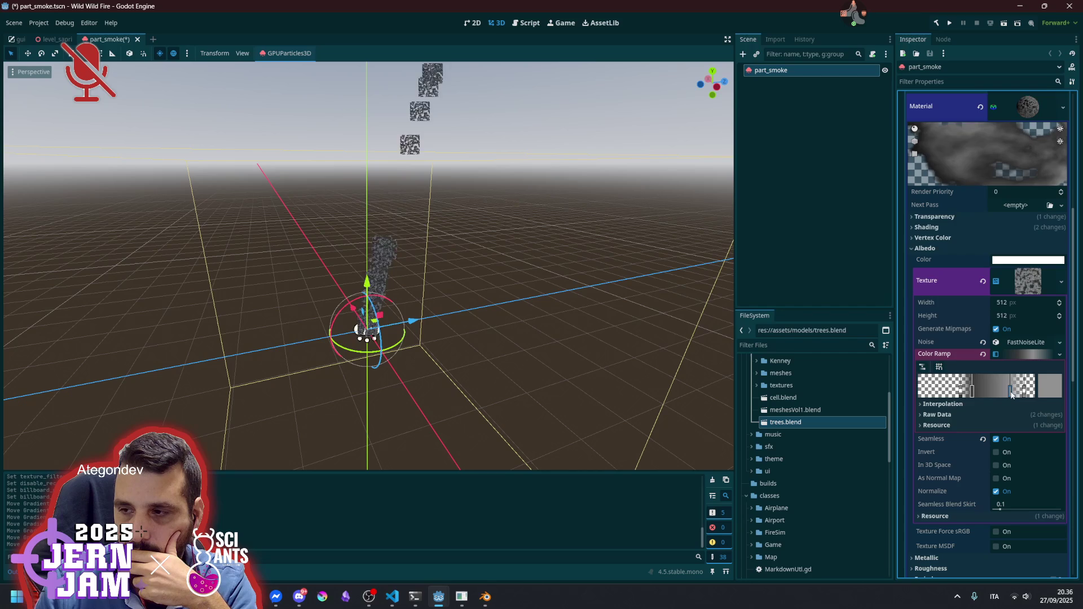
pyautogui.click(1013, 395)
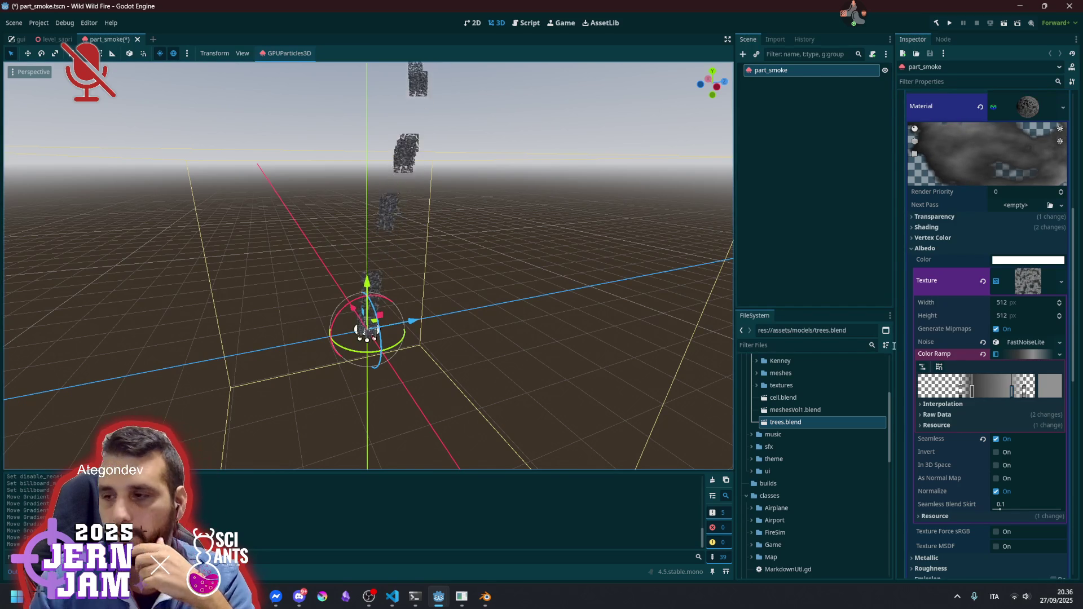
# Set the smoke noise texture size to 64 px and view the smoke column up close
pyautogui.click(1024, 343)
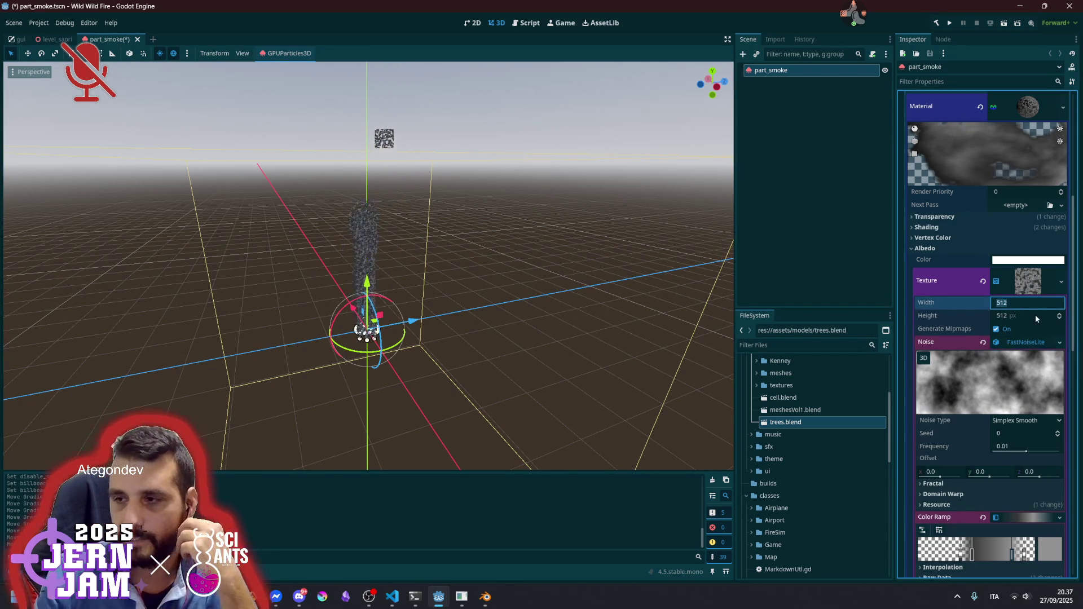
pyautogui.write('64')
pyautogui.press('Tab')
pyautogui.write('64')
pyautogui.press('Return')
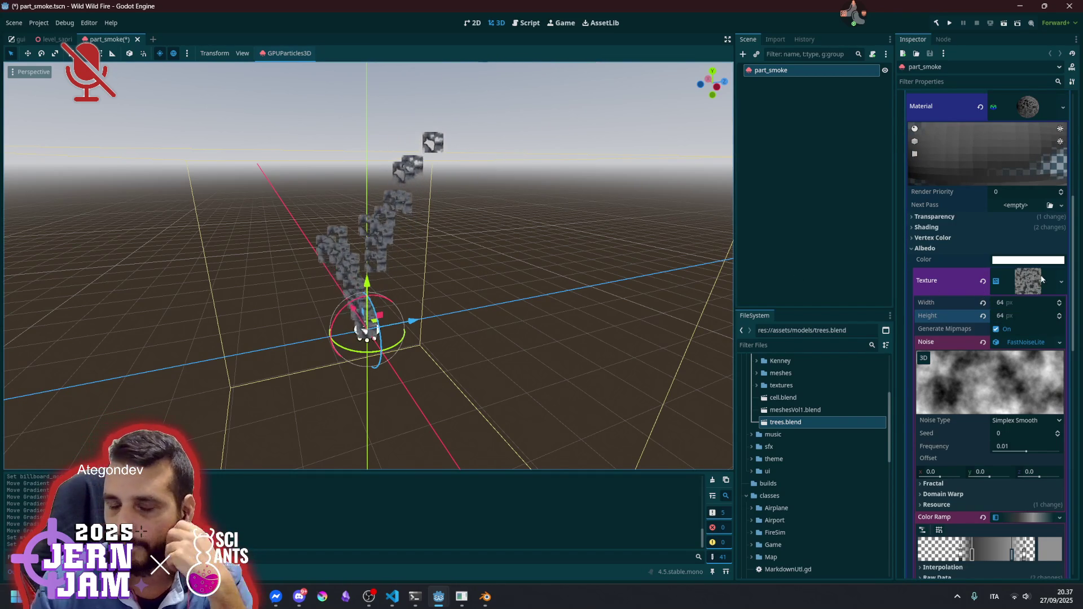
pyautogui.moveTo(488, 280)
pyautogui.mouseDown()
pyautogui.moveTo(564, 265)
pyautogui.moveTo(439, 306)
pyautogui.mouseUp()
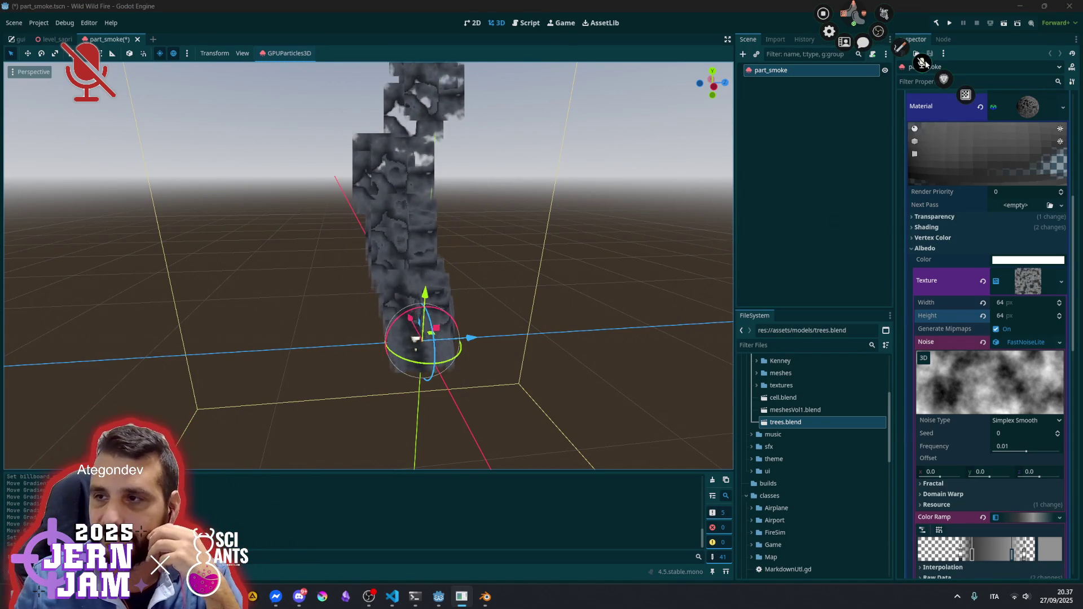
# Toggle Generate Mipmaps off and back on, then collapse the noise, Color Ramp and NoiseTexture sections
pyautogui.click(1021, 342)
pyautogui.click(996, 328)
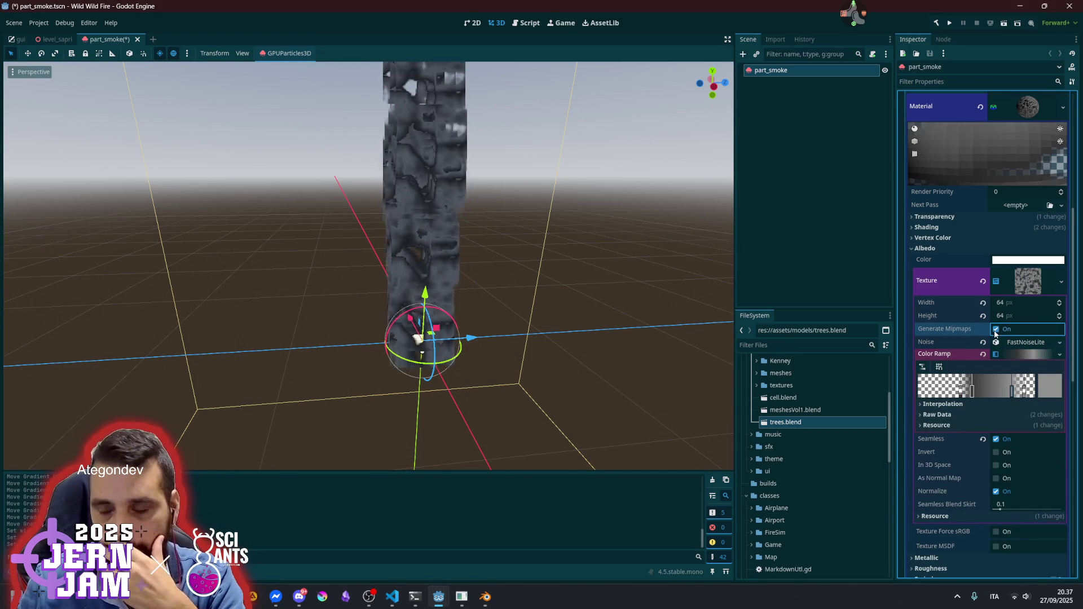
pyautogui.click(996, 329)
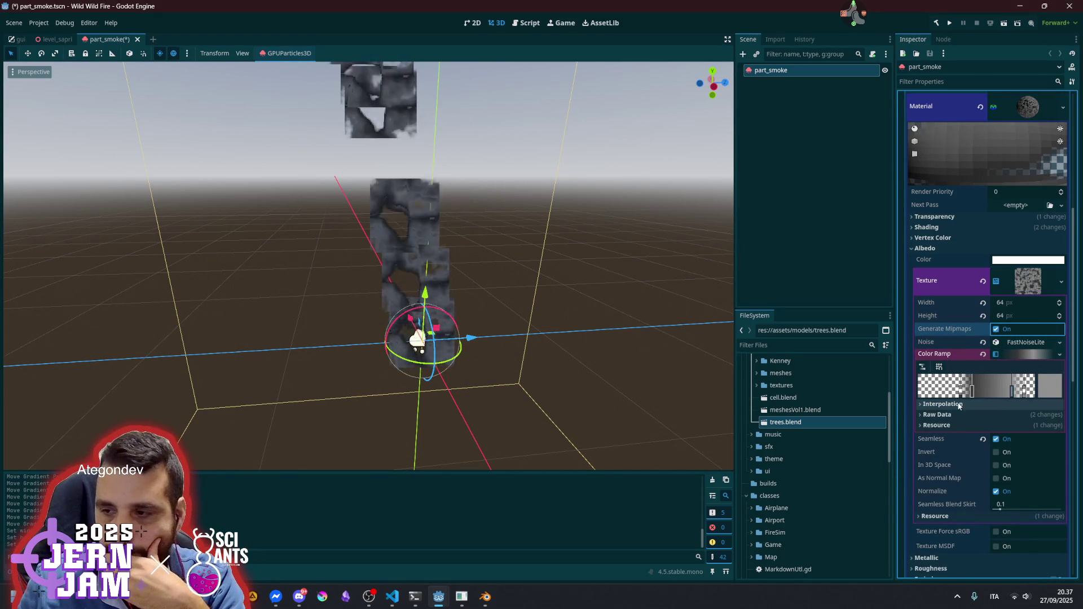
pyautogui.click(1014, 354)
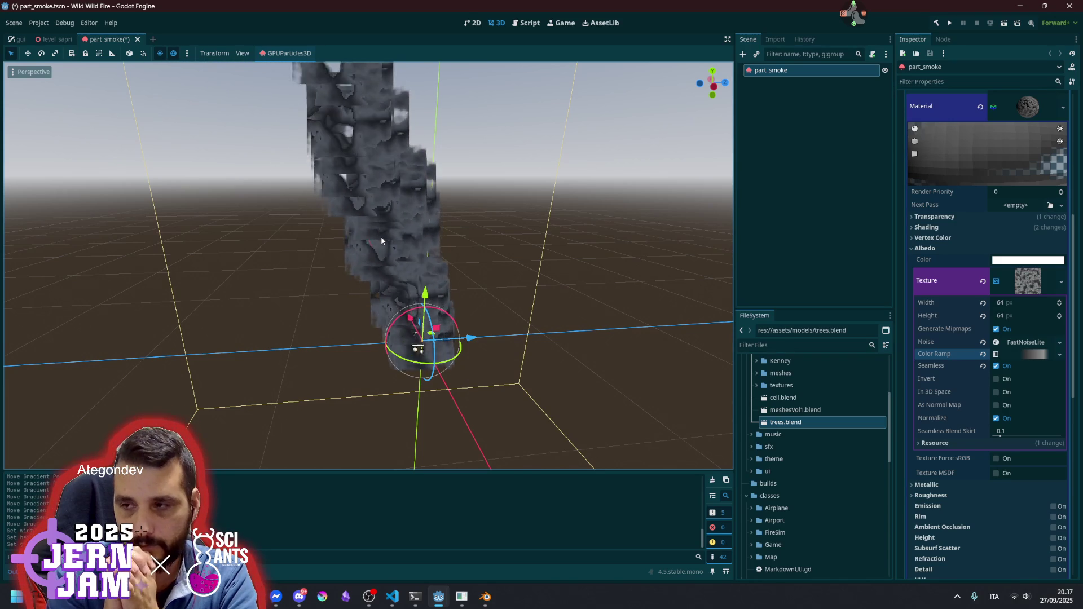
pyautogui.scroll(5, 384, 235)
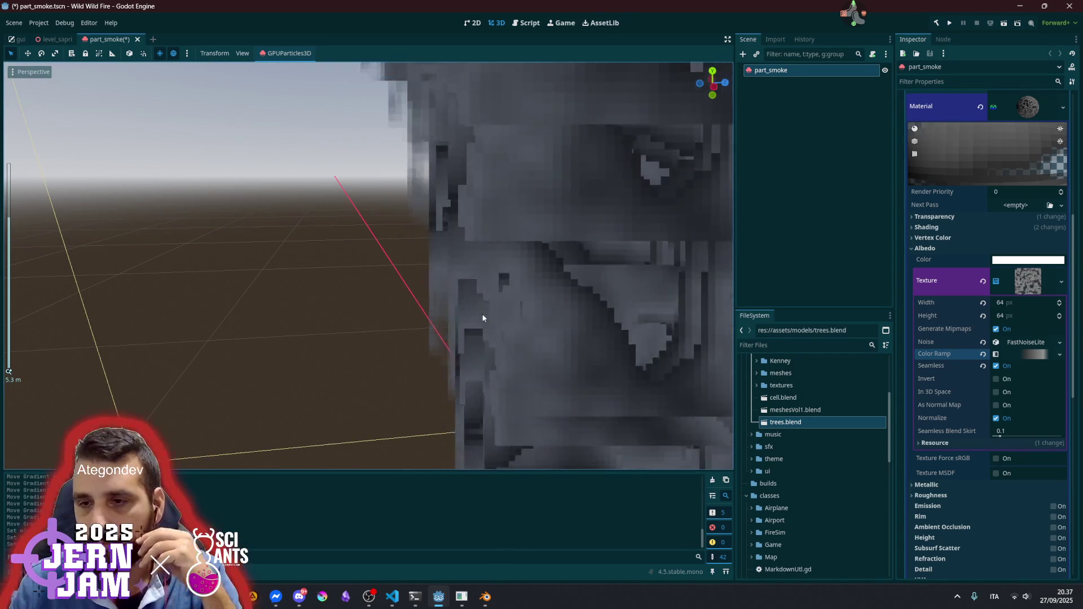
pyautogui.scroll(-8, 489, 309)
pyautogui.click(1037, 274)
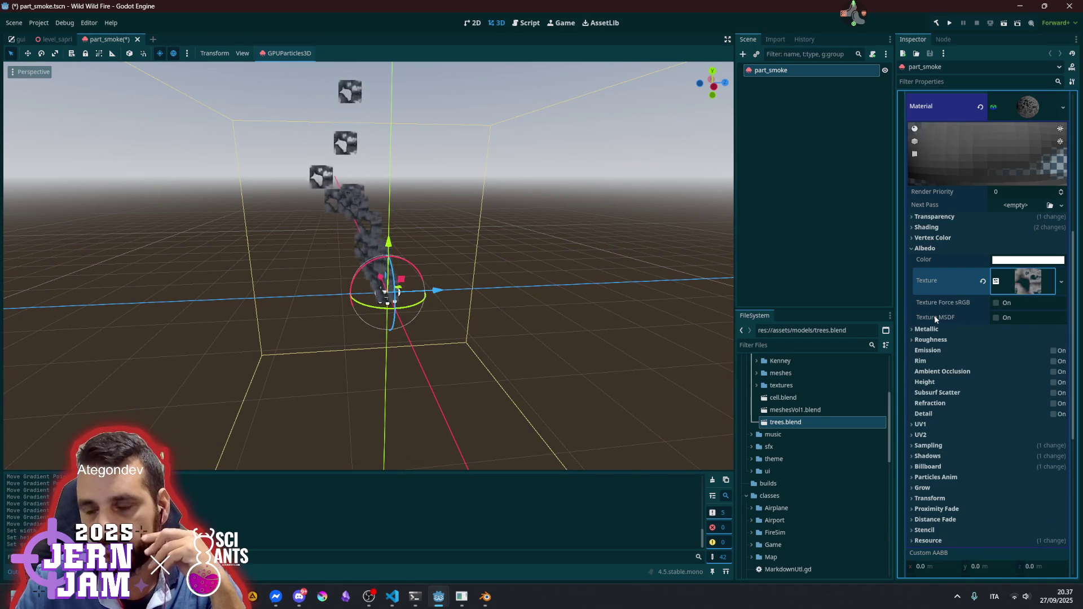
# Expand and collapse the material's Transparency section, then collapse Albedo
pyautogui.click(935, 216)
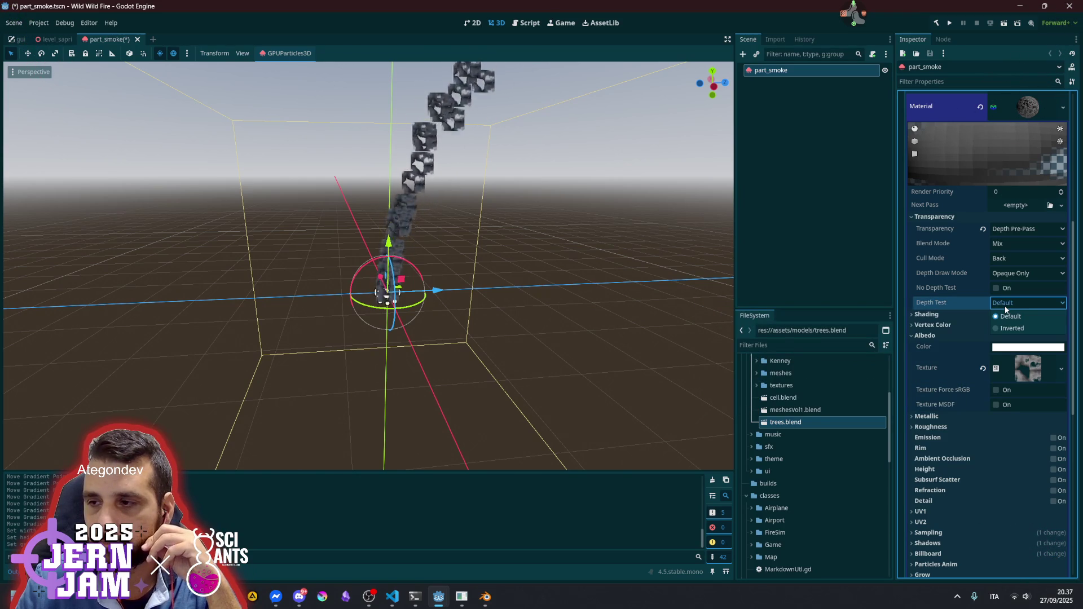
pyautogui.click(934, 219)
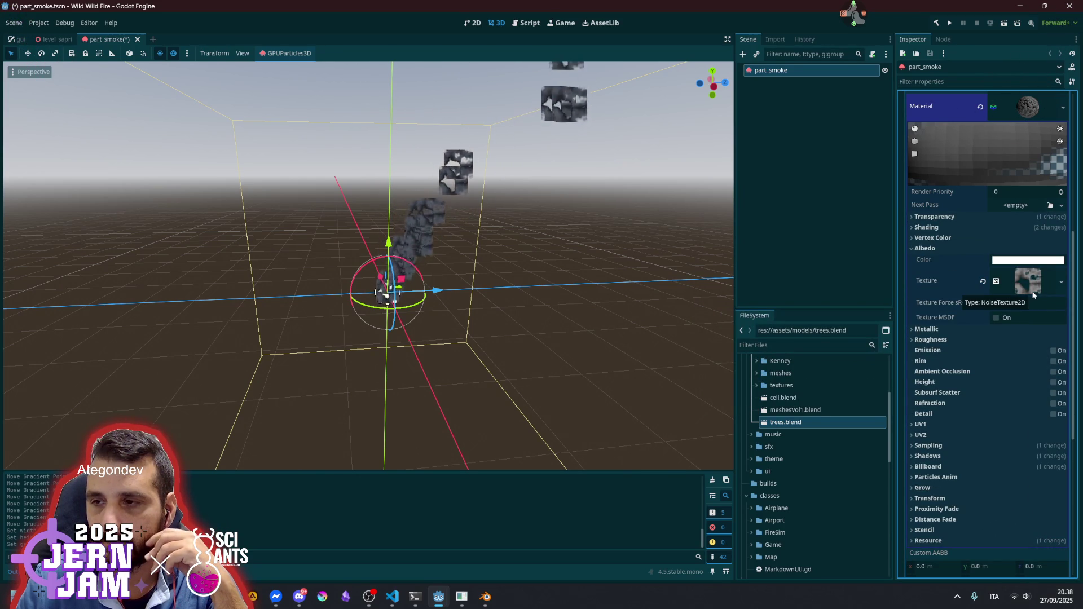
pyautogui.click(951, 252)
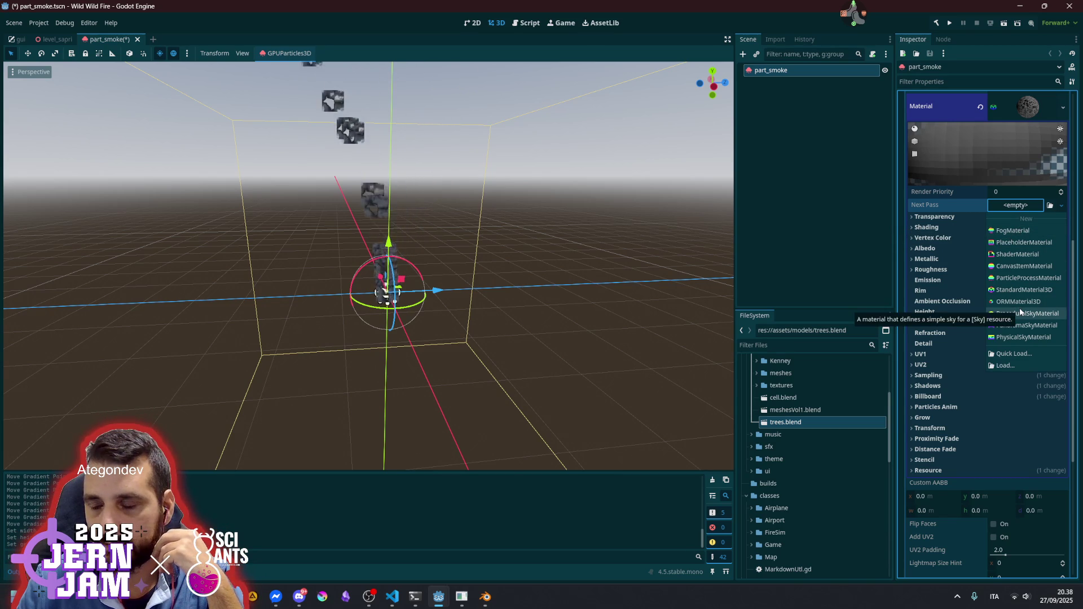
pyautogui.click(1028, 255)
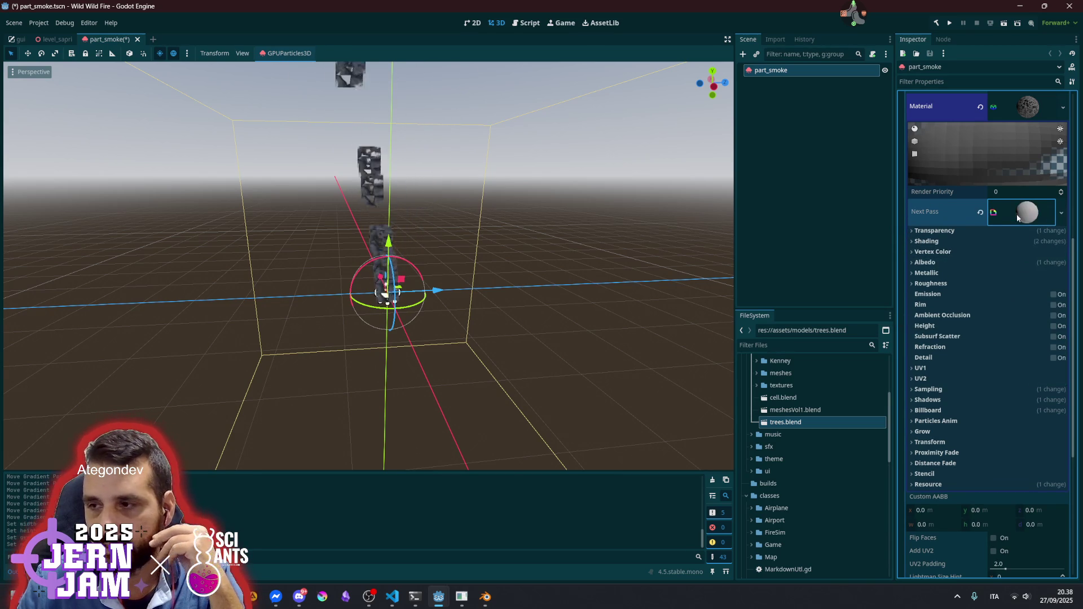
pyautogui.click(945, 232)
pyautogui.click(945, 232)
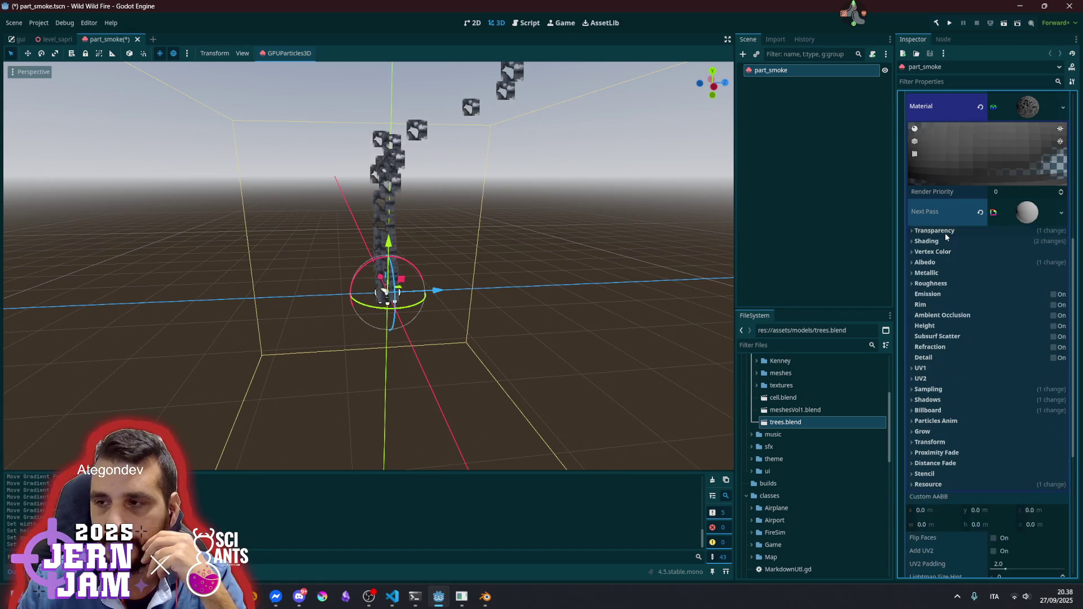
pyautogui.click(980, 213)
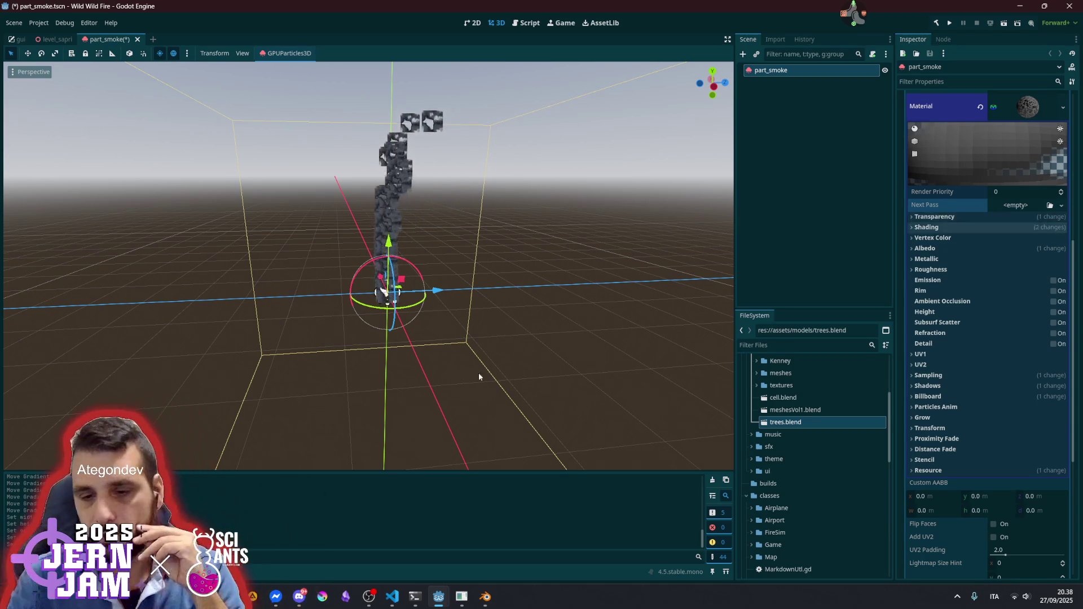
# Search 'smoke texture free game' in a new Brave tab and scroll through the results
pyautogui.hotkey('alt', 'Tab')
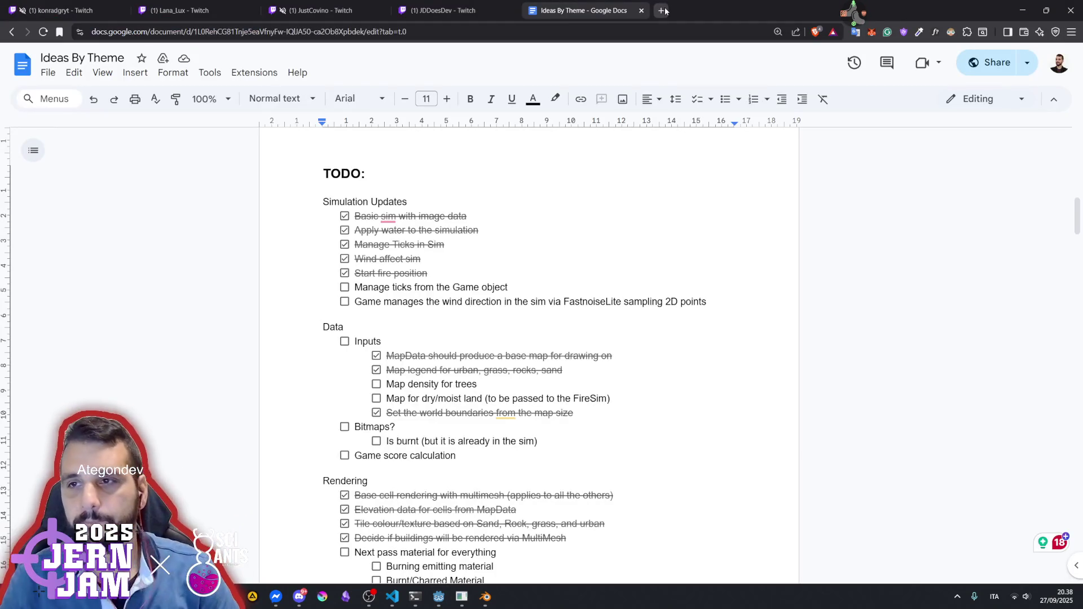
pyautogui.click(663, 10)
pyautogui.write('smoke texture ')
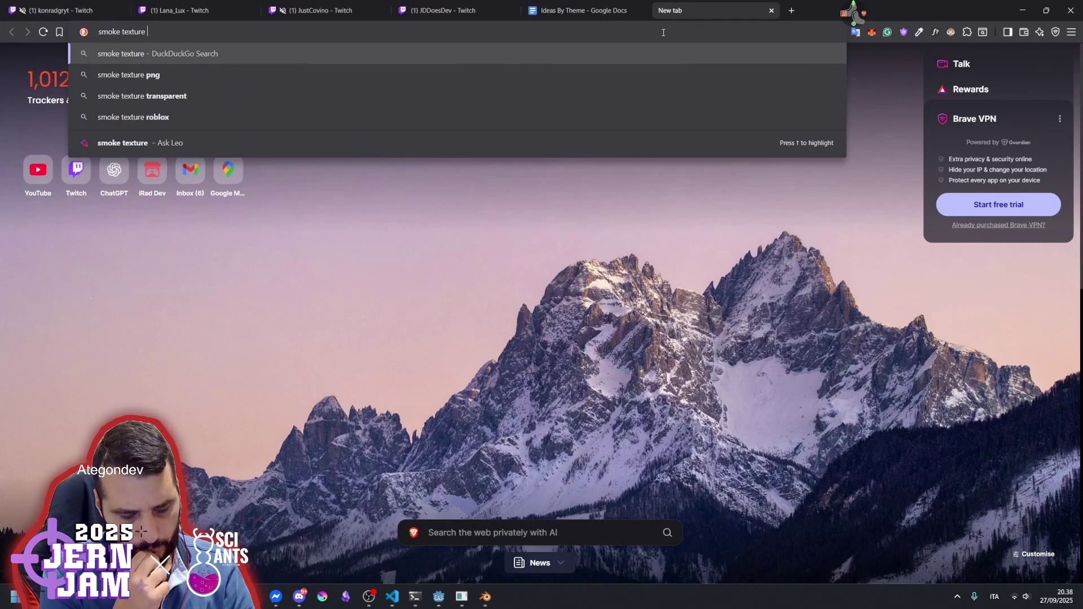
pyautogui.write('free game')
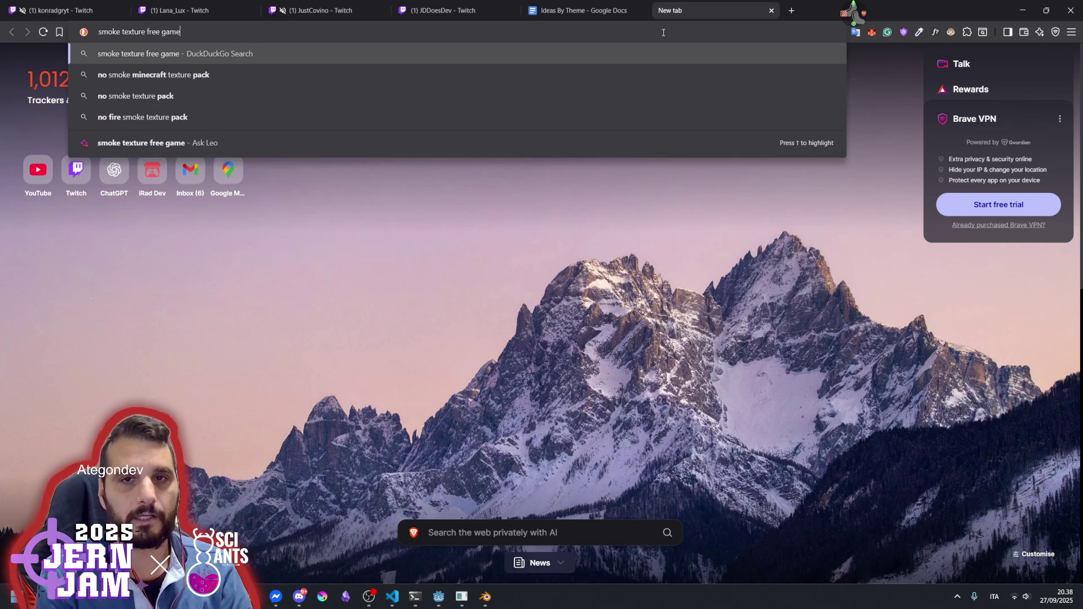
pyautogui.press('Return')
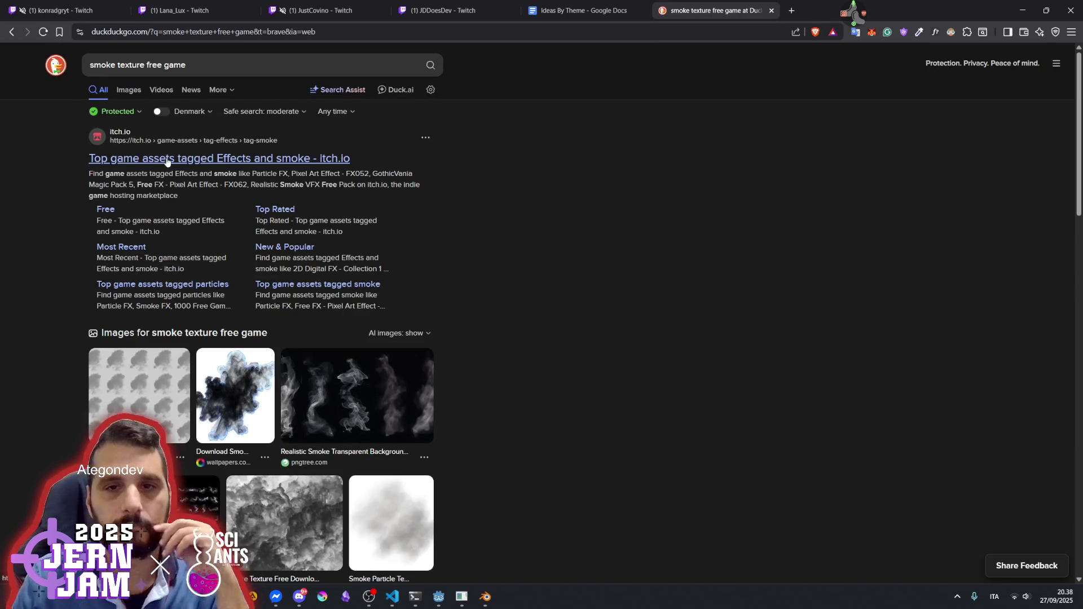
pyautogui.scroll(-5, 166, 162)
pyautogui.scroll(-7, 158, 203)
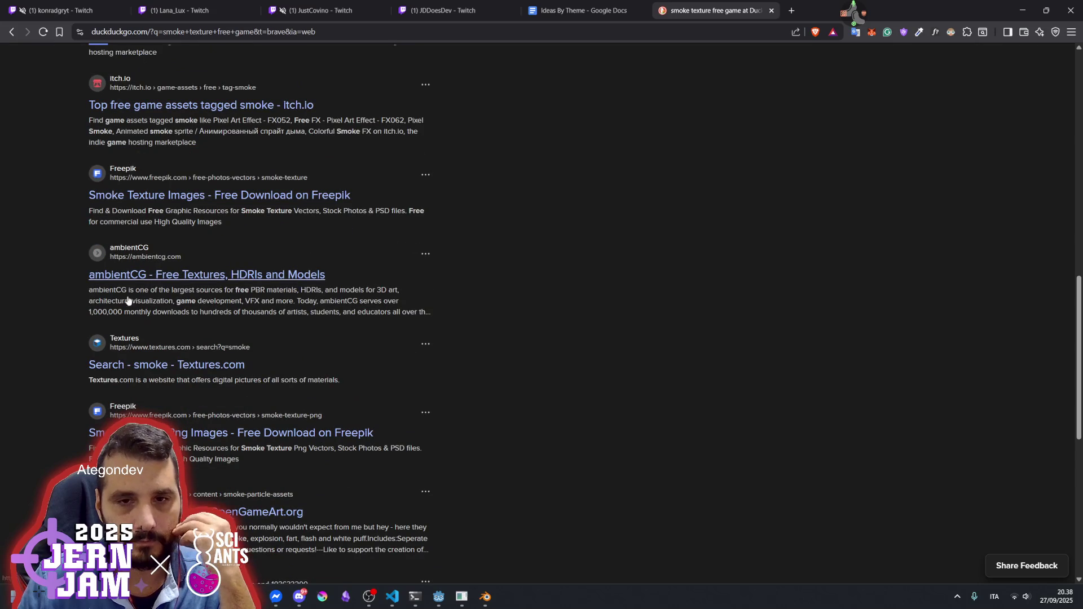
pyautogui.scroll(-2, 129, 382)
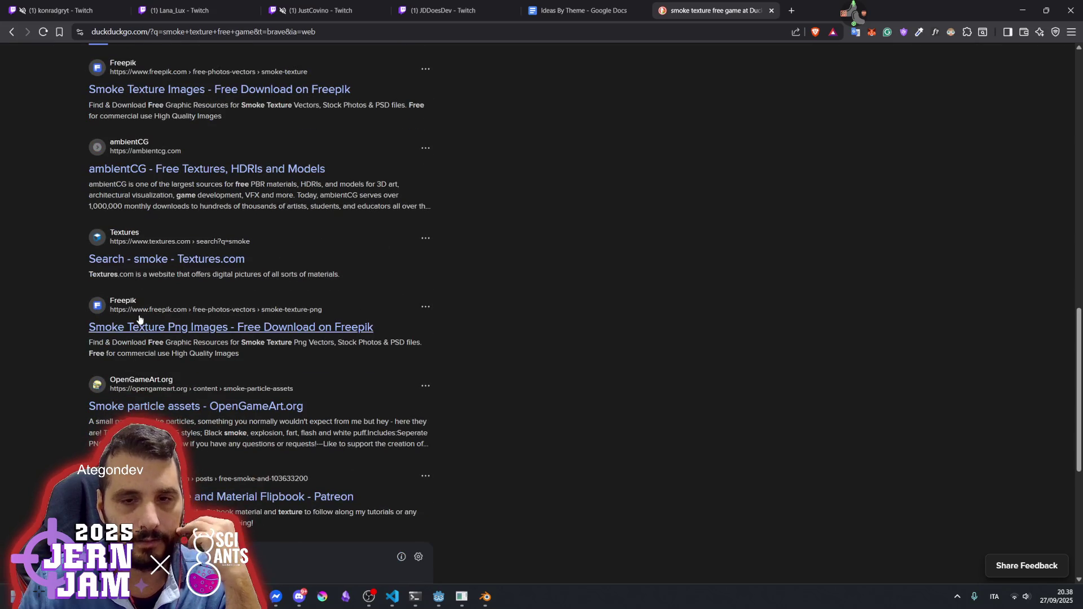
pyautogui.scroll(-3, 141, 320)
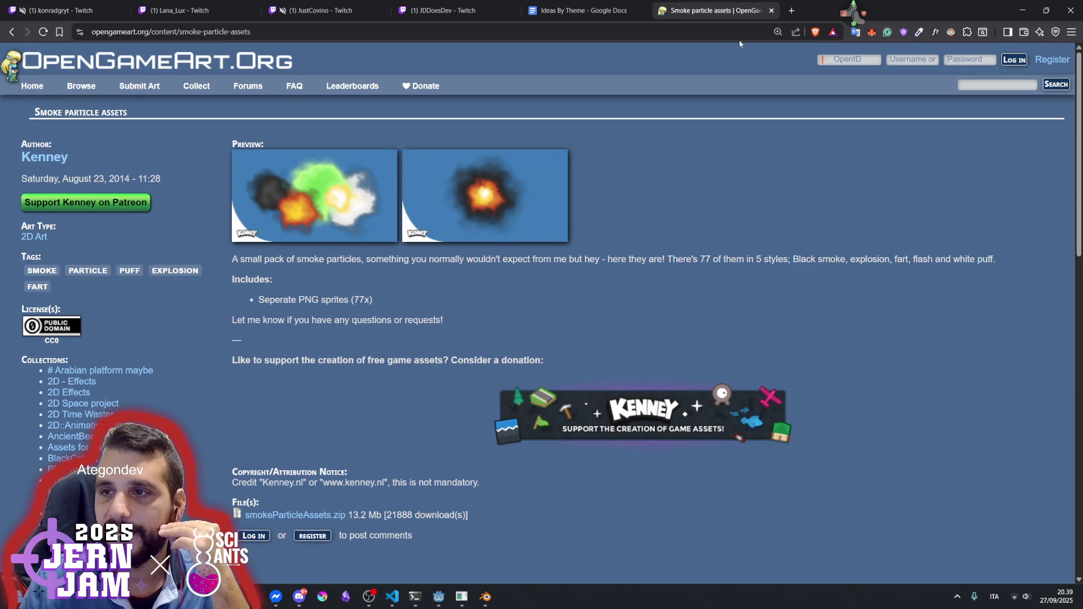
pyautogui.click(793, 11)
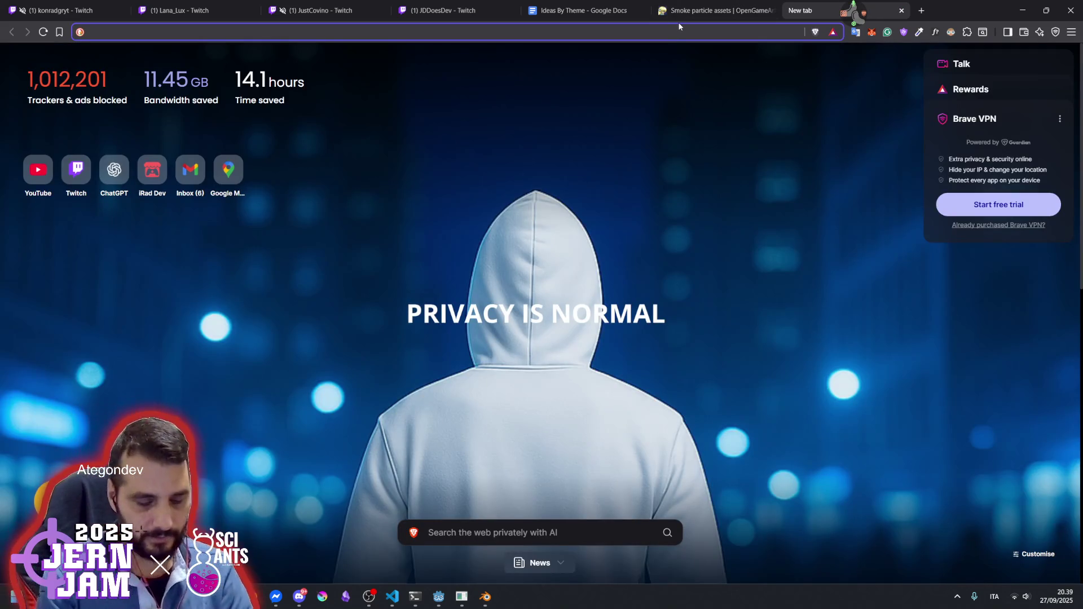
# Load the kenney.nl assets page and filter it to textures and pixel art
pyautogui.write('kenney.nl/assets')
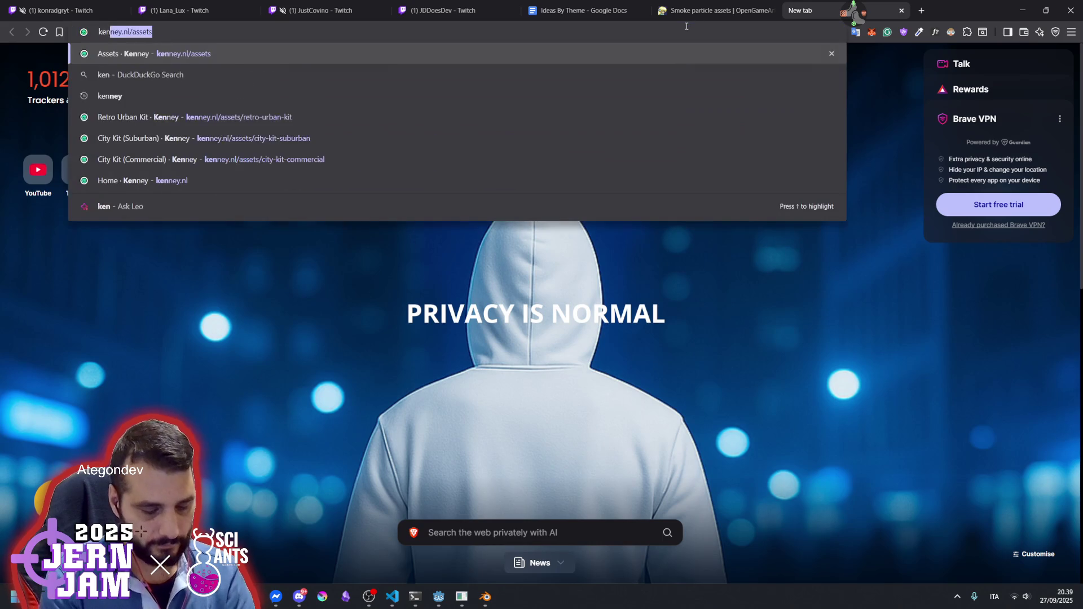
pyautogui.press('Return')
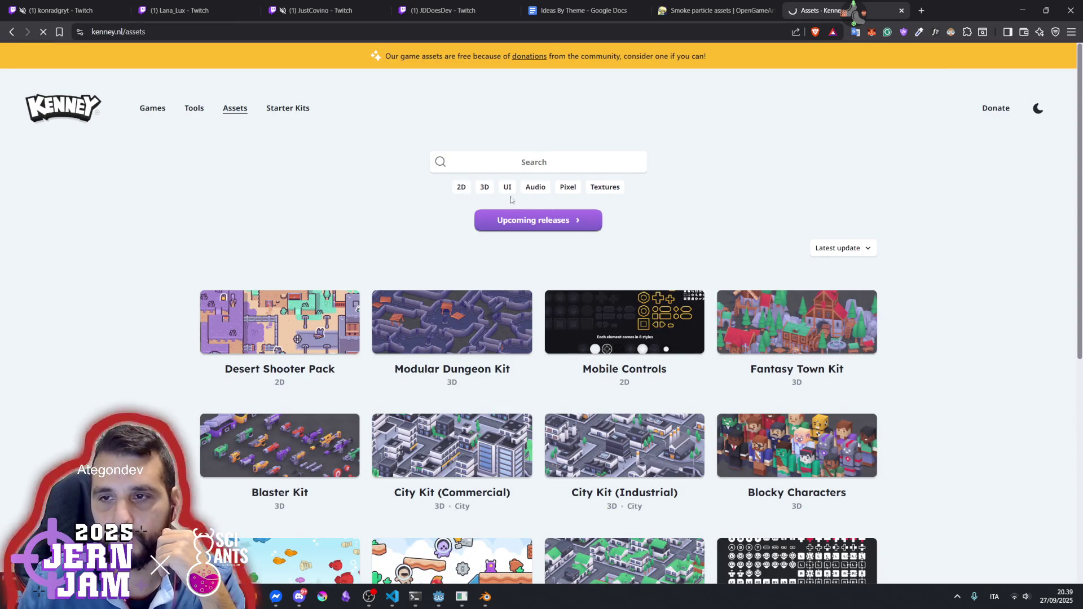
pyautogui.click(593, 192)
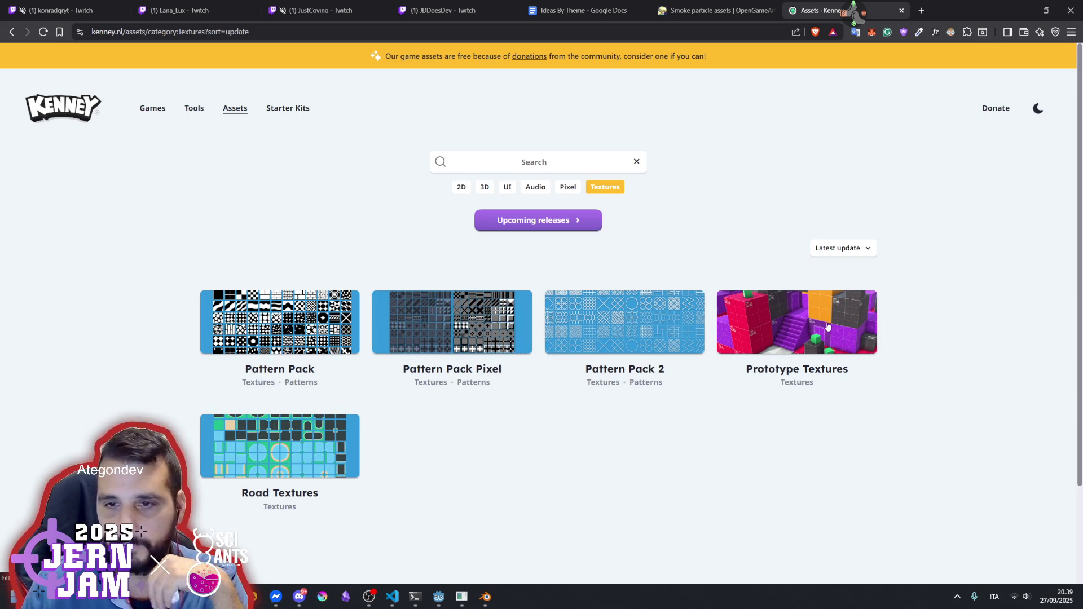
pyautogui.scroll(-2, 559, 367)
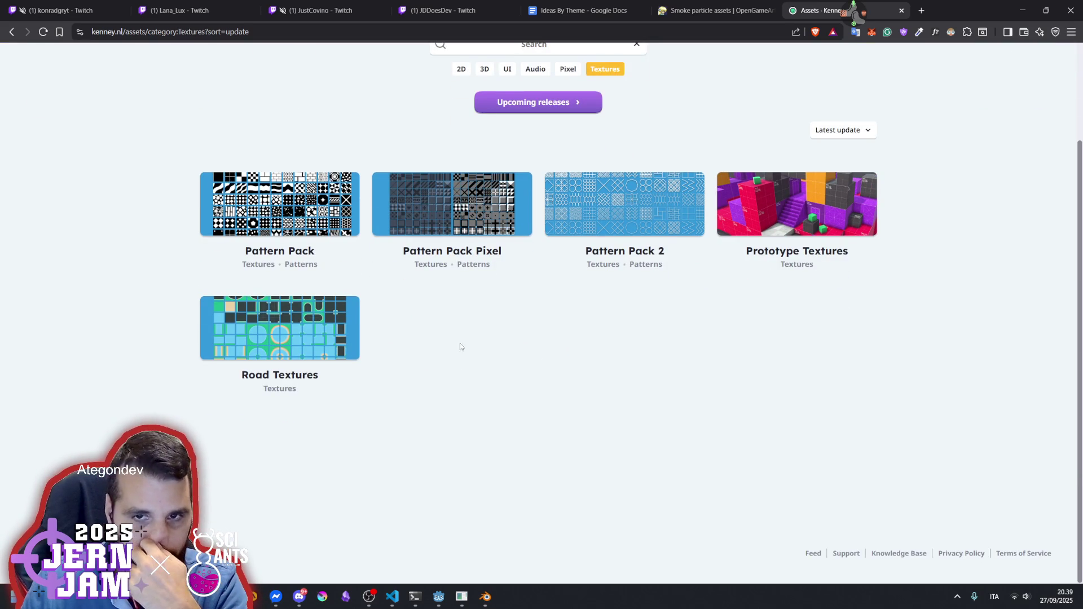
pyautogui.scroll(2, 443, 326)
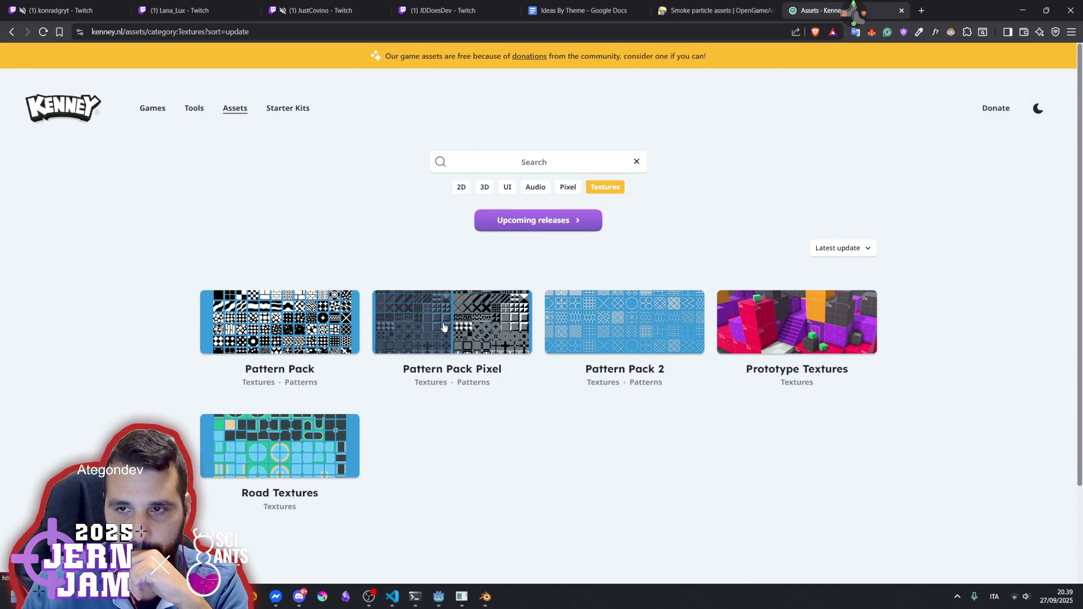
pyautogui.click(564, 189)
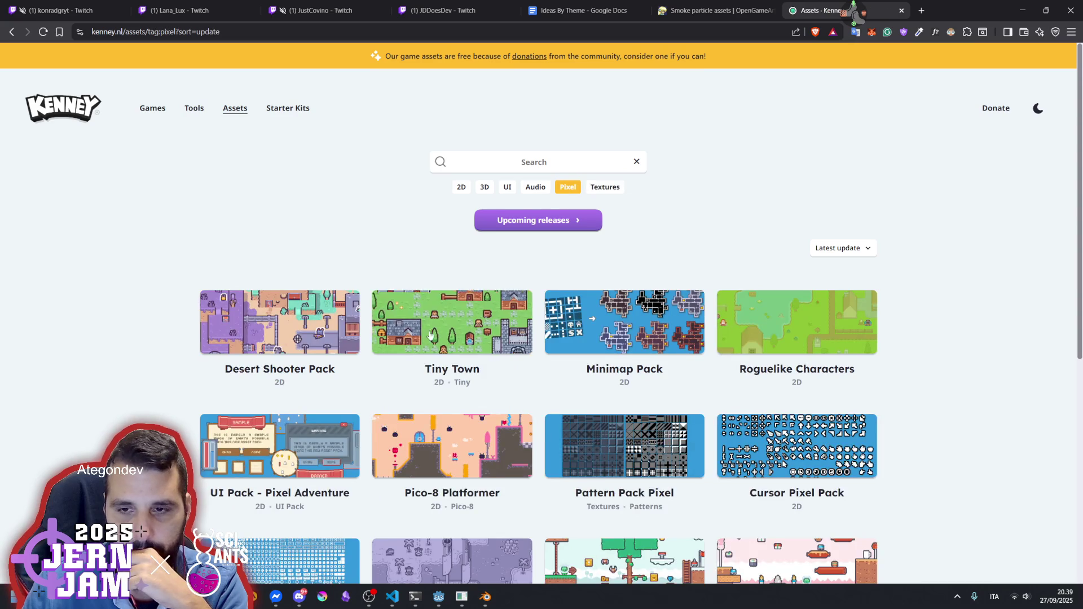
pyautogui.scroll(-5, 418, 346)
pyautogui.scroll(5, 463, 341)
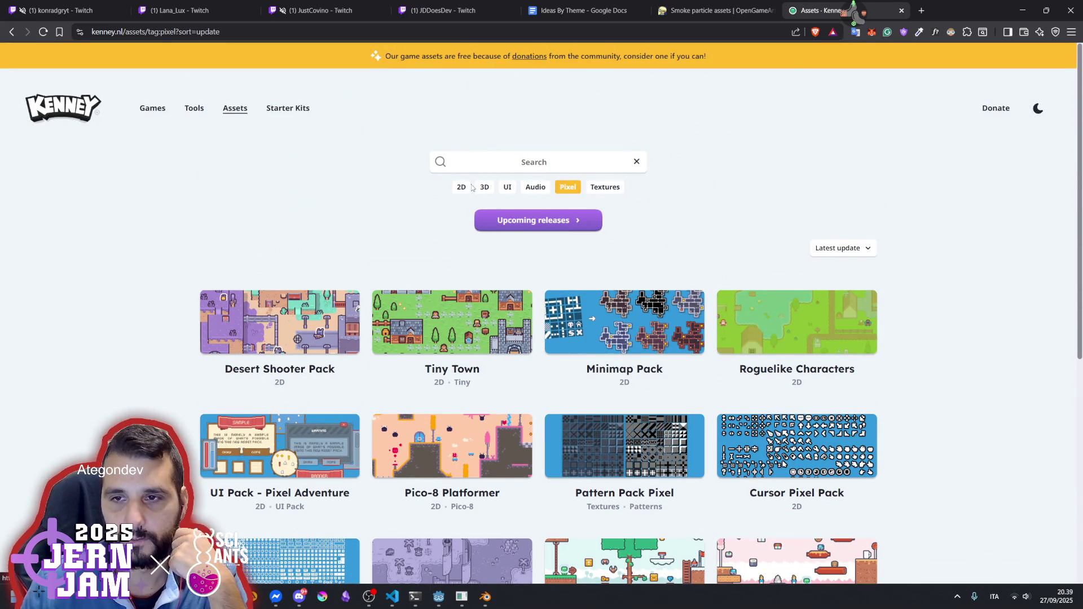
pyautogui.scroll(-5, 428, 316)
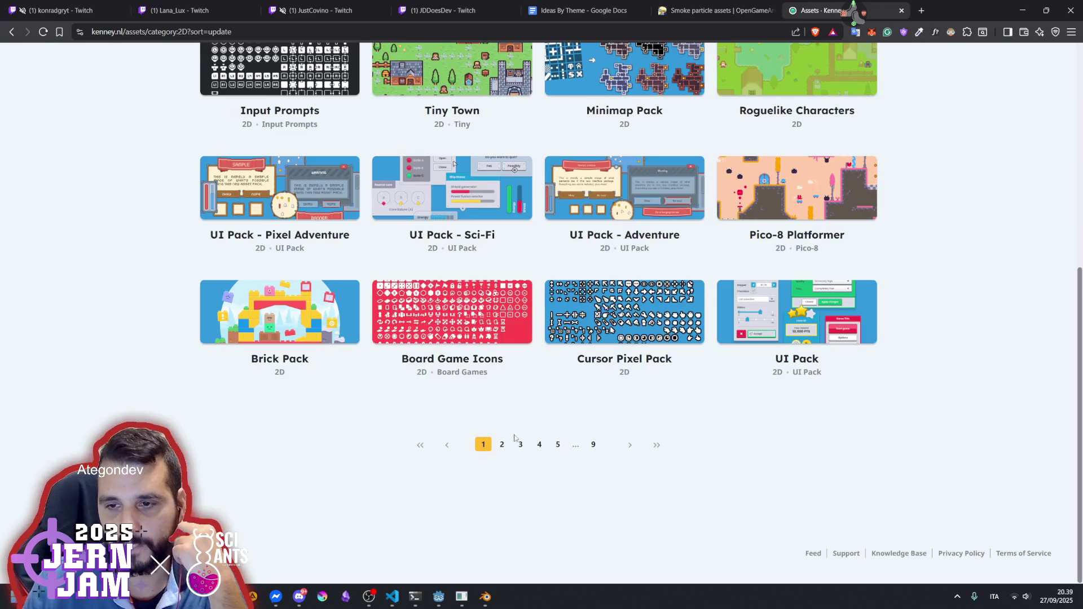
pyautogui.scroll(6, 633, 257)
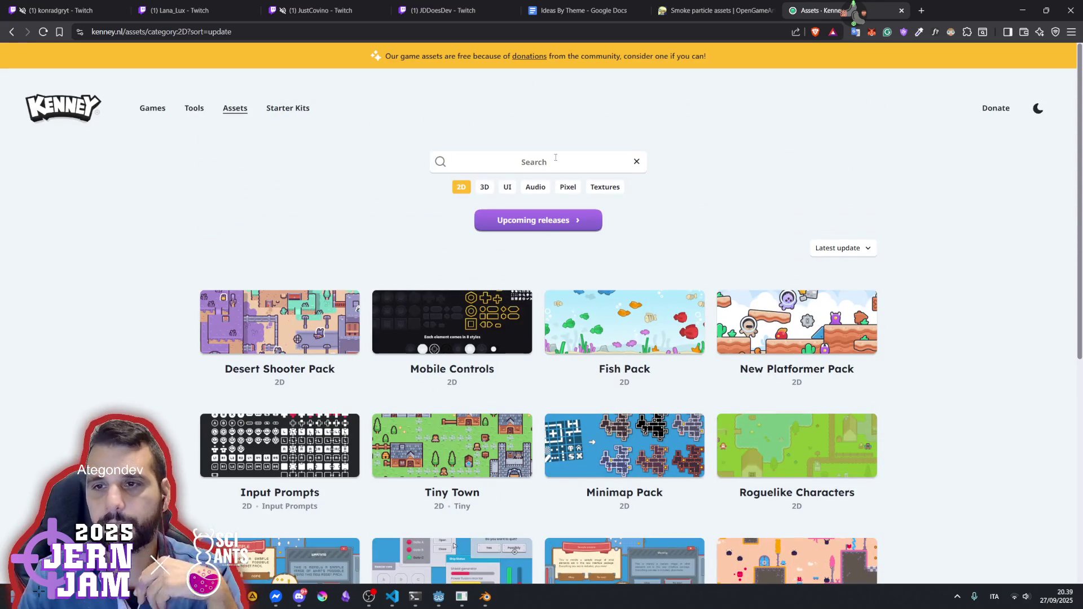
# Open the Smoke Particles asset pack page, then return to the Godot smoke scene
pyautogui.click(556, 158)
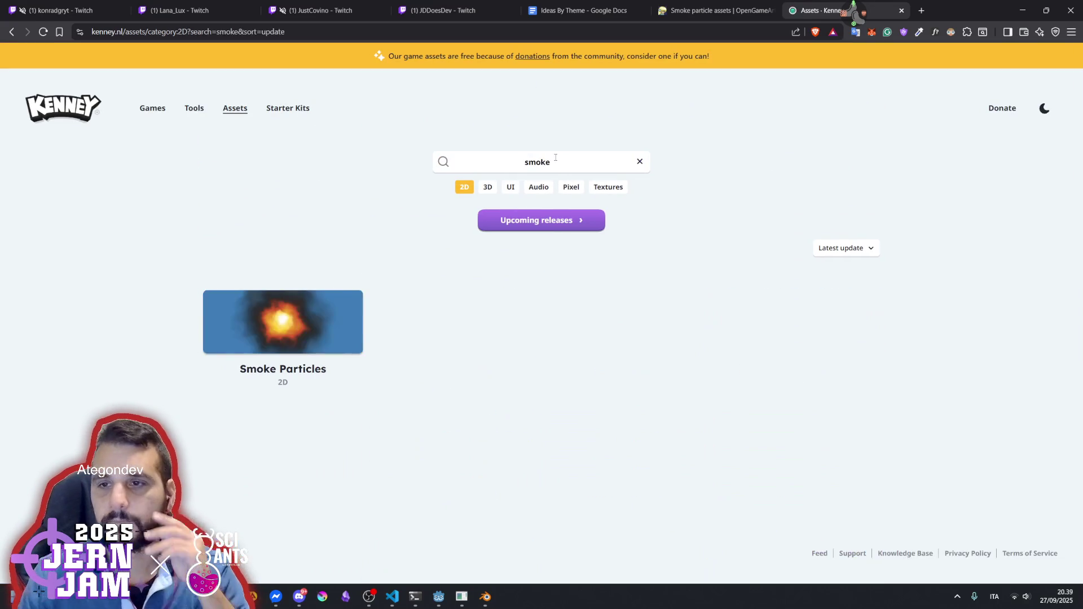
pyautogui.click(302, 323)
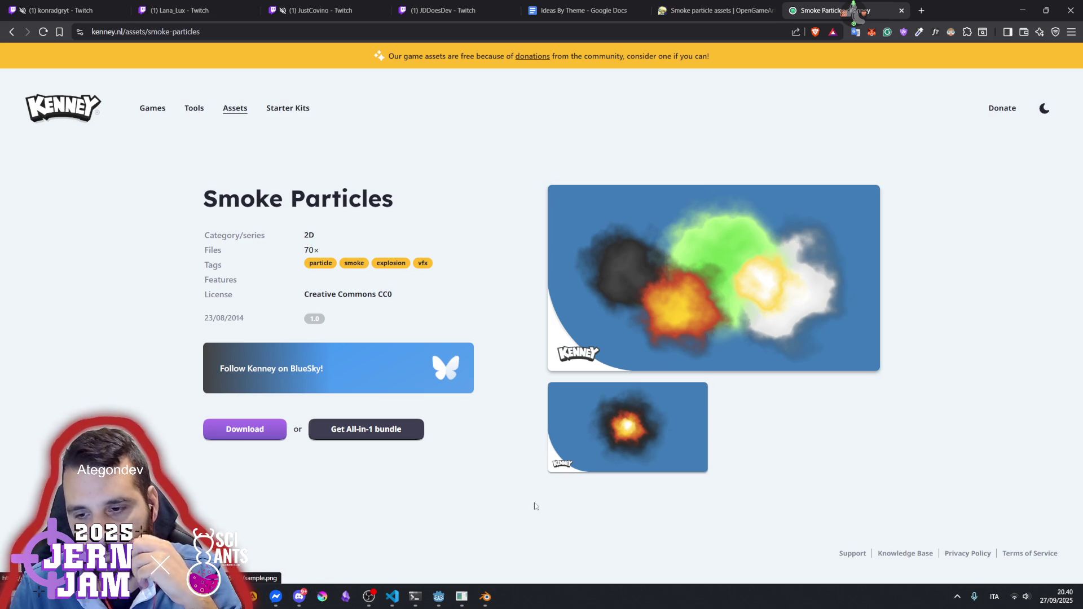
pyautogui.moveTo(437, 596)
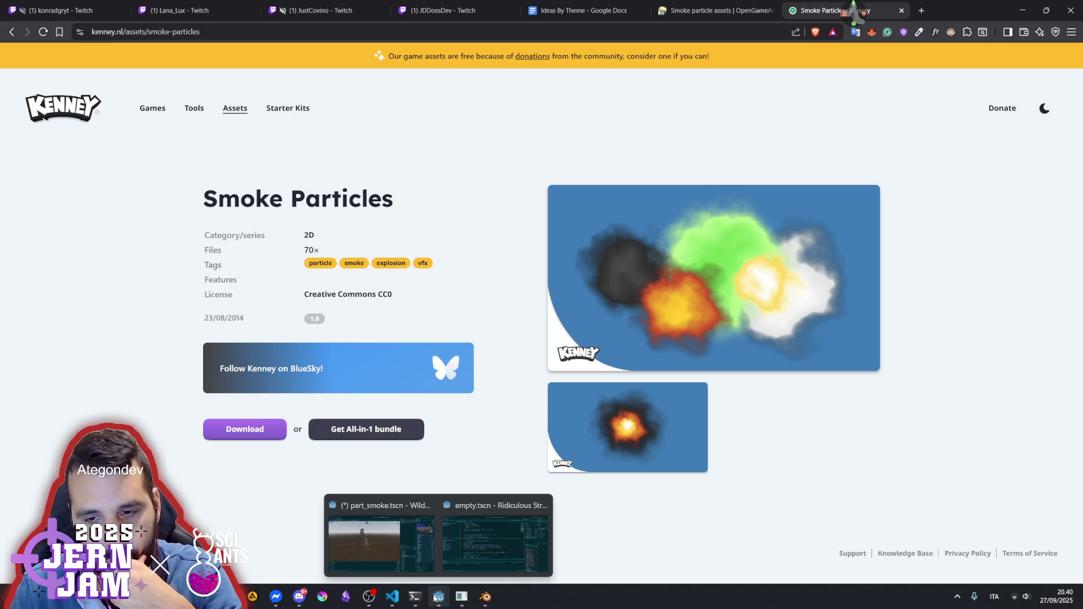
pyautogui.click(381, 539)
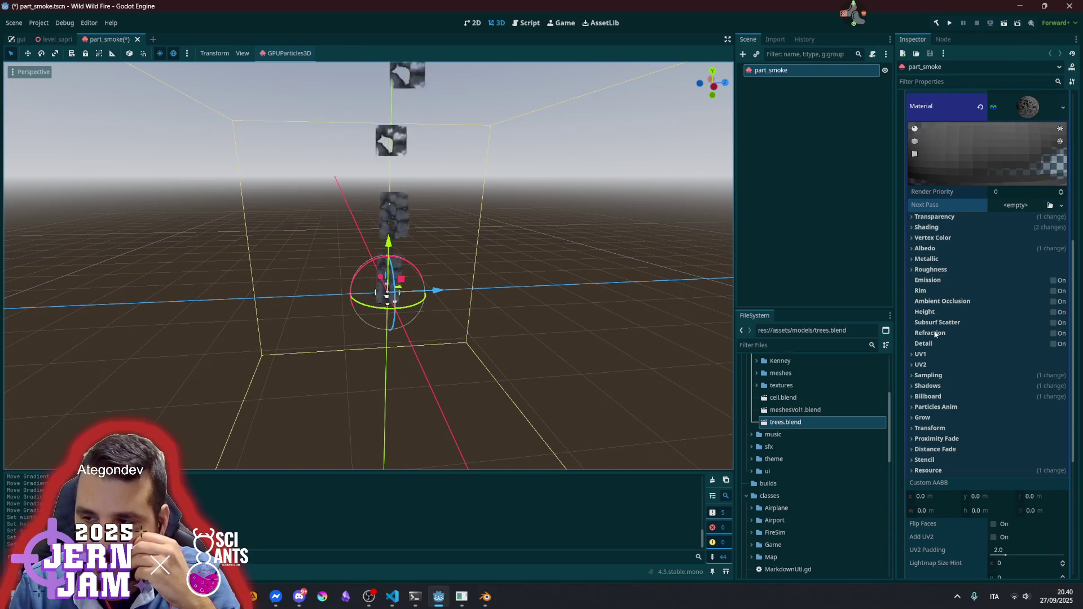
# Expand the material's Stencil settings and set Mode to Outline after trying X-Ray
pyautogui.click(947, 428)
pyautogui.click(945, 428)
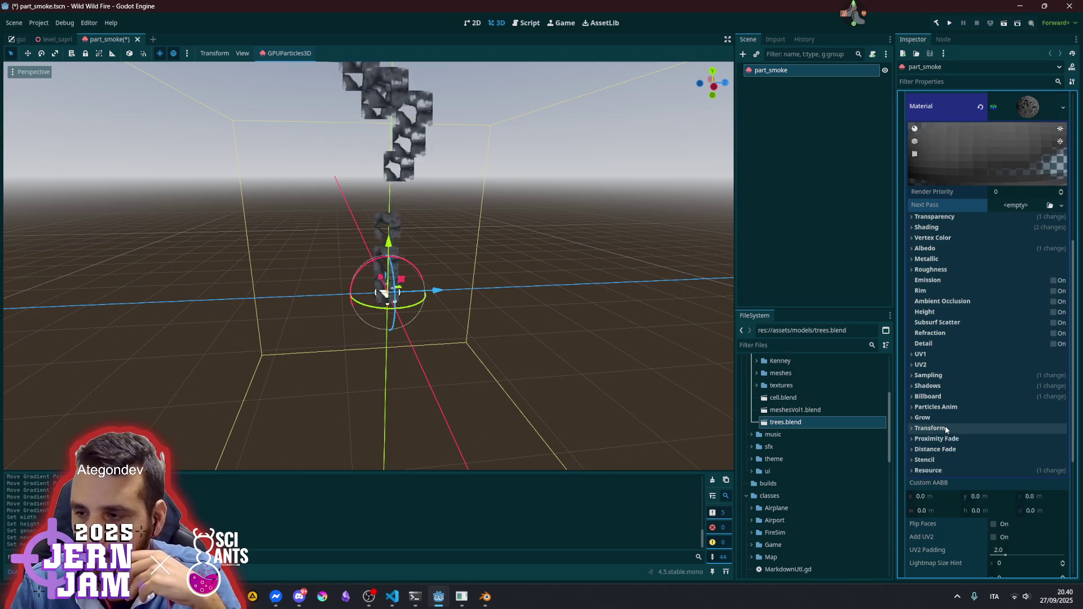
pyautogui.click(958, 459)
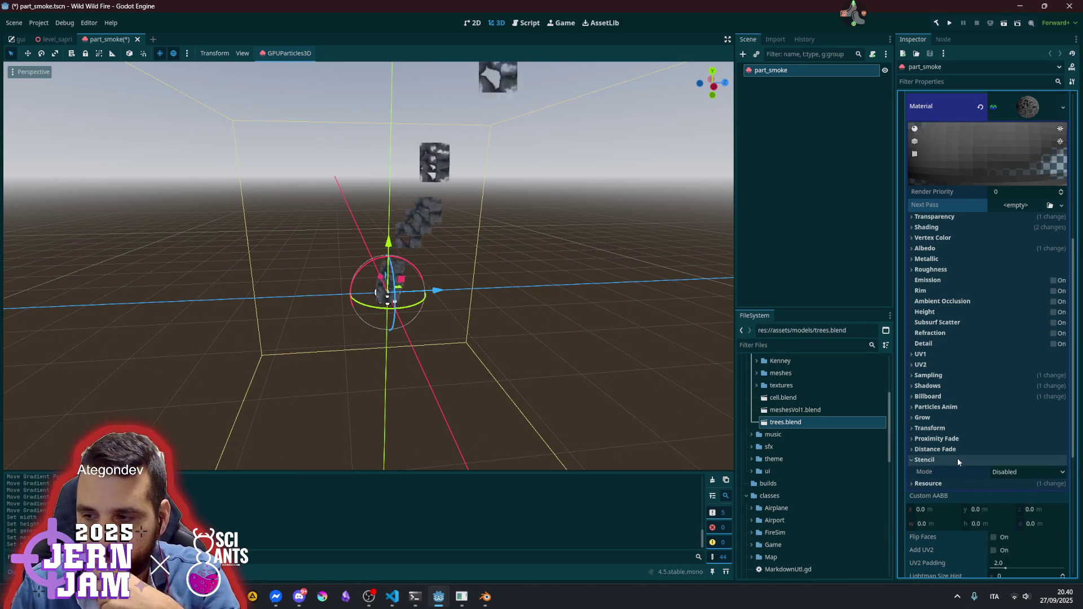
pyautogui.click(1000, 472)
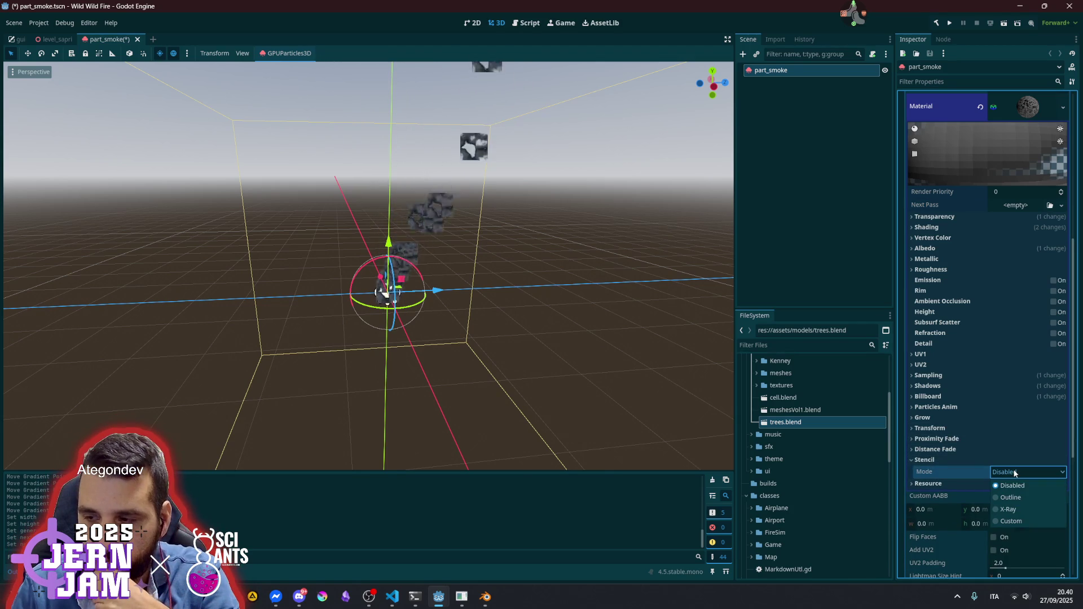
pyautogui.click(1007, 509)
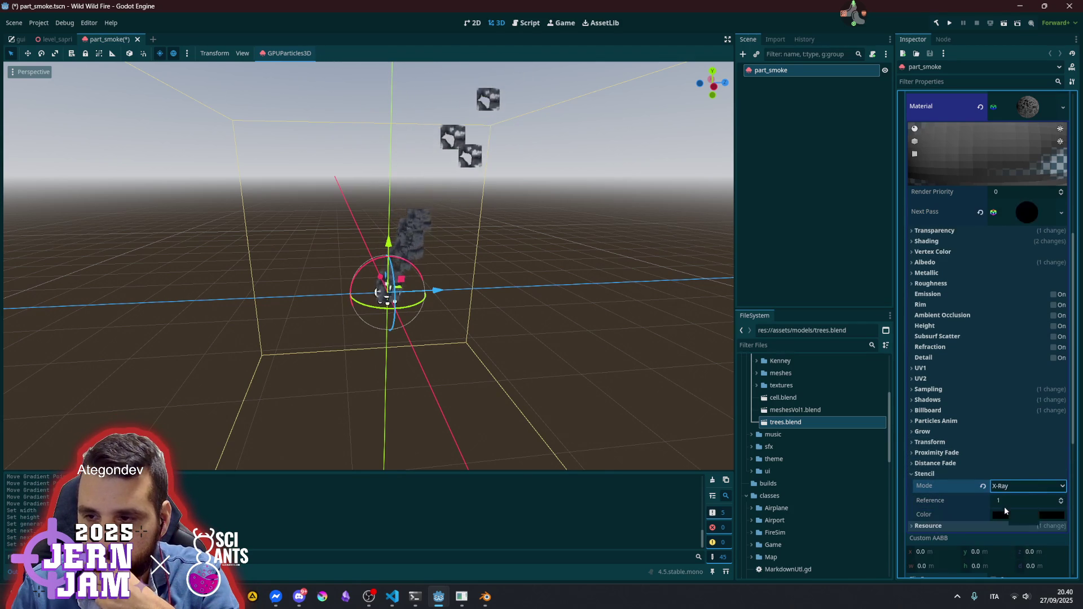
pyautogui.click(1011, 486)
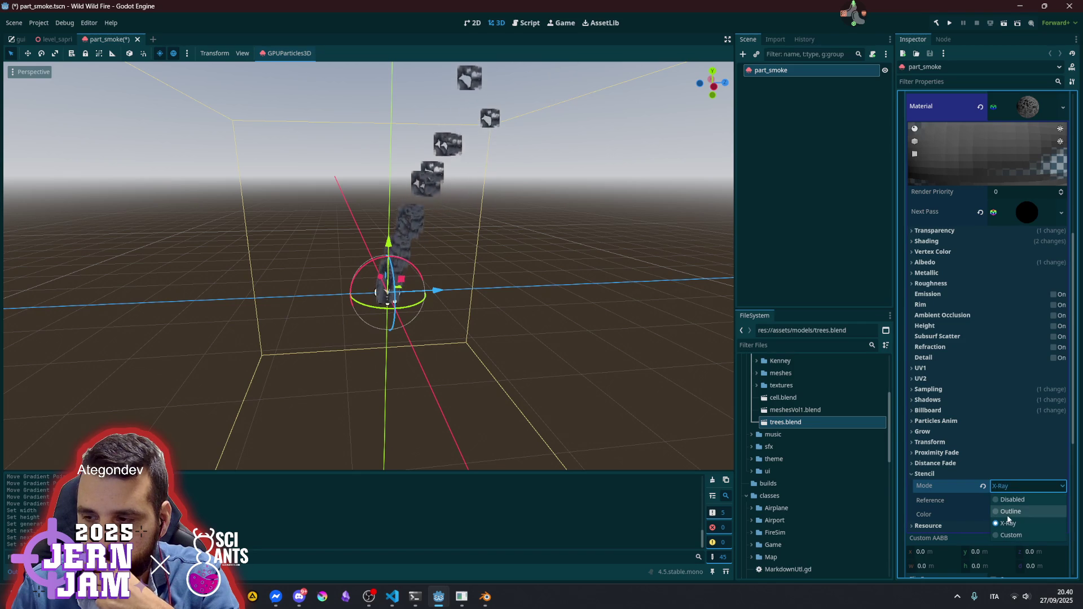
pyautogui.click(1009, 511)
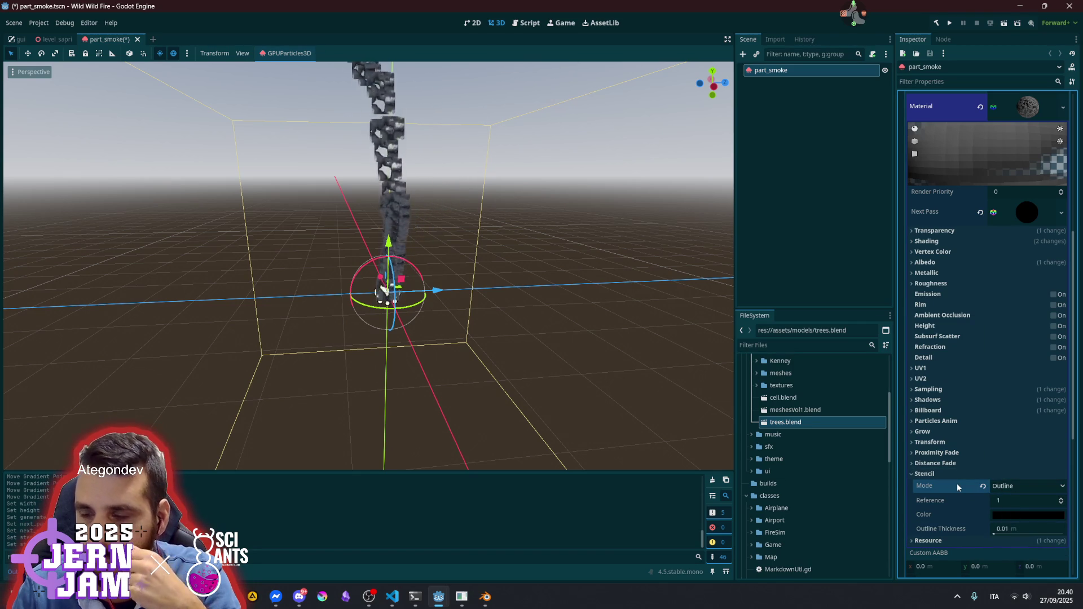
pyautogui.moveTo(957, 487)
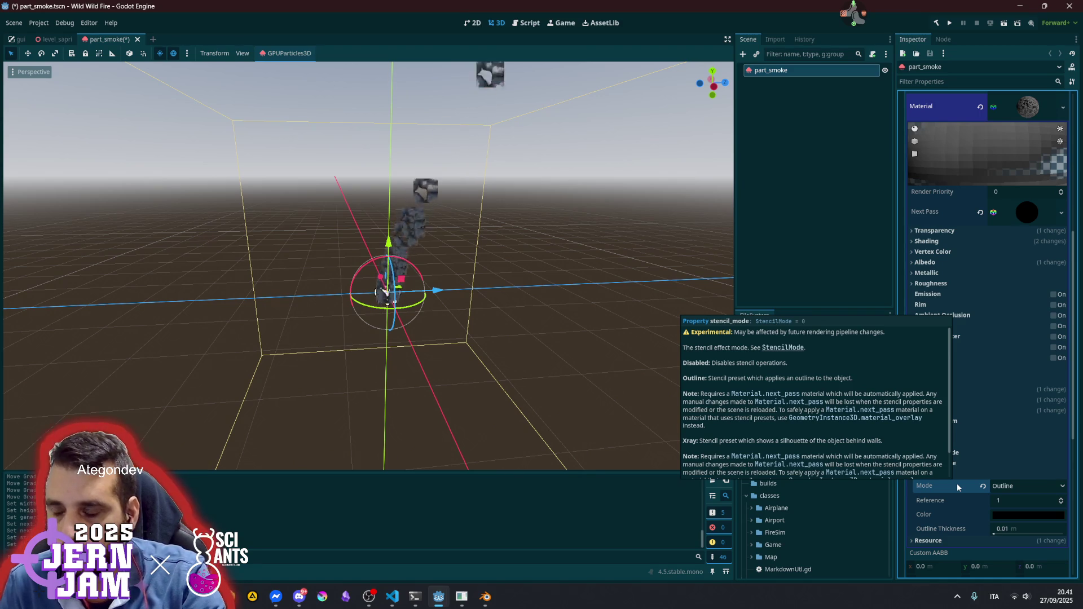
# Tune outline thickness to about 0.425 and the reference, trying red before resetting the colour to black
pyautogui.click(998, 529)
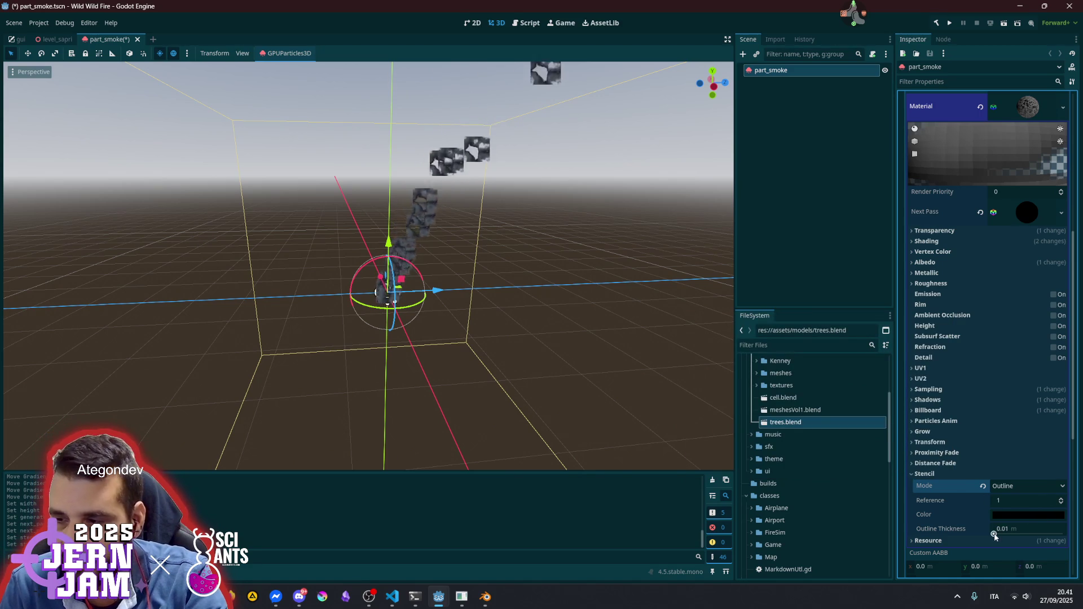
pyautogui.write('0.1')
pyautogui.moveTo(1000, 533); pyautogui.dragTo(1016, 533)
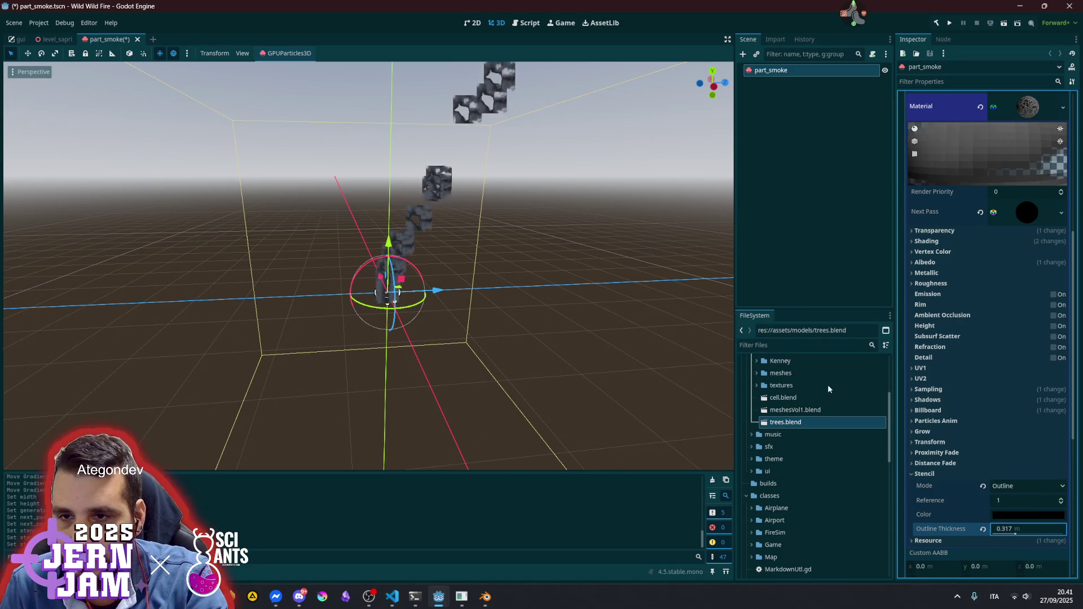
pyautogui.click(1010, 514)
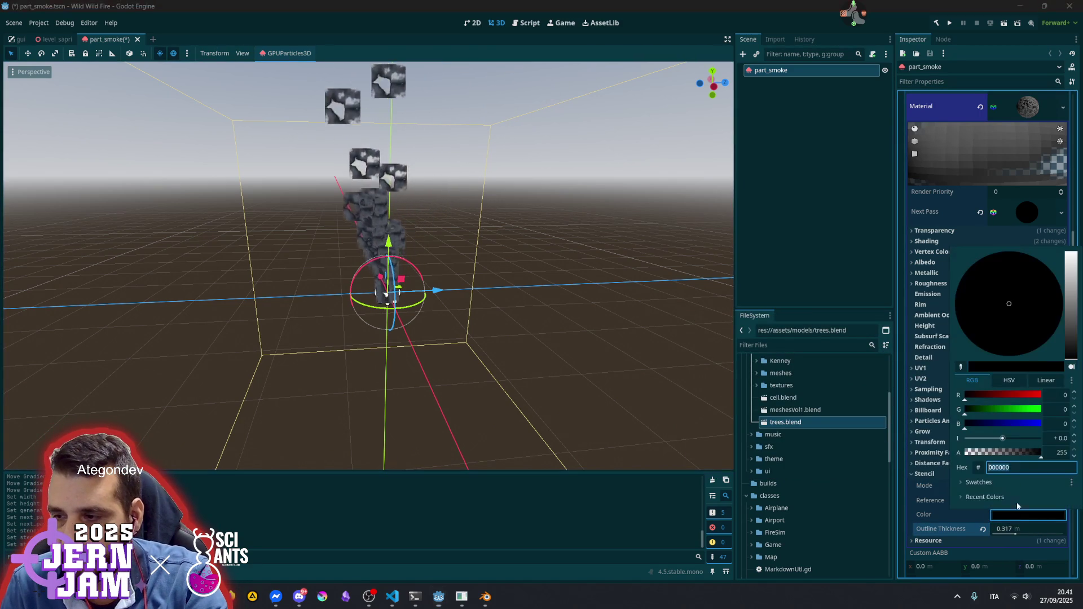
pyautogui.moveTo(1011, 395); pyautogui.dragTo(1043, 395)
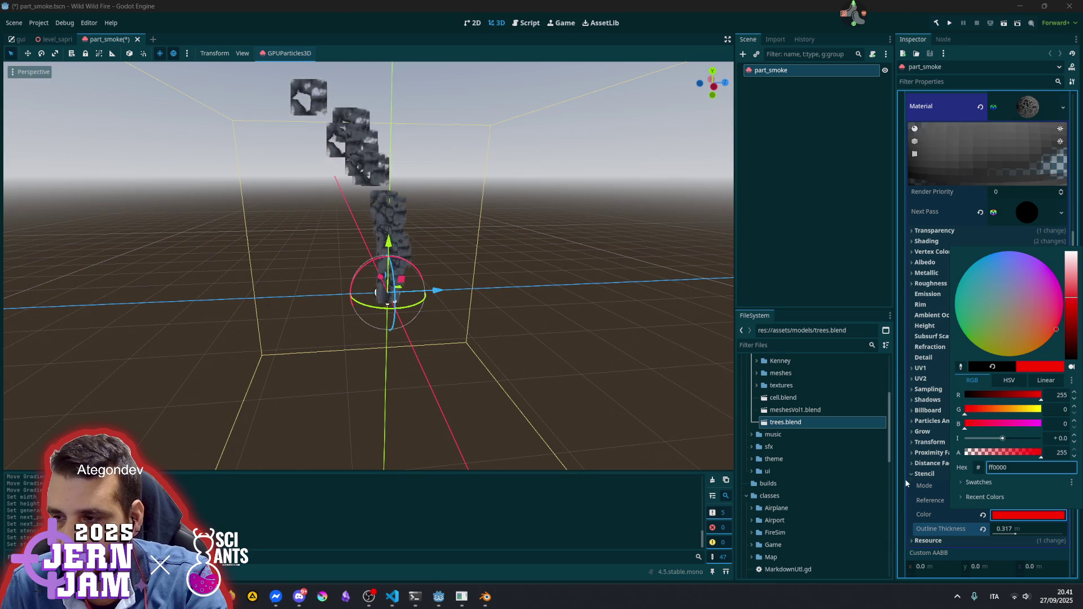
pyautogui.click(928, 518)
pyautogui.moveTo(490, 223)
pyautogui.mouseDown()
pyautogui.moveTo(483, 290)
pyautogui.moveTo(429, 316)
pyautogui.moveTo(366, 265)
pyautogui.mouseUp()
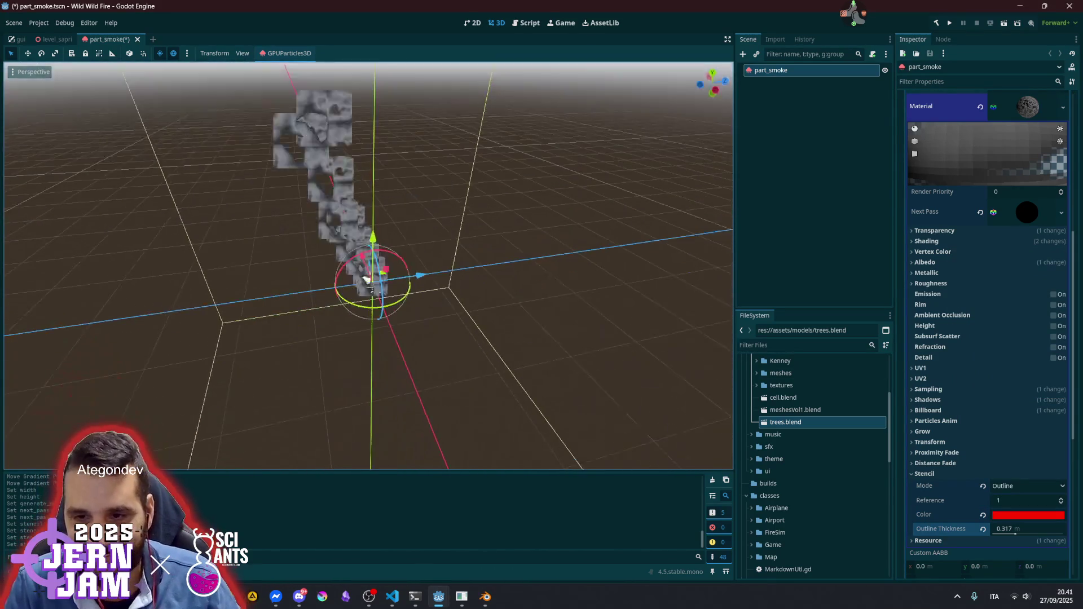
pyautogui.click(1059, 503)
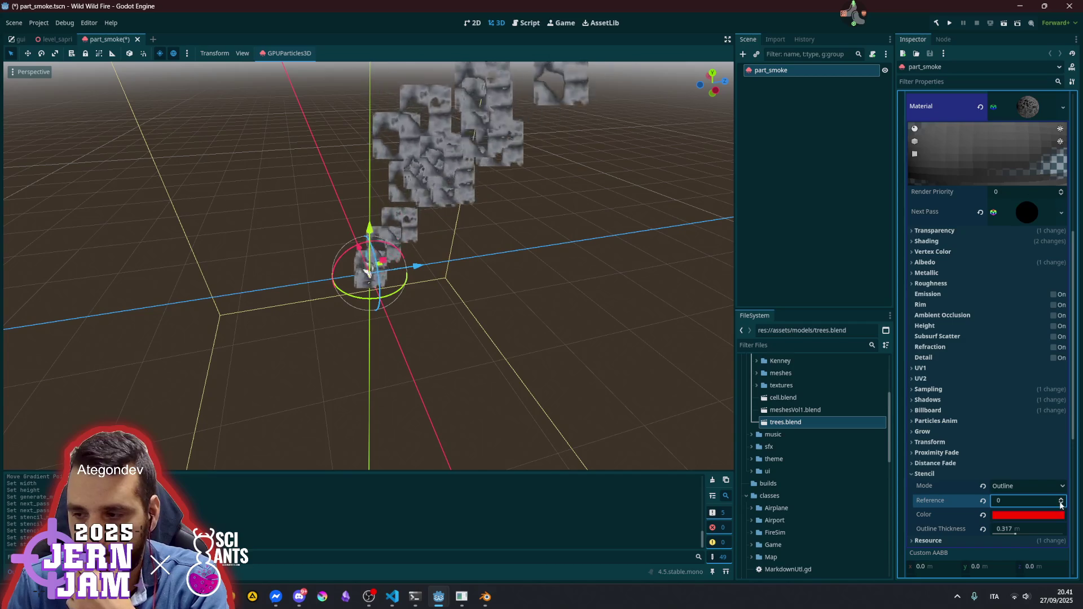
pyautogui.scroll(4, 1060, 501)
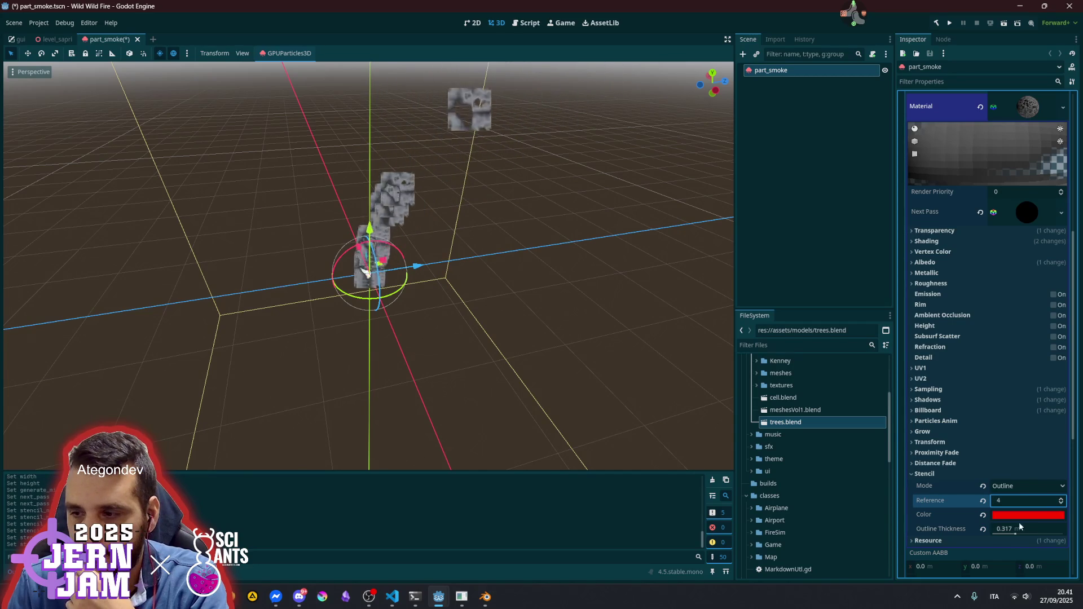
pyautogui.moveTo(1016, 535); pyautogui.dragTo(1081, 538)
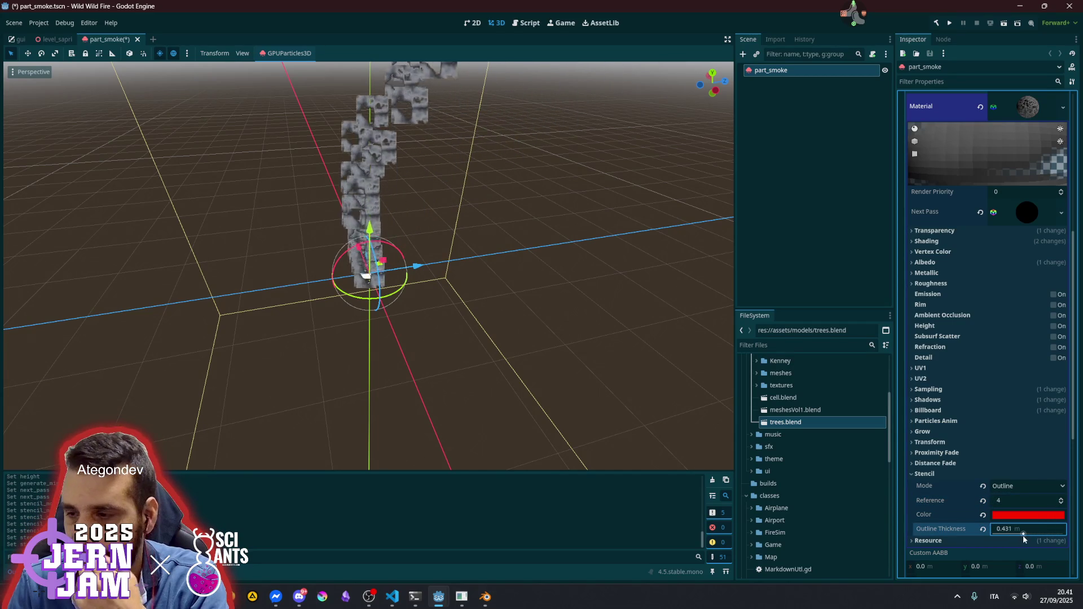
pyautogui.click(982, 515)
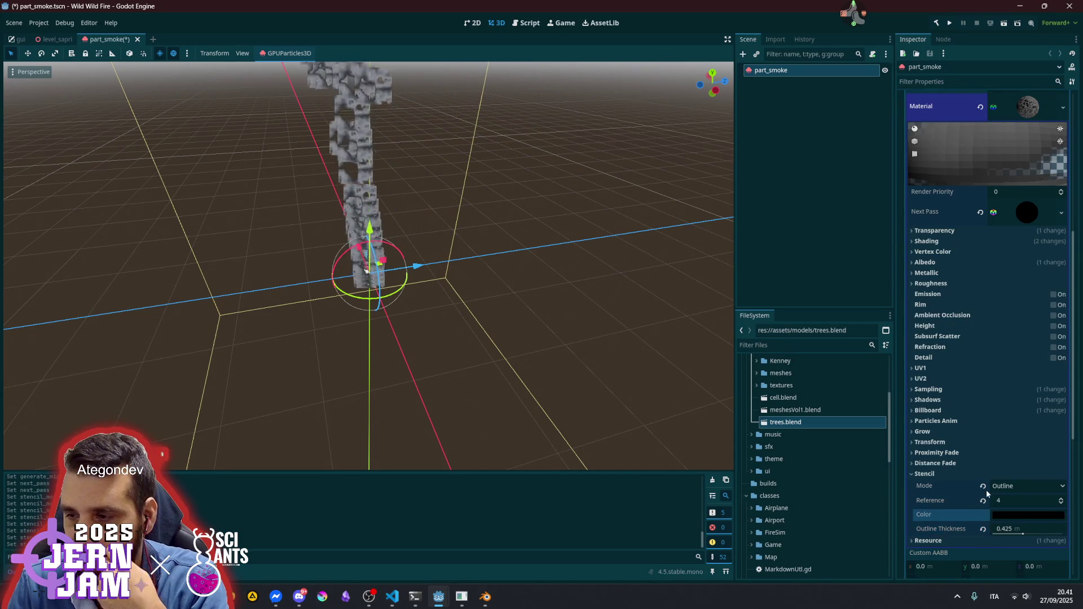
# Try a green X-Ray stencil, then revert the stencil mode and collapse Stencil
pyautogui.click(1010, 486)
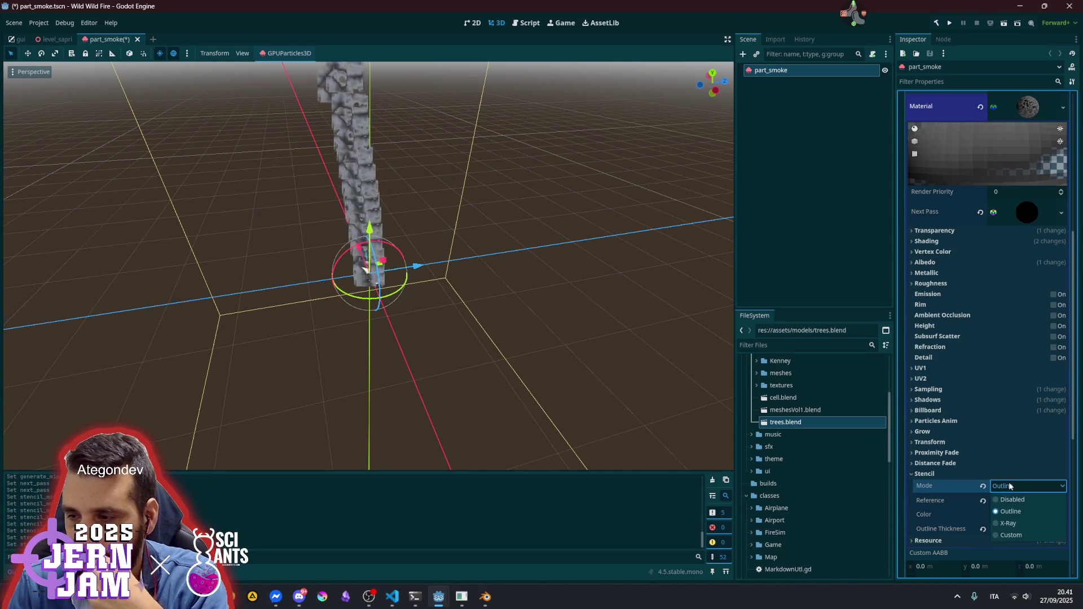
pyautogui.click(1016, 524)
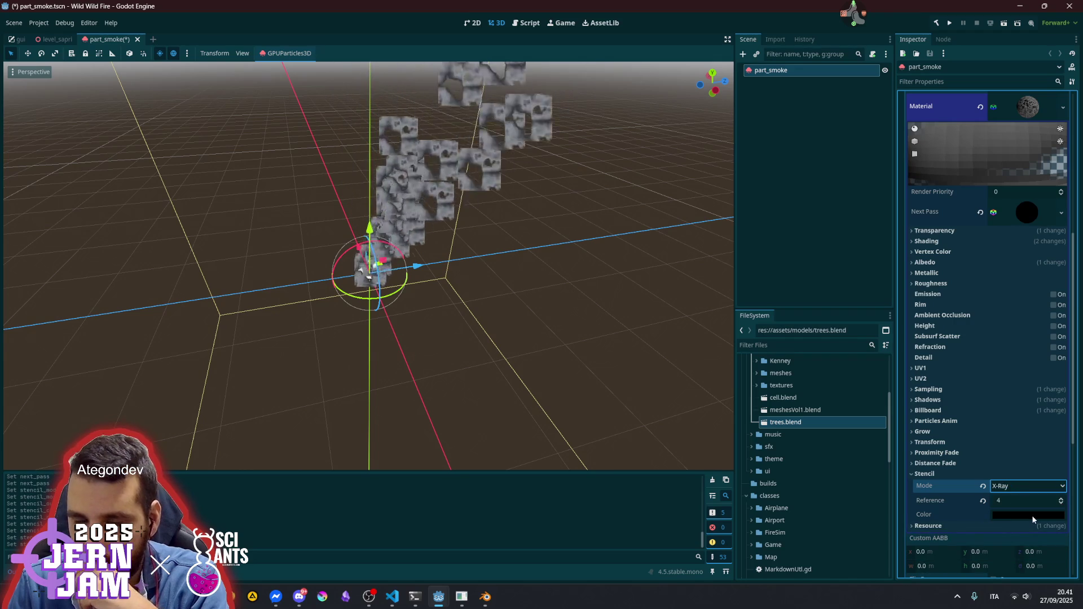
pyautogui.click(1032, 515)
pyautogui.click(1012, 411)
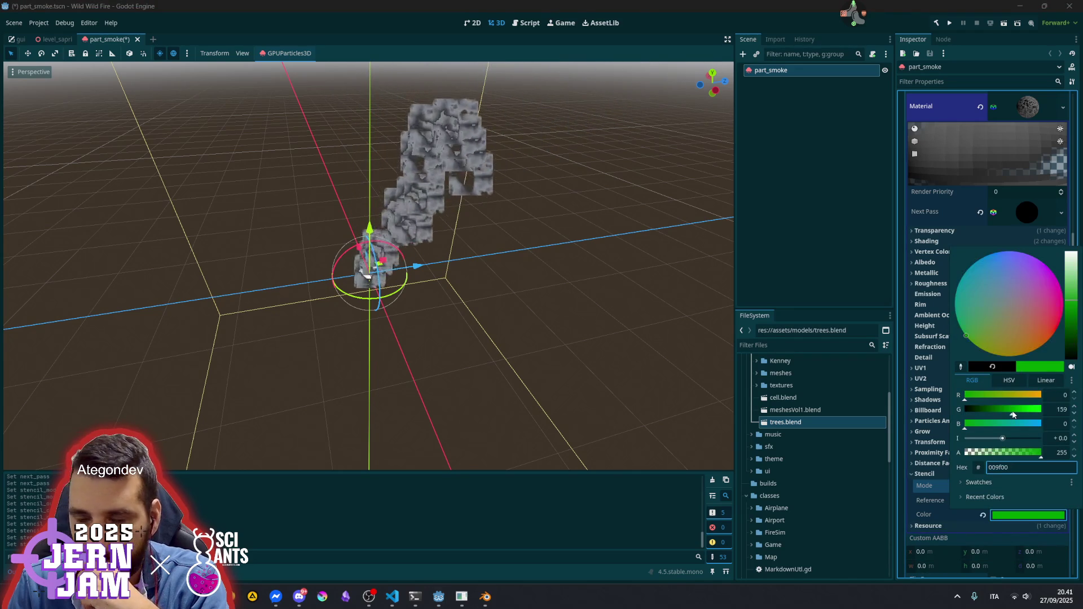
pyautogui.click(950, 504)
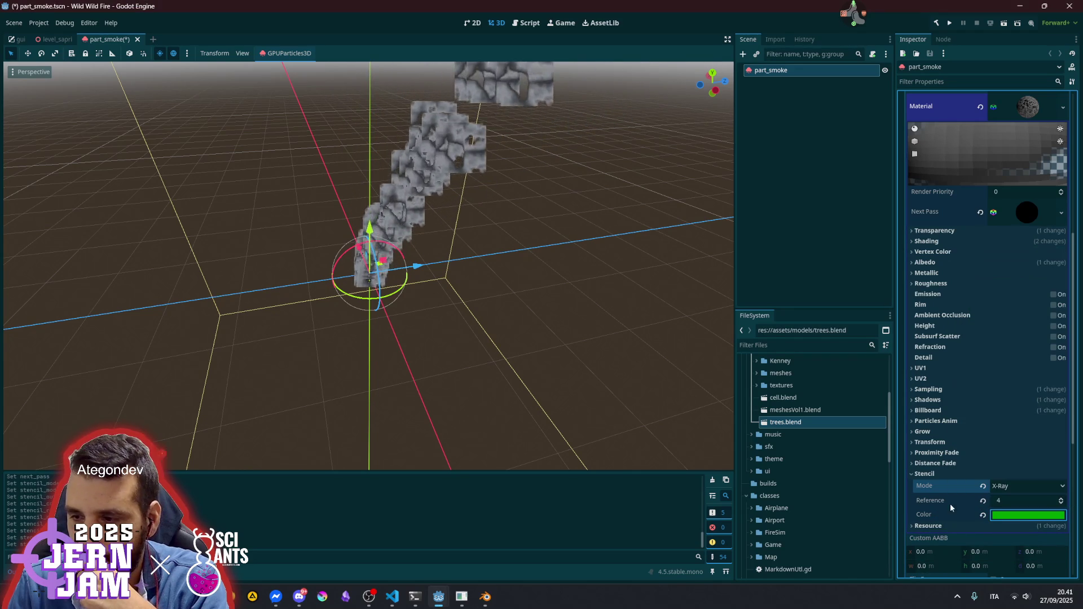
pyautogui.click(983, 487)
pyautogui.click(924, 459)
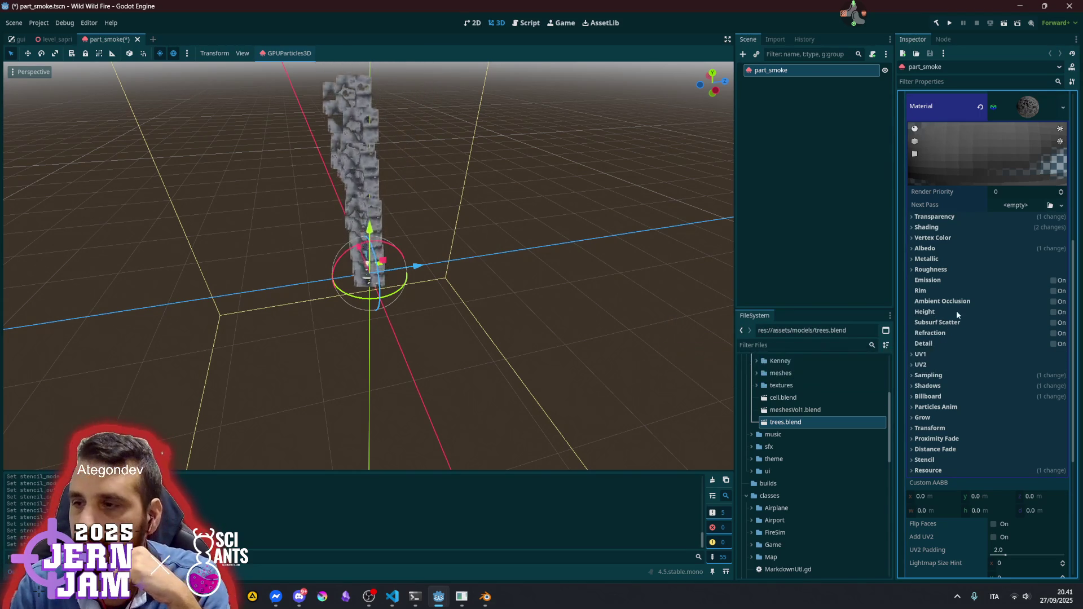
# Enable Detail on the smoke material with a new GradientTexture2D as its mask
pyautogui.click(1053, 344)
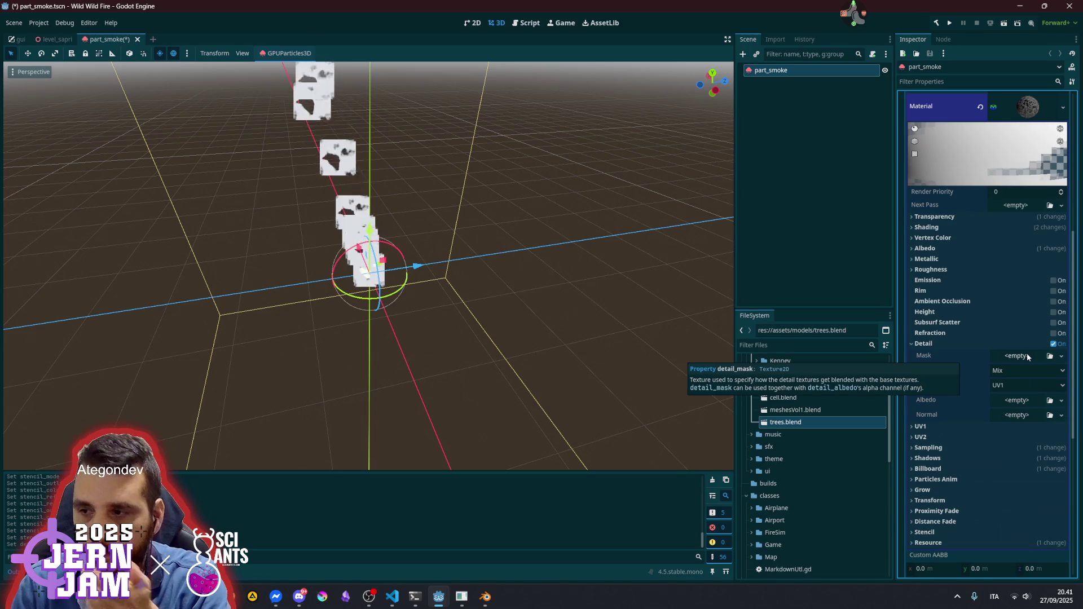
pyautogui.click(1026, 356)
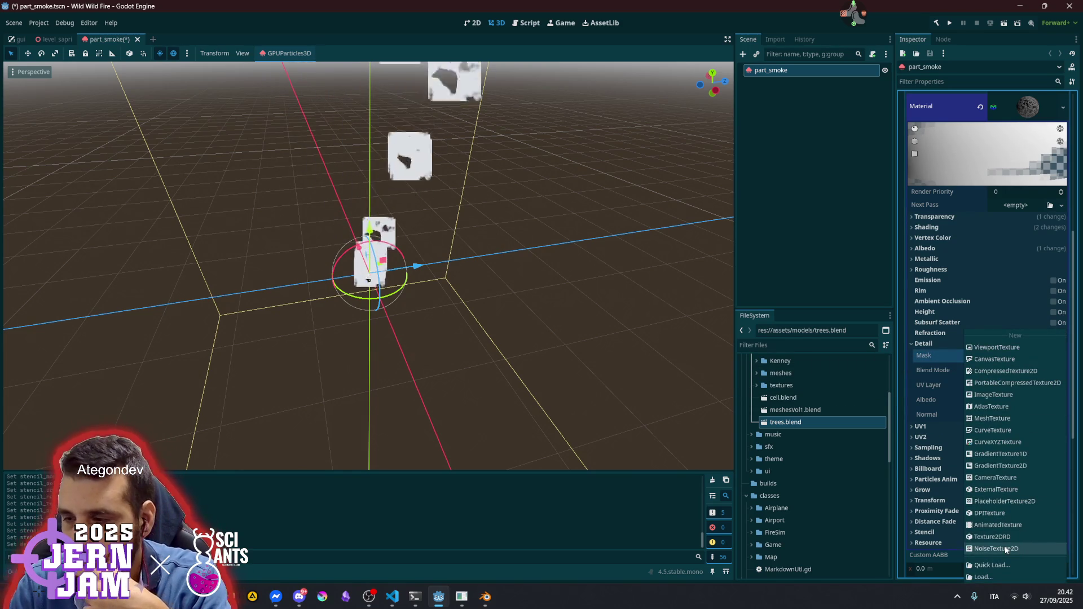
pyautogui.click(1001, 454)
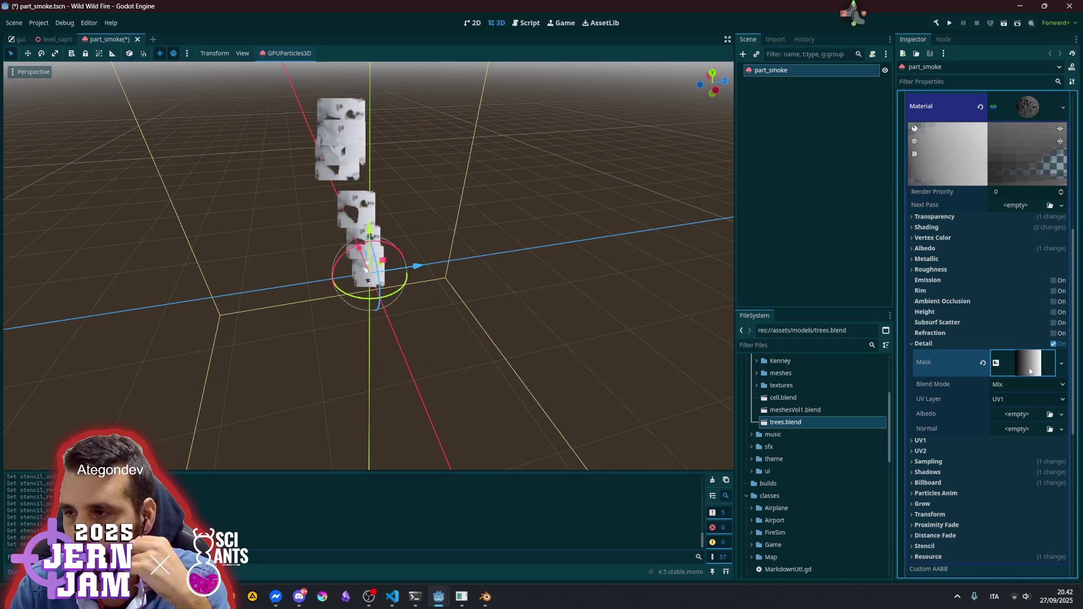
pyautogui.click(1030, 370)
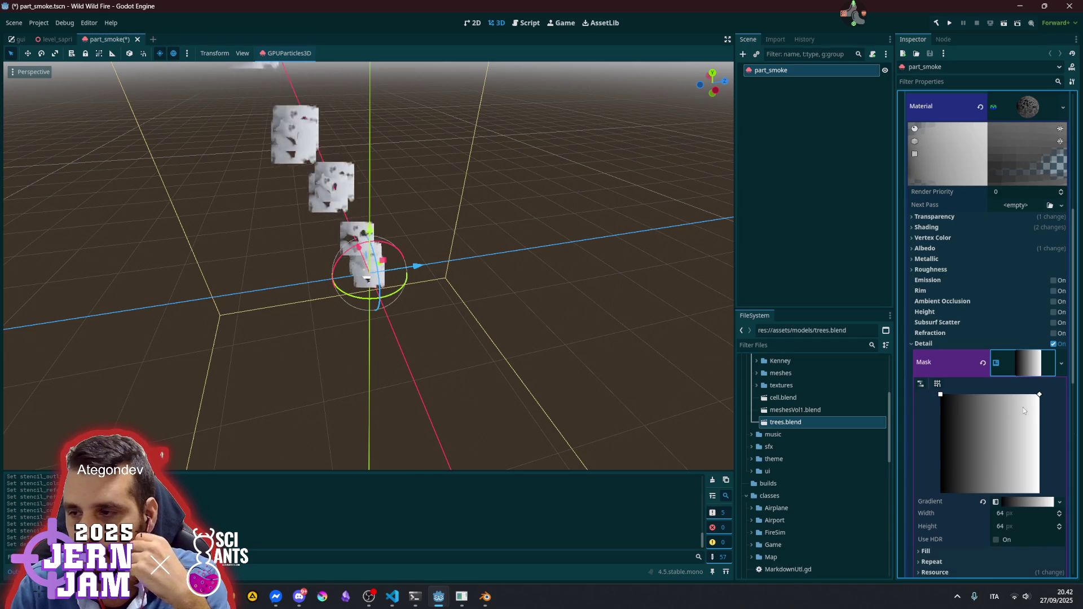
# Delete the mask gradient's black stop and make the remaining white stop fully transparent
pyautogui.click(1024, 502)
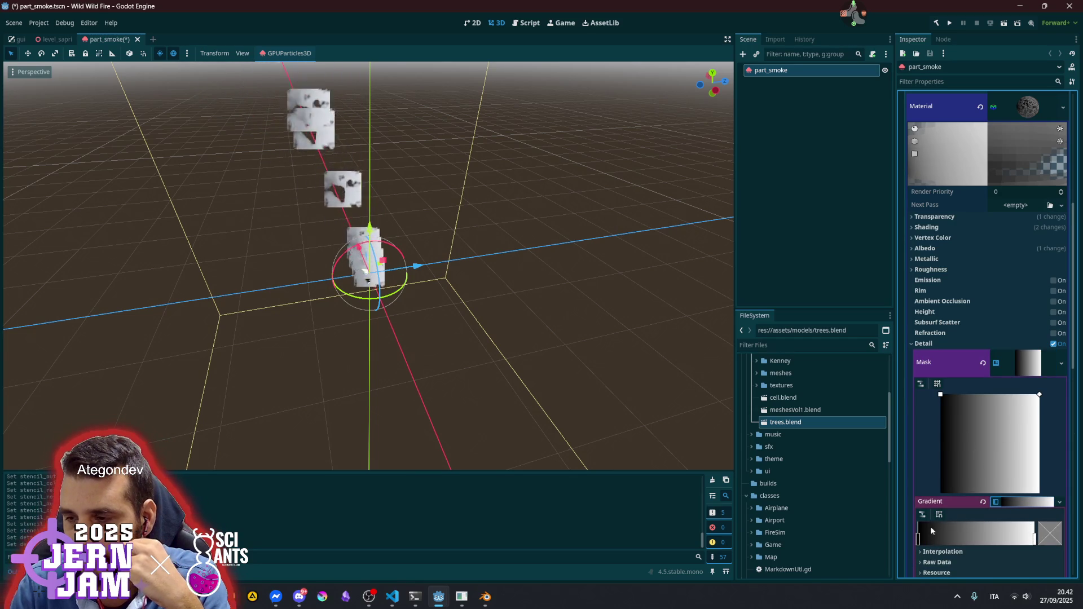
pyautogui.rightClick(918, 540)
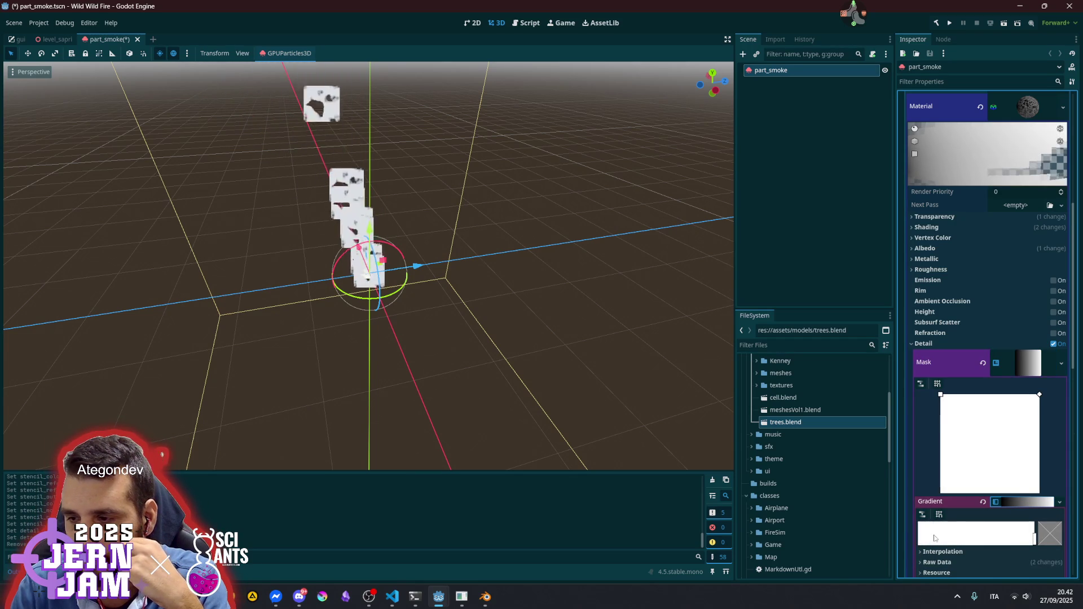
pyautogui.click(1043, 540)
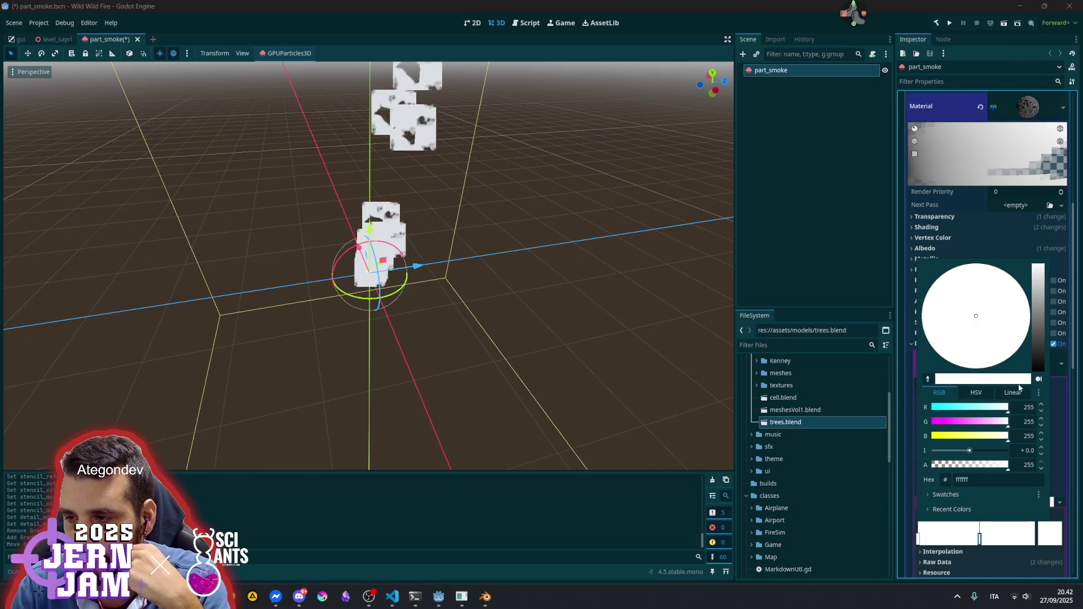
pyautogui.moveTo(976, 466); pyautogui.dragTo(929, 466)
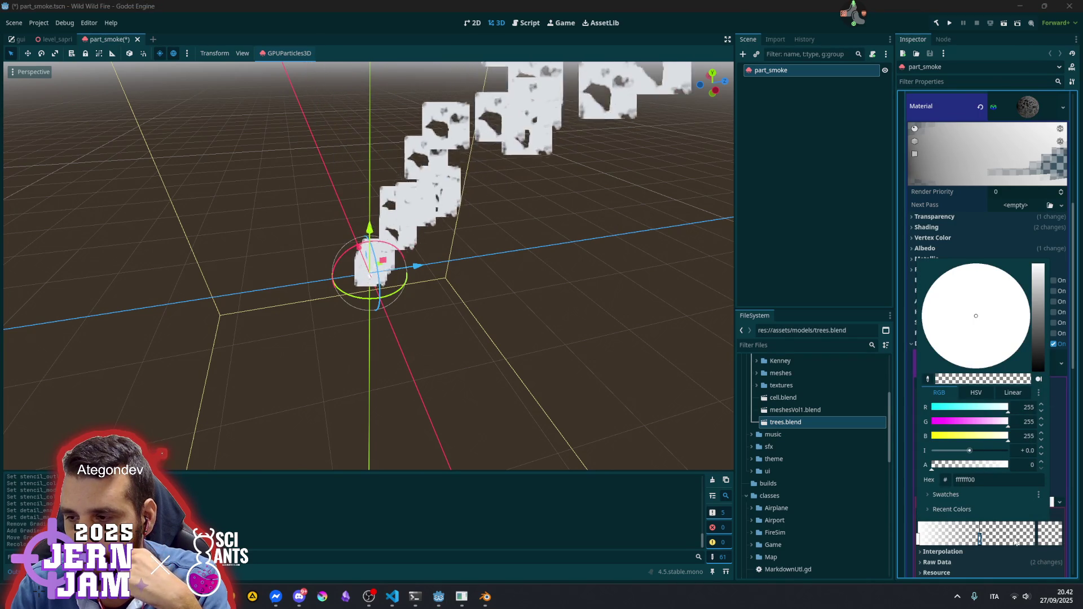
pyautogui.click(1055, 535)
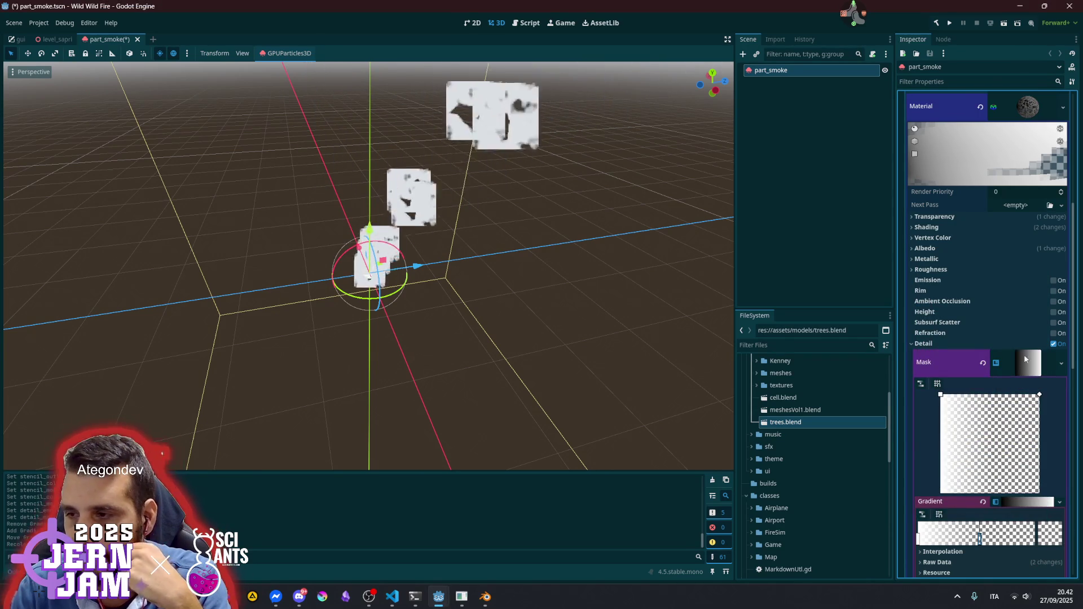
pyautogui.click(1021, 363)
pyautogui.click(1011, 386)
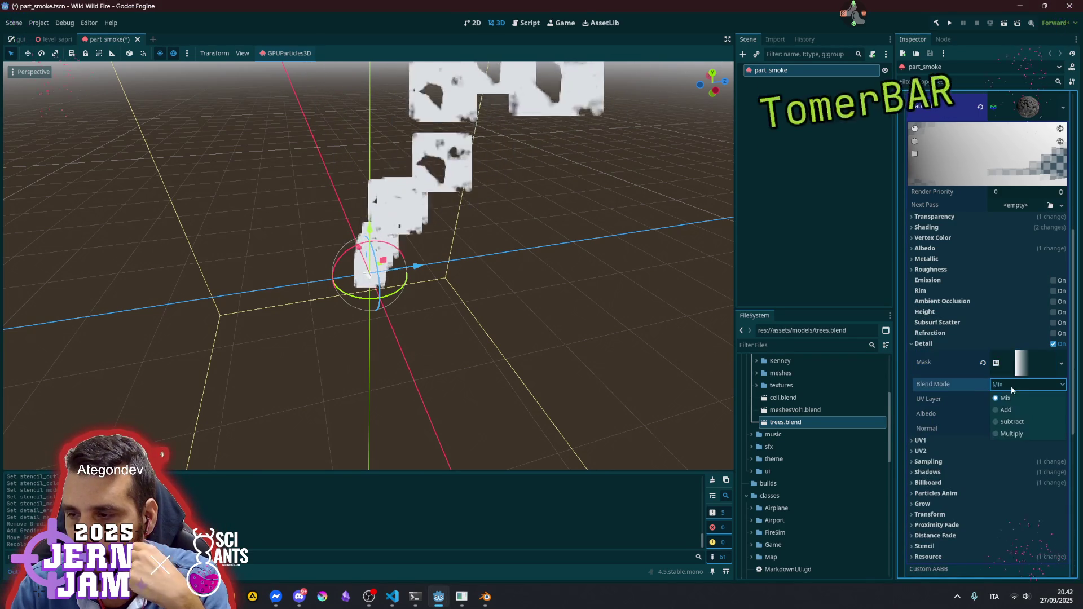
# Set the Detail Blend Mode to Multiply and orbit the viewport to inspect the darker smoke
pyautogui.click(1015, 434)
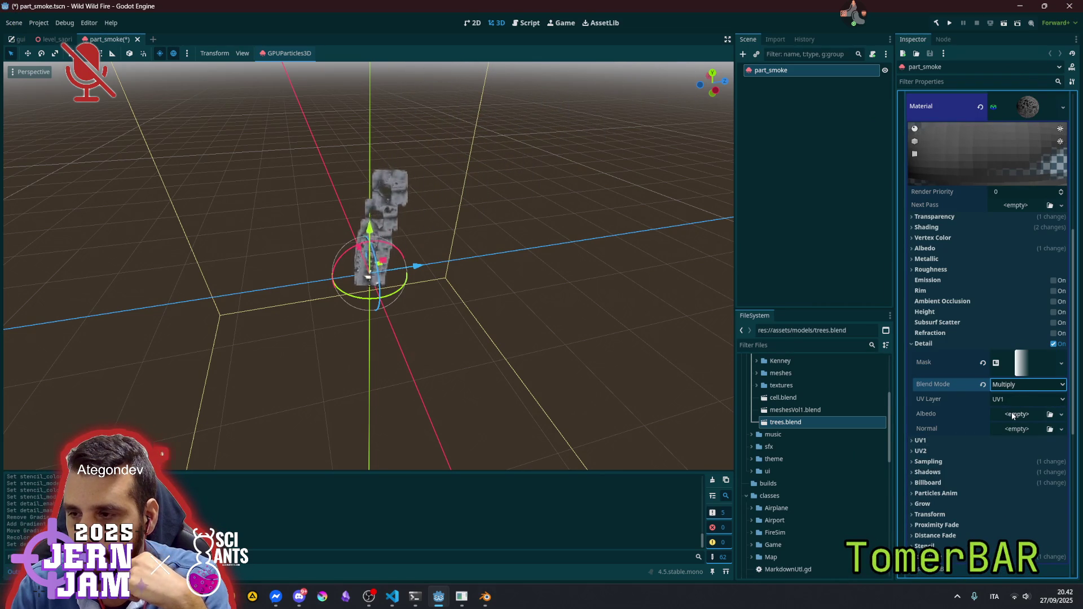
pyautogui.moveTo(539, 371); pyautogui.dragTo(527, 342)
pyautogui.moveTo(366, 265)
pyautogui.mouseDown()
pyautogui.moveTo(361, 248)
pyautogui.moveTo(344, 282)
pyautogui.mouseUp()
pyautogui.moveTo(485, 394); pyautogui.dragTo(489, 380)
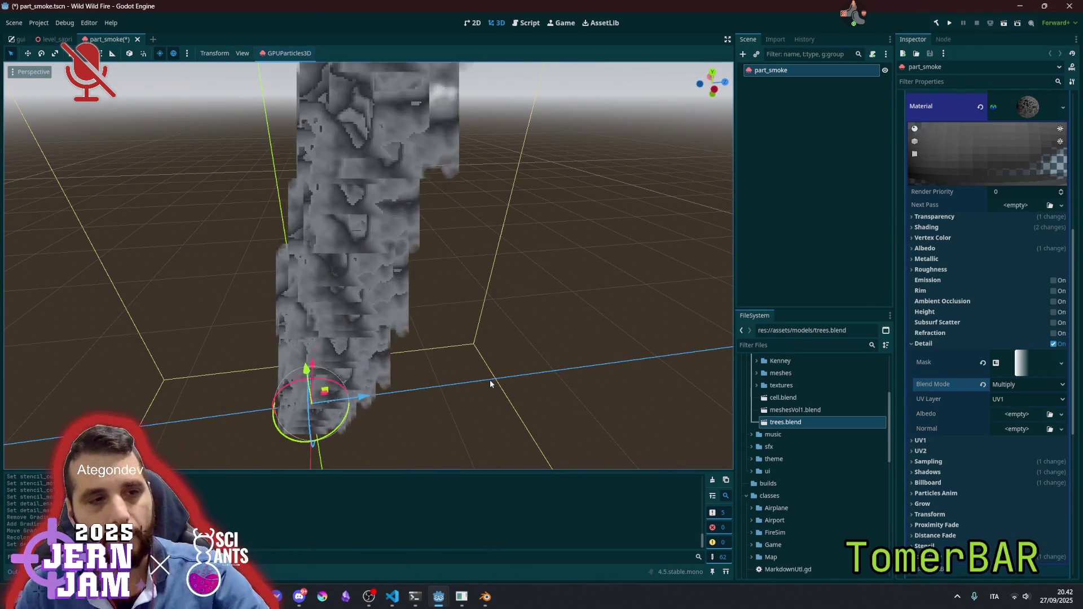
pyautogui.click(853, 13)
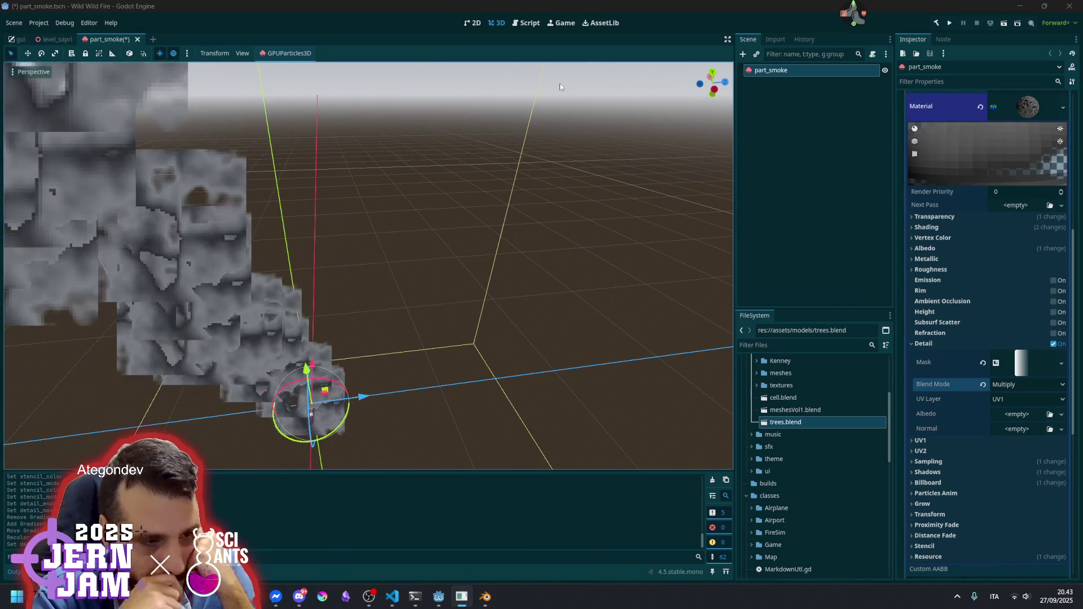
# Reselect part_smoke and drag the gradient texture into the Detail Albedo slot
pyautogui.click(844, 185)
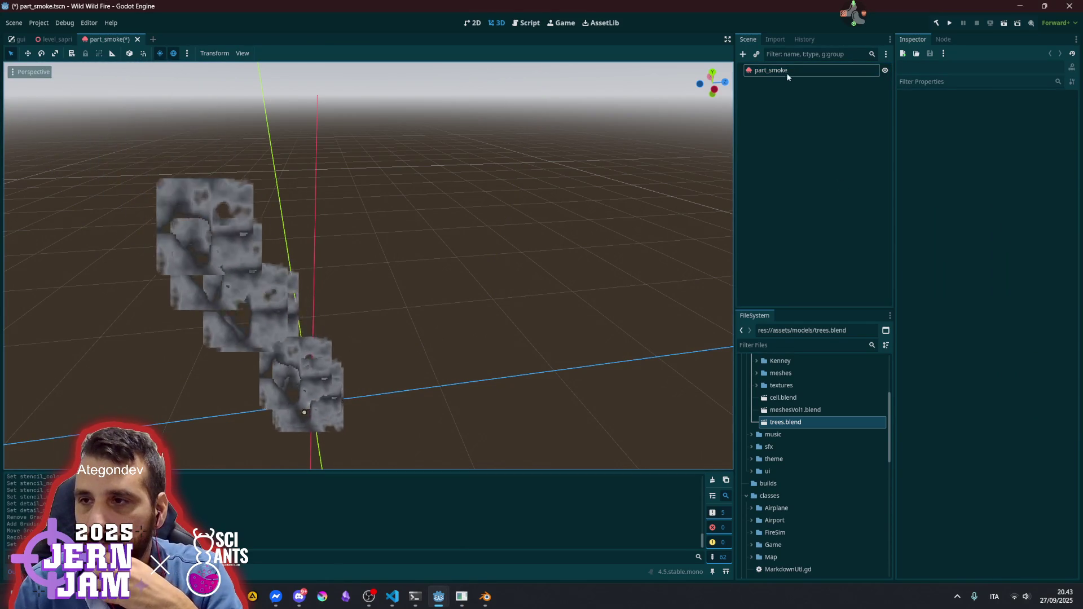
pyautogui.click(787, 72)
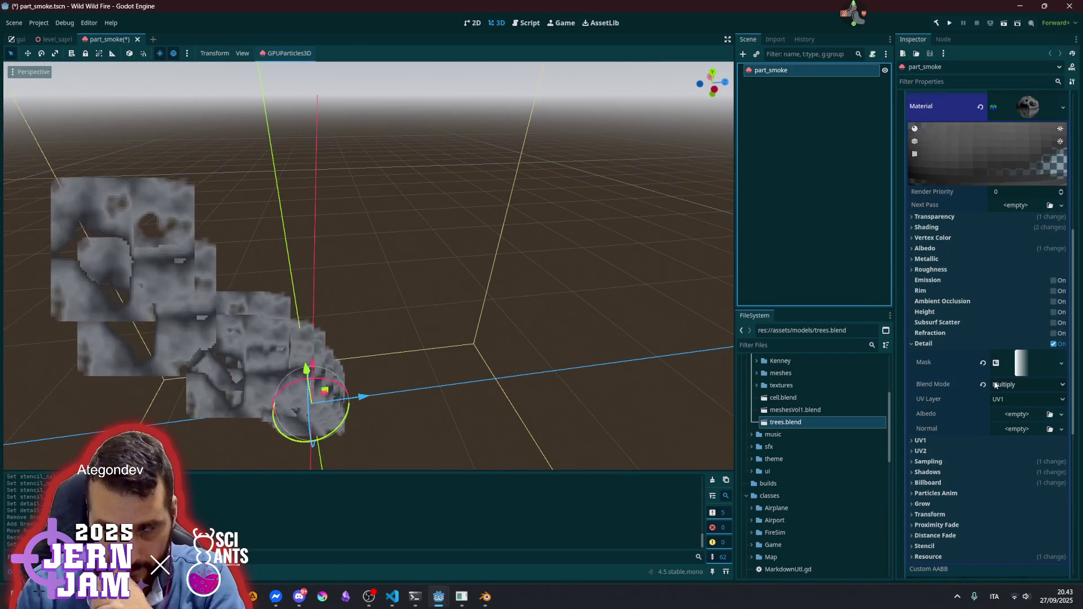
pyautogui.moveTo(1021, 363)
pyautogui.mouseDown()
pyautogui.moveTo(1017, 417)
pyautogui.moveTo(1035, 437)
pyautogui.moveTo(1022, 435)
pyautogui.mouseUp()
# Try the Detail Blend Mode as Mix, Add, Subtract, then back to Multiply
pyautogui.click(1017, 386)
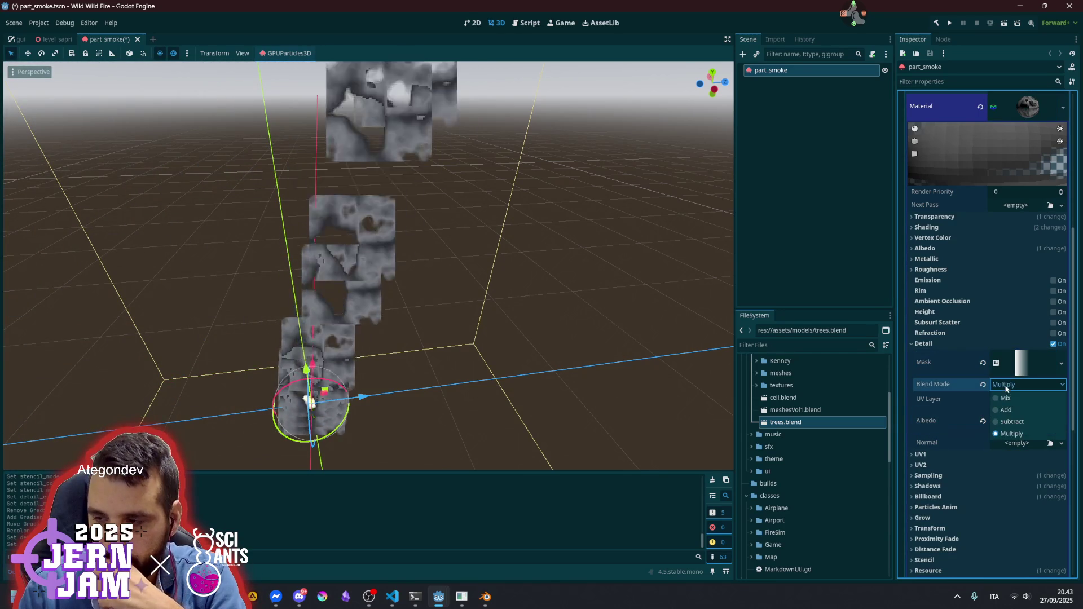
pyautogui.click(1015, 401)
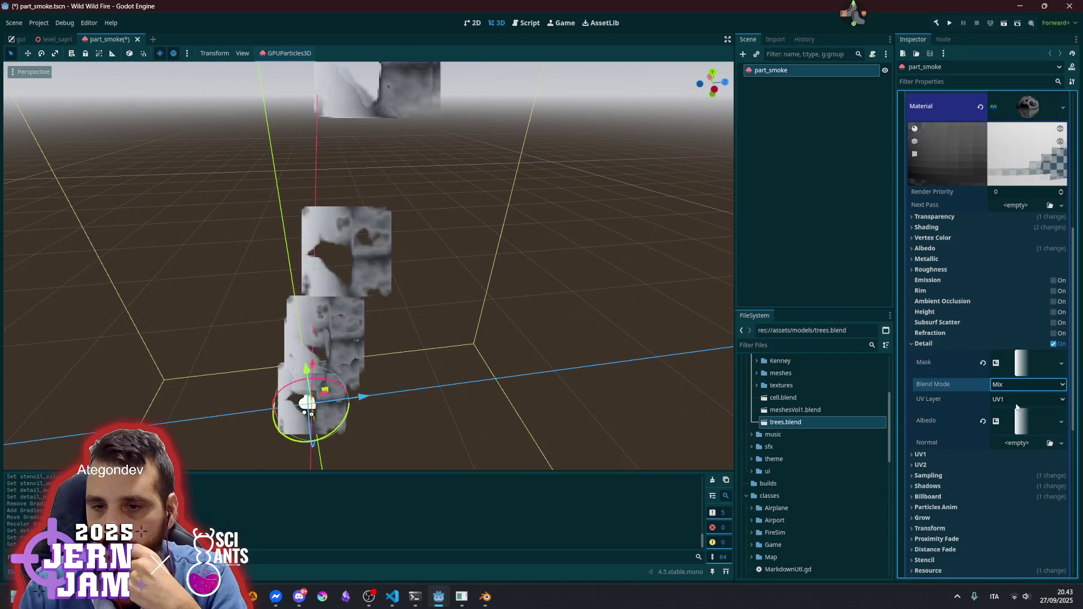
pyautogui.click(1020, 386)
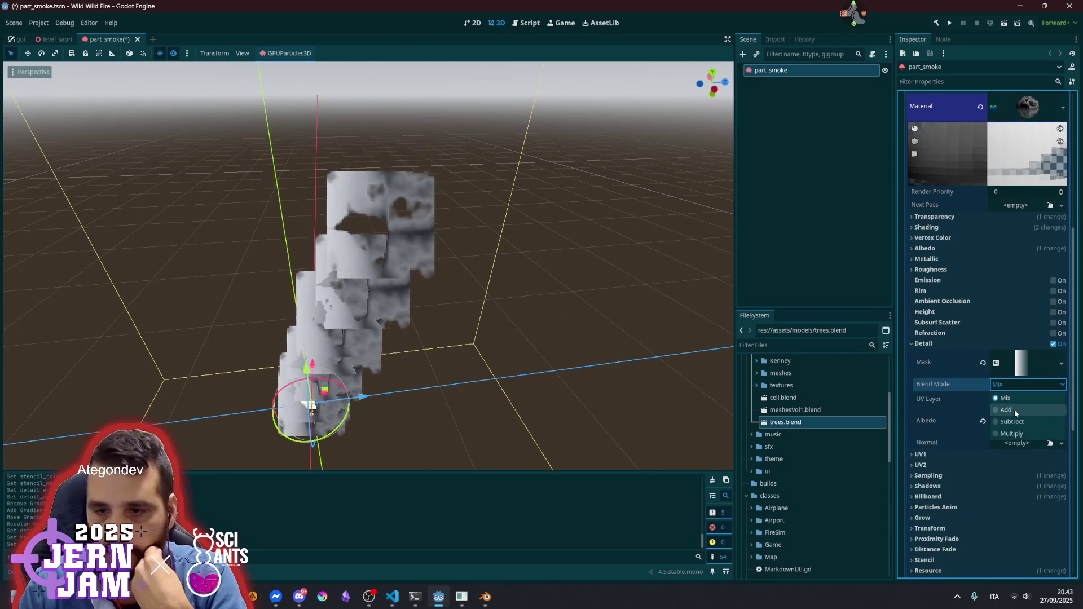
pyautogui.click(1014, 409)
pyautogui.click(1021, 384)
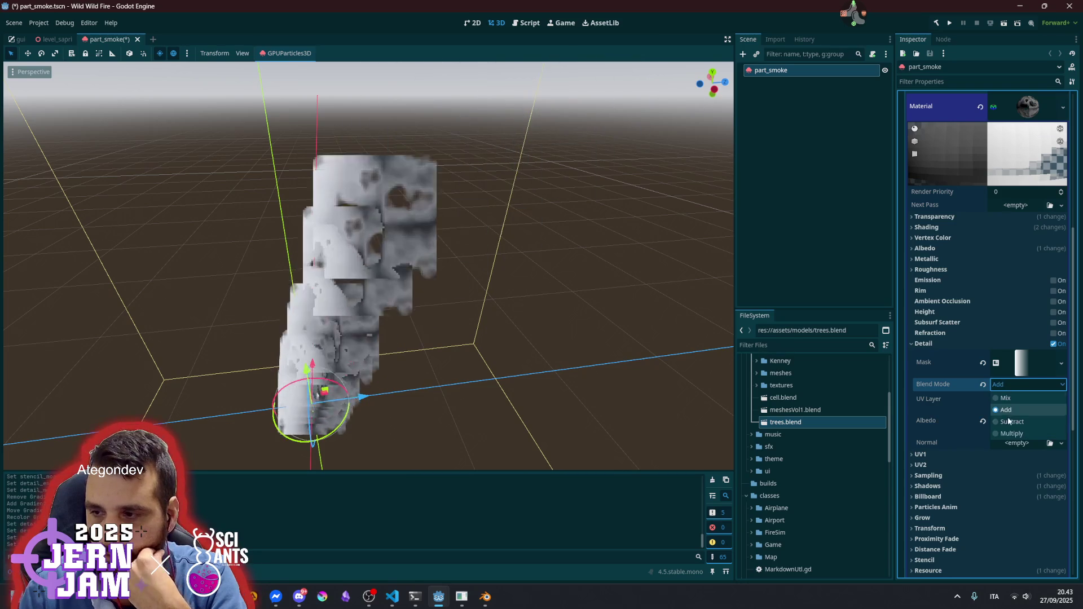
pyautogui.click(1008, 423)
pyautogui.click(1015, 384)
pyautogui.click(1010, 433)
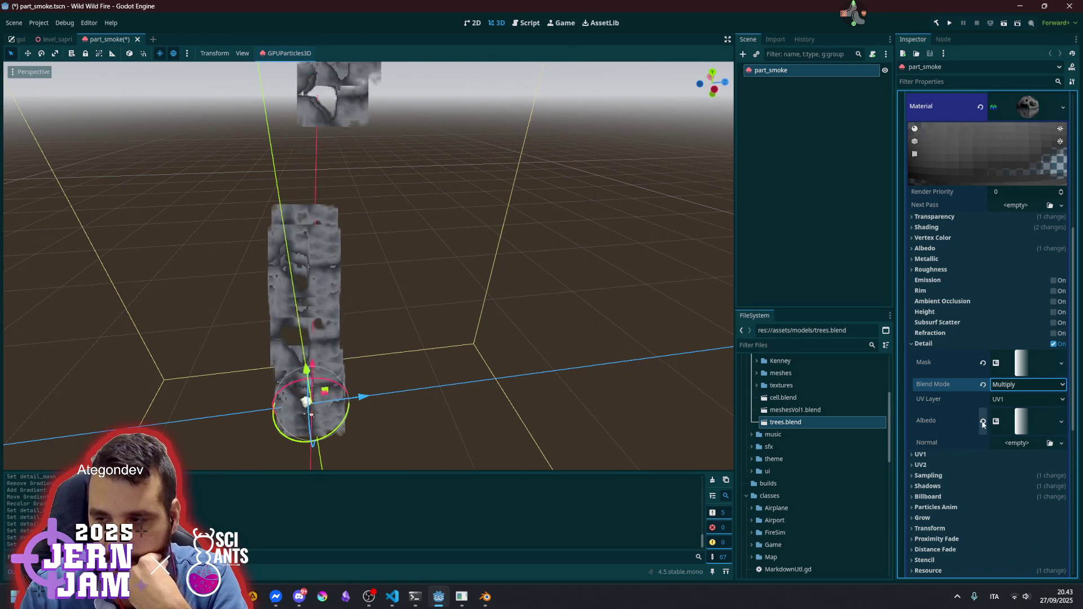
# Move the gradient from Detail Mask to Detail Albedo, clear the mask, and set blending to Subtract
pyautogui.click(982, 422)
pyautogui.moveTo(1021, 363); pyautogui.dragTo(1018, 416)
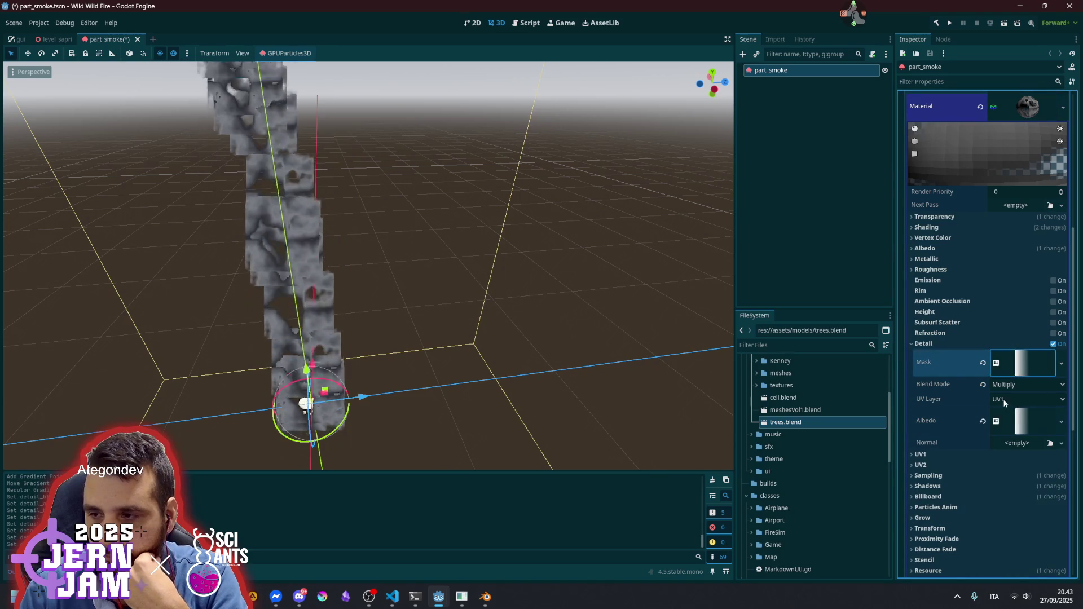
pyautogui.click(983, 364)
pyautogui.click(1014, 373)
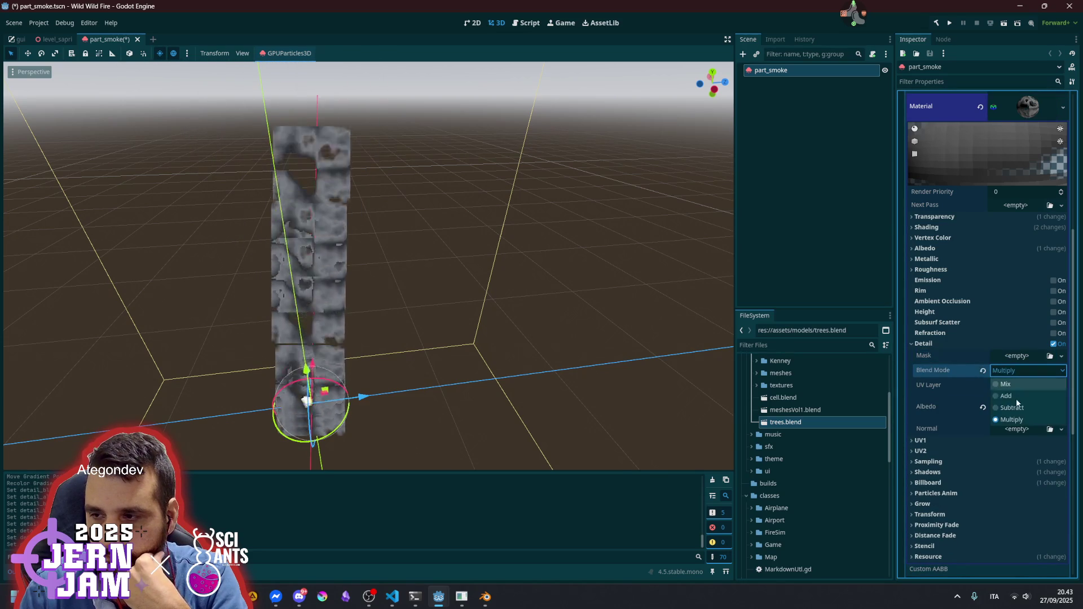
pyautogui.click(1012, 407)
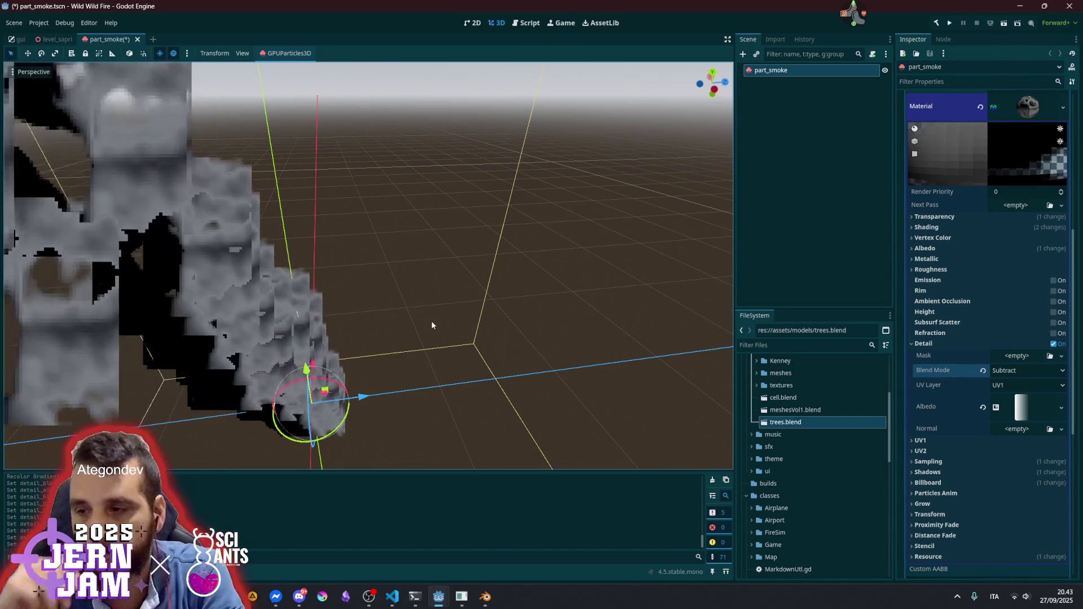
# Expand the material's Shading and Albedo sections and reveal the albedo NoiseTexture2D's properties
pyautogui.scroll(-5, 453, 320)
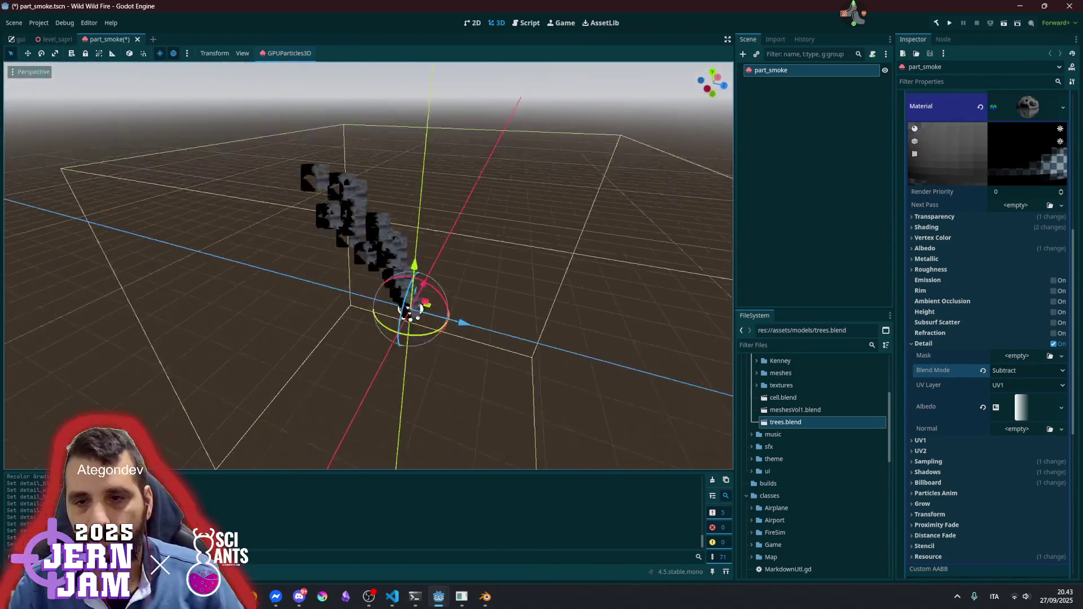
pyautogui.scroll(5, 368, 265)
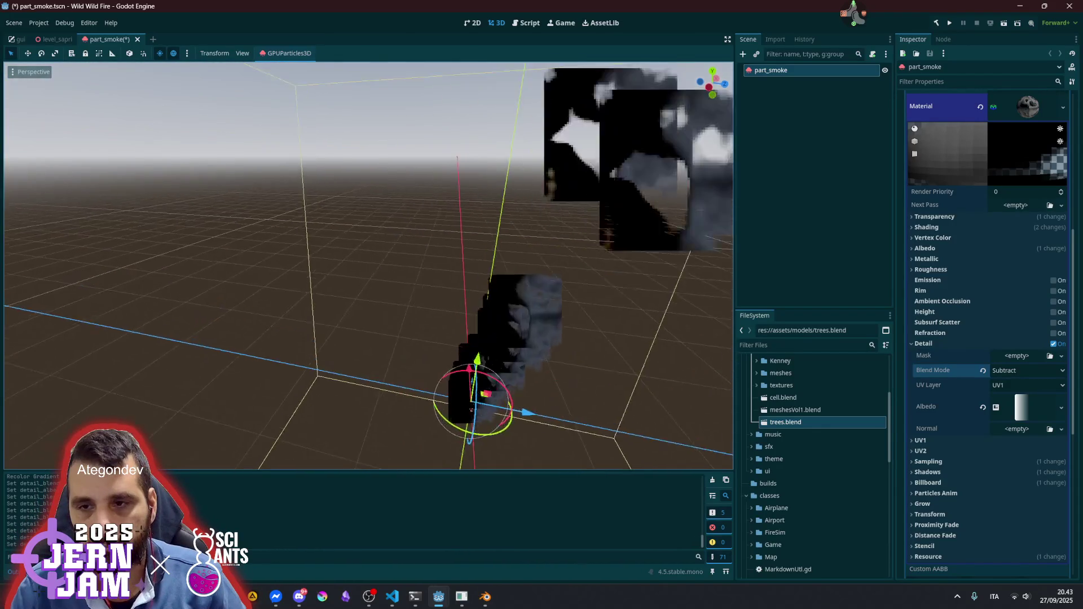
pyautogui.scroll(-5, 368, 265)
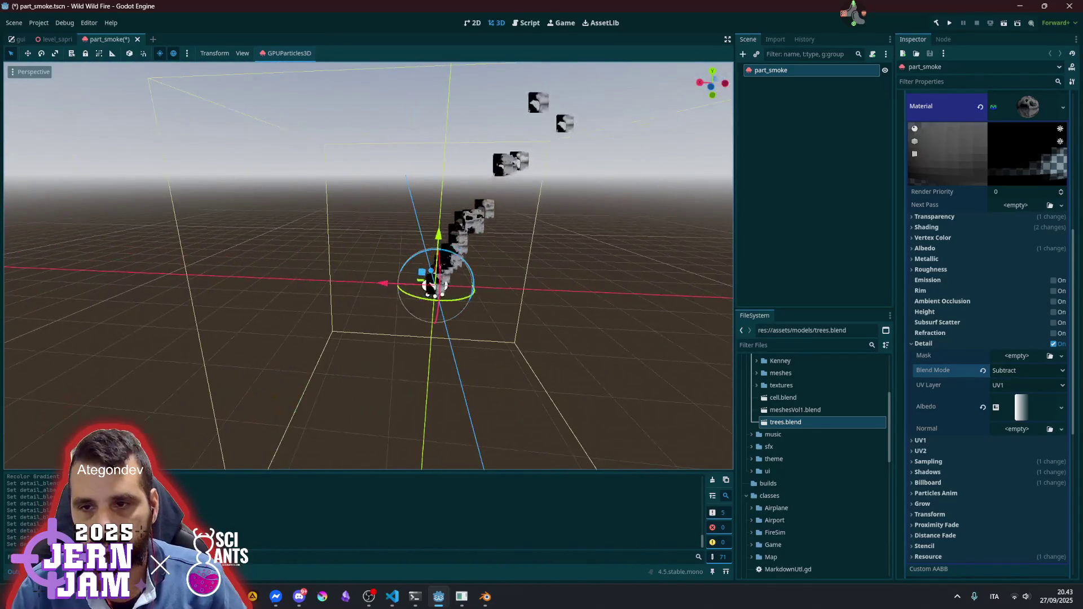
pyautogui.scroll(3, 946, 407)
pyautogui.click(945, 407)
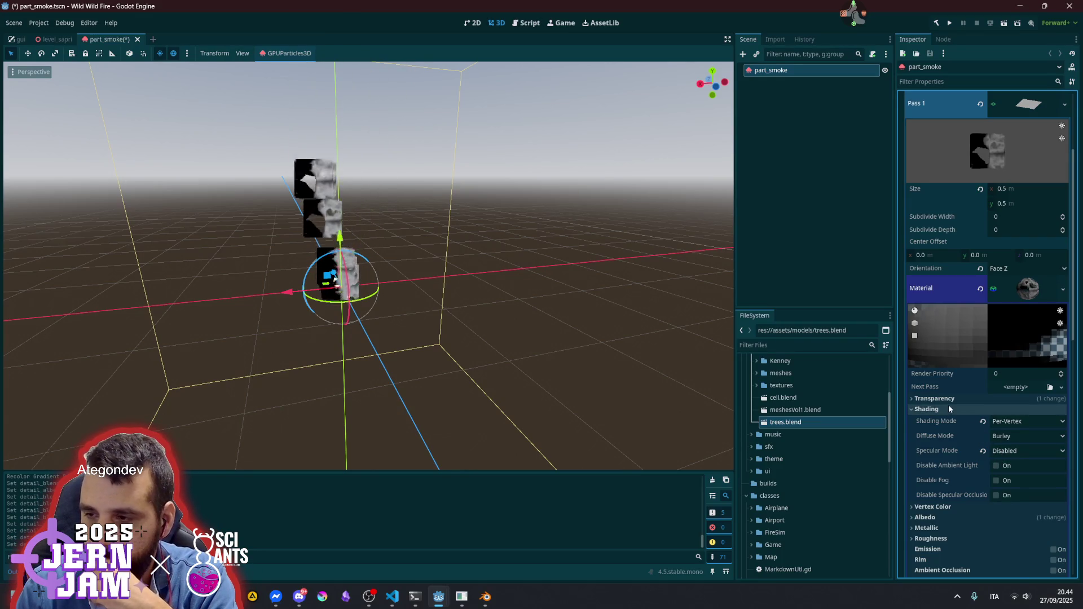
pyautogui.scroll(-10, 949, 405)
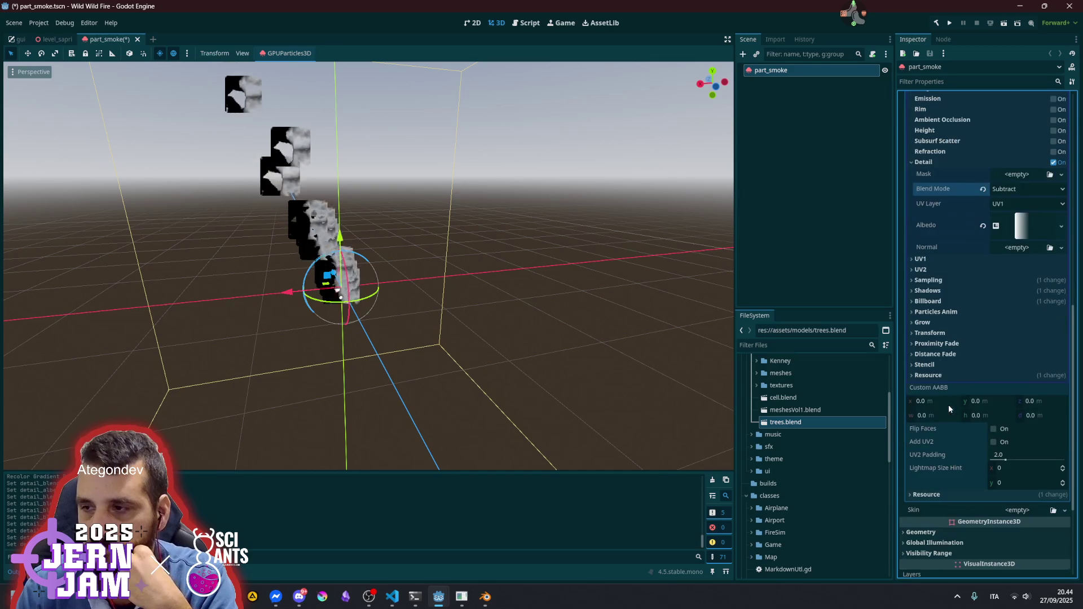
pyautogui.scroll(5, 1003, 265)
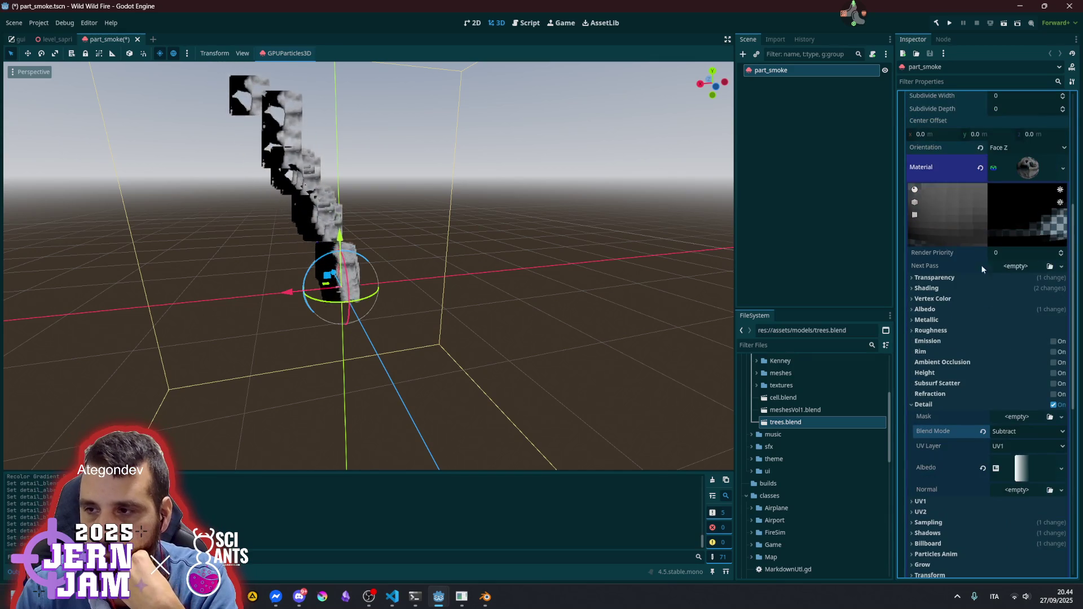
pyautogui.click(946, 308)
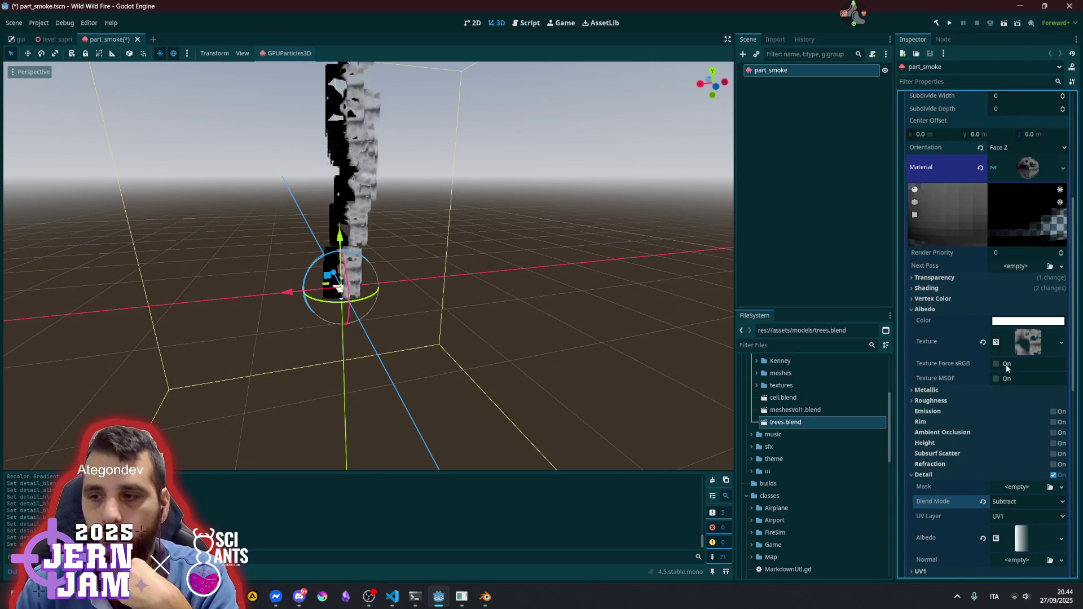
pyautogui.click(1026, 336)
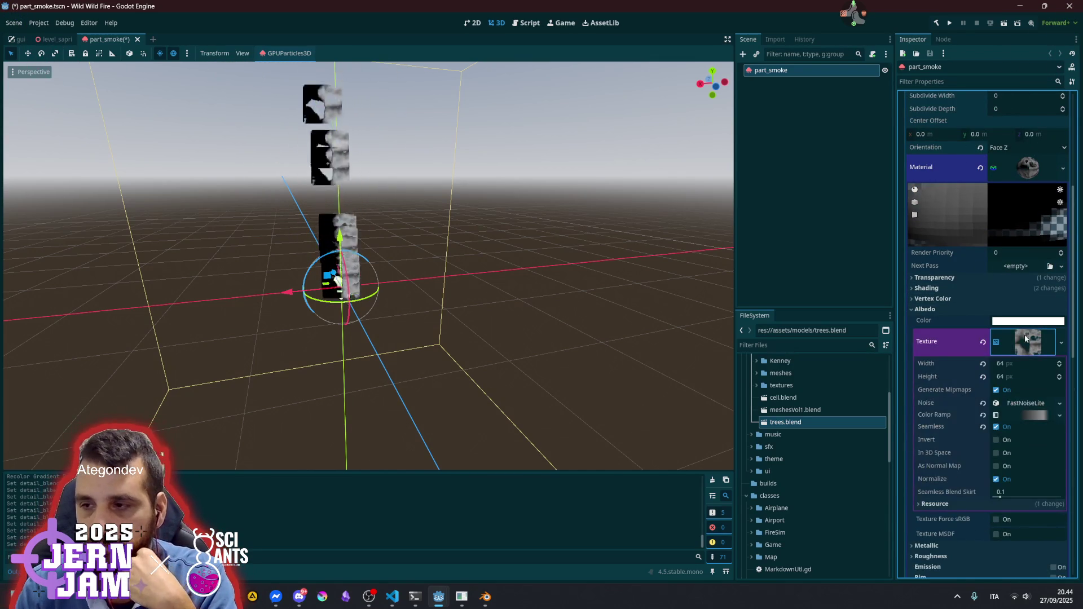
# Collapse the noise texture properties and save the part_smoke scene with Ctrl+S
pyautogui.click(1029, 350)
pyautogui.rightClick(1023, 337)
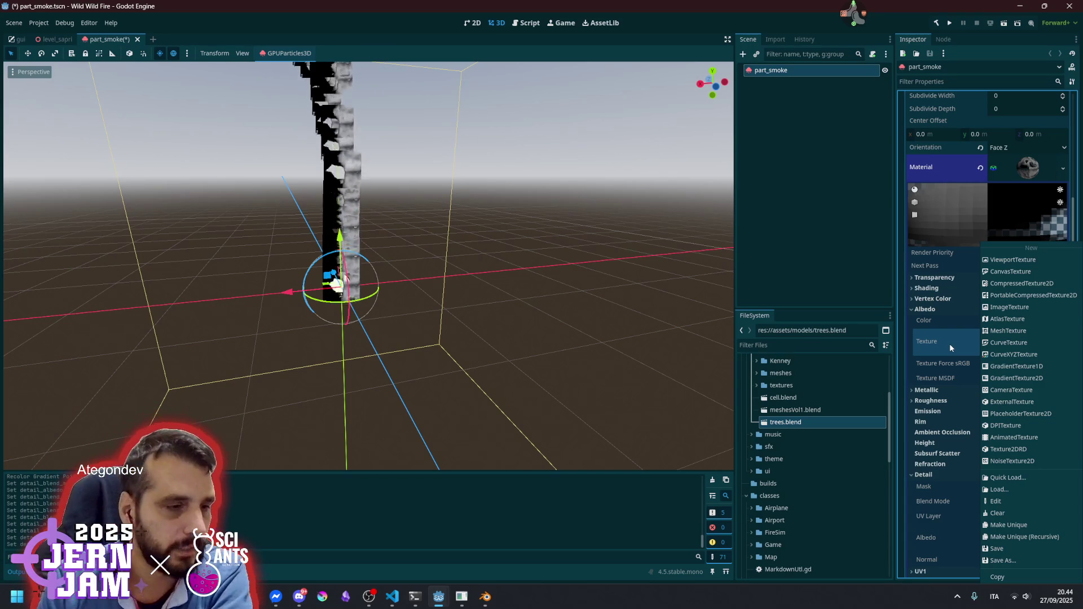
pyautogui.click(843, 203)
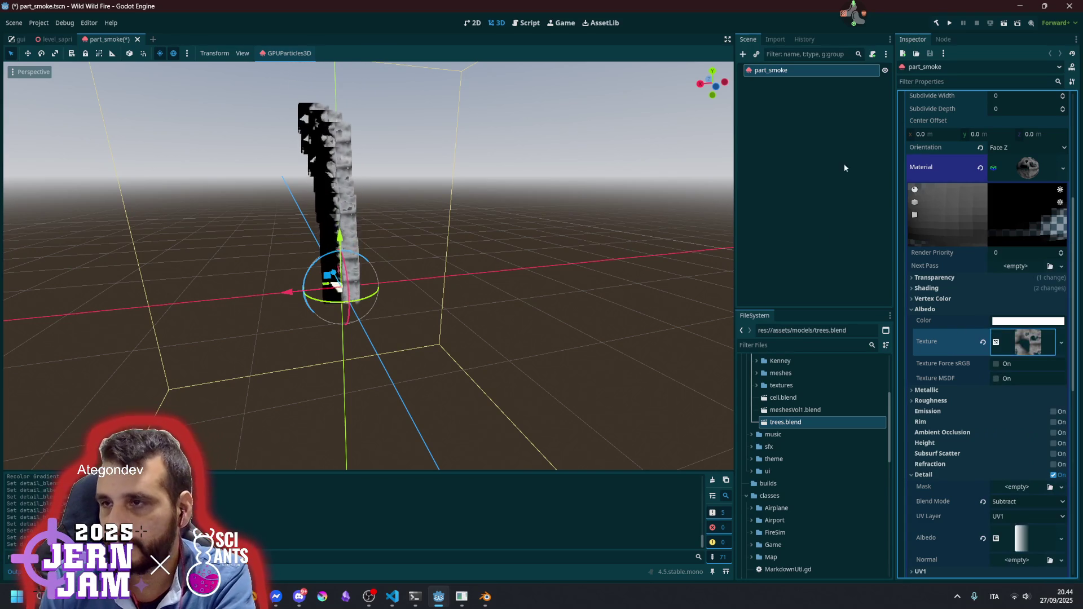
pyautogui.click(850, 17)
pyautogui.click(903, 50)
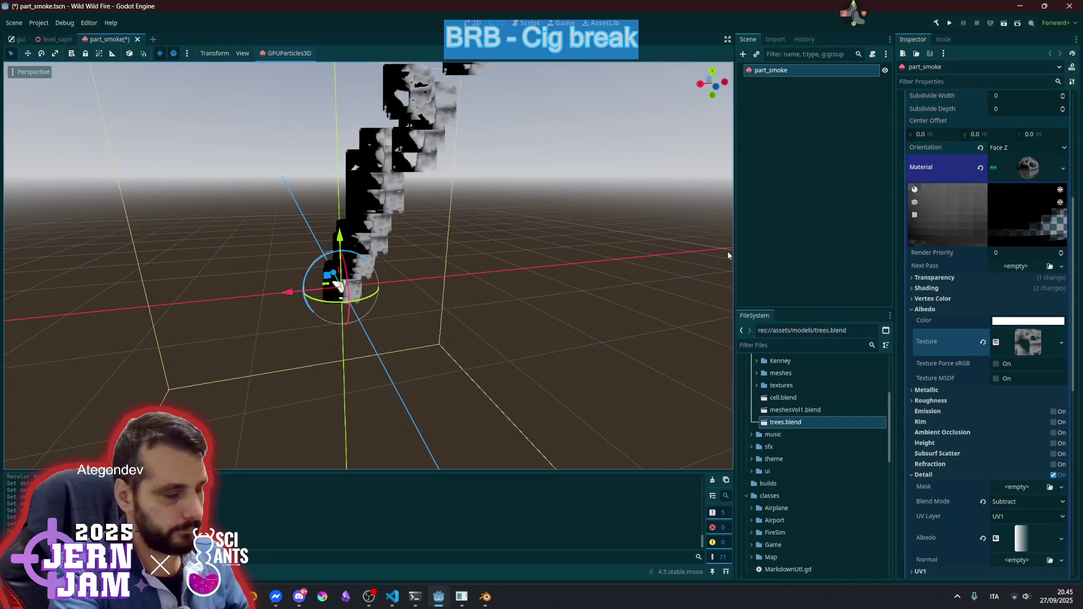
pyautogui.hotkey('ctrl', 's')
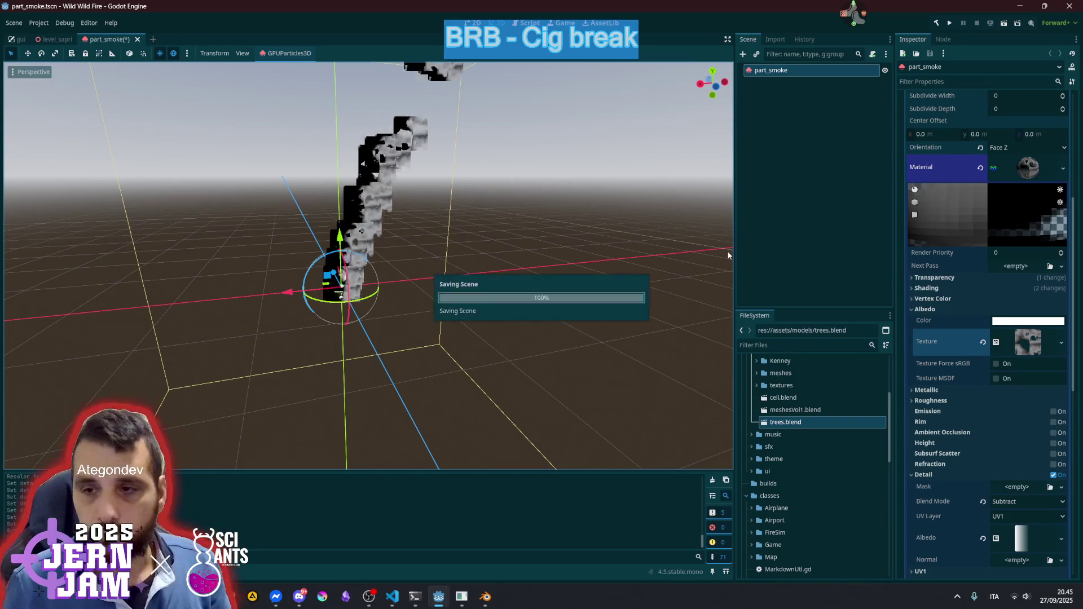
# Return to level_sapri and fly over the forest to view the updated smoke emitter
pyautogui.click(56, 39)
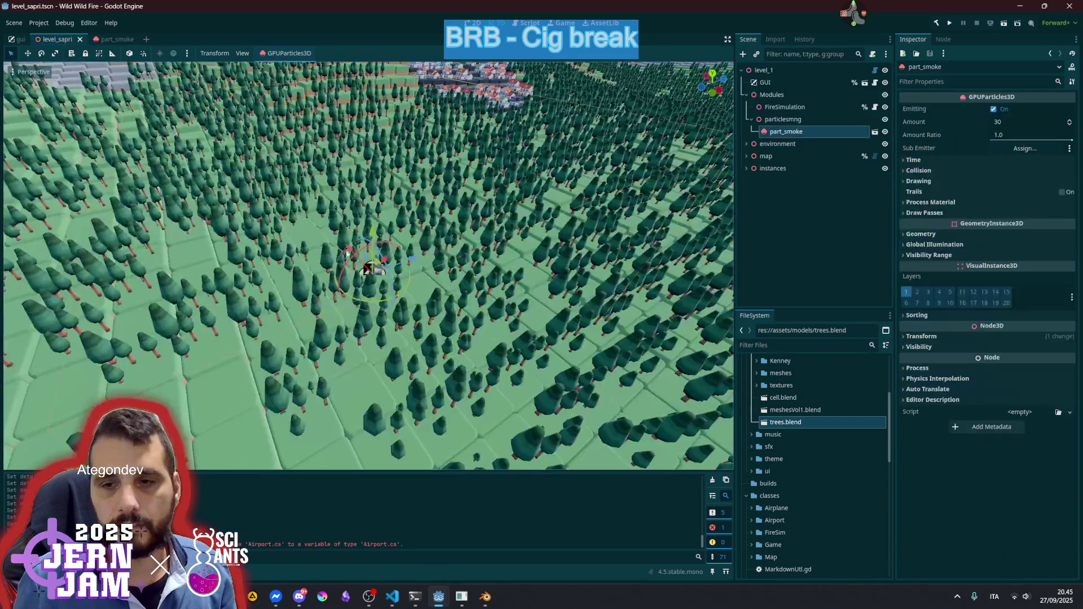
pyautogui.moveTo(436, 306)
pyautogui.mouseDown()
pyautogui.moveTo(395, 293)
pyautogui.moveTo(389, 271)
pyautogui.moveTo(457, 326)
pyautogui.mouseUp()
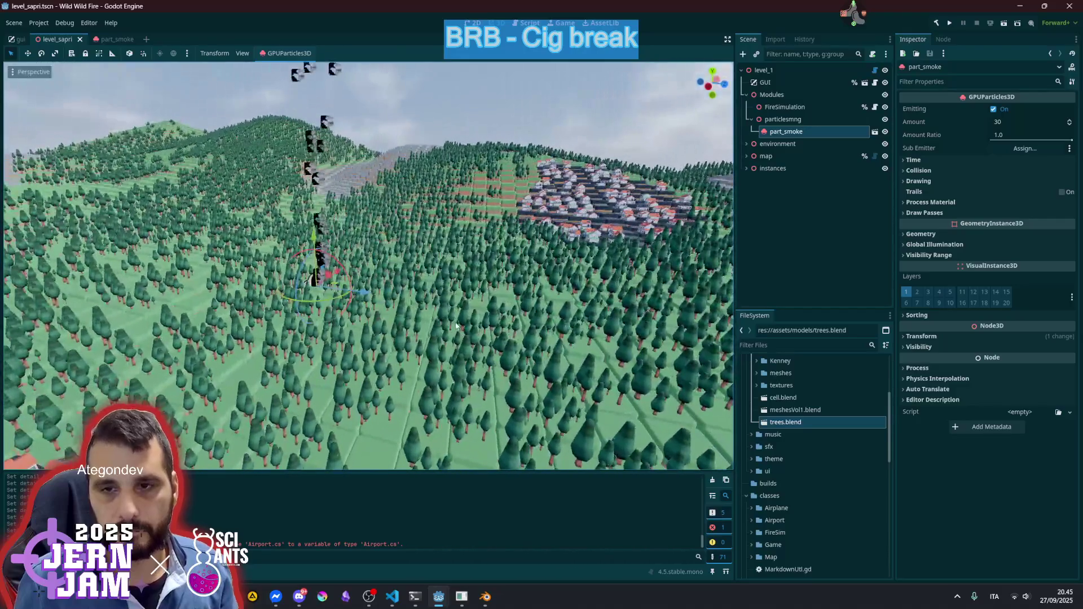
pyautogui.click(812, 258)
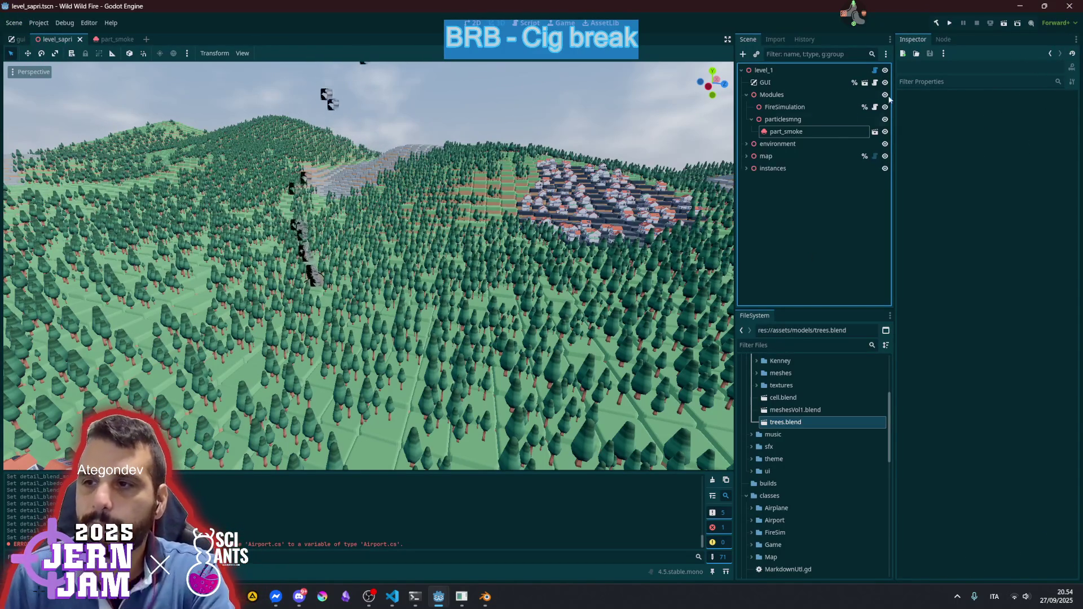
# Bring up the streaming tools overlay
pyautogui.middleClick(847, 37)
# In the Twitch user manager, filter the user list and open the viewer's profile
pyautogui.click(845, 41)
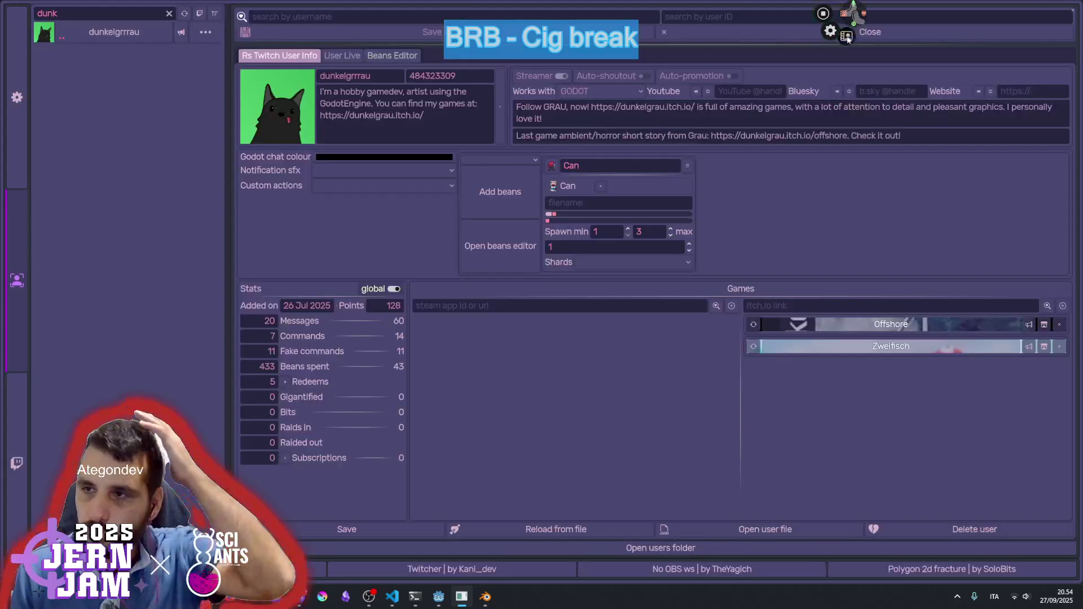
pyautogui.click(168, 13)
pyautogui.scroll(-10, 84, 282)
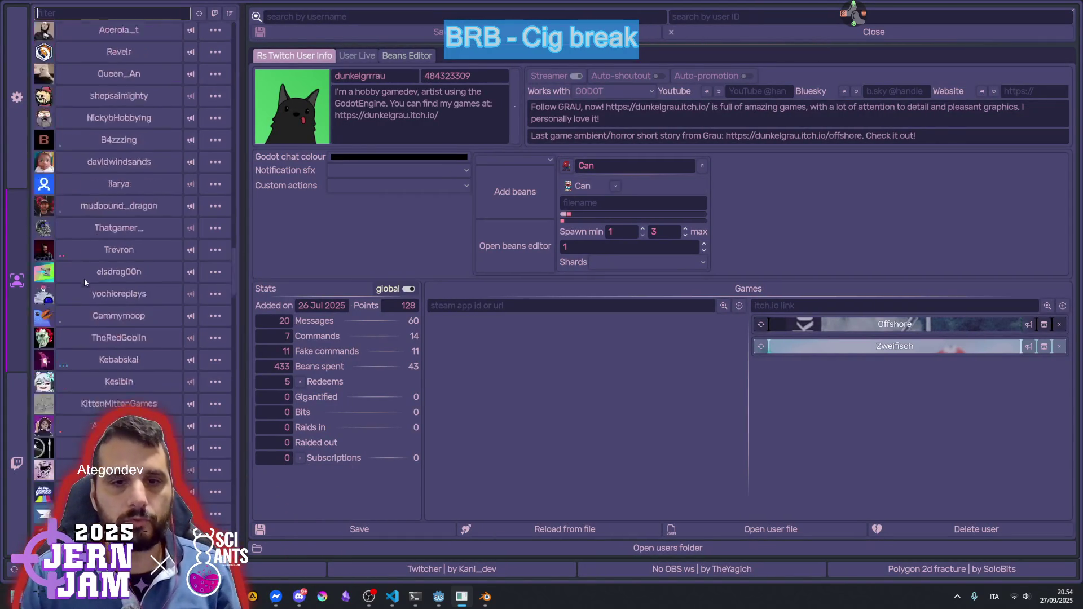
pyautogui.scroll(10, 88, 287)
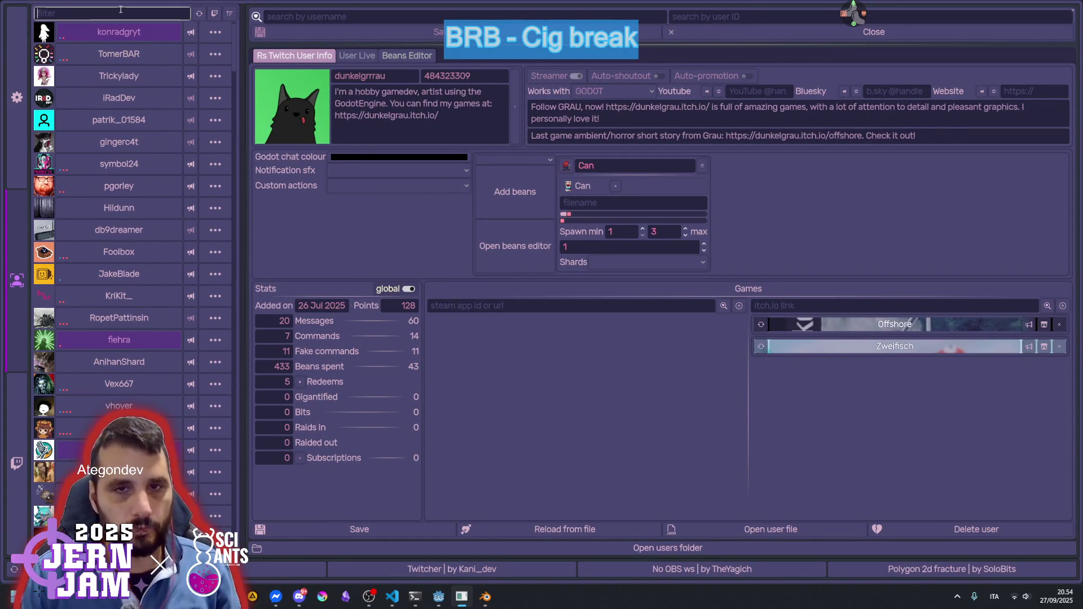
pyautogui.write('tom')
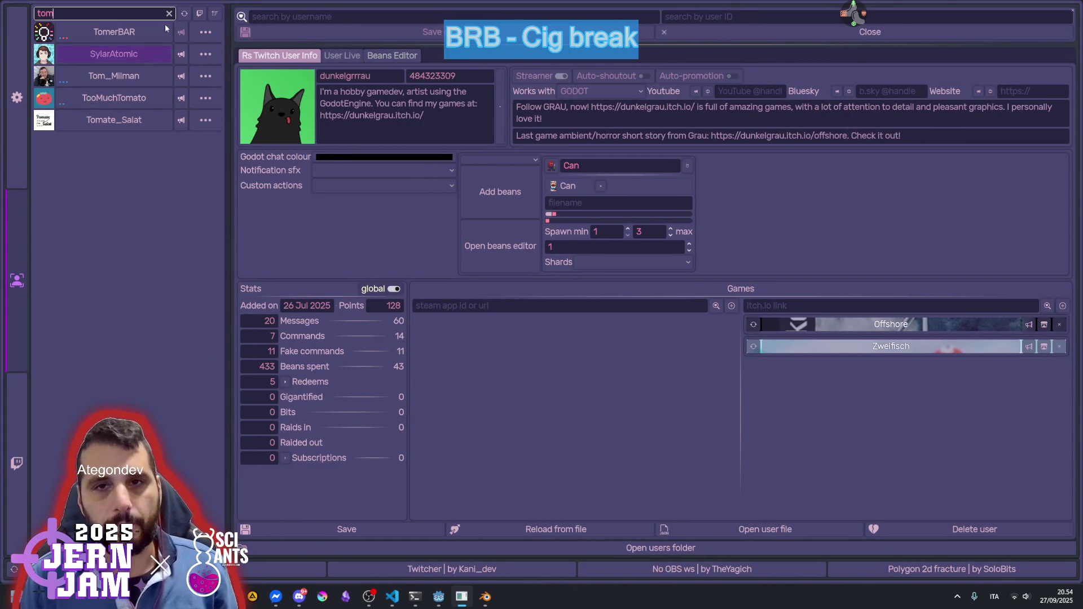
pyautogui.click(143, 34)
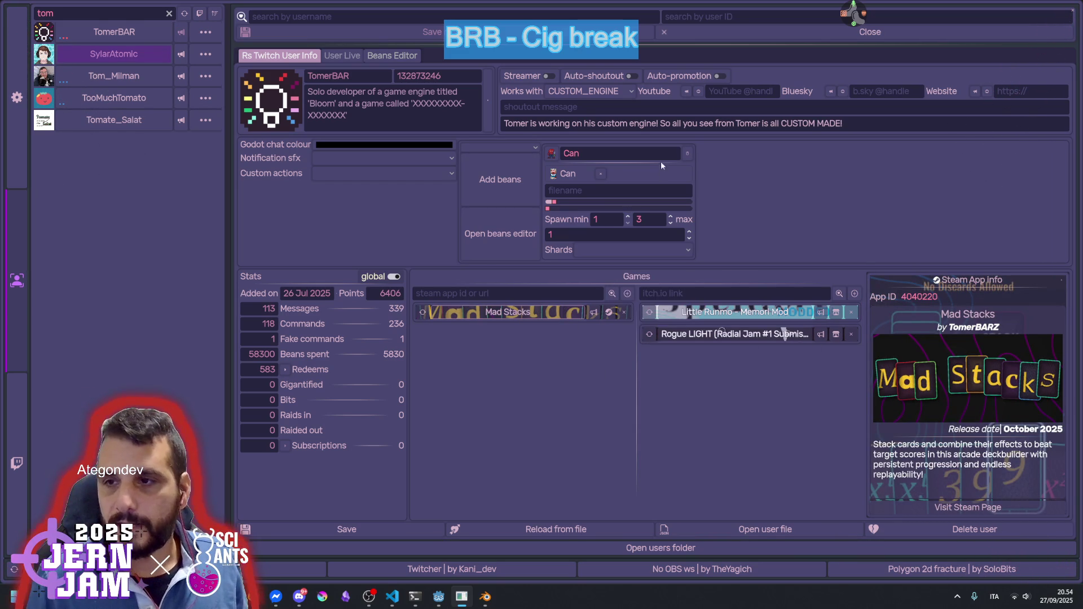
# Add the Steam link and 'Mad Stacks DEMO! You can see the source code for all the shaders there!' to the shoutout, save, and close
pyautogui.click(643, 124)
pyautogui.write('Download')
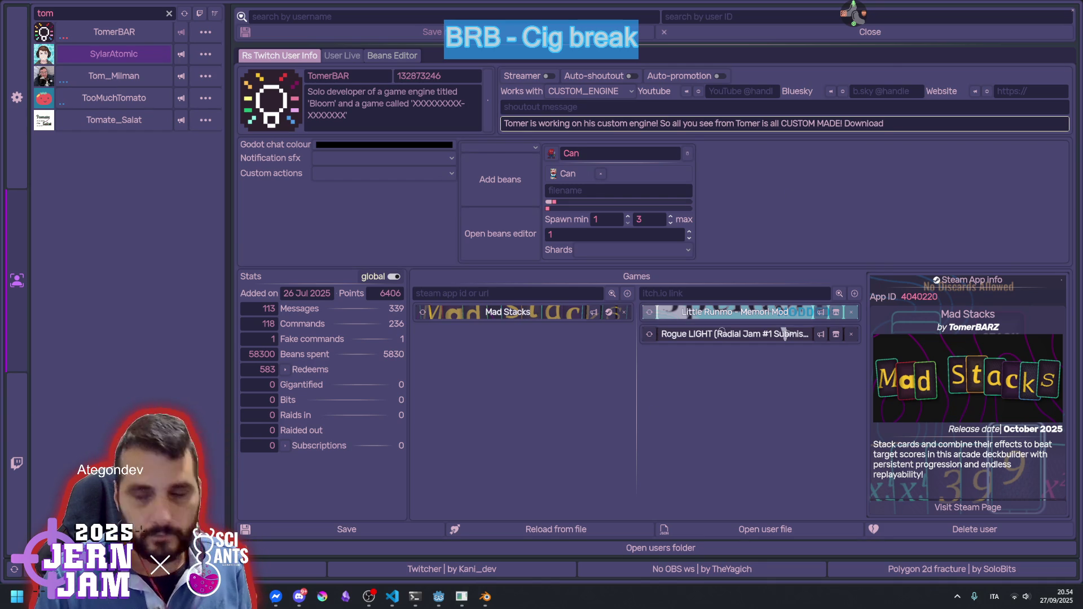
pyautogui.write('https://s.team/a/4040220')
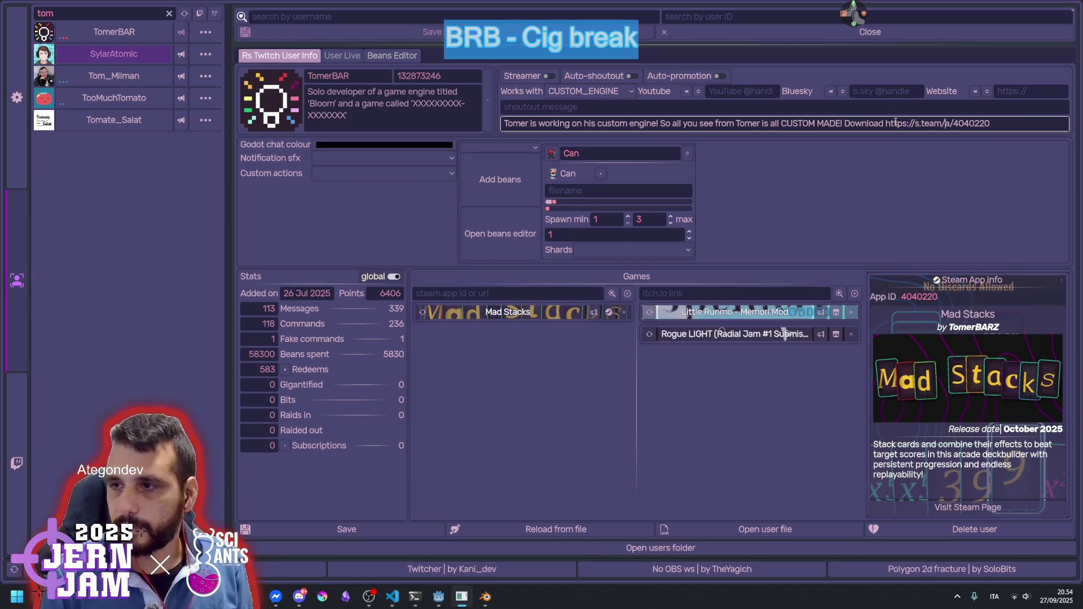
pyautogui.write('Mad Stacks DEMO ')
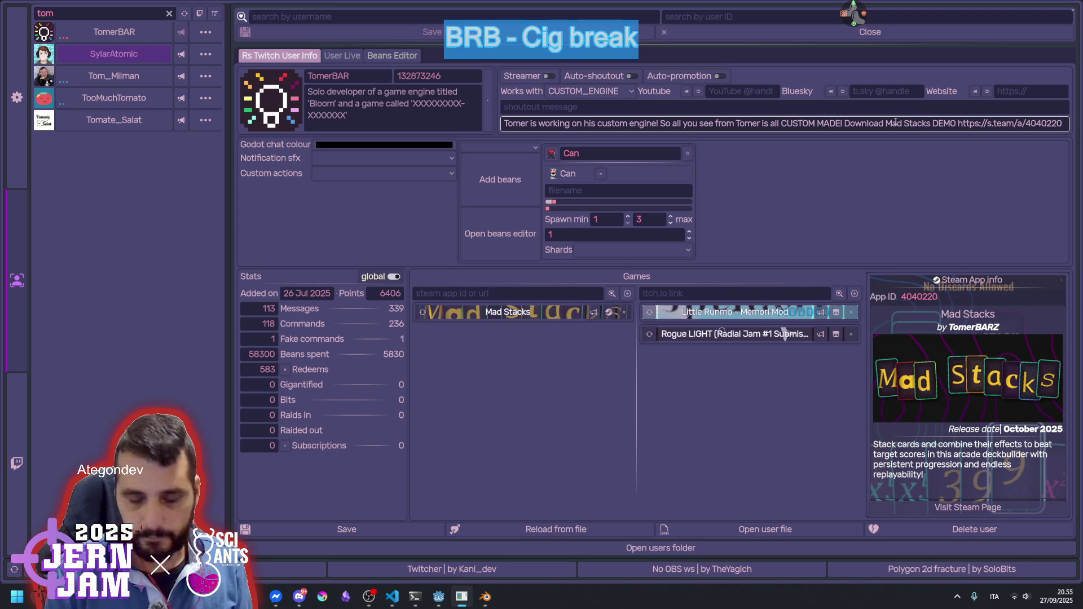
pyautogui.write(' and chec')
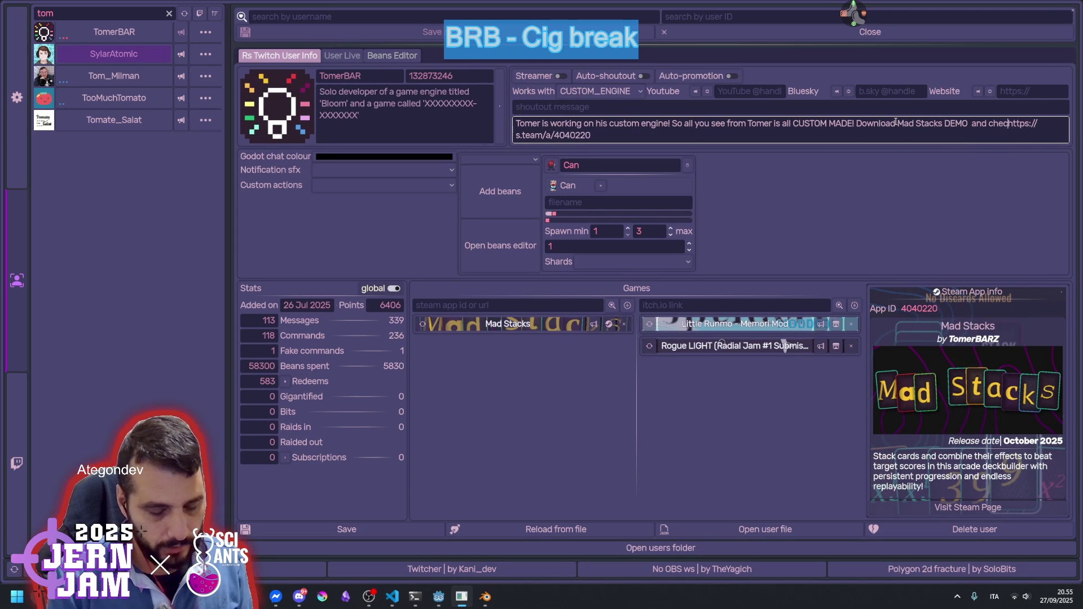
pyautogui.press('BackSpace')
pyautogui.press('BackSpace')
pyautogui.press('BackSpace')
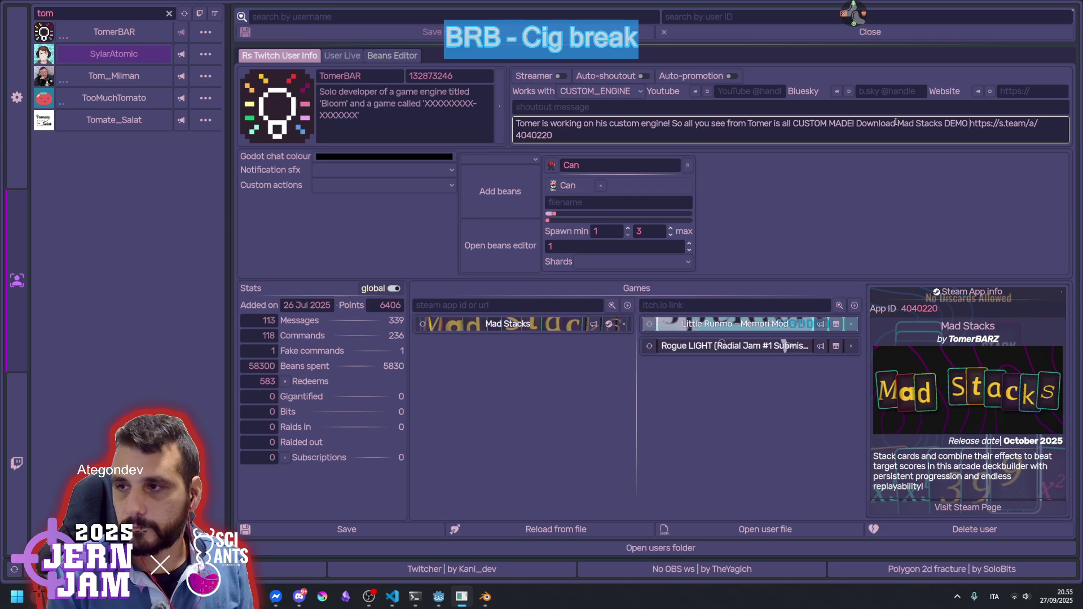
pyautogui.press('BackSpace')
pyautogui.write('!')
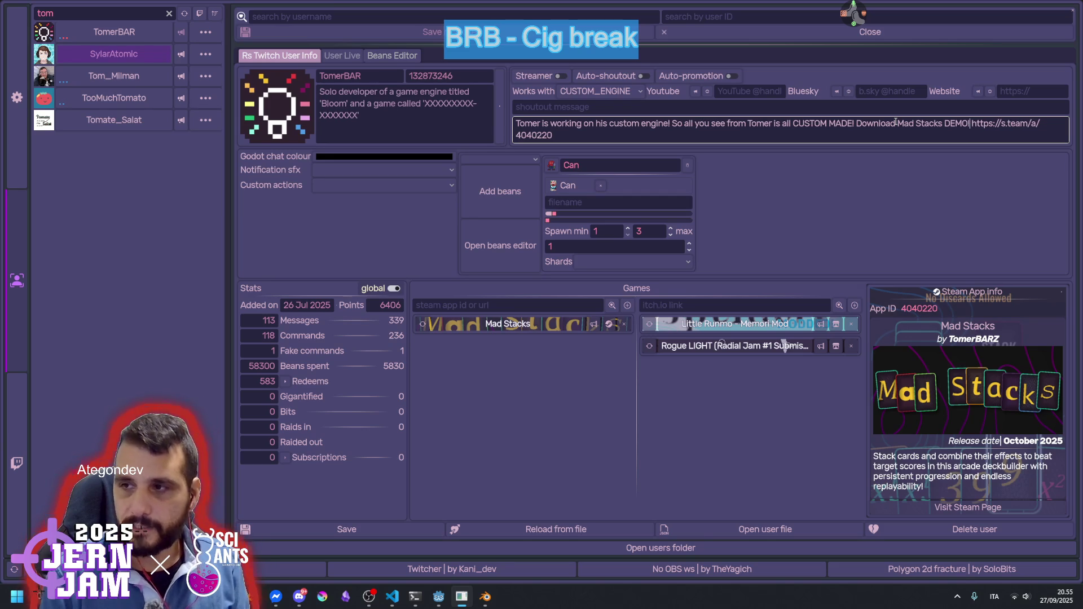
pyautogui.write(' T')
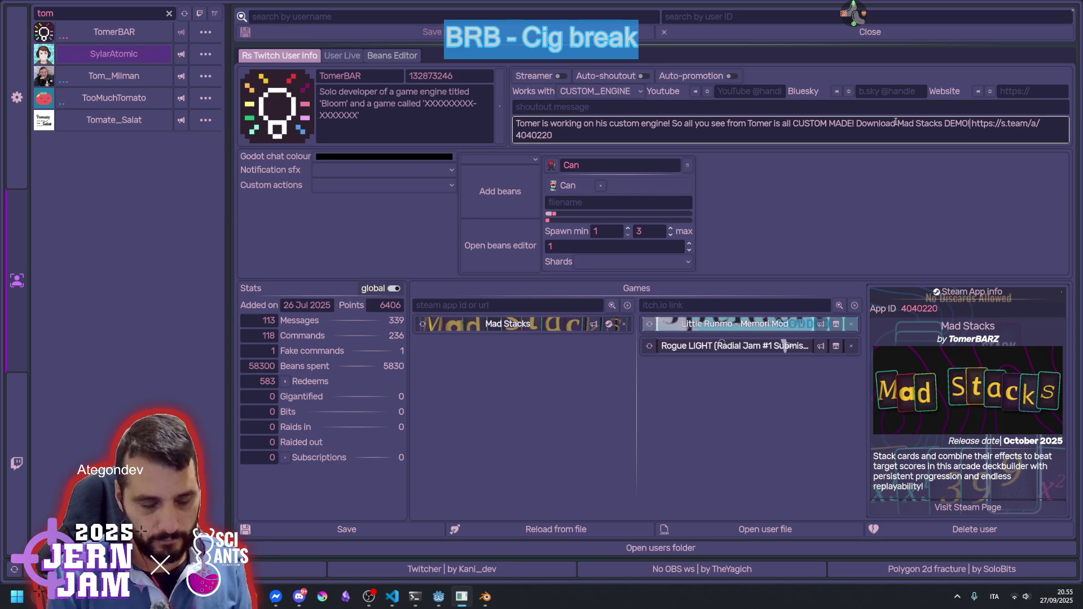
pyautogui.press('BackSpace')
pyautogui.write('You can see ')
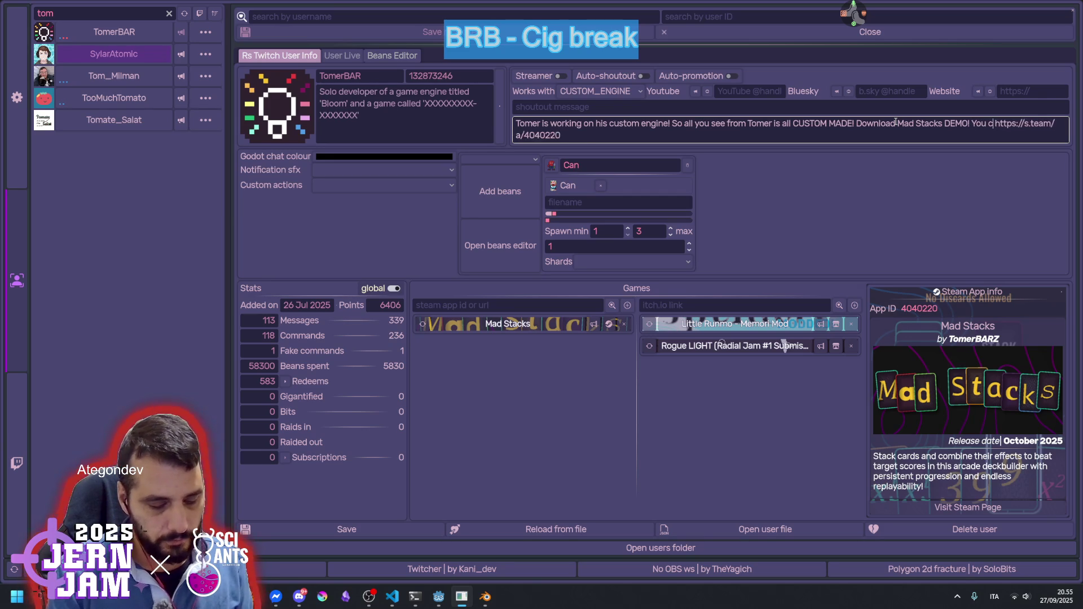
pyautogui.write('the source code g')
pyautogui.press('BackSpace')
pyautogui.write('for all the shaders there!')
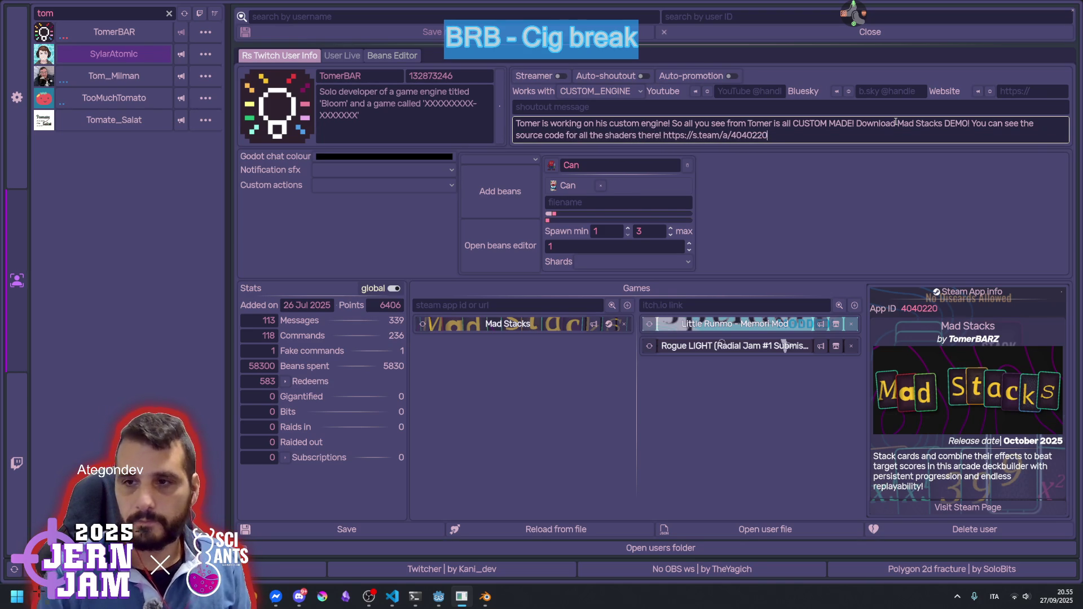
pyautogui.click(405, 531)
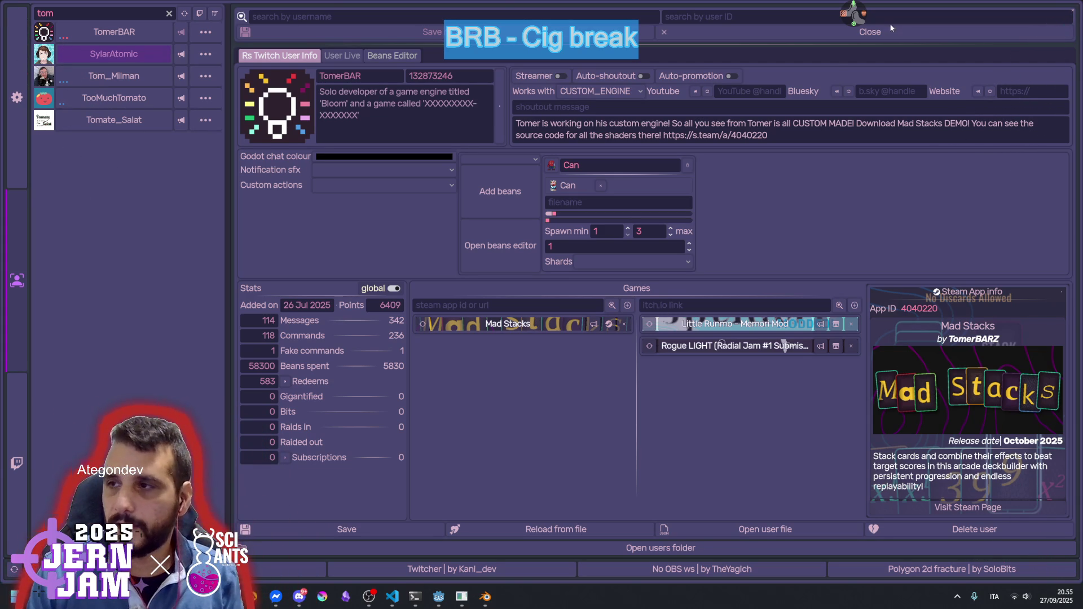
pyautogui.click(1071, 10)
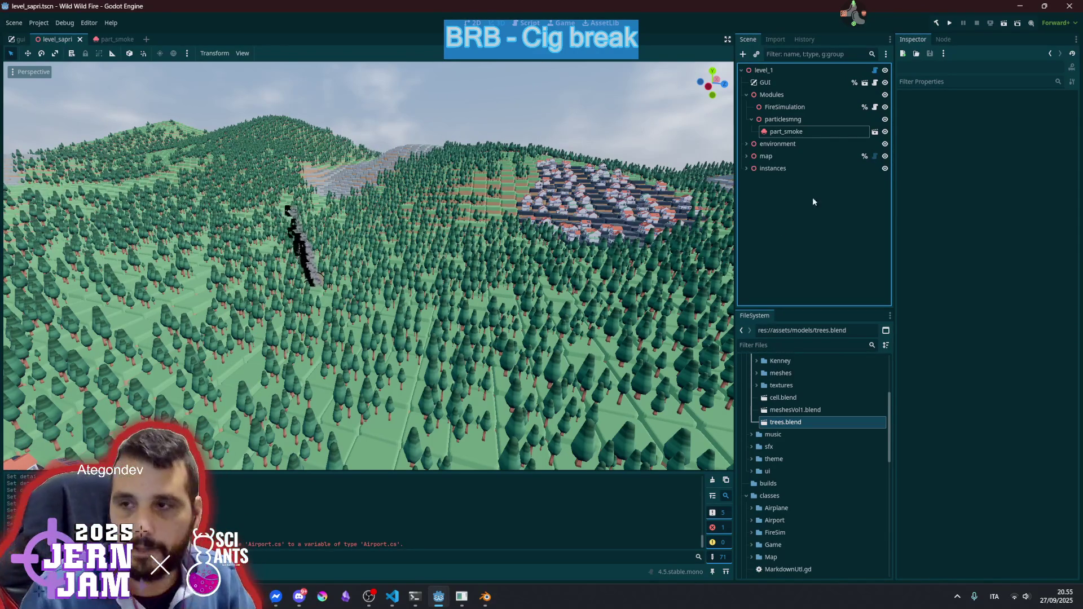
# Open the part_smoke scene and expand its ParticleProcessMaterial properties in the Inspector
pyautogui.click(875, 133)
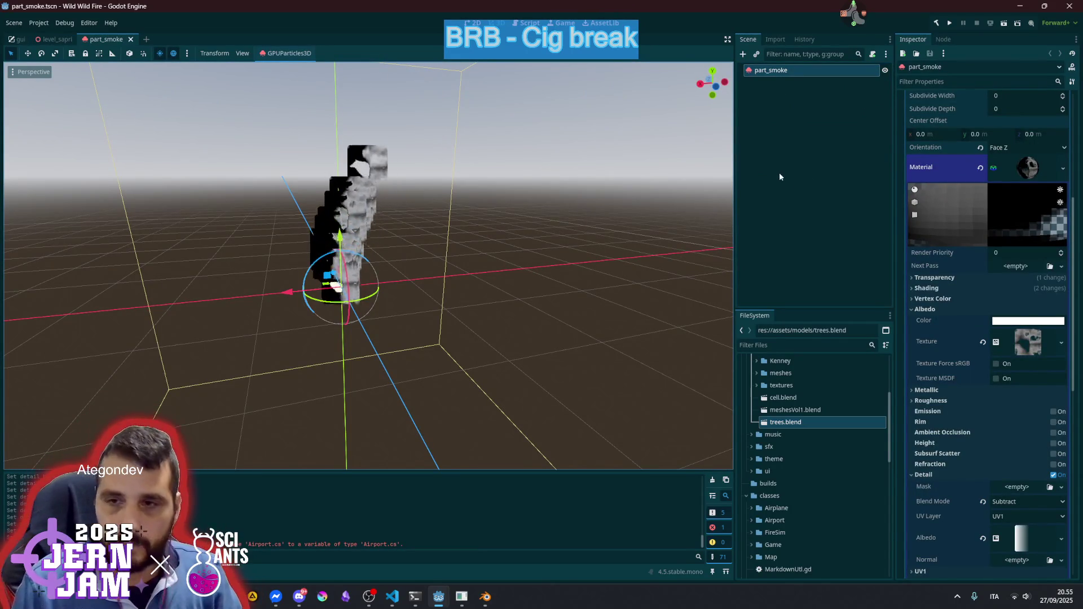
pyautogui.click(1011, 175)
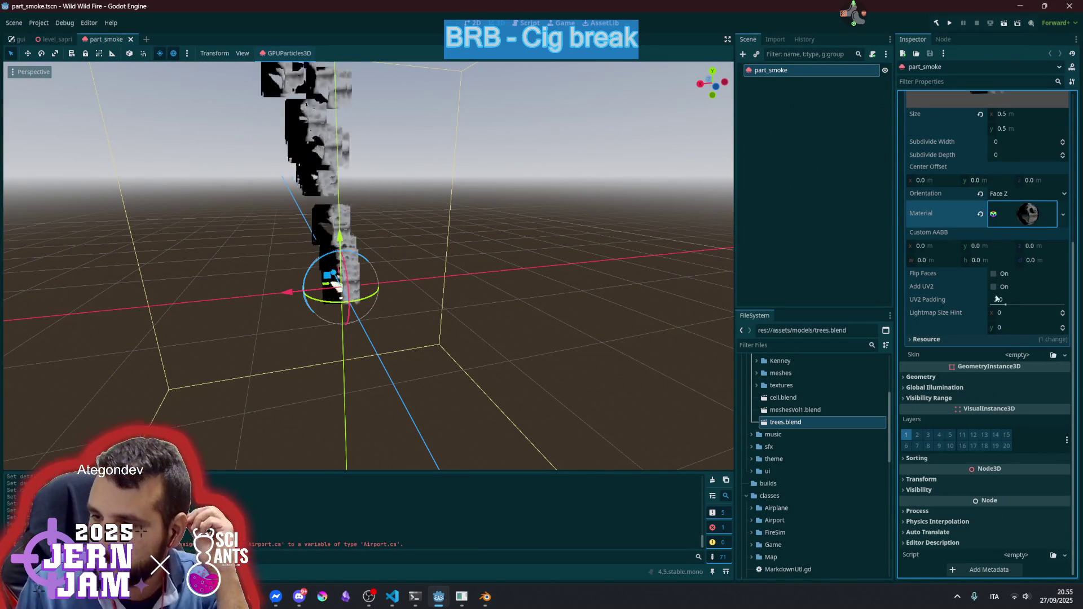
pyautogui.scroll(5, 987, 305)
pyautogui.click(1004, 213)
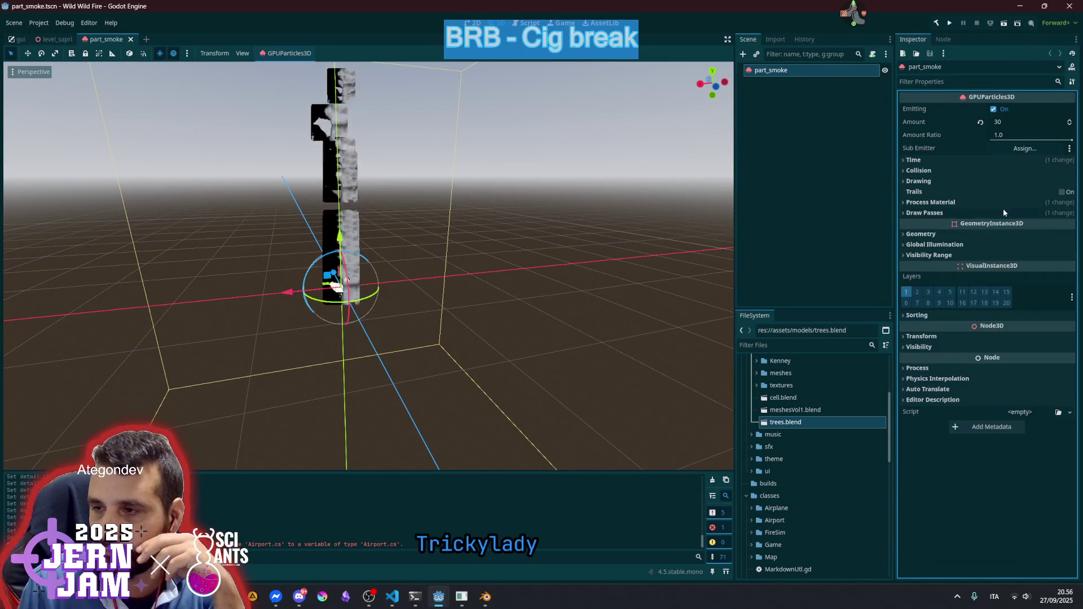
pyautogui.click(987, 203)
pyautogui.click(996, 215)
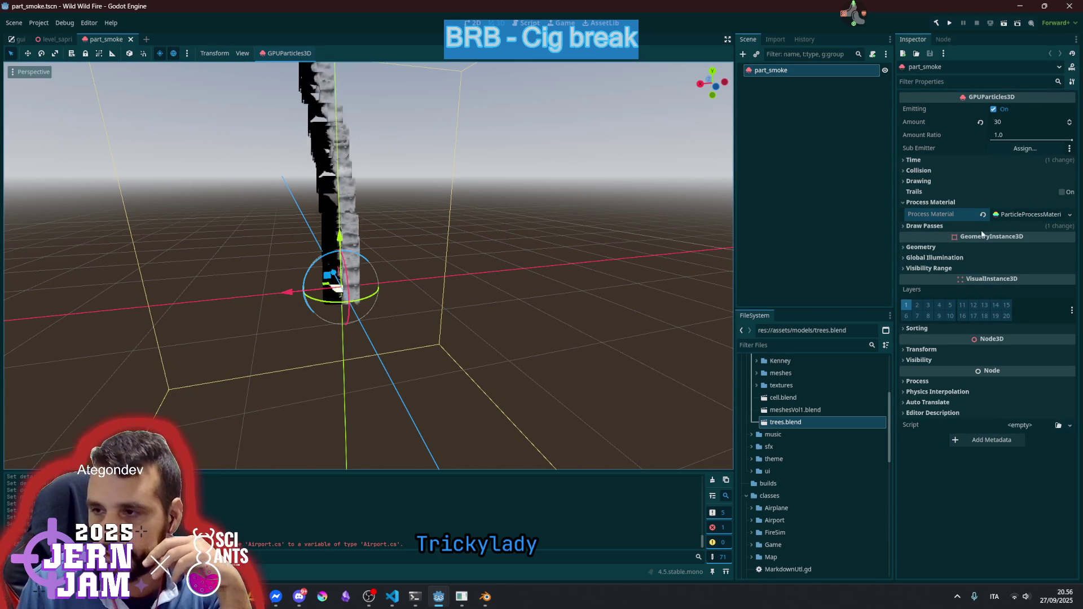
pyautogui.click(1001, 215)
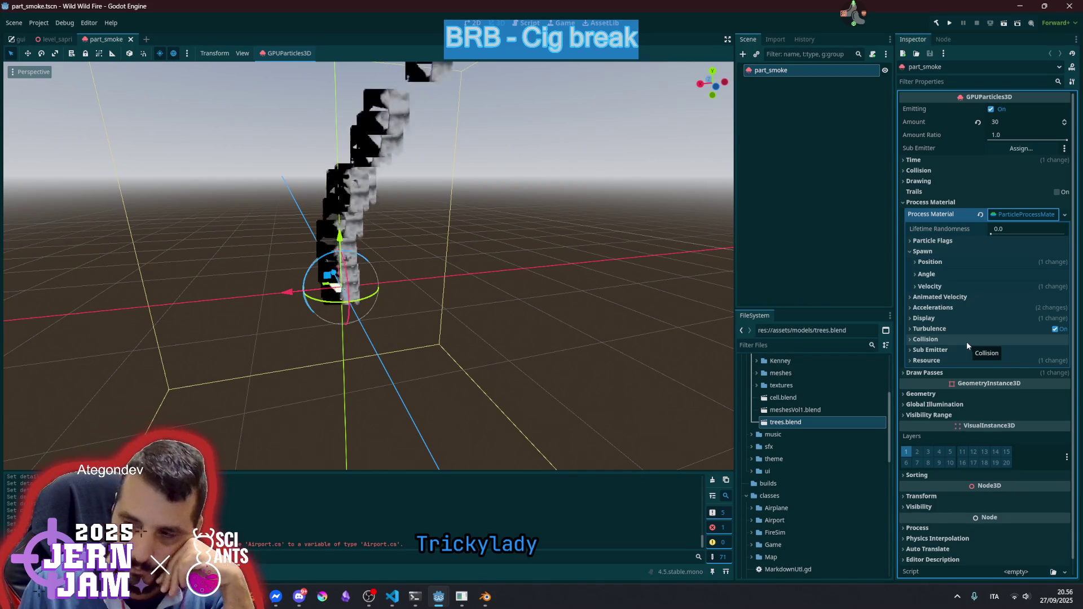
# Under Display > Scale, drag Scale min down to 0.0, then collapse Display
pyautogui.click(938, 319)
pyautogui.click(938, 328)
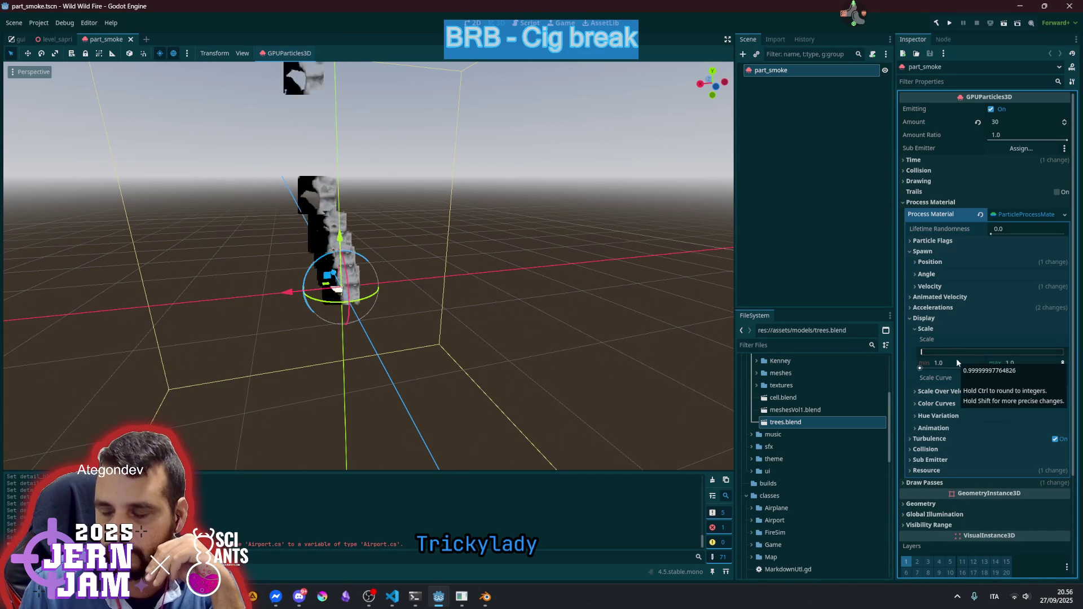
pyautogui.click(1022, 379)
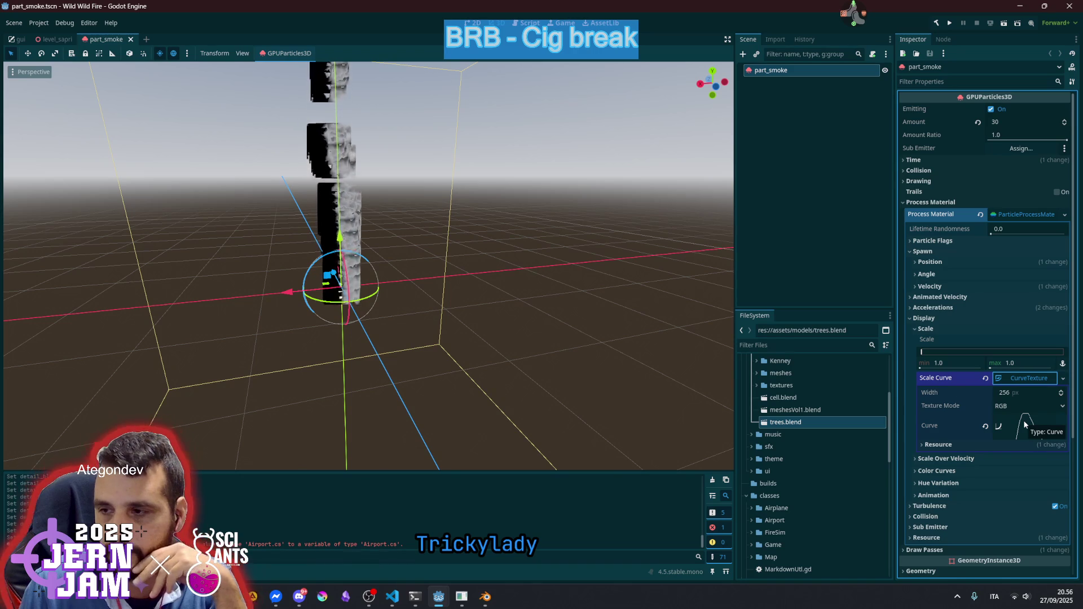
pyautogui.scroll(5, 484, 331)
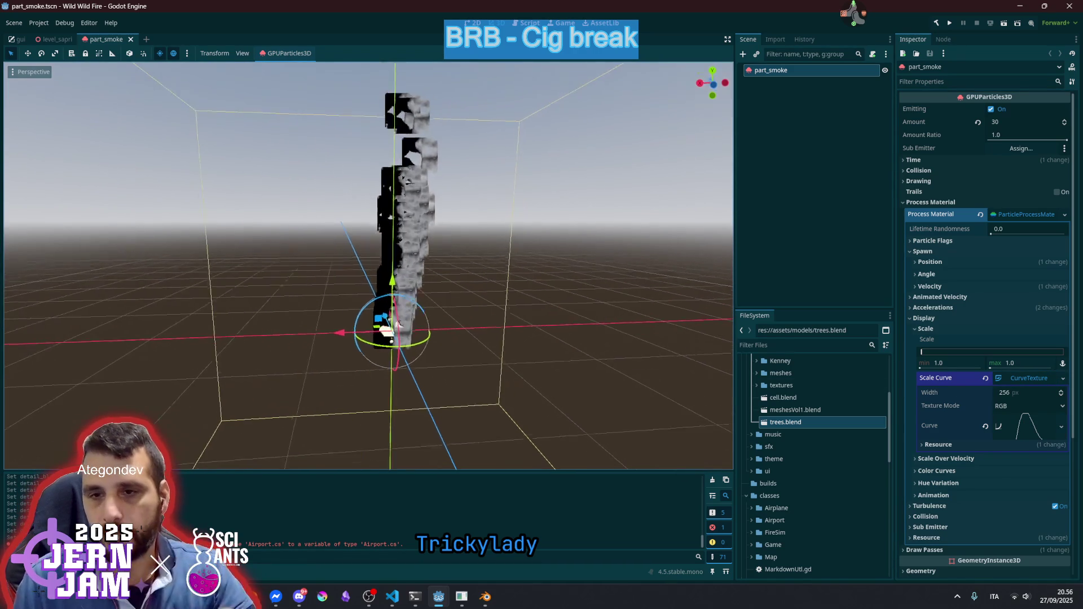
pyautogui.scroll(-5, 484, 332)
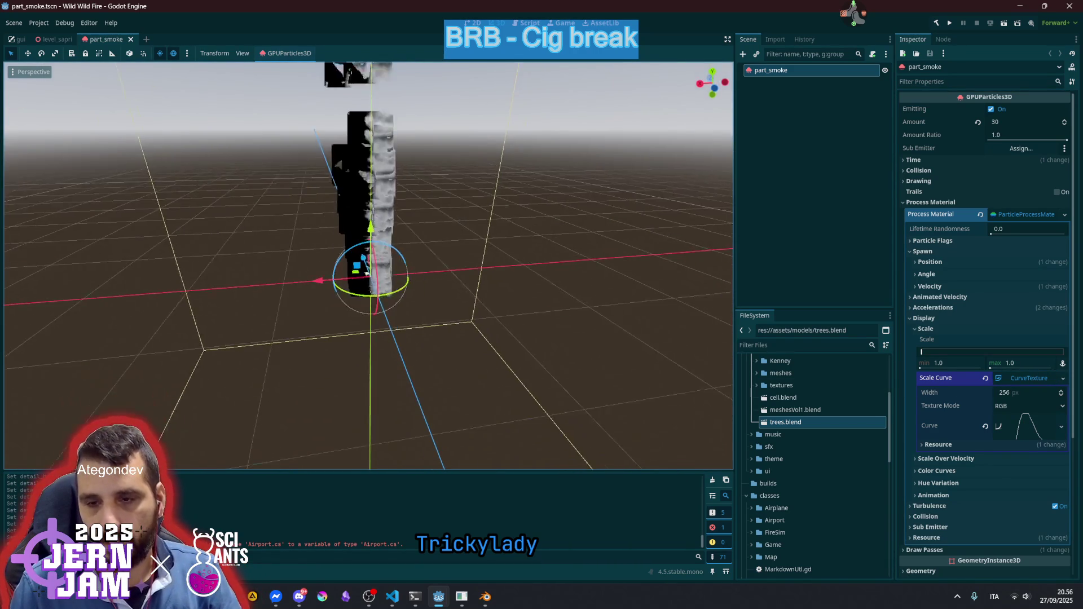
pyautogui.scroll(2, 484, 331)
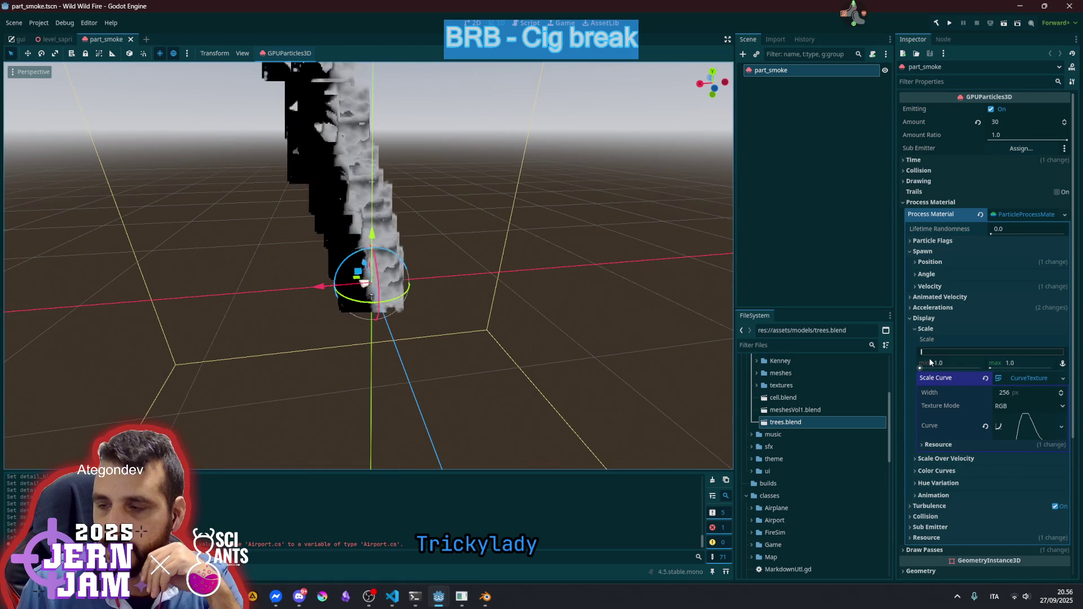
pyautogui.moveTo(920, 368); pyautogui.dragTo(911, 367)
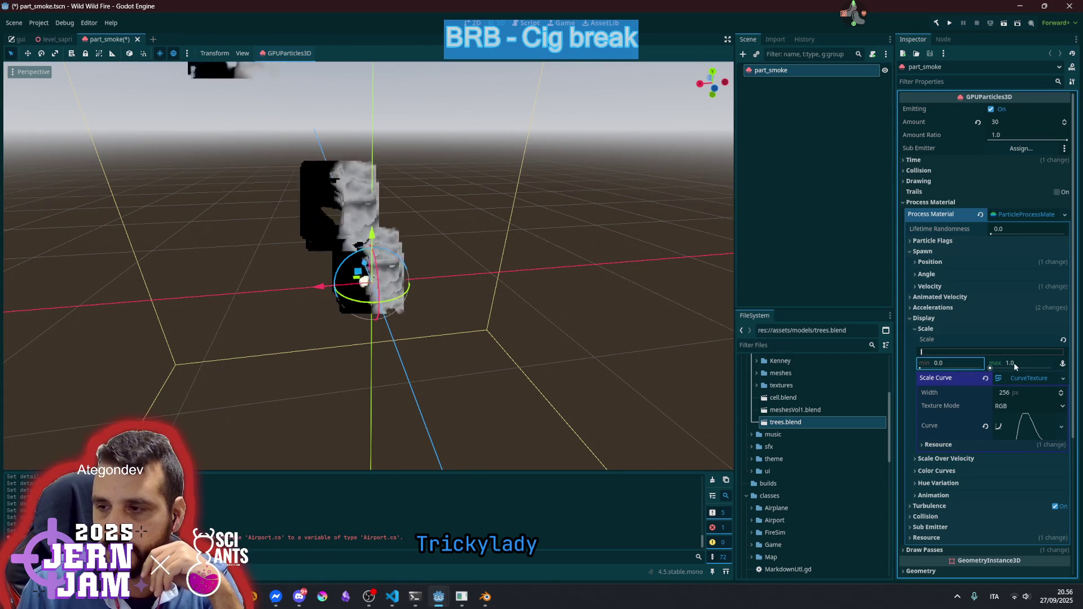
pyautogui.moveTo(1007, 368)
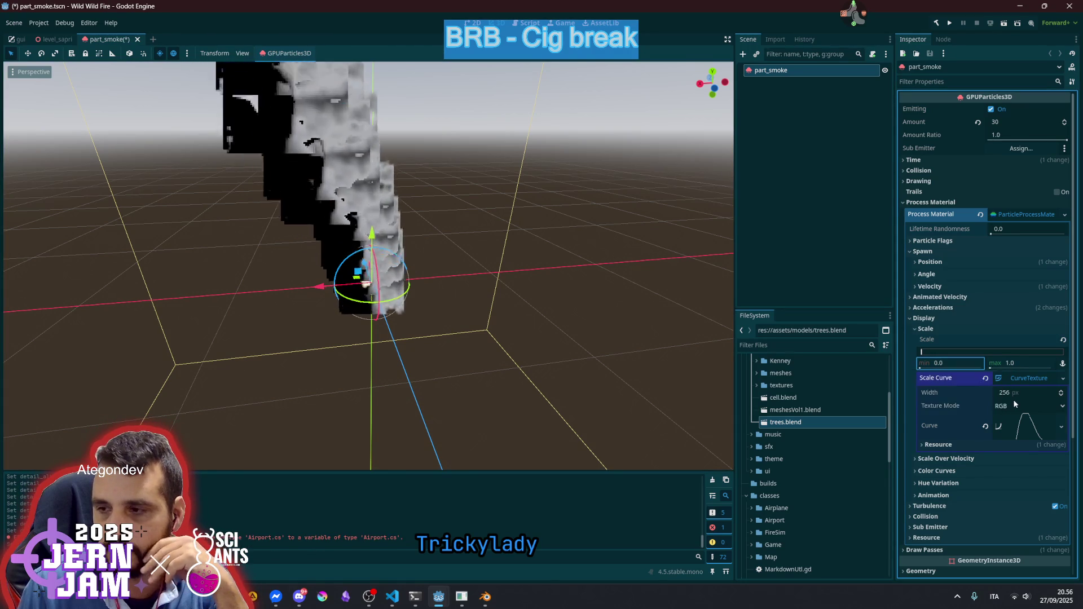
pyautogui.click(932, 321)
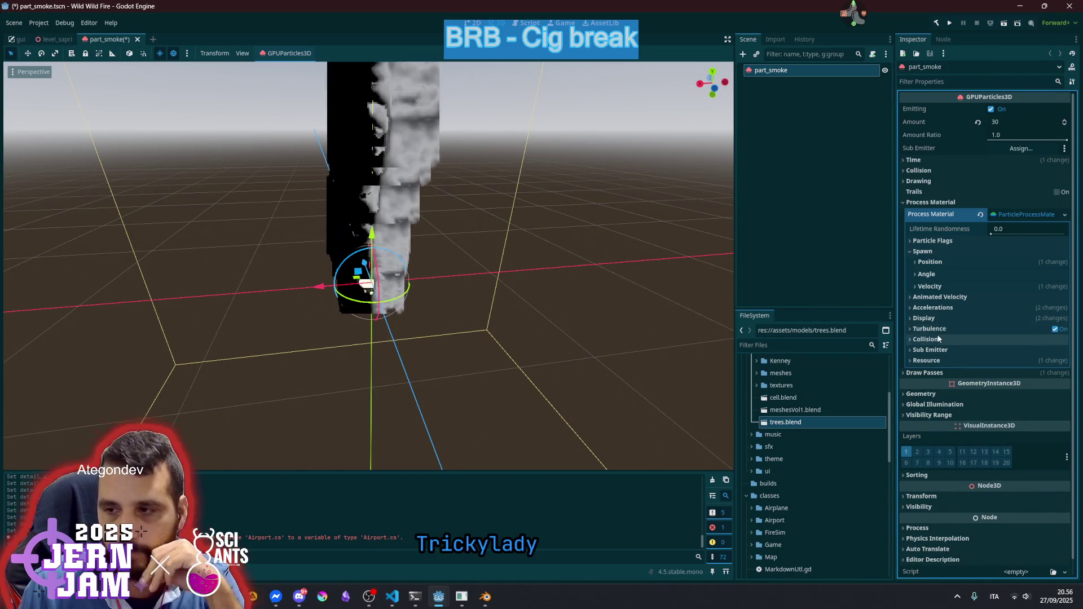
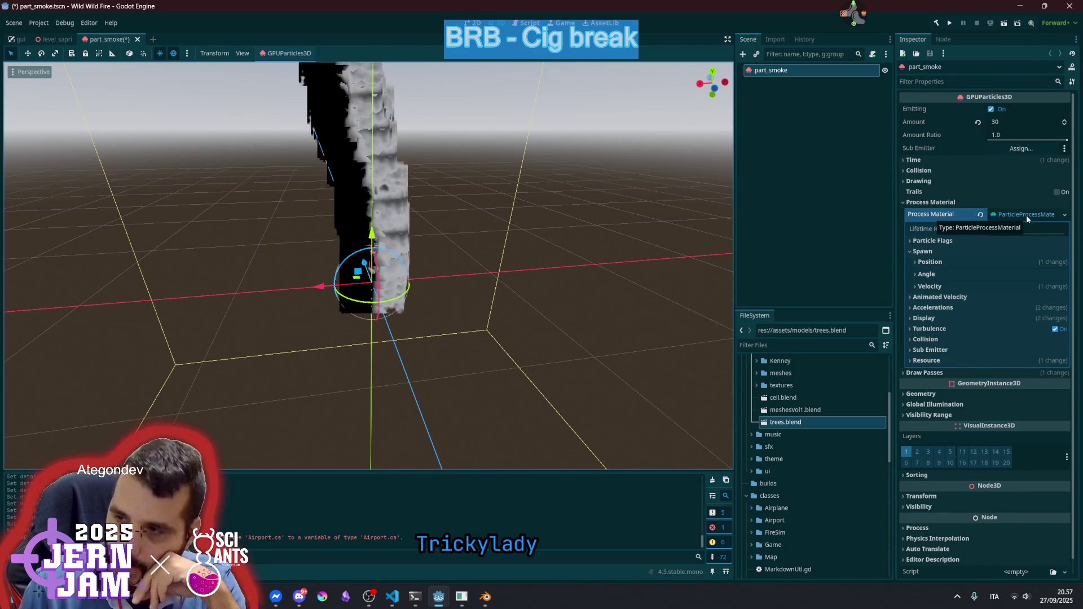
# Expand Draw Pass 1's PlaneMesh and its StandardMaterial3D in the Inspector
pyautogui.click(935, 373)
pyautogui.click(1037, 405)
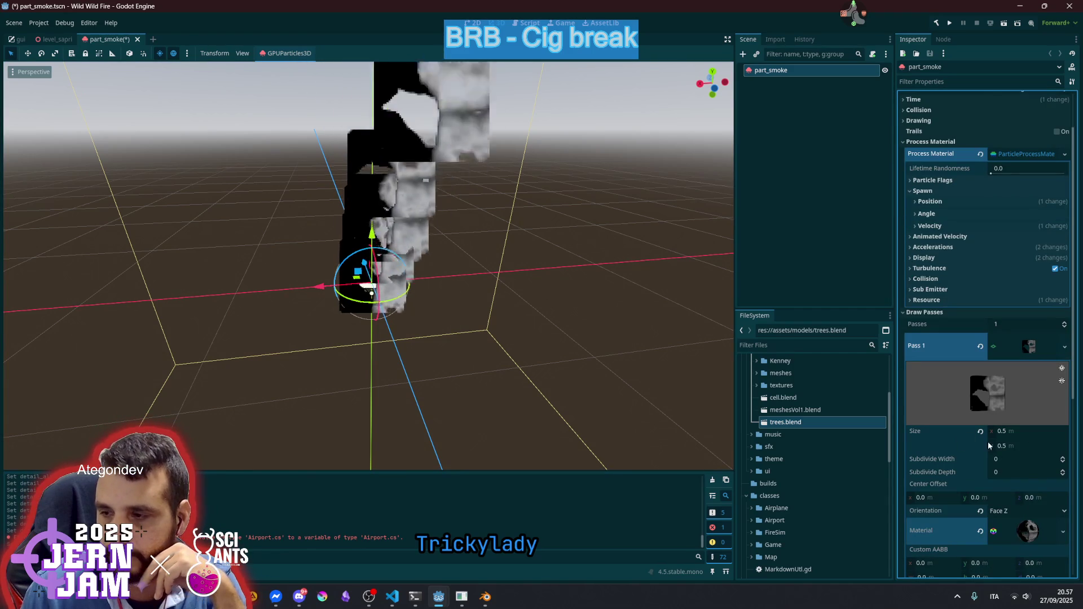
pyautogui.click(1038, 345)
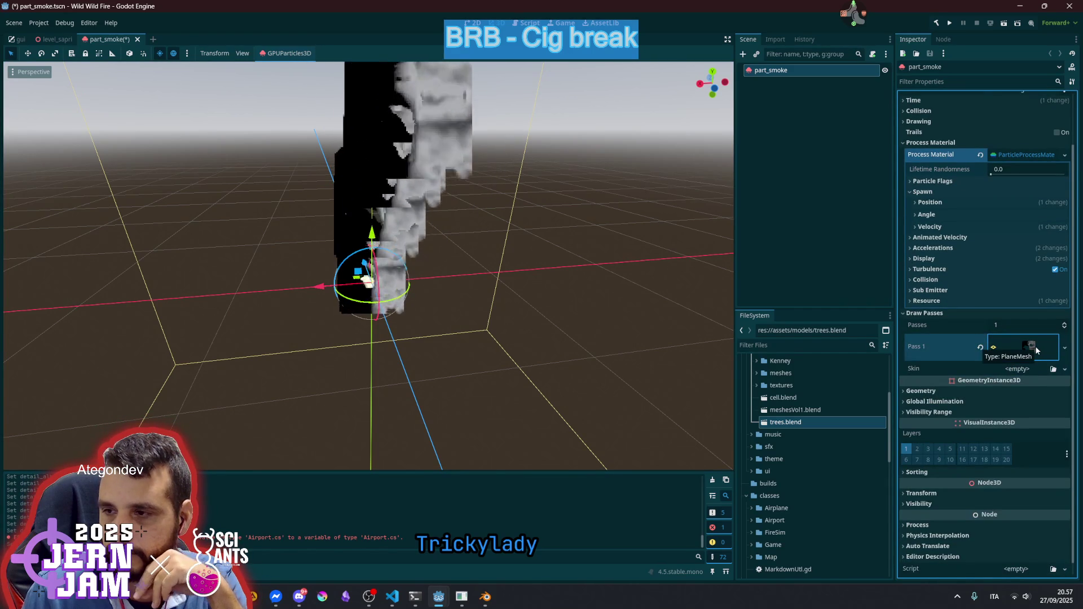
pyautogui.click(1035, 346)
pyautogui.scroll(-5, 1009, 376)
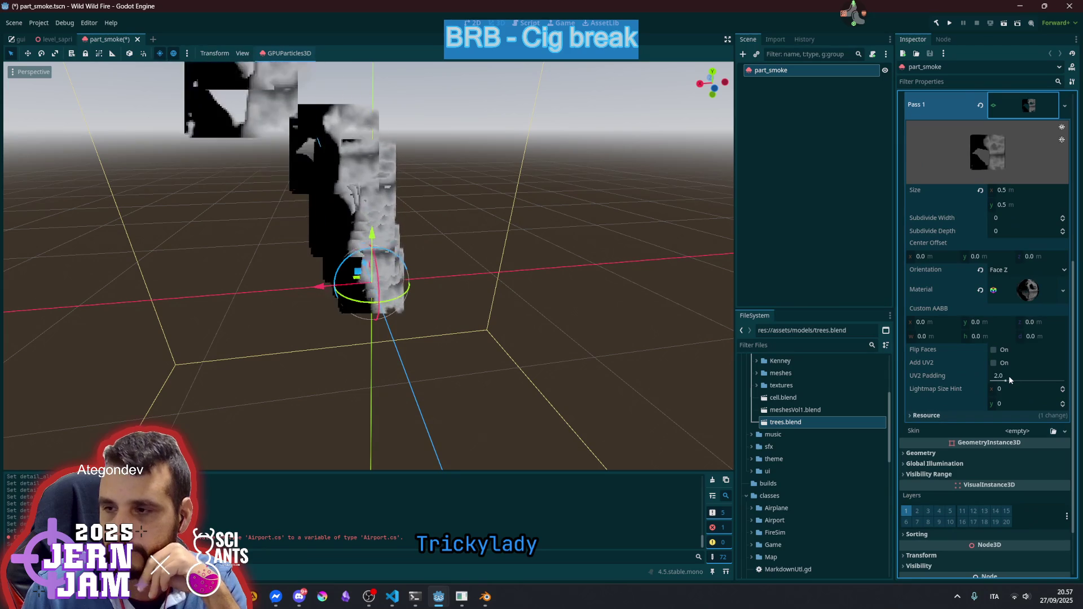
pyautogui.scroll(2, 1009, 353)
pyautogui.click(1002, 407)
pyautogui.scroll(-5, 1019, 384)
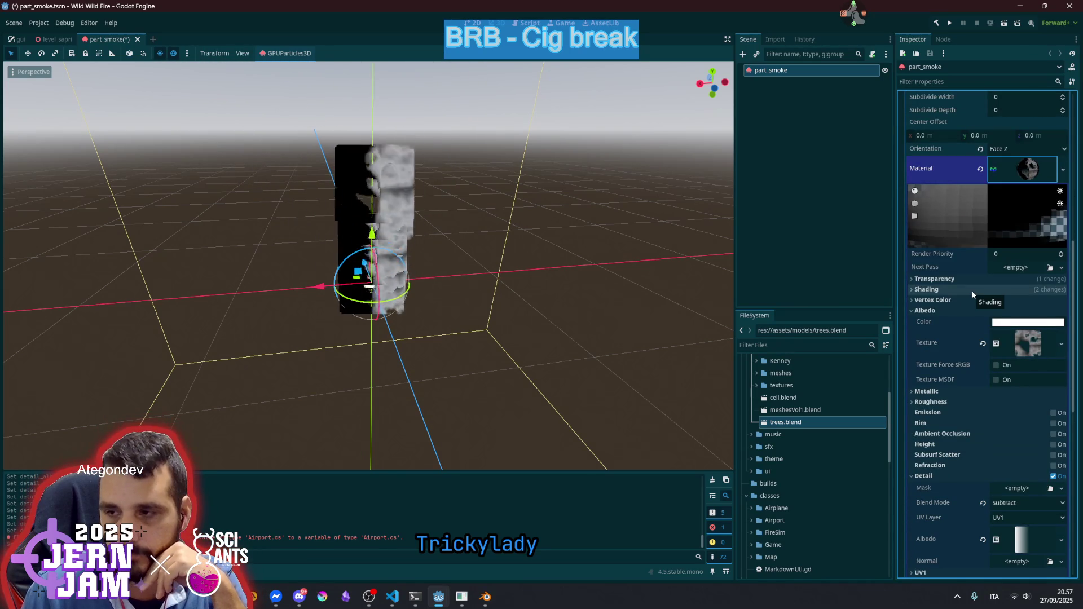
# Disable Detail and set Billboard mode to Particle Billboard with Keep Scale on
pyautogui.click(973, 310)
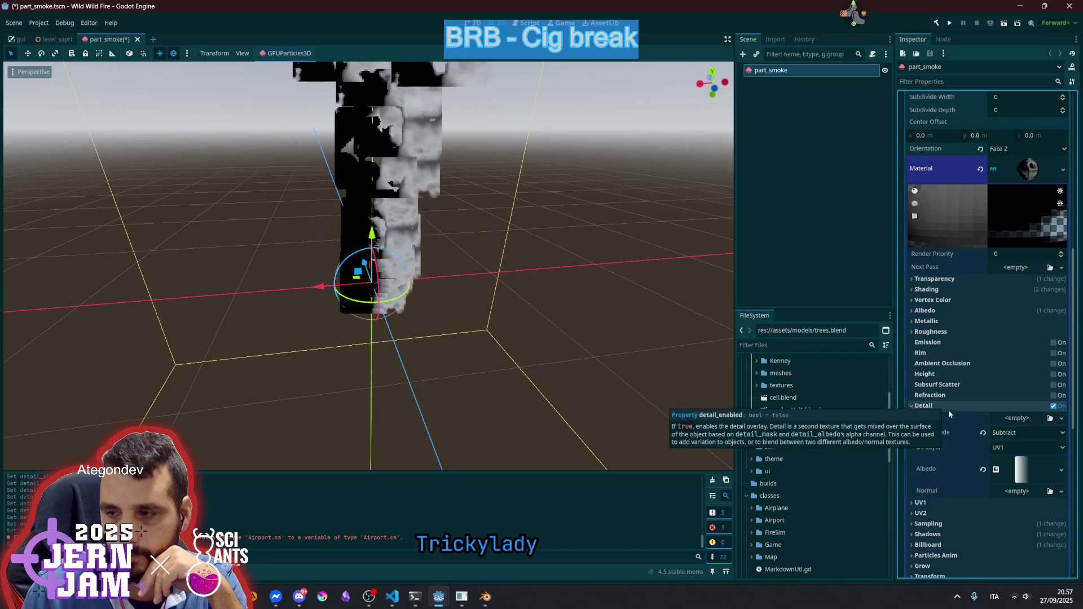
pyautogui.click(1052, 406)
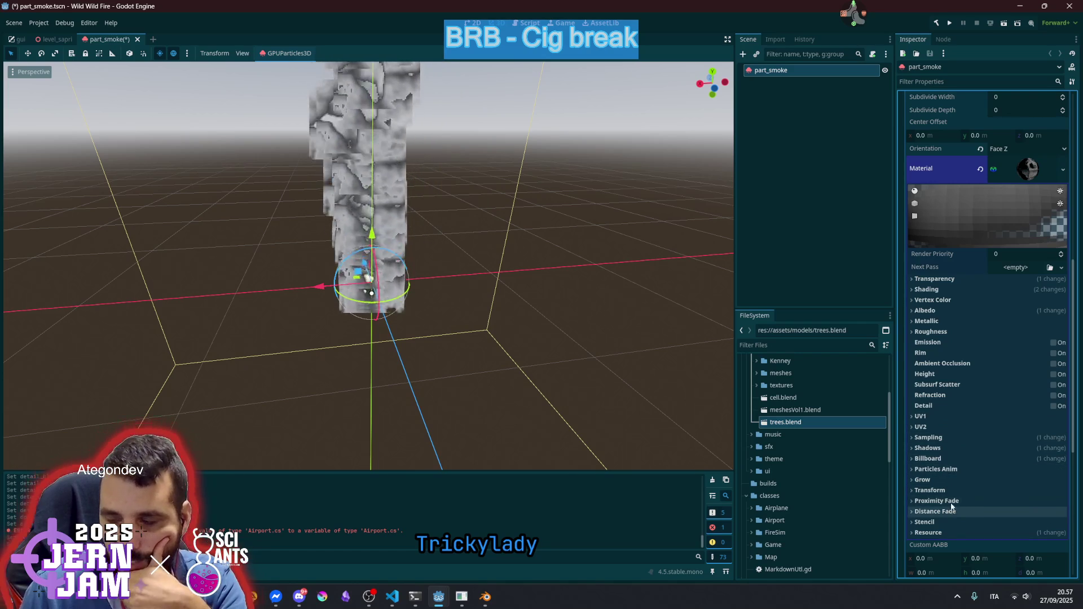
pyautogui.click(955, 457)
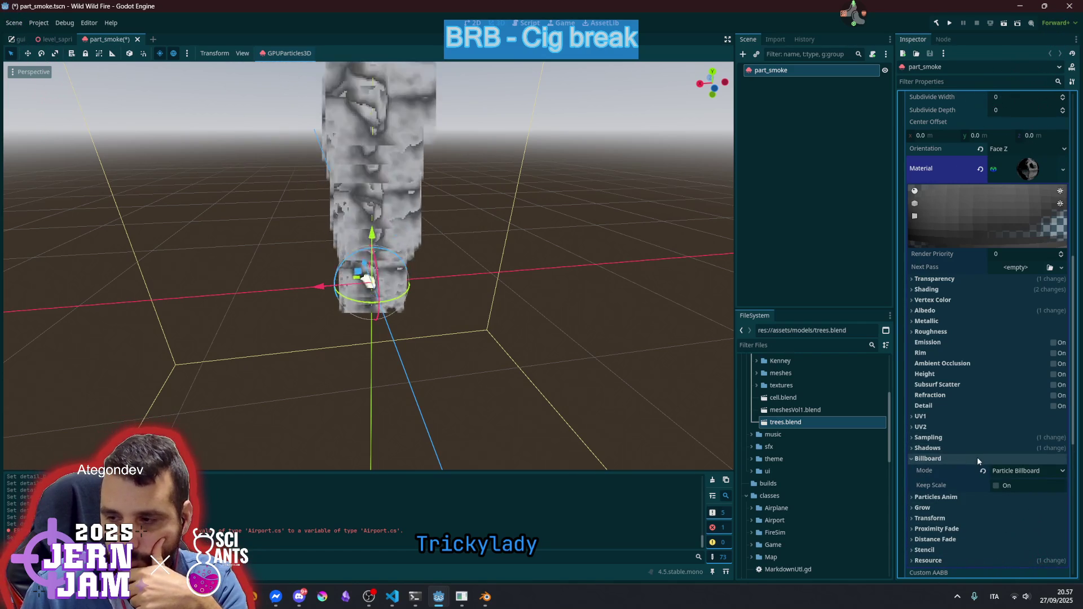
pyautogui.click(1014, 473)
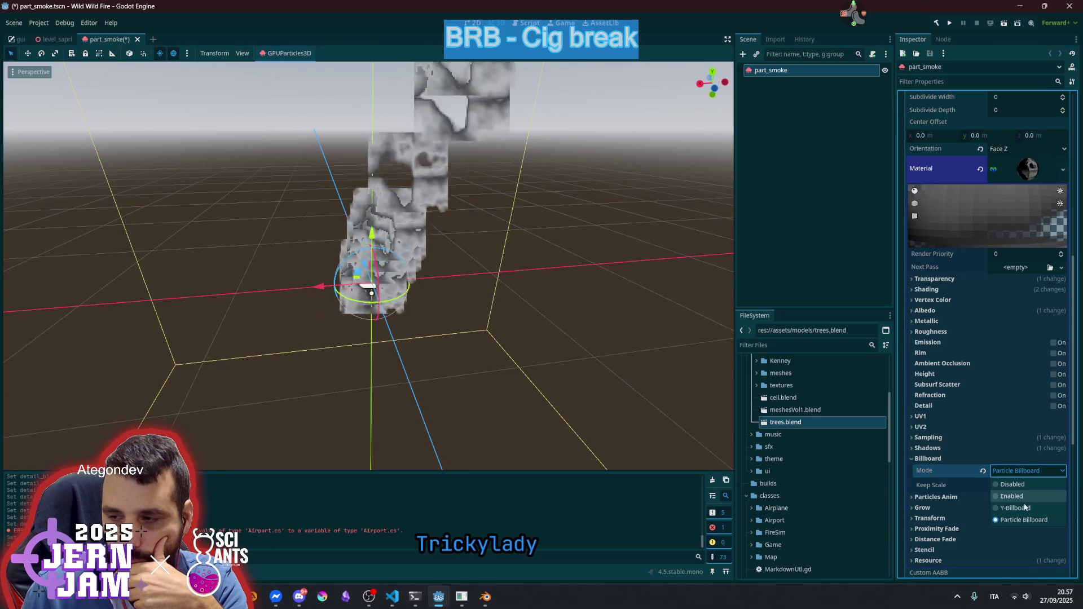
pyautogui.click(1021, 495)
pyautogui.click(1014, 472)
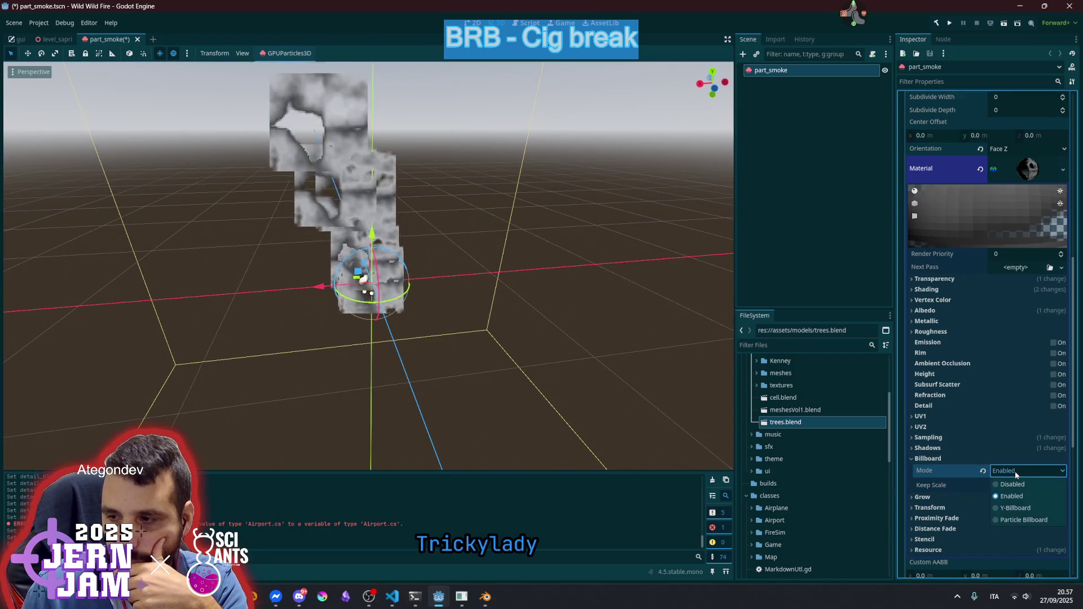
pyautogui.click(1022, 514)
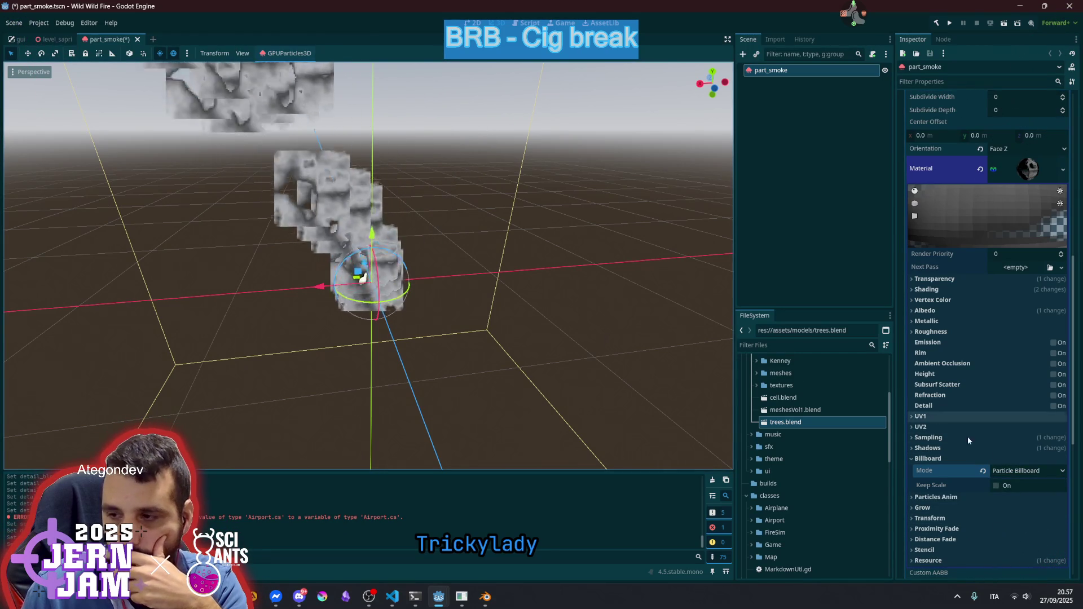
pyautogui.click(1002, 487)
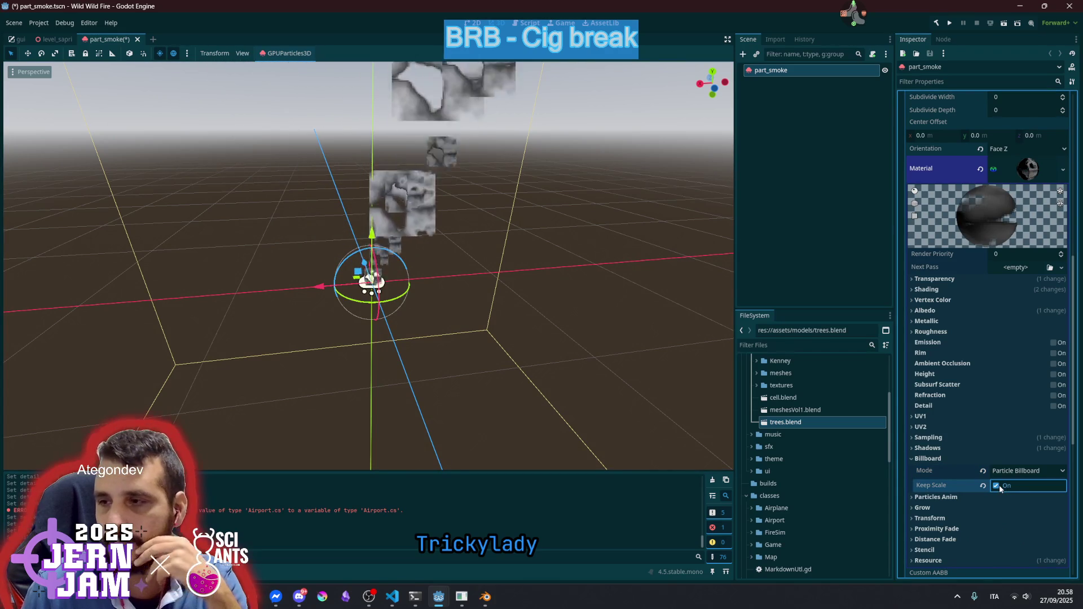
pyautogui.scroll(-2, 1008, 485)
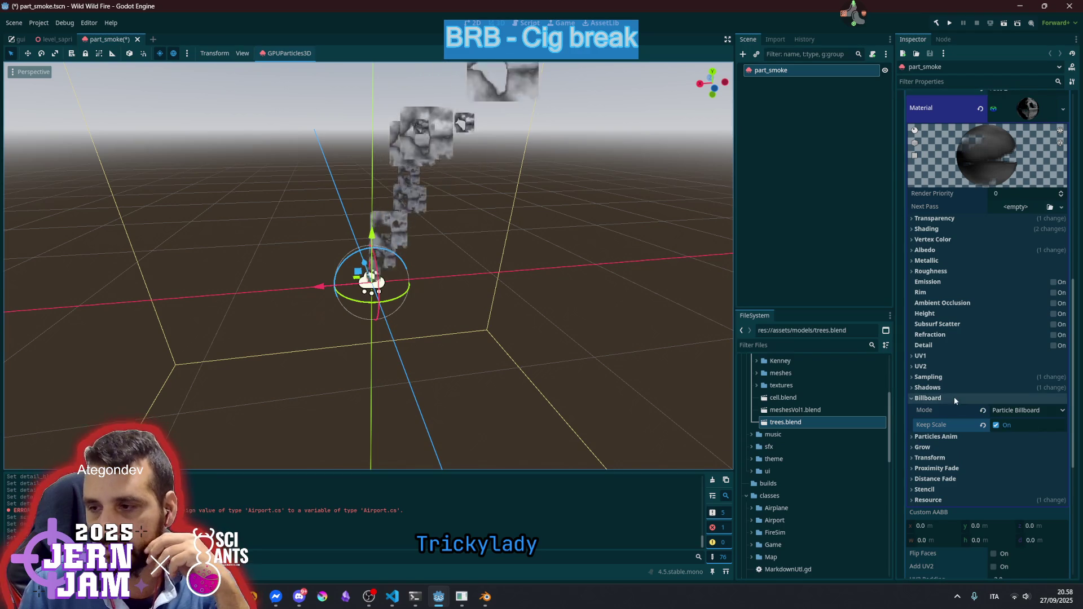
pyautogui.scroll(6, 980, 339)
# Set the process material's Display Scale minimum to 0.3 and expand Turbulence
pyautogui.click(1028, 471)
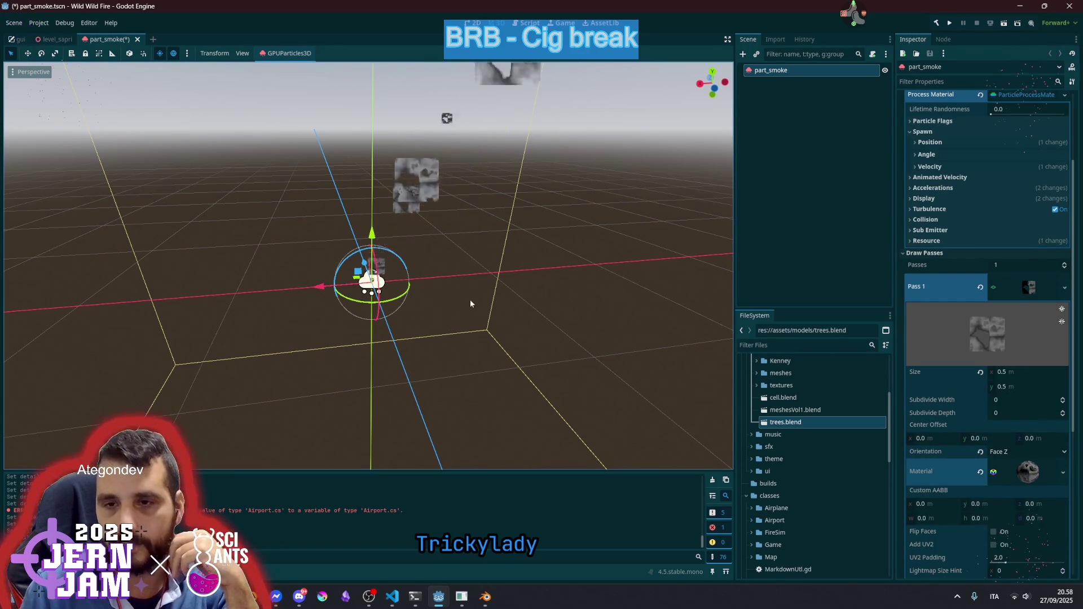
pyautogui.click(959, 199)
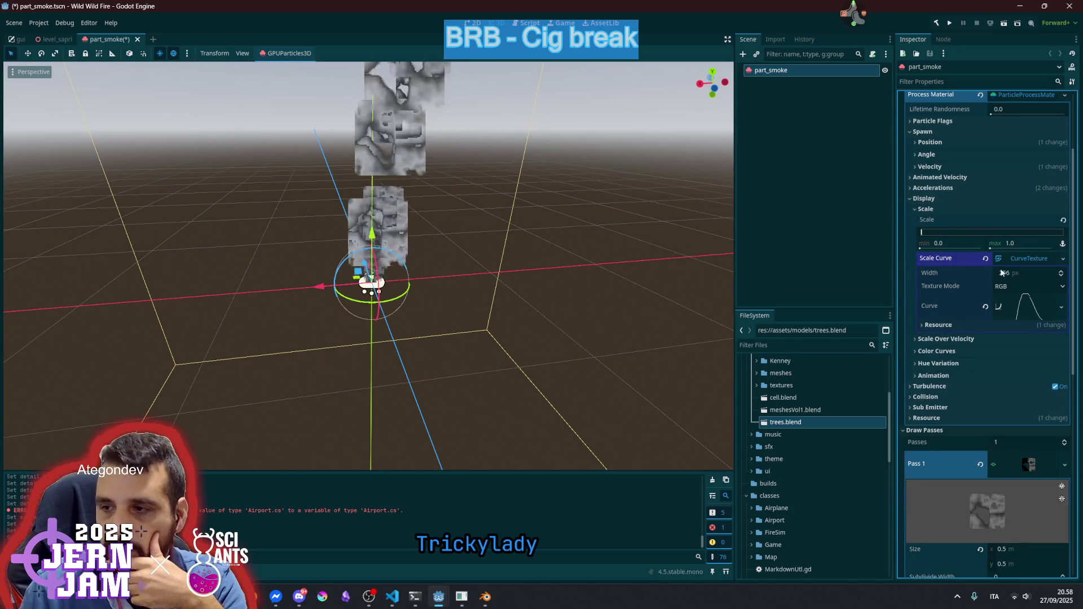
pyautogui.scroll(3, 998, 395)
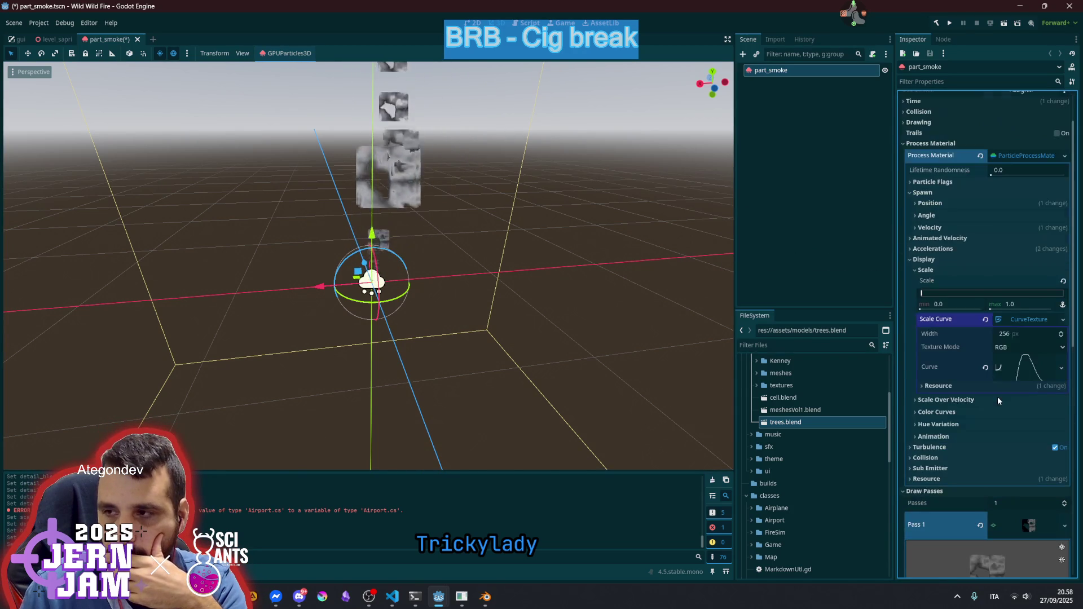
pyautogui.click(943, 305)
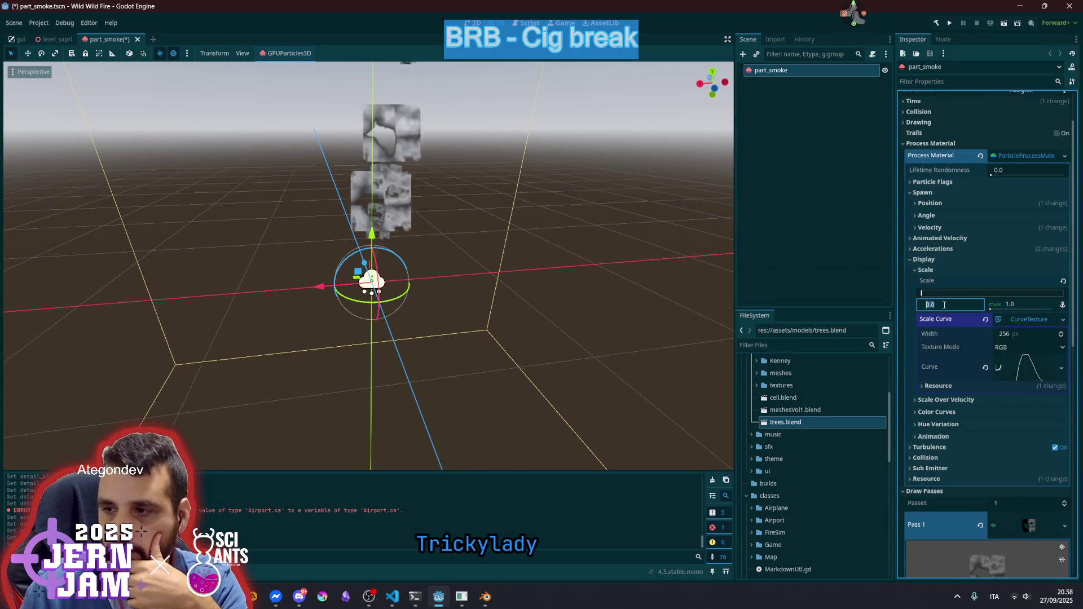
pyautogui.write('1')
pyautogui.press('Return')
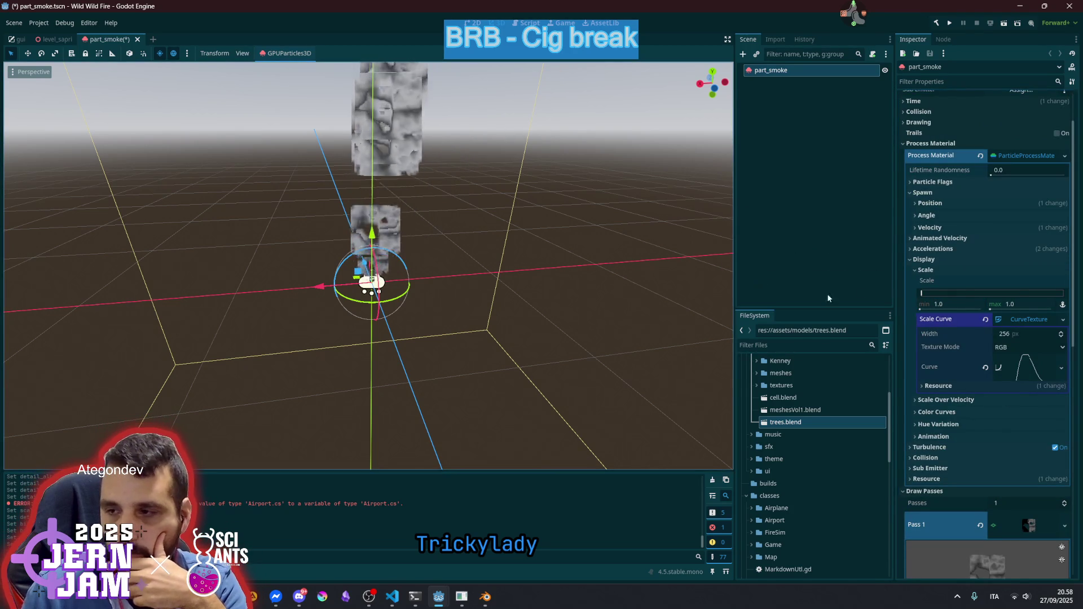
pyautogui.click(942, 304)
pyautogui.write('0.3')
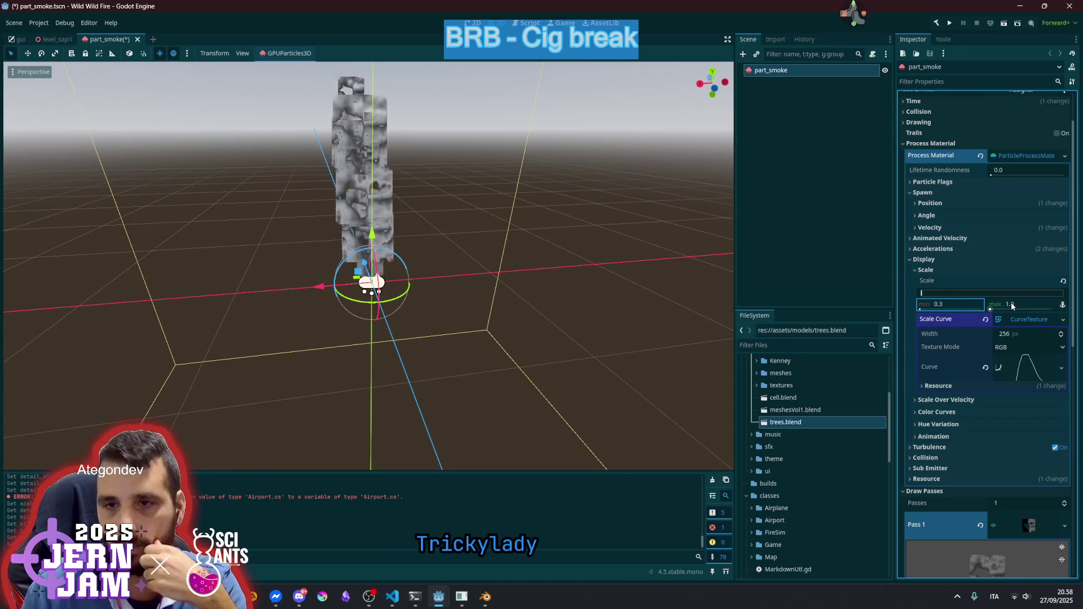
pyautogui.click(944, 260)
pyautogui.click(951, 269)
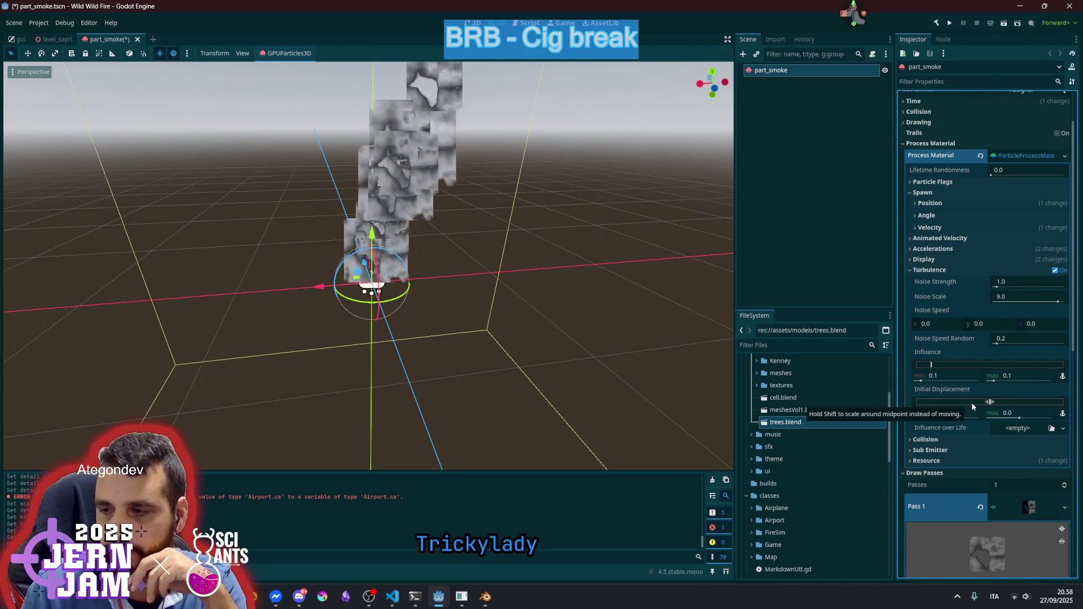
# Set Turbulence Initial Displacement to -3.0 minimum and 3.0 maximum, then view the smoke column
pyautogui.moveTo(993, 400); pyautogui.dragTo(990, 405)
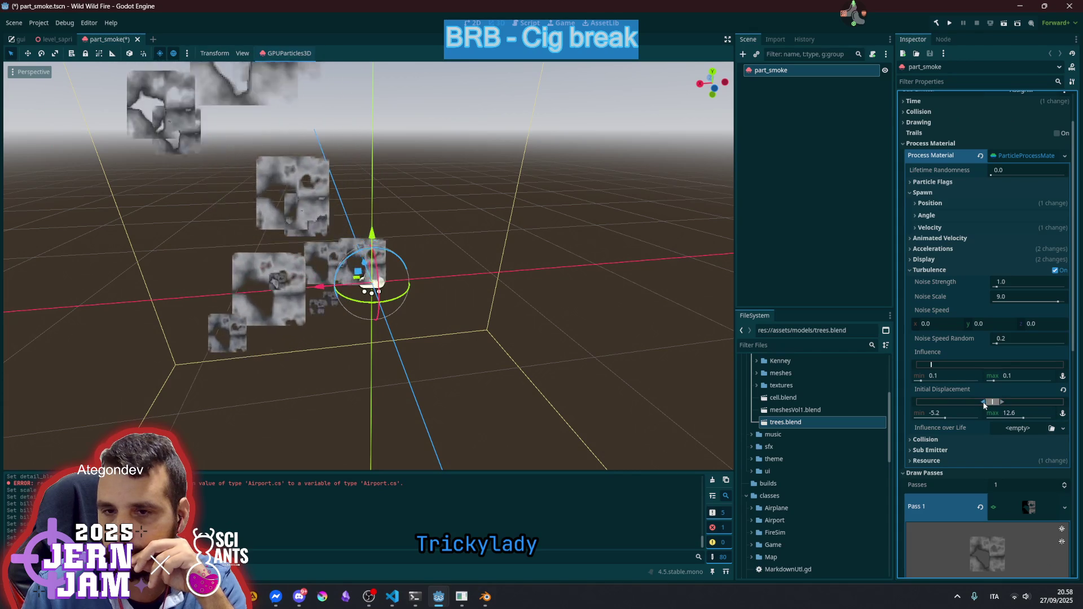
pyautogui.moveTo(986, 404); pyautogui.dragTo(989, 404)
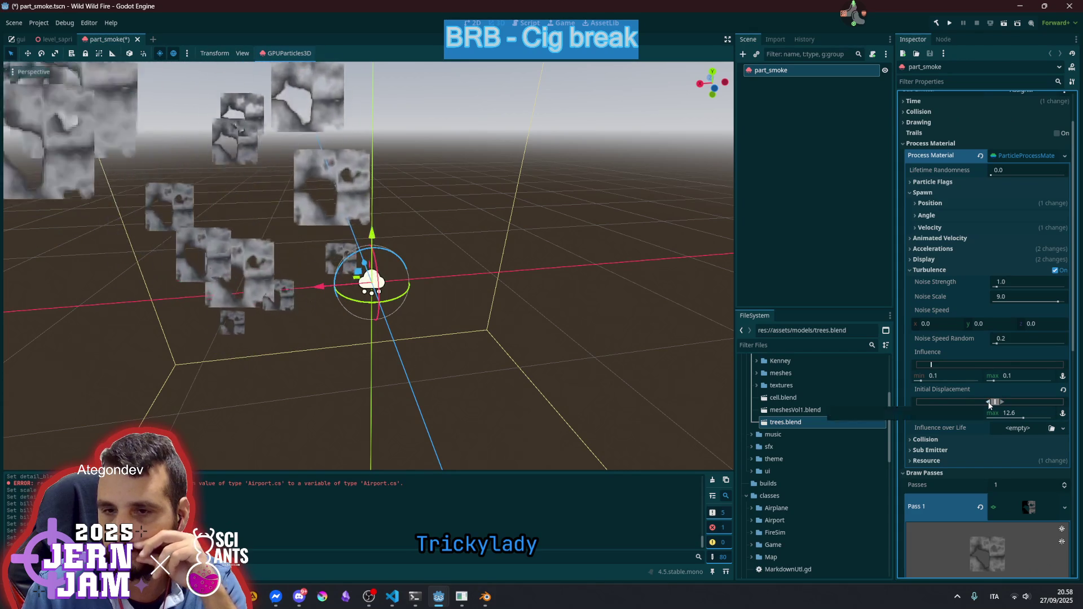
pyautogui.moveTo(984, 402)
pyautogui.mouseDown()
pyautogui.moveTo(1000, 404)
pyautogui.moveTo(964, 410)
pyautogui.mouseUp()
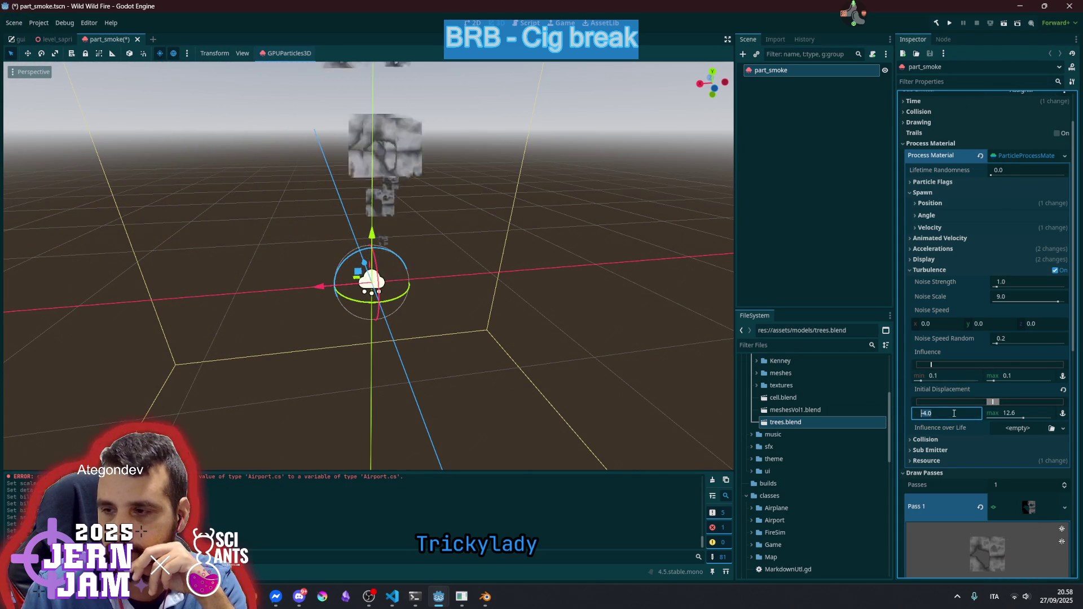
pyautogui.click(954, 413)
pyautogui.write('0.5')
pyautogui.press('Return')
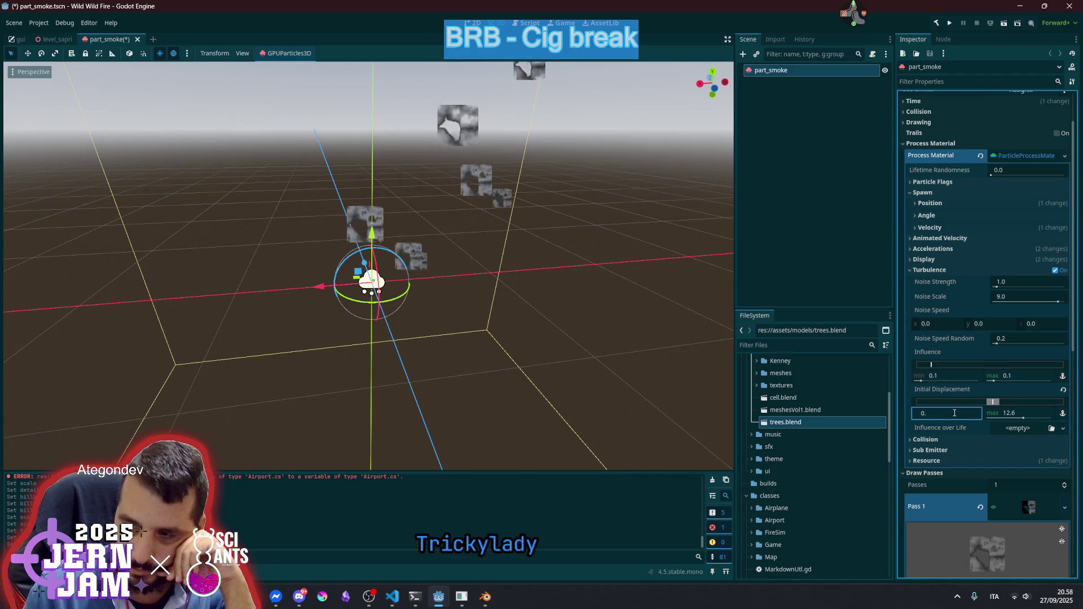
pyautogui.click(1024, 408)
pyautogui.write('.5')
pyautogui.press('Return')
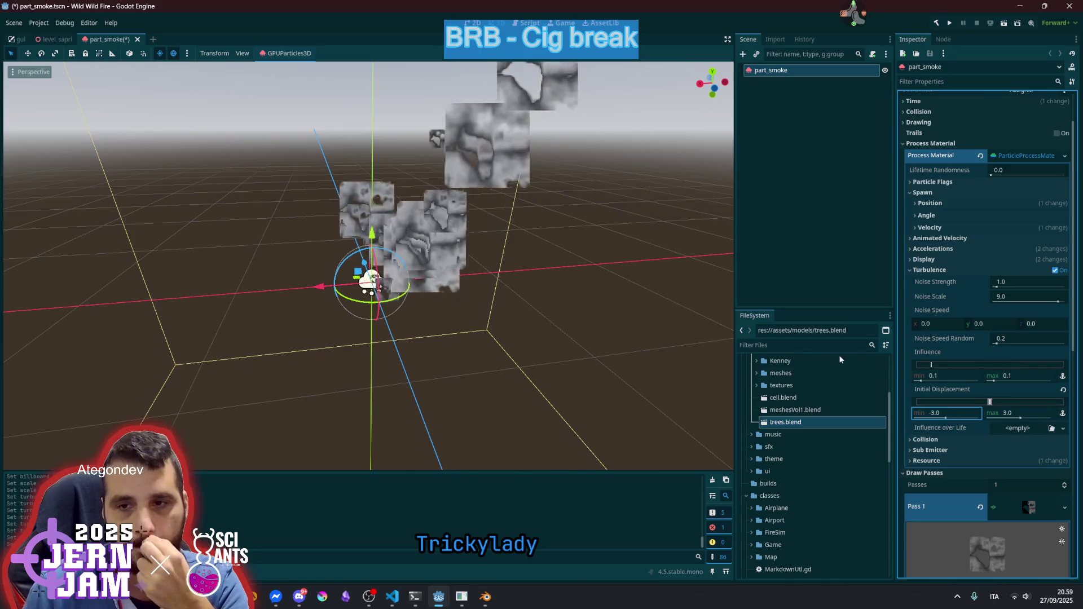
pyautogui.click(395, 301)
pyautogui.moveTo(395, 300)
pyautogui.mouseDown()
pyautogui.moveTo(457, 290)
pyautogui.moveTo(425, 295)
pyautogui.mouseUp()
# Select part_smoke and open its material's albedo NoiseTexture and FastNoiseLite settings
pyautogui.scroll(-3, 425, 295)
pyautogui.doubleClick(756, 72)
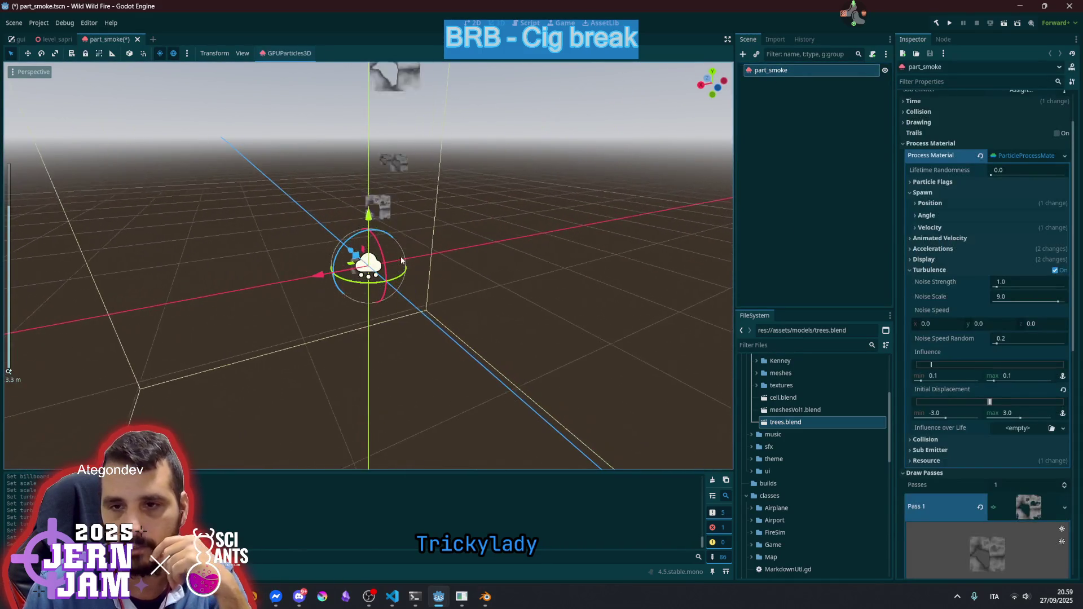
pyautogui.scroll(3, 401, 260)
pyautogui.moveTo(401, 260)
pyautogui.mouseDown()
pyautogui.moveTo(423, 274)
pyautogui.moveTo(397, 255)
pyautogui.mouseUp()
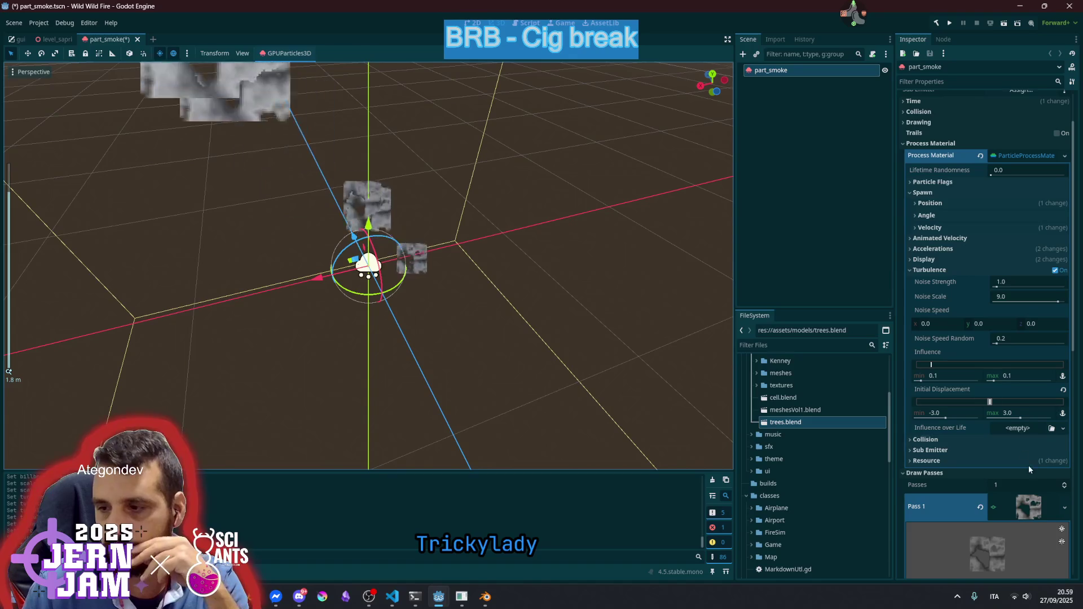
pyautogui.scroll(-5, 1016, 367)
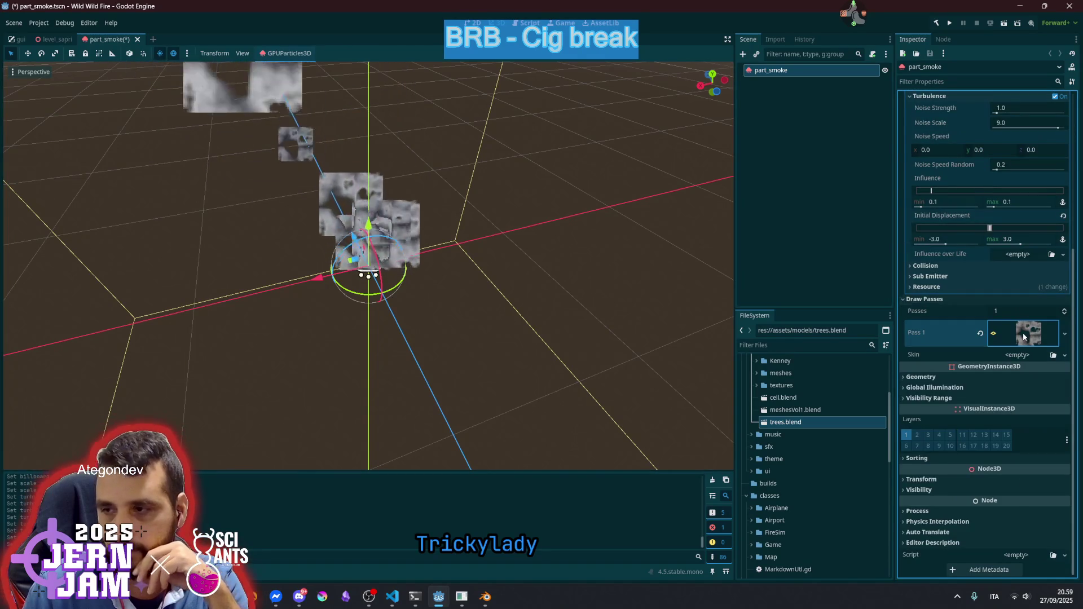
pyautogui.click(1023, 333)
pyautogui.scroll(-3, 970, 371)
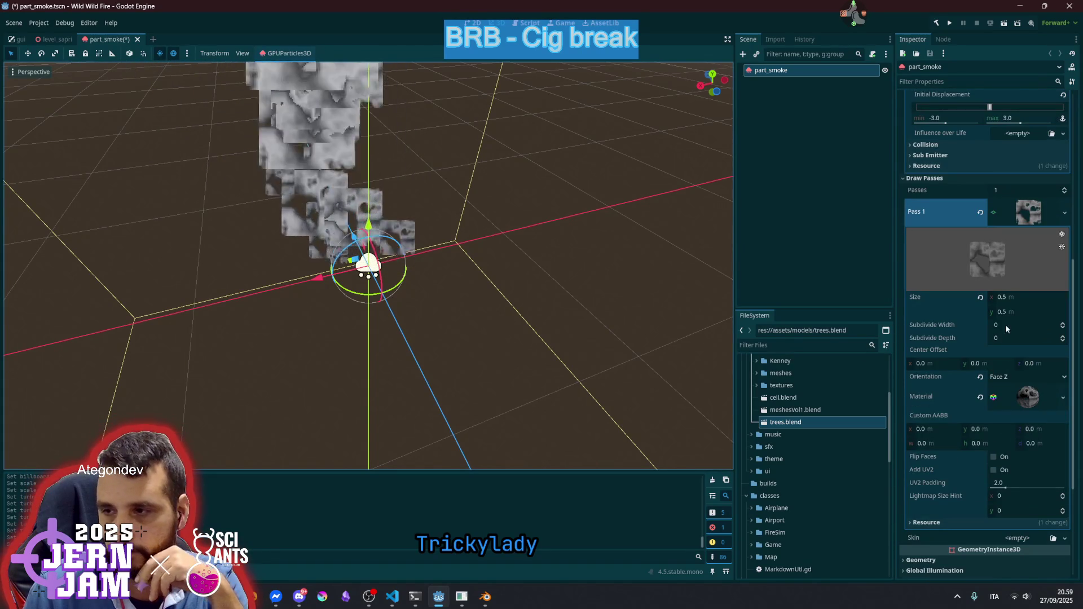
pyautogui.click(1027, 393)
pyautogui.scroll(-6, 1027, 393)
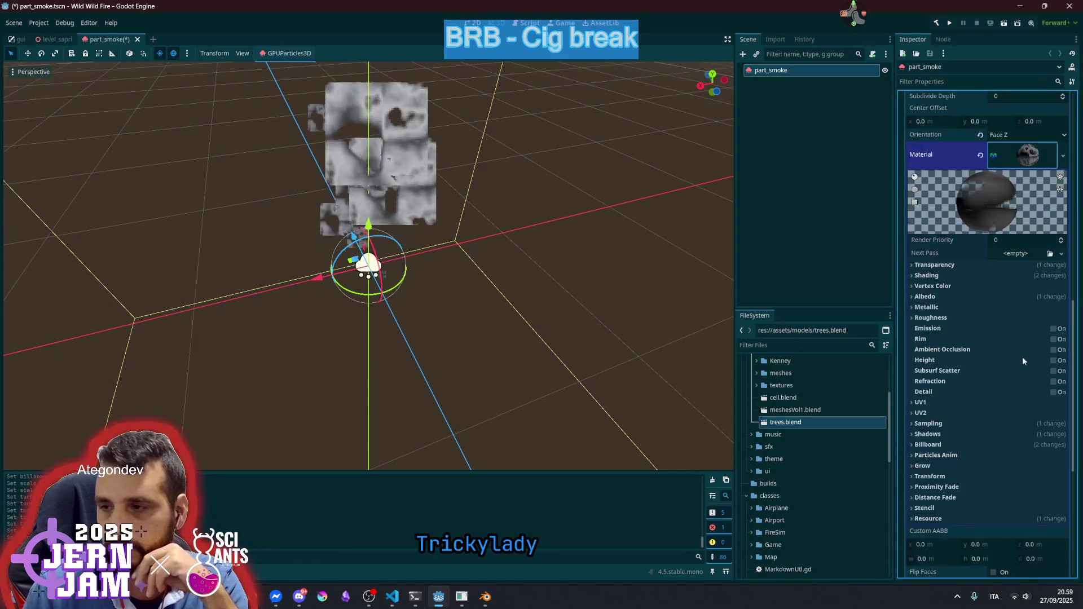
pyautogui.click(946, 292)
pyautogui.click(1031, 330)
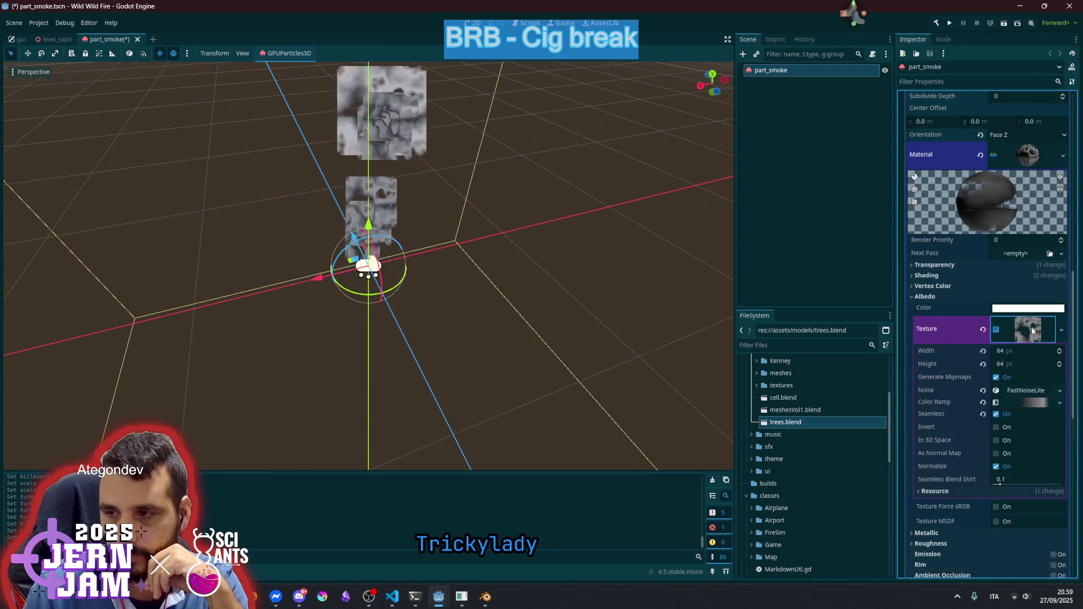
pyautogui.click(1022, 390)
pyautogui.scroll(-2, 1005, 384)
# Set the noise type to Perlin, revert Seamless to off, and frequency to about 0.0134
pyautogui.click(1009, 348)
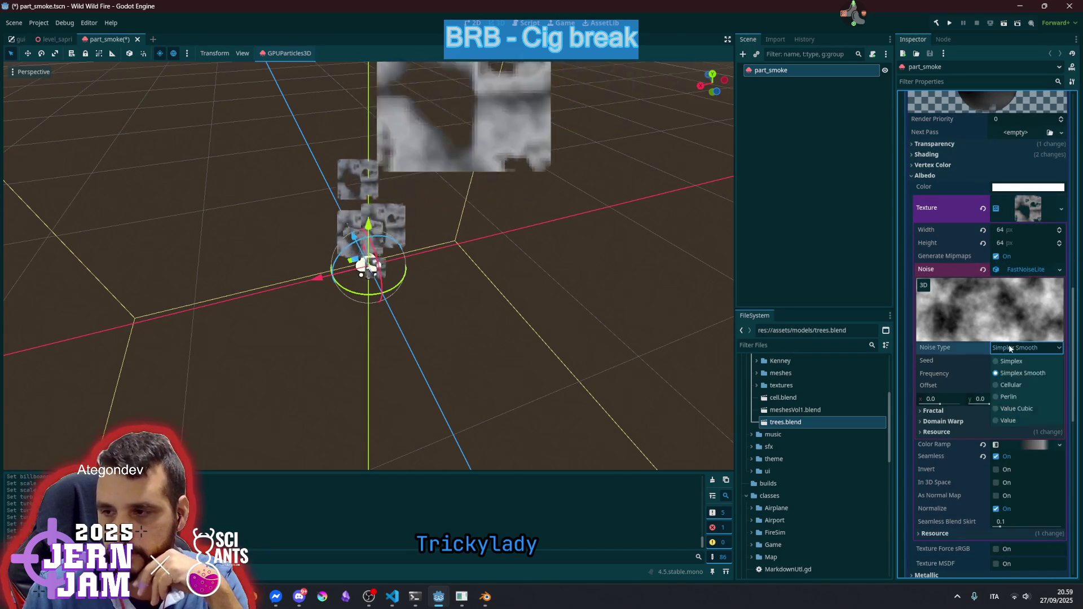
pyautogui.click(1028, 383)
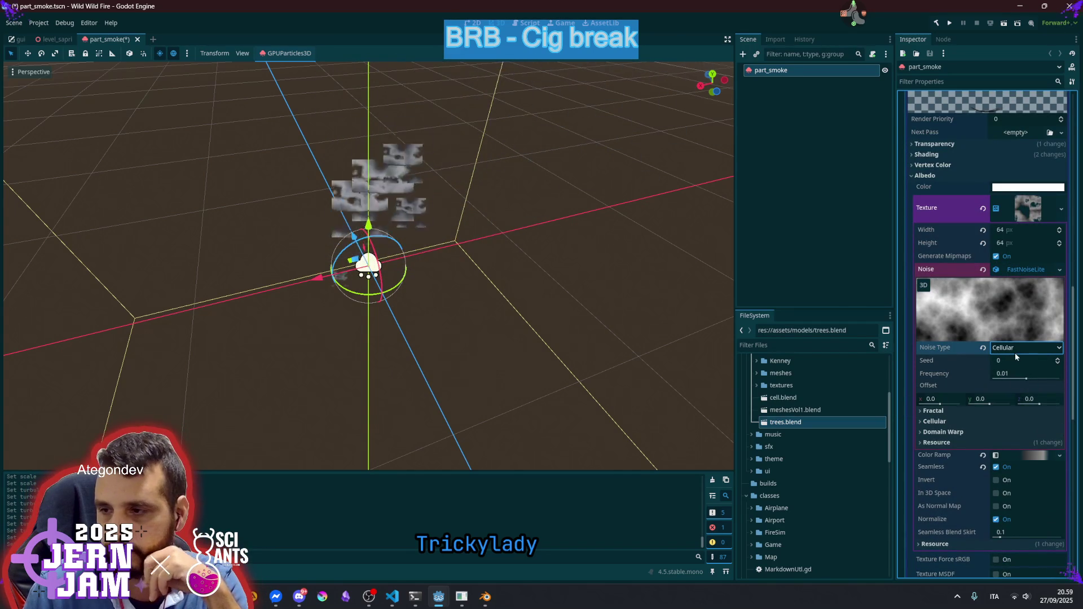
pyautogui.click(1011, 350)
pyautogui.click(1018, 393)
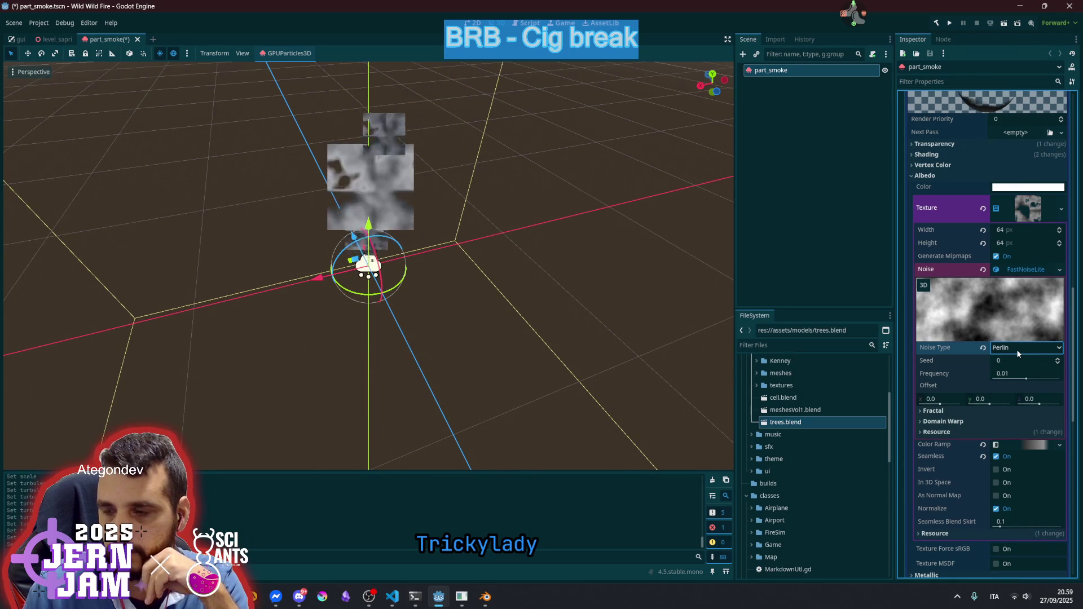
pyautogui.click(1024, 270)
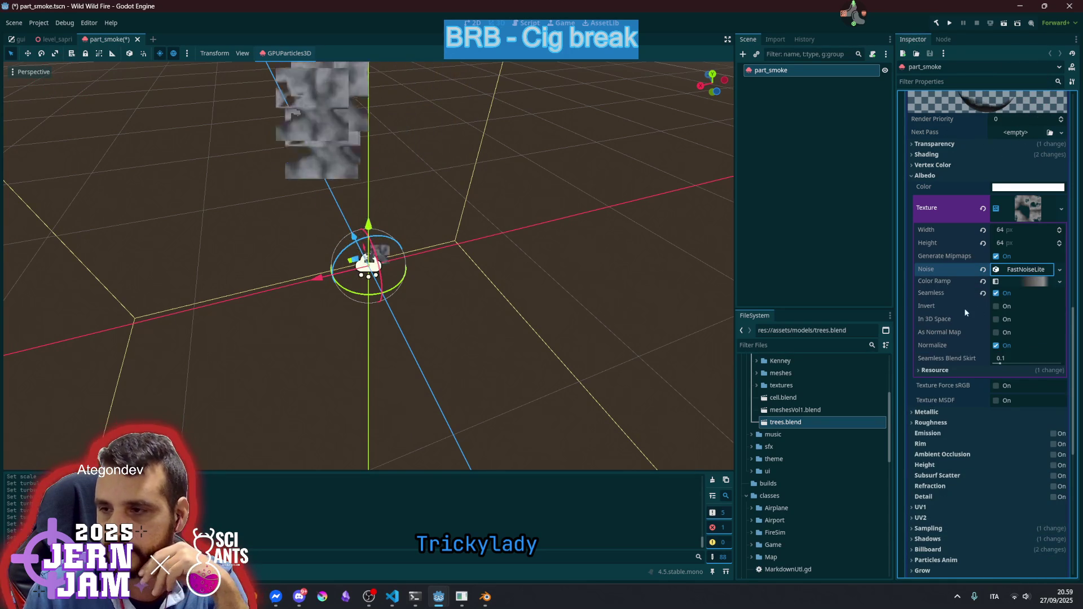
pyautogui.click(980, 295)
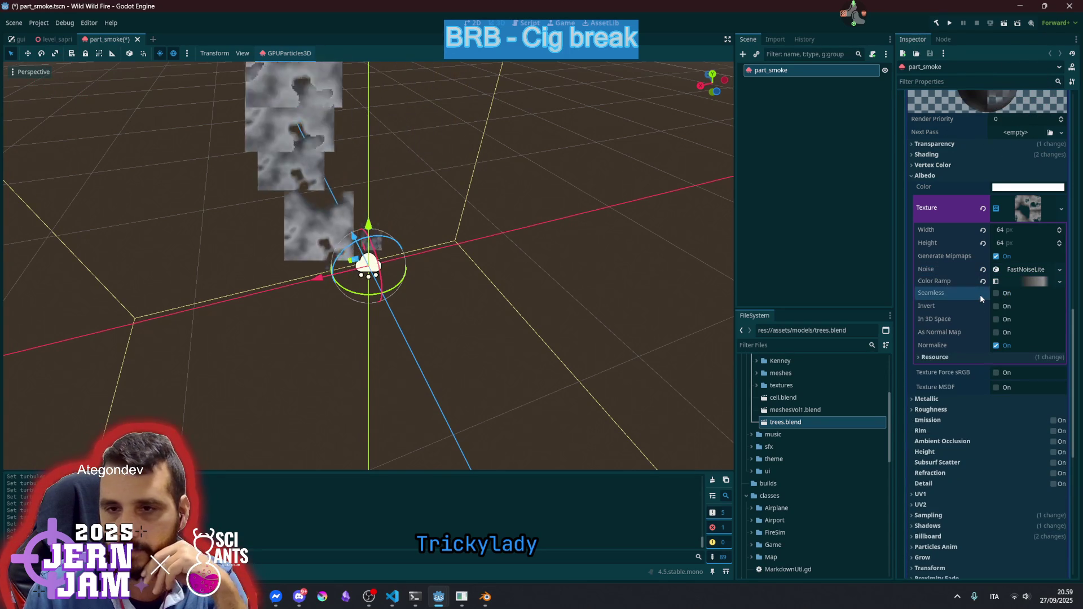
pyautogui.click(1026, 283)
pyautogui.click(1026, 283)
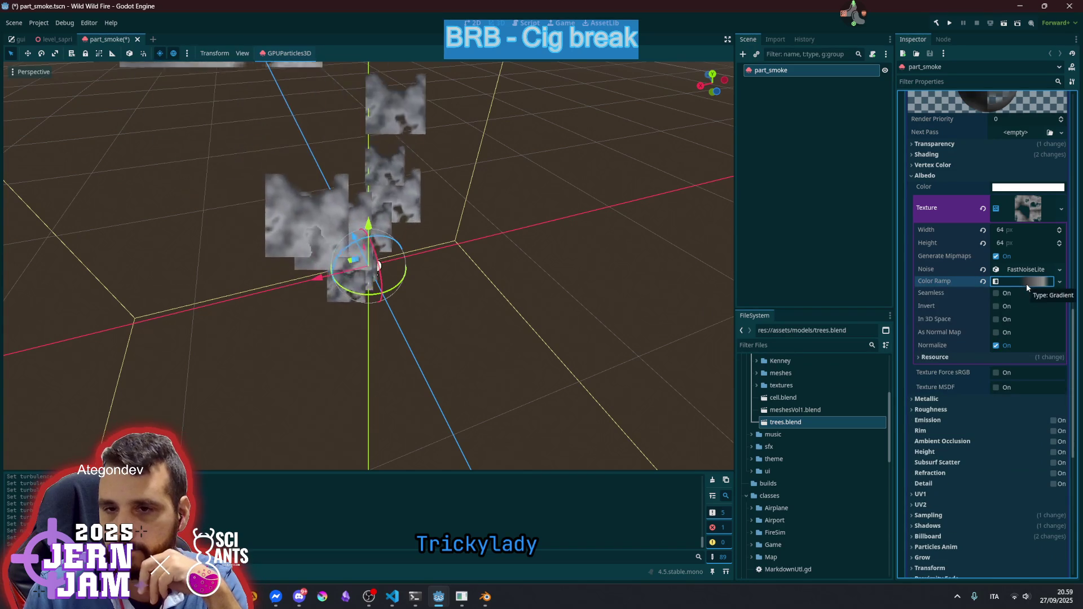
pyautogui.click(1027, 270)
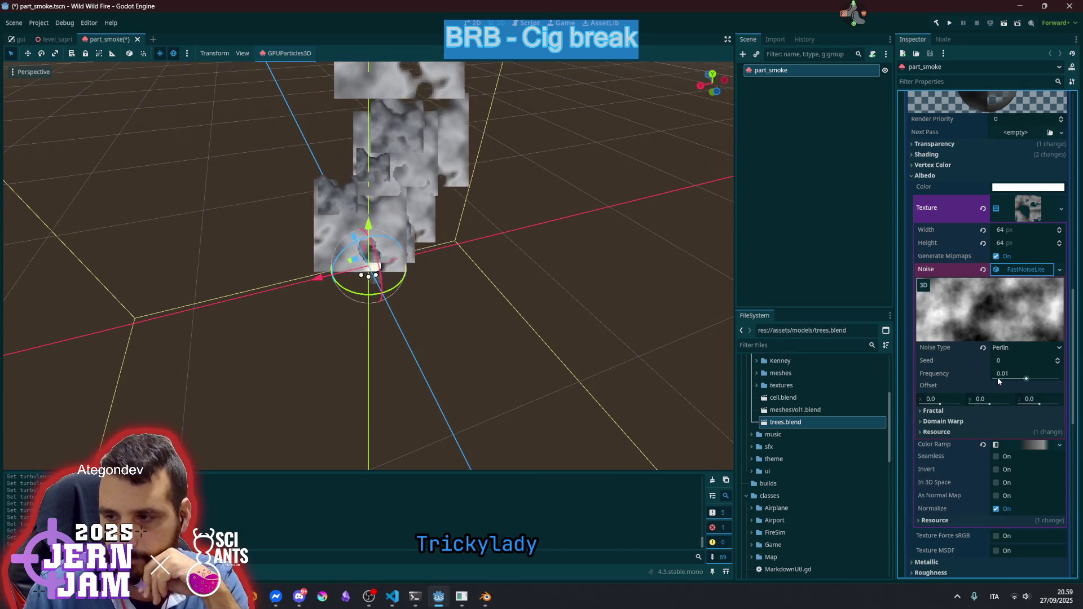
pyautogui.moveTo(1022, 379); pyautogui.dragTo(1029, 380)
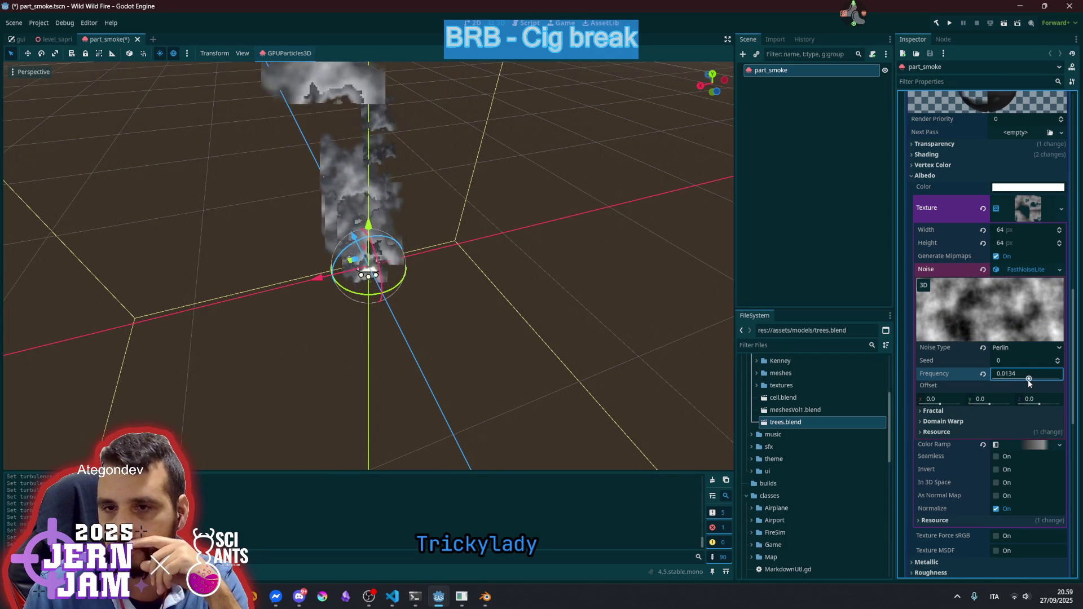
# Reselect part_smoke and collapse the noise texture settings
pyautogui.click(811, 202)
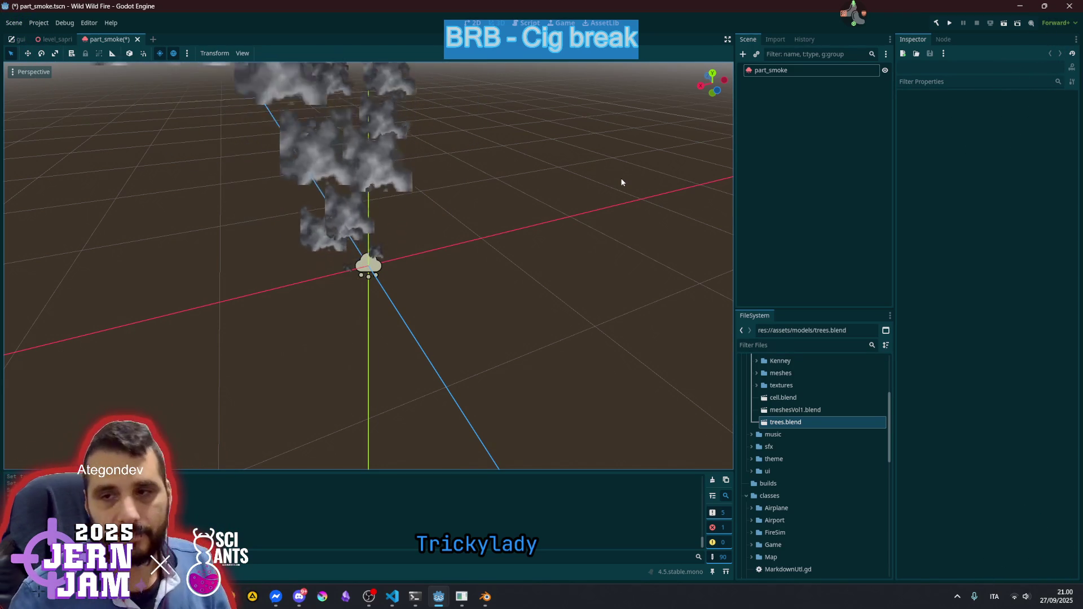
pyautogui.doubleClick(805, 68)
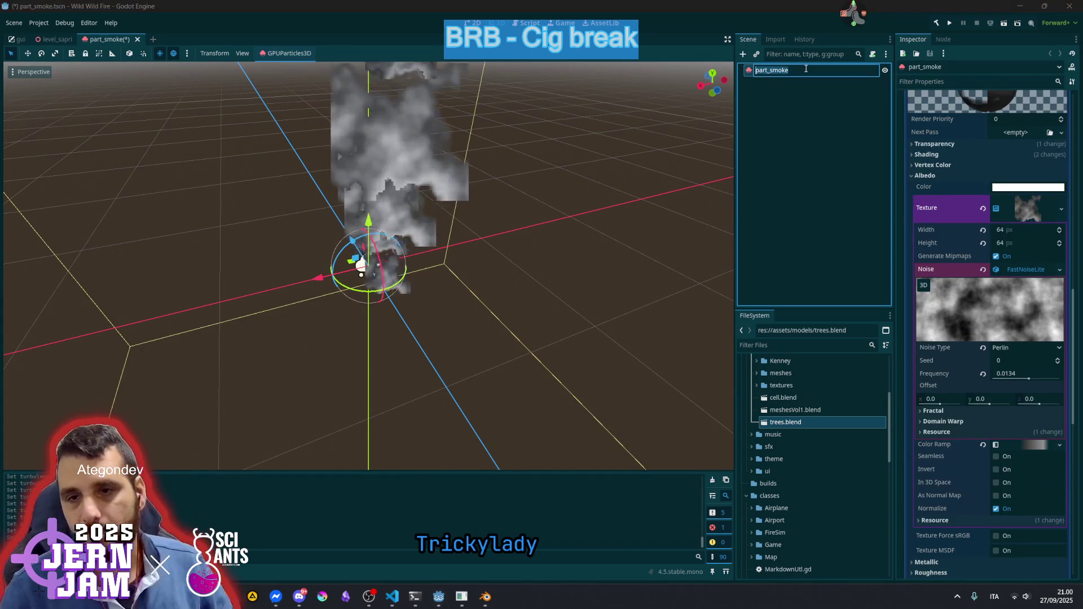
pyautogui.press('Return')
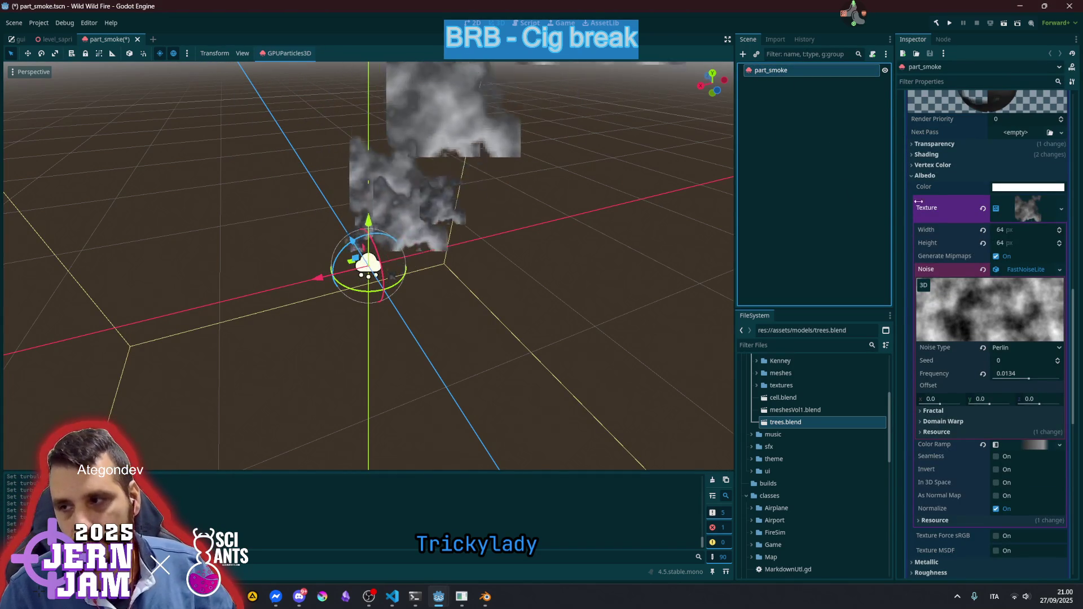
pyautogui.click(1018, 207)
pyautogui.scroll(2, 1011, 260)
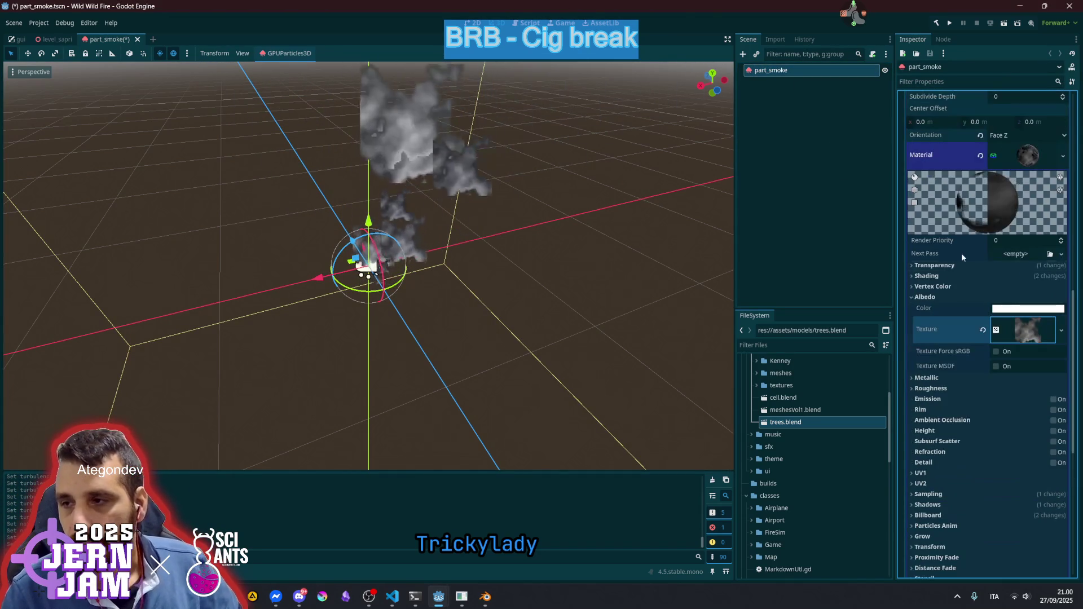
# Convert the draw pass's StandardMaterial3D to a ShaderMaterial
pyautogui.click(945, 295)
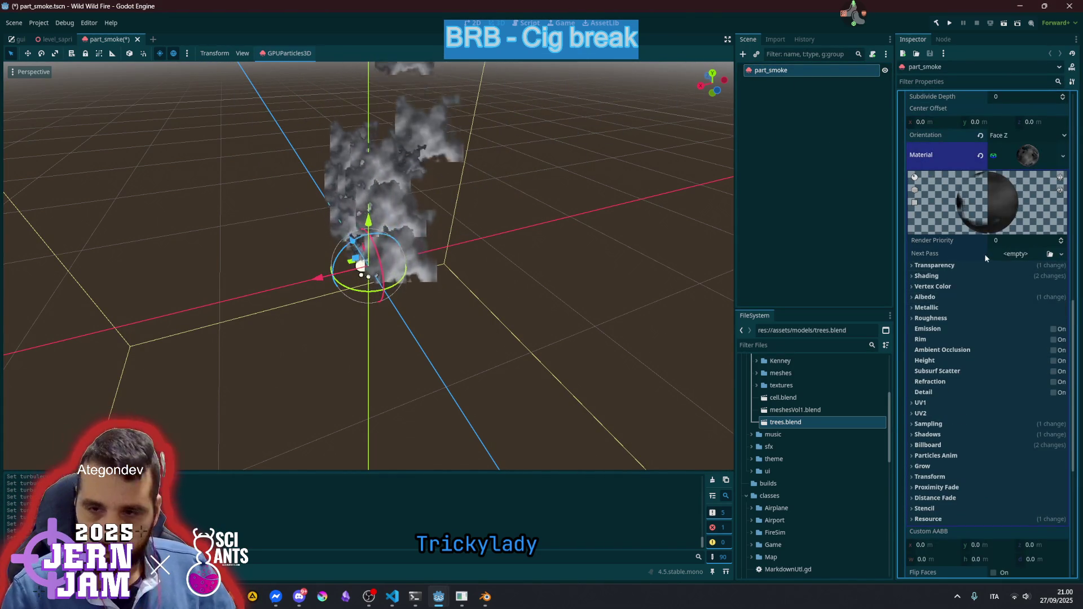
pyautogui.scroll(2, 985, 258)
pyautogui.click(1063, 216)
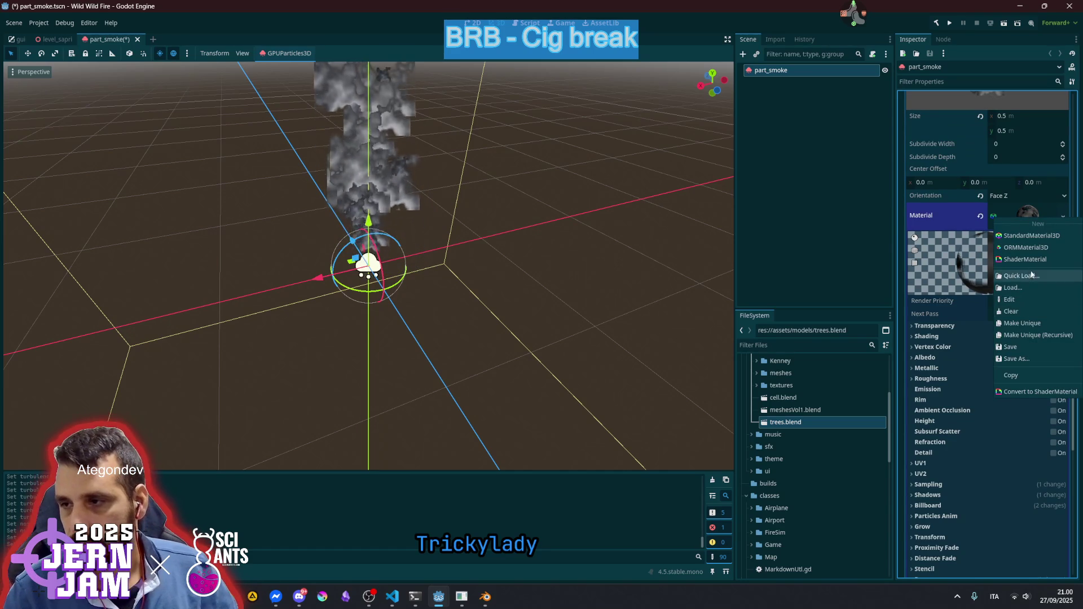
pyautogui.click(1032, 391)
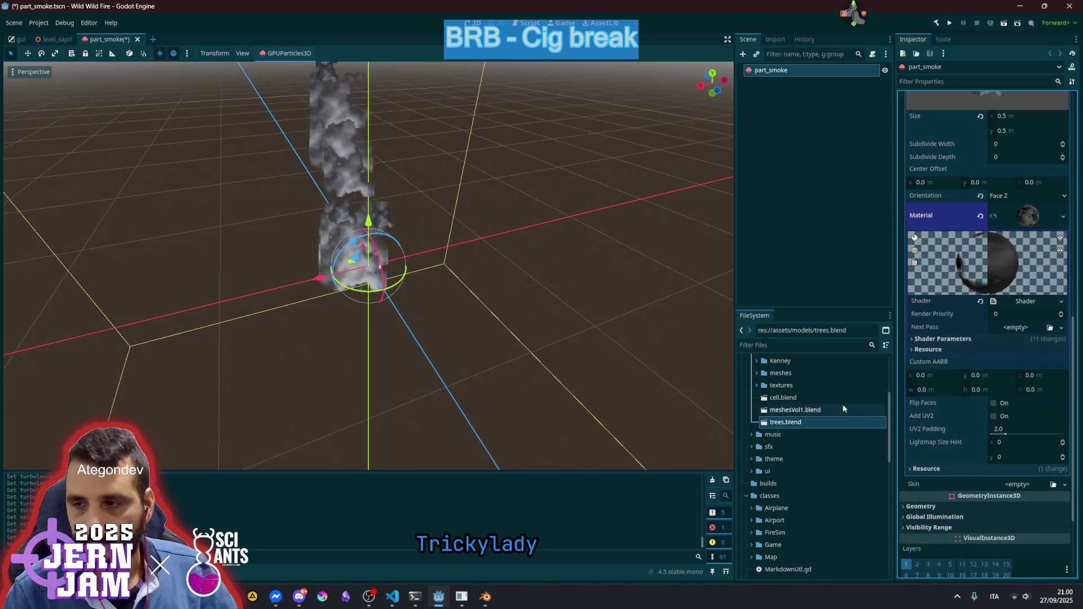
# Enlarge the Output panel and start saving the shader material from the Material slot menu
pyautogui.moveTo(417, 471); pyautogui.dragTo(417, 326)
pyautogui.click(1035, 224)
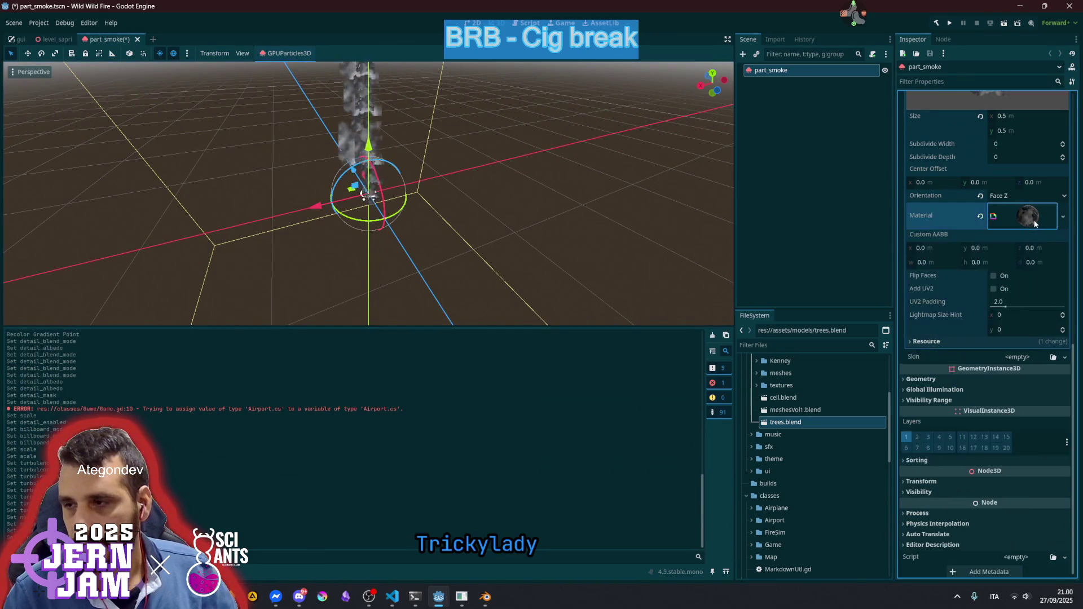
pyautogui.click(1035, 224)
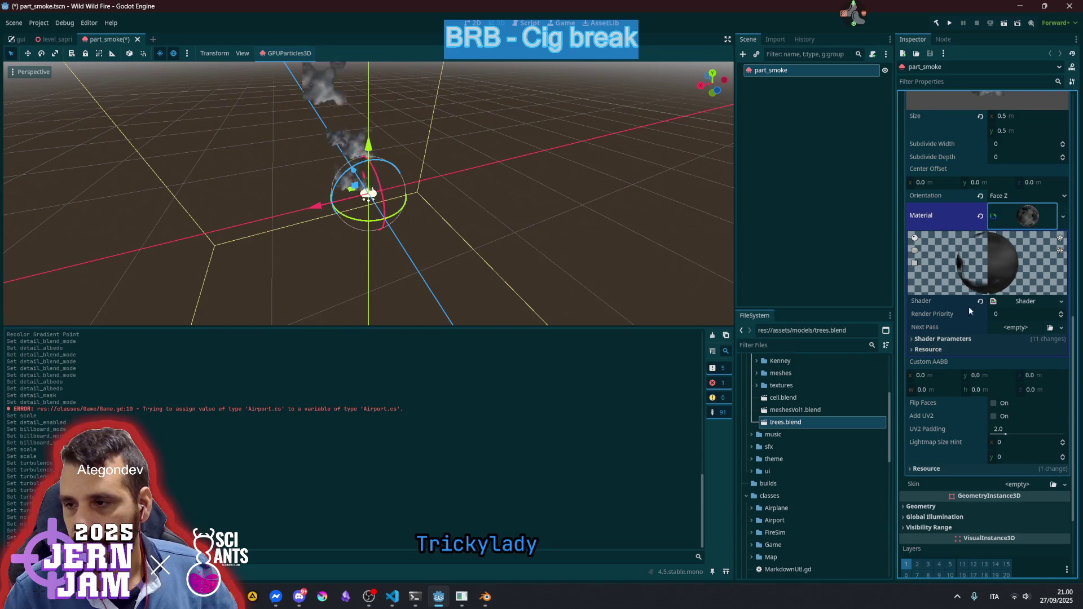
pyautogui.rightClick(1021, 216)
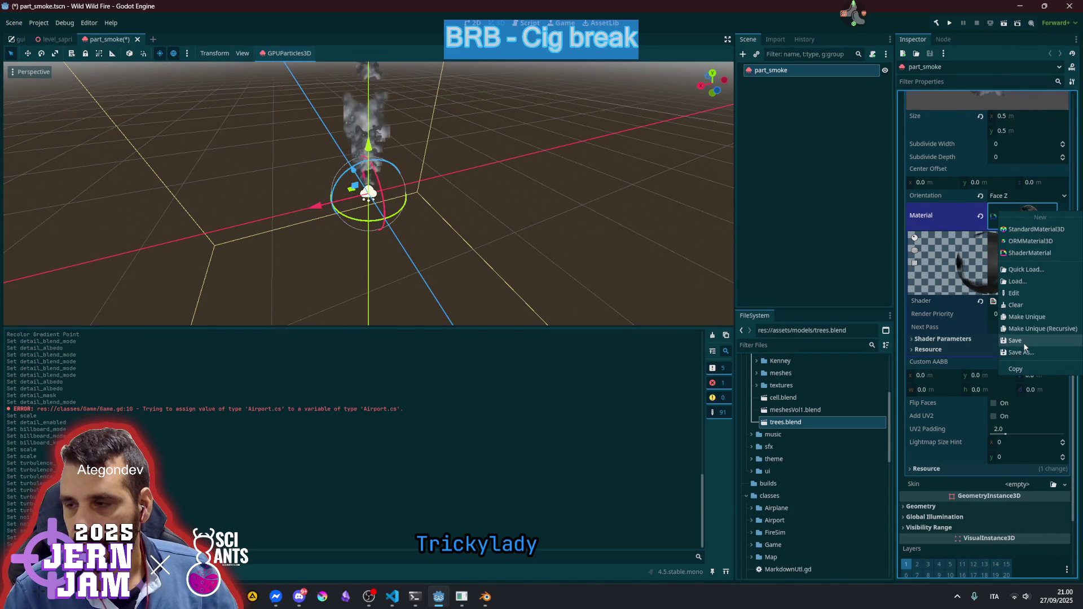
pyautogui.click(946, 214)
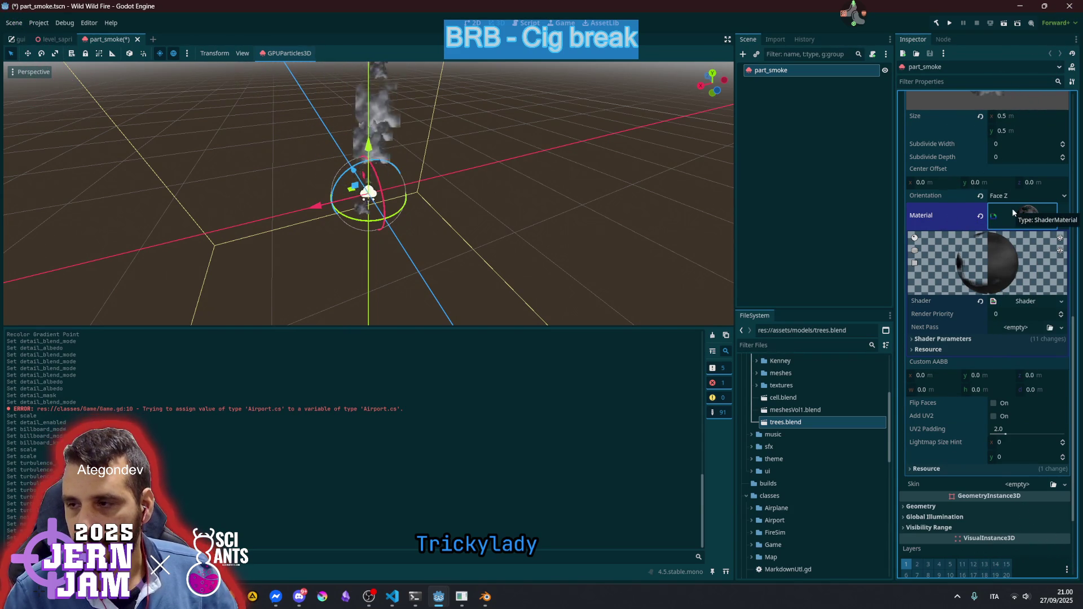
pyautogui.rightClick(1014, 213)
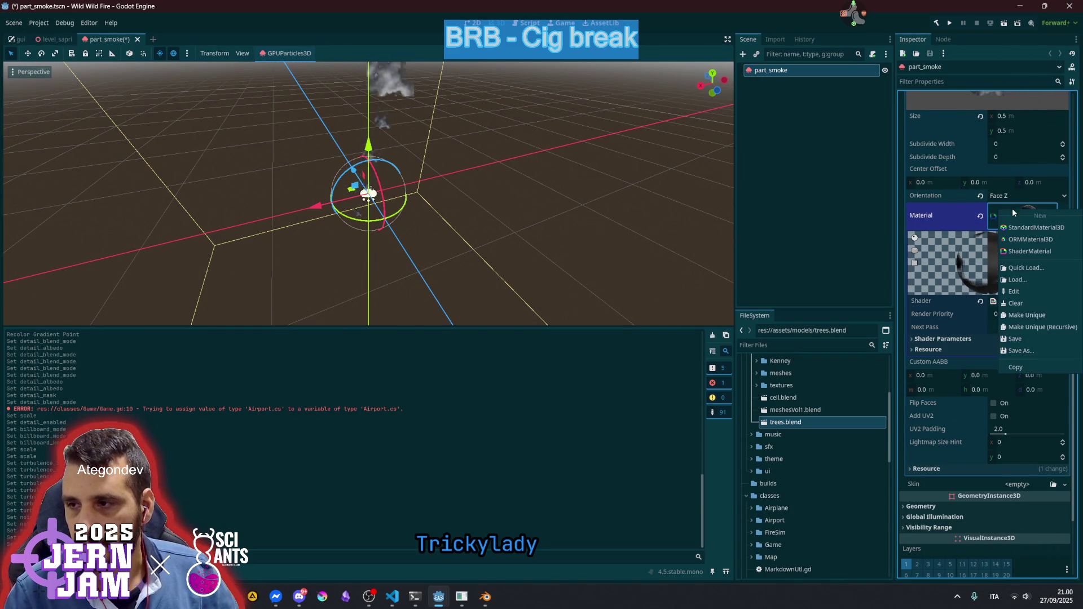
pyautogui.click(1022, 350)
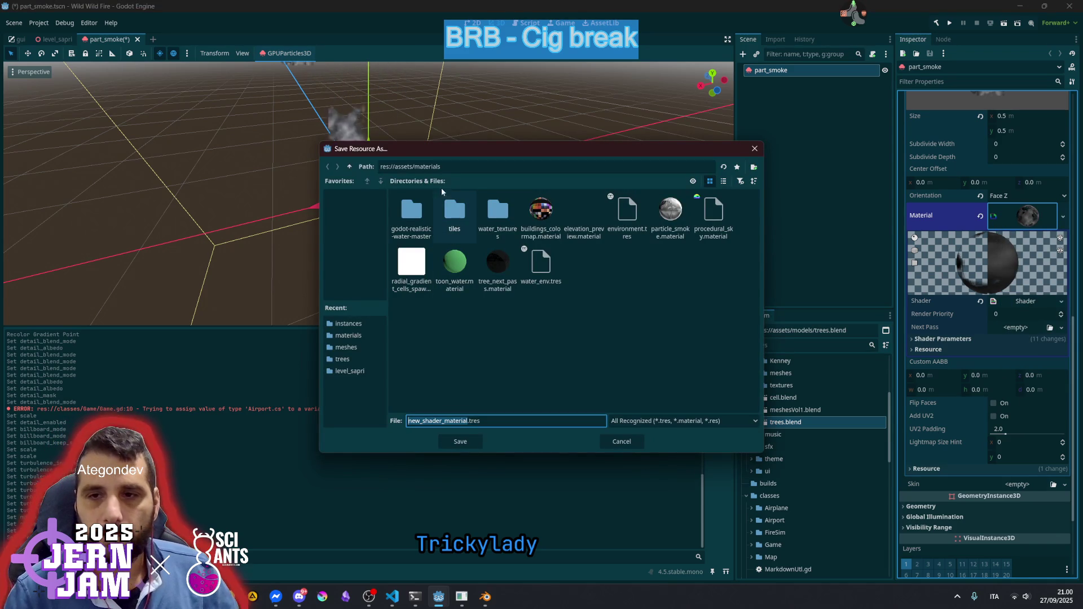
# Save the shader material over particle_smoke.material, confirming the overwrite
pyautogui.click(679, 219)
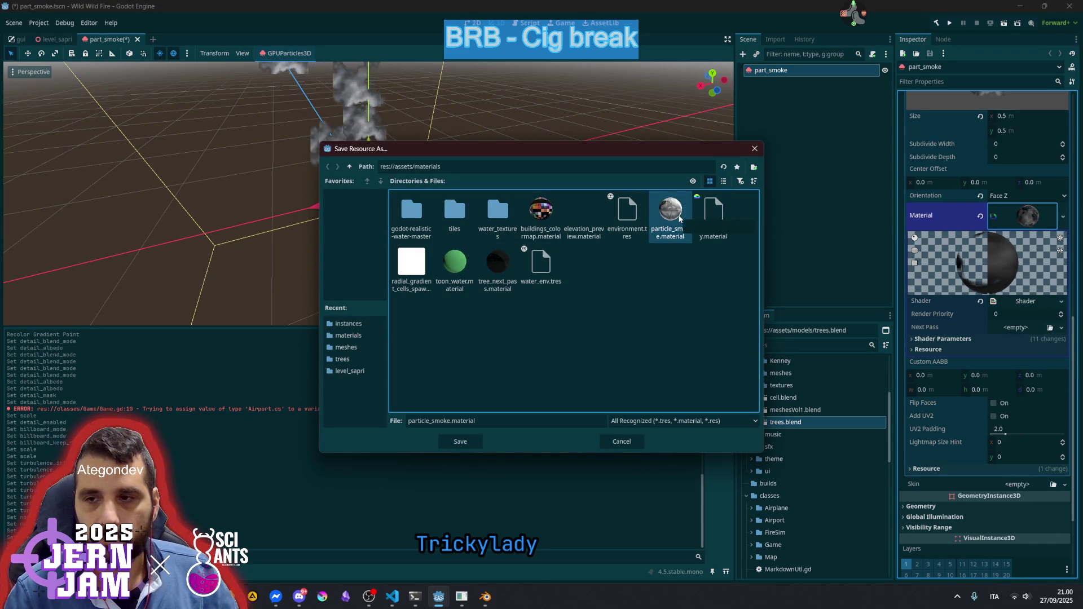
pyautogui.click(478, 435)
pyautogui.click(514, 320)
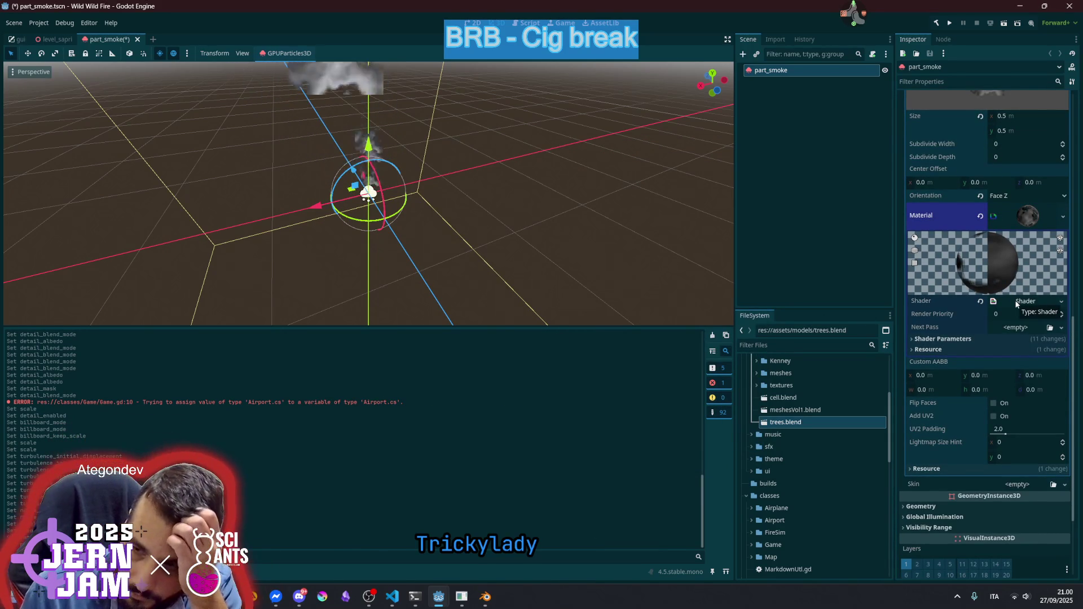
# Make the material's shader unique and start saving it to a new file
pyautogui.click(1018, 303)
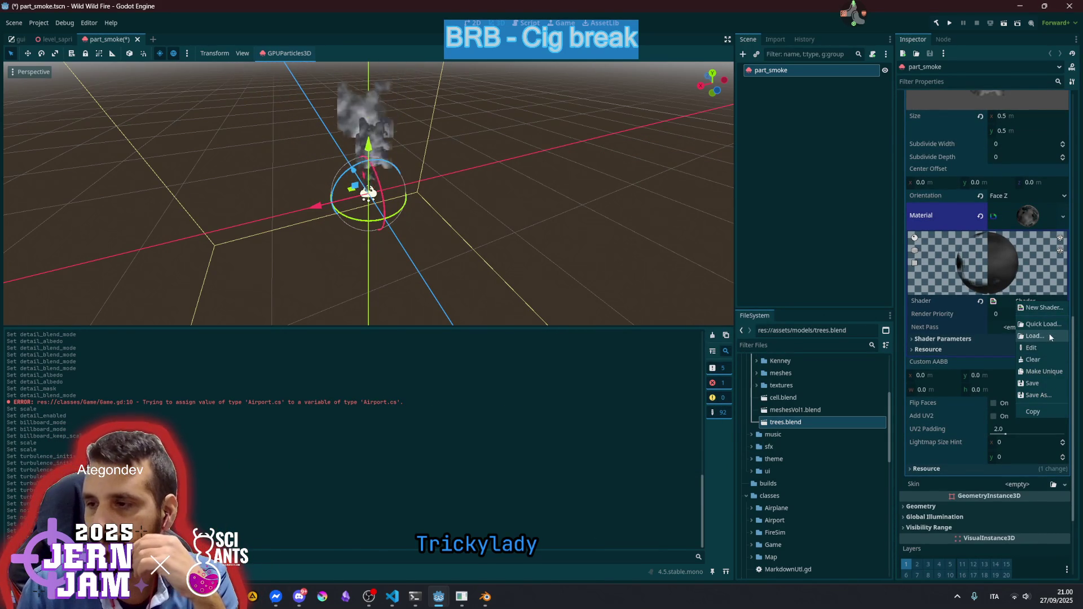
pyautogui.click(1044, 389)
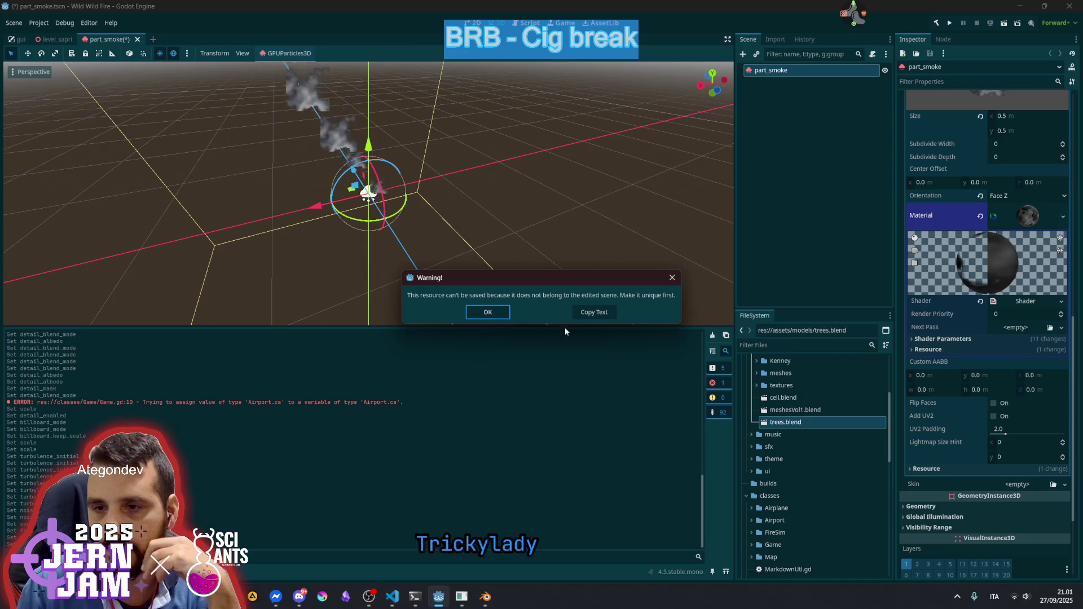
pyautogui.click(488, 312)
pyautogui.click(1024, 301)
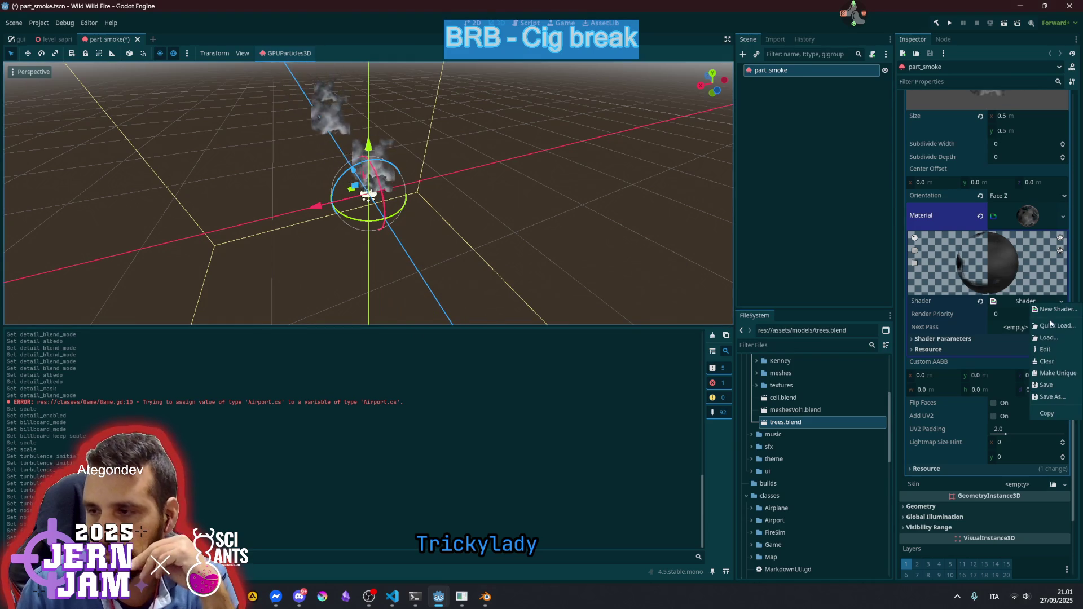
pyautogui.click(1058, 374)
pyautogui.click(1023, 308)
pyautogui.click(1043, 398)
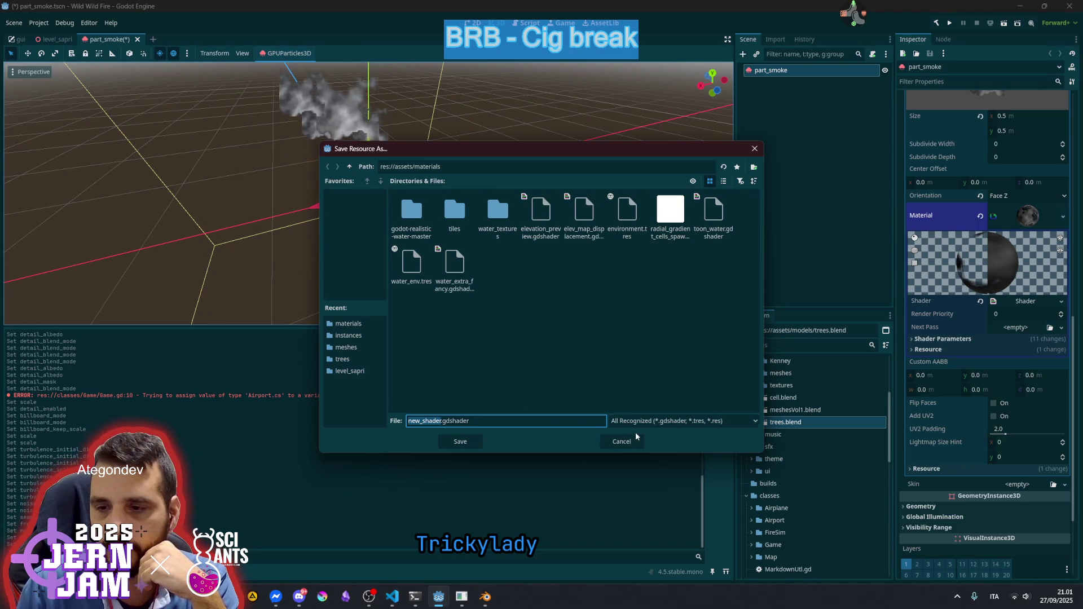
# Save the shader as particle_smoke.gdshader and open it in the shader editor
pyautogui.click(623, 441)
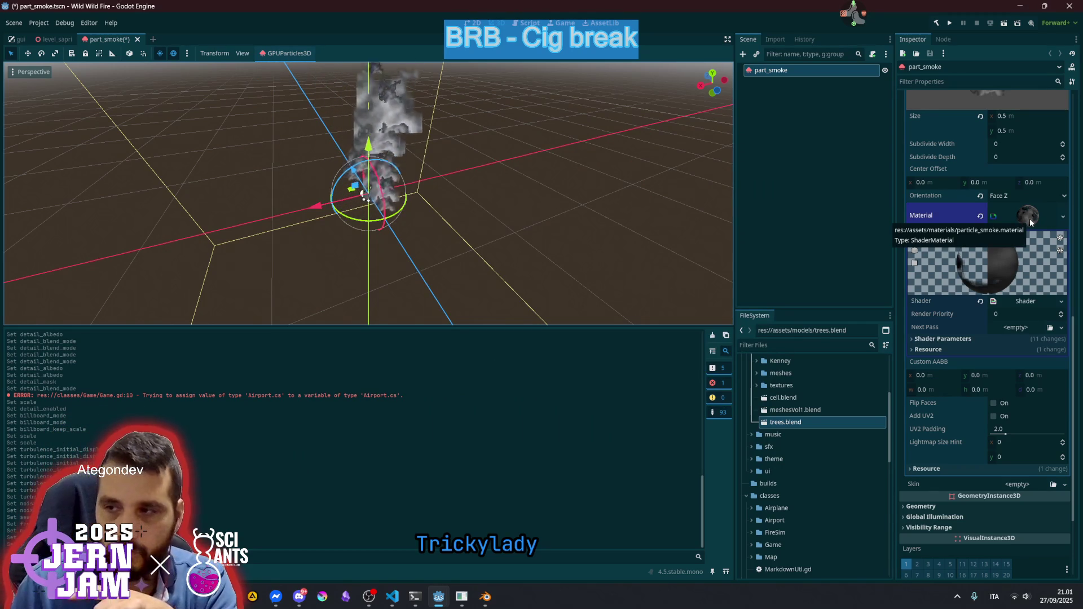
pyautogui.rightClick(1030, 302)
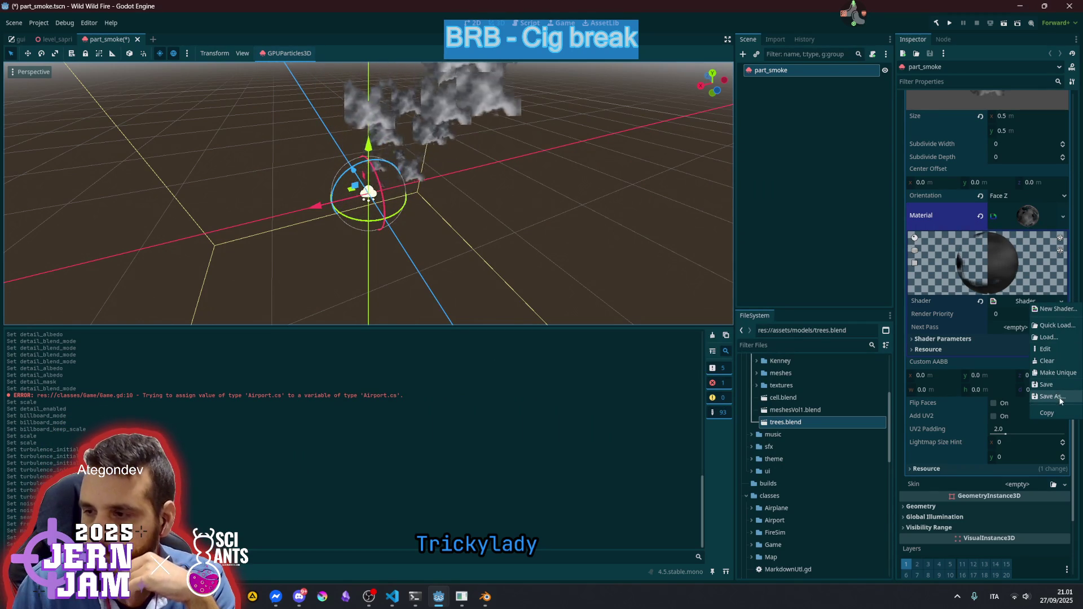
pyautogui.click(1051, 396)
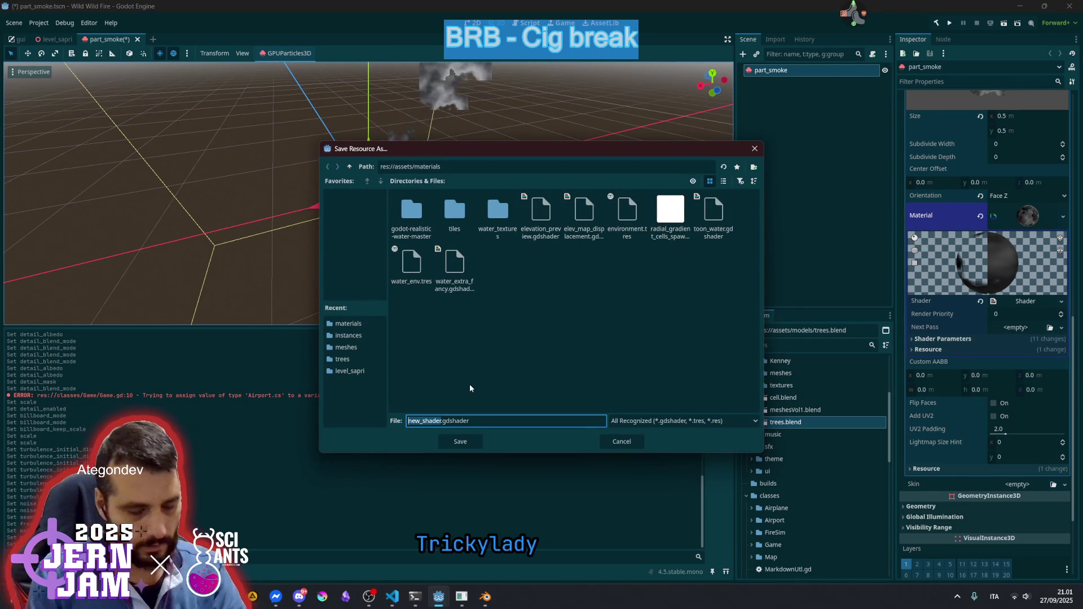
pyautogui.write('particle_smoke')
pyautogui.press('Return')
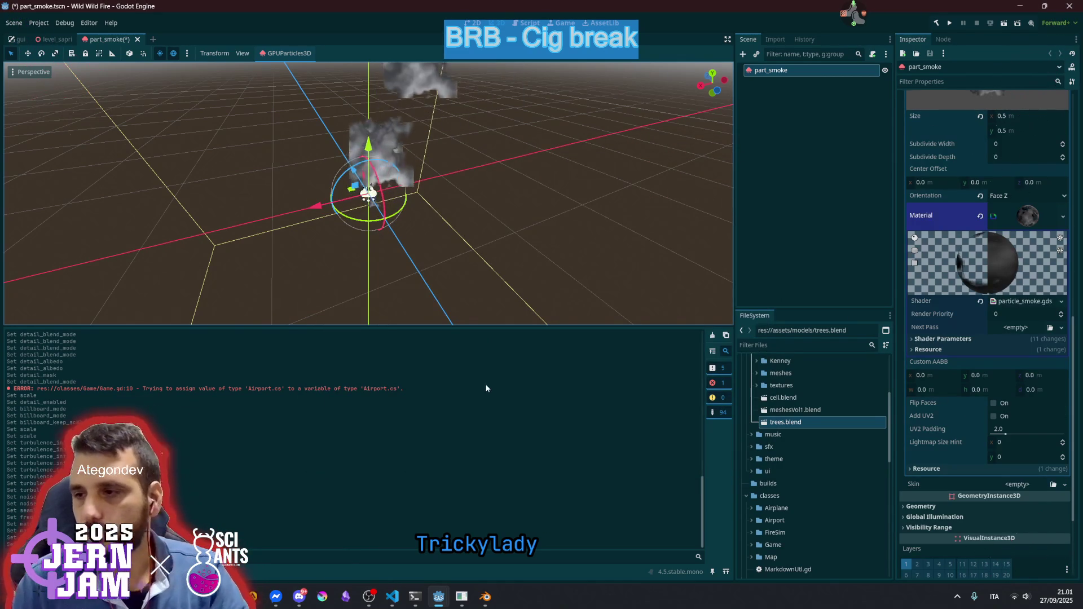
pyautogui.click(1022, 302)
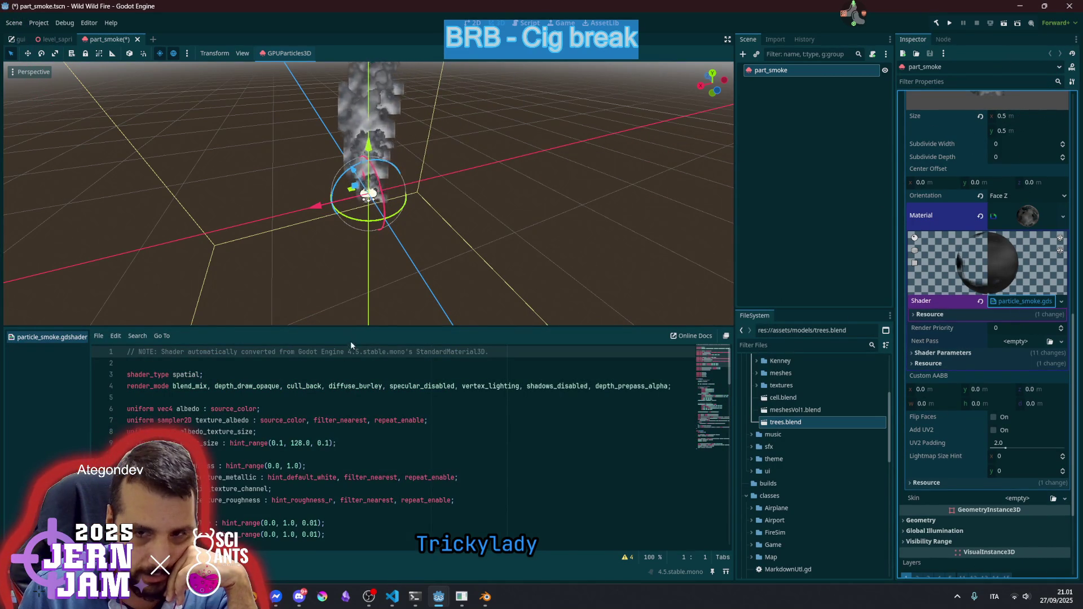
# Add 'uniform sampler2D mask' on line 6, reusing texture_albedo's source_color, nearest and repeat hints
pyautogui.click(357, 324)
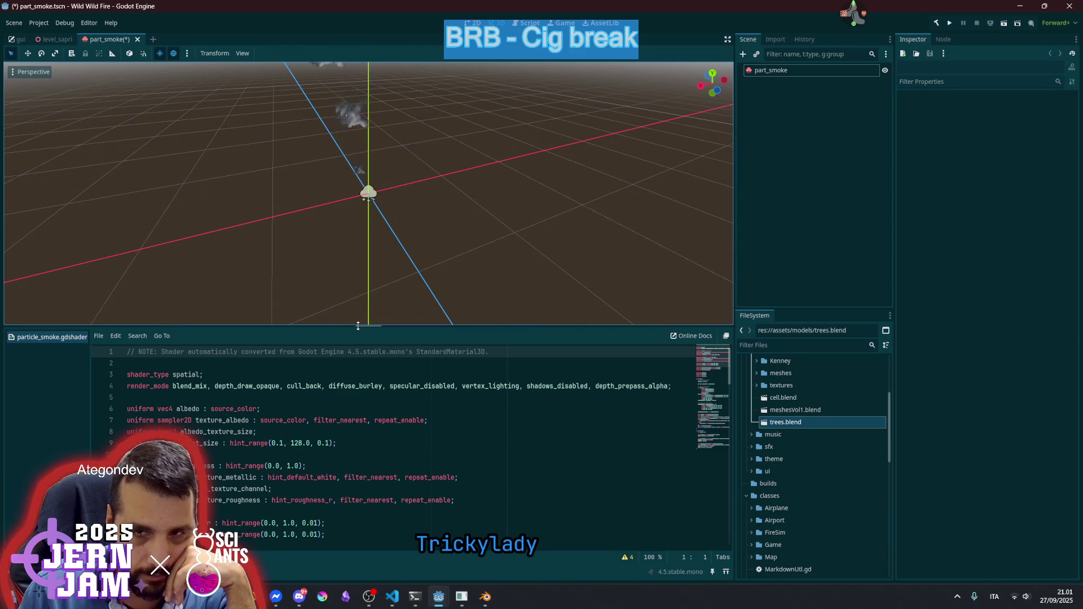
pyautogui.moveTo(349, 325); pyautogui.dragTo(350, 271)
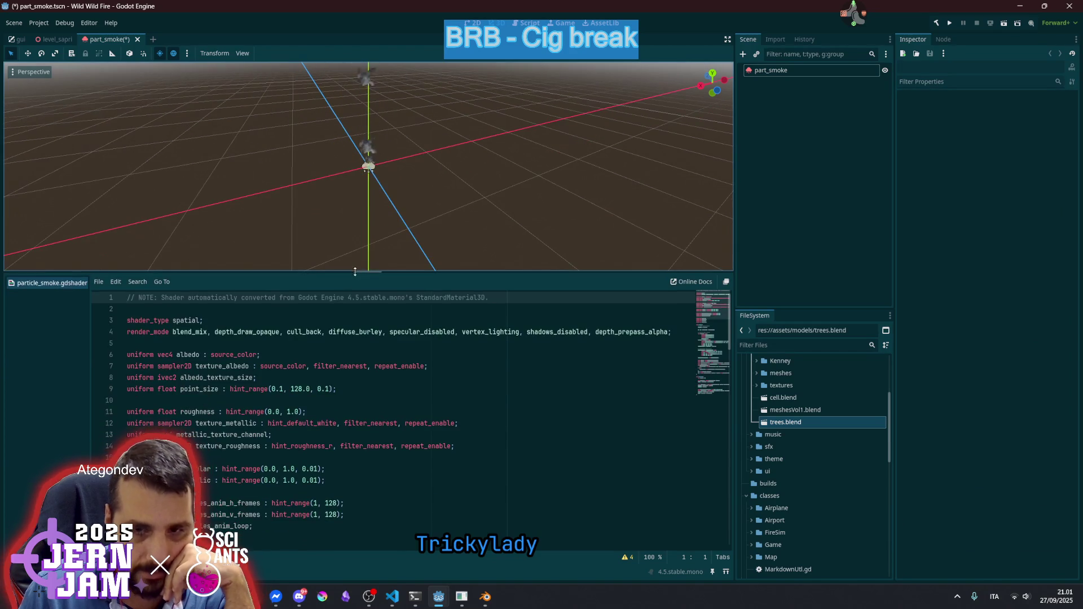
pyautogui.click(243, 344)
pyautogui.press('Return')
pyautogui.press('Return')
pyautogui.write('uniform sampler2D mask')
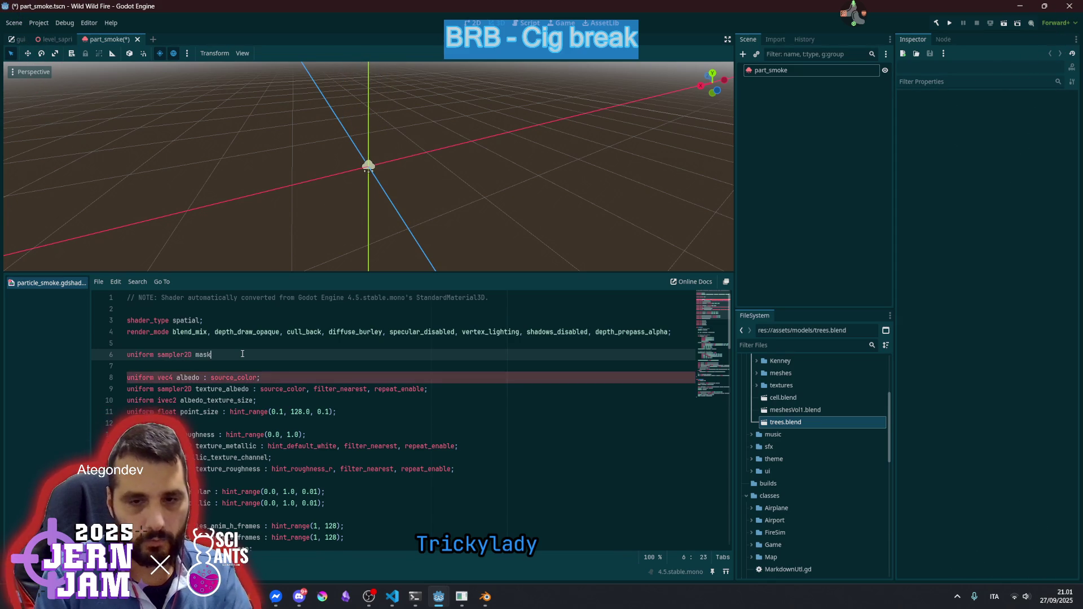
pyautogui.press('Down')
pyautogui.press('Down')
pyautogui.press('Down')
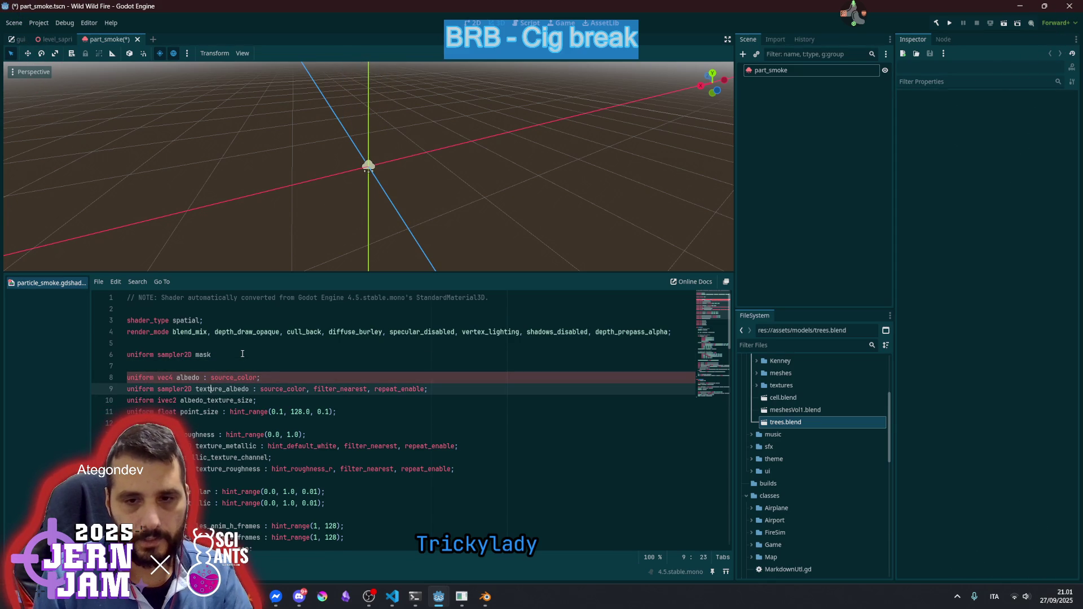
pyautogui.hotkey('shift', 'End')
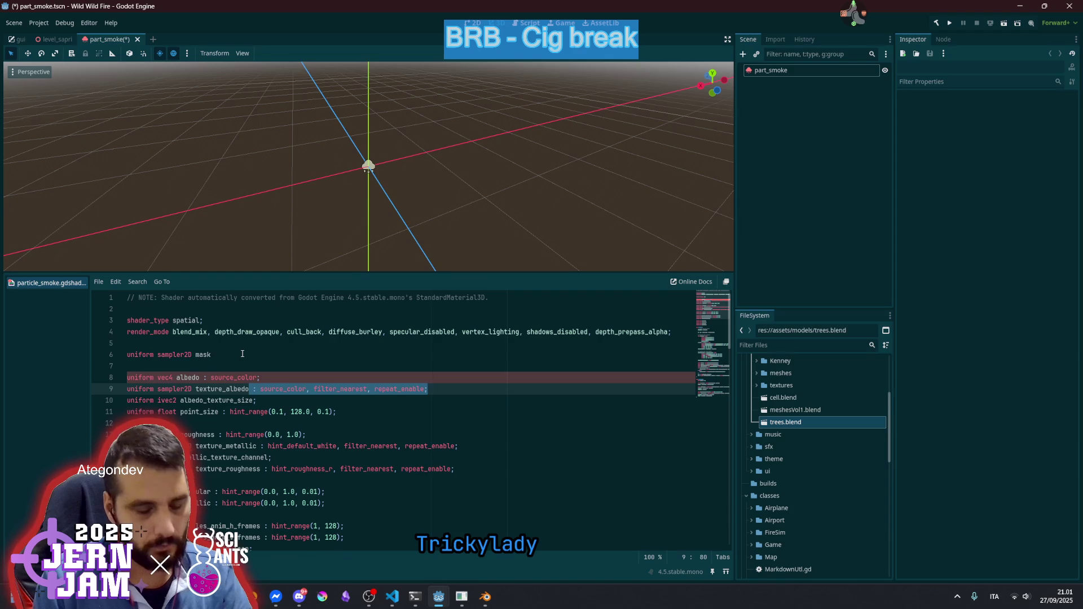
pyautogui.press('Up')
pyautogui.press('Up')
pyautogui.press('Up')
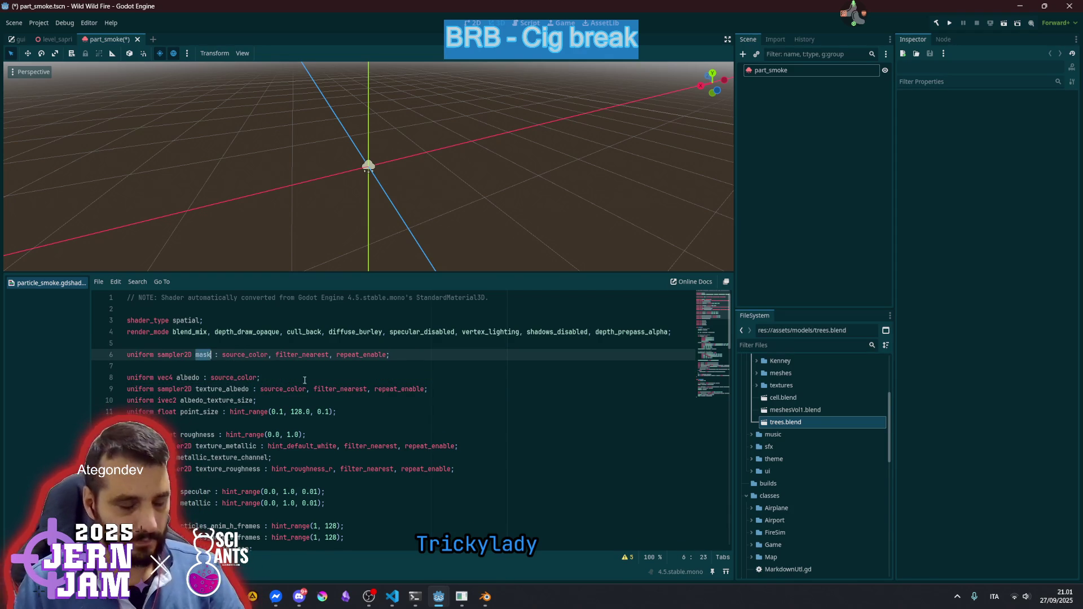
pyautogui.press('Down')
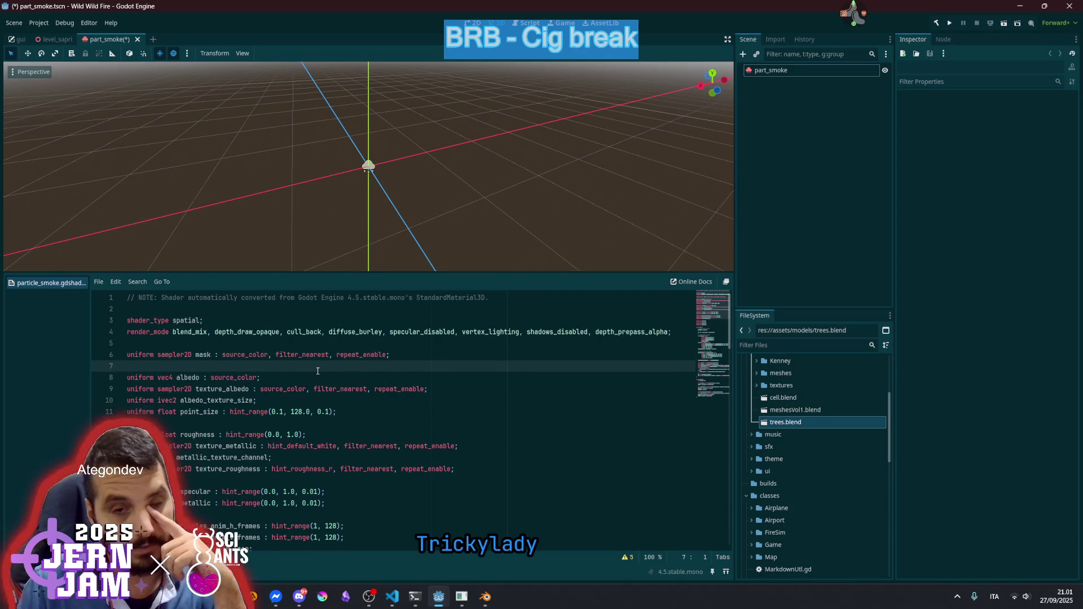
pyautogui.moveTo(713, 310); pyautogui.dragTo(713, 394)
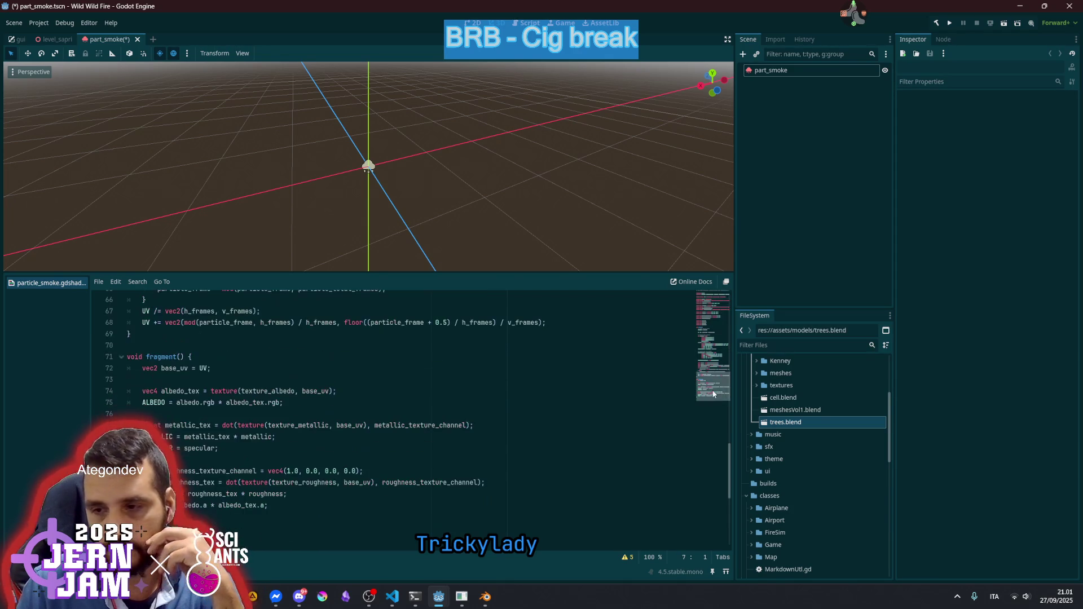
pyautogui.scroll(-2, 254, 454)
pyautogui.click(277, 439)
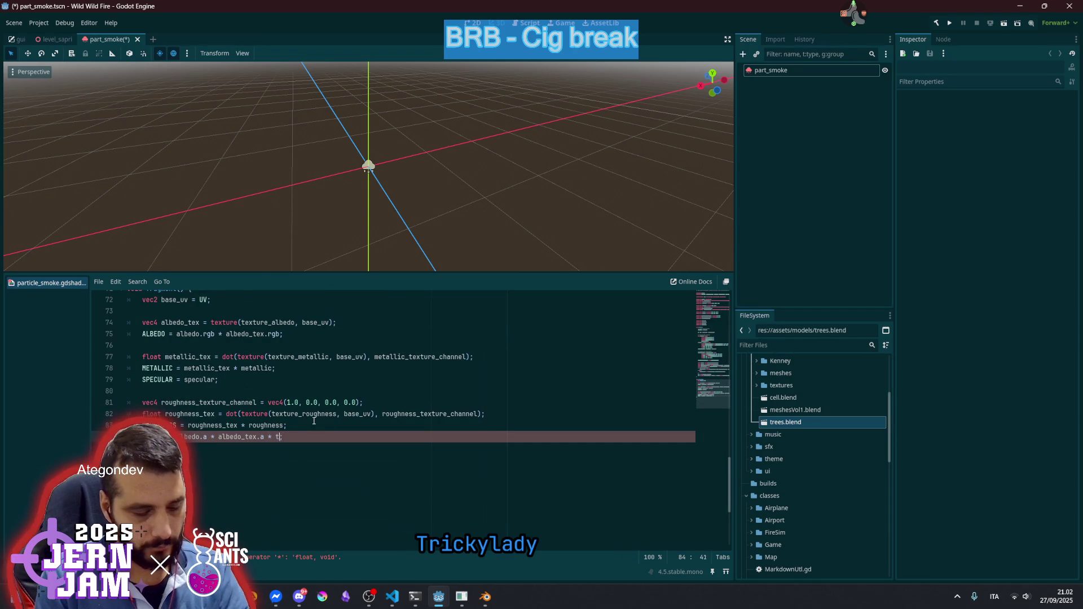
# Extend the ALPHA line to multiply by texture(mask, UV).a
pyautogui.write('ure(mask,')
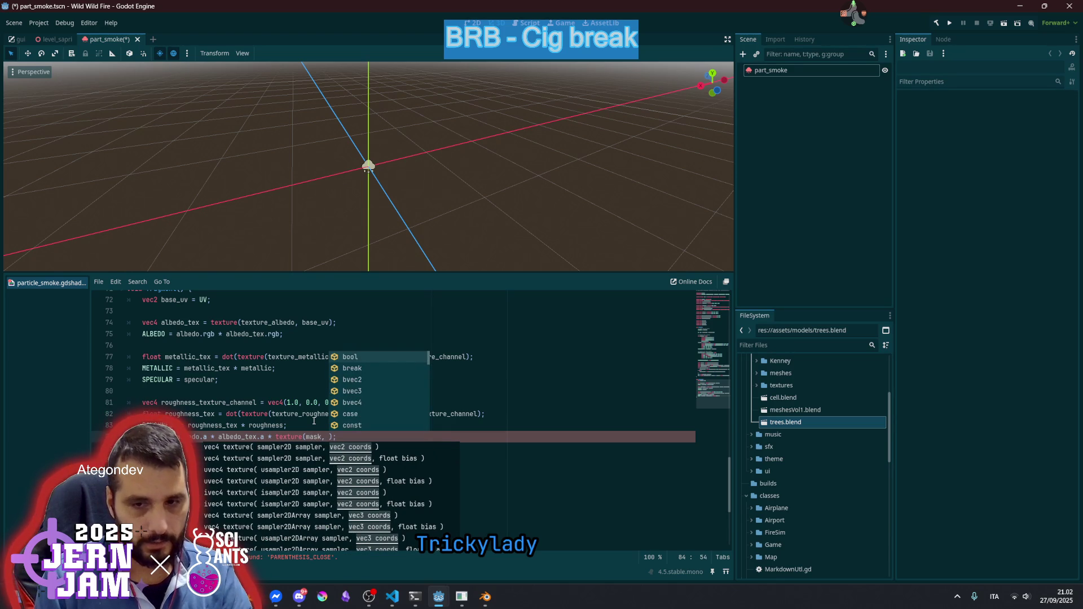
pyautogui.write('UV')
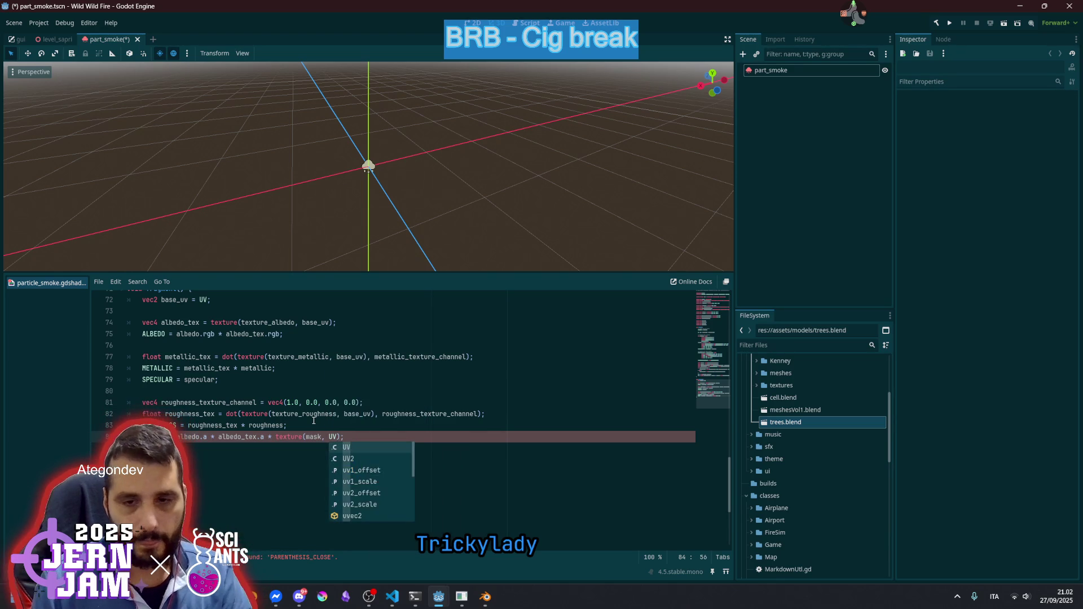
pyautogui.write(',')
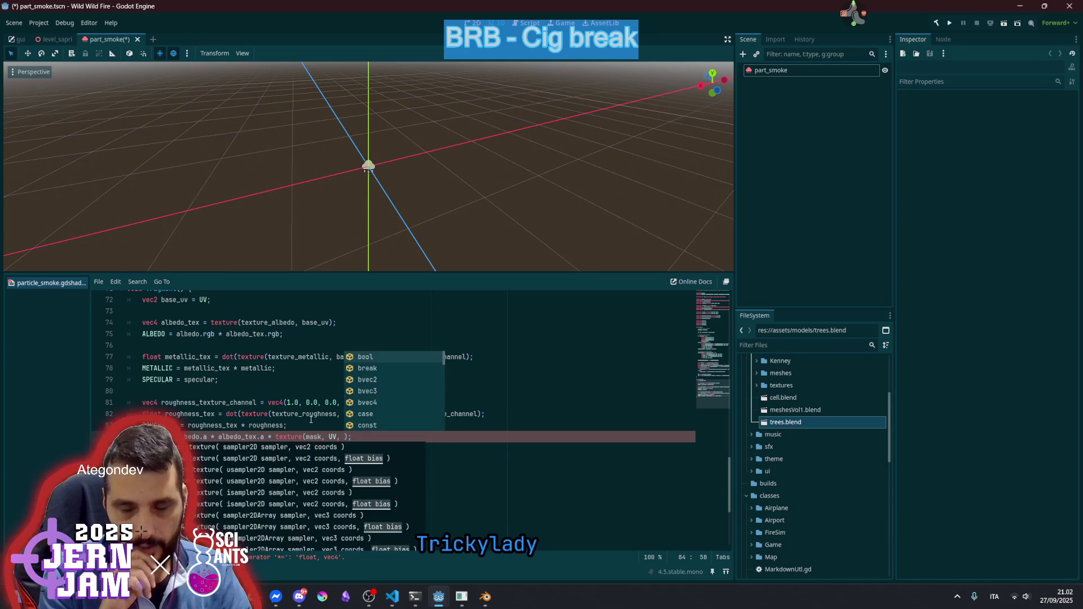
pyautogui.press('BackSpace')
pyautogui.write('.')
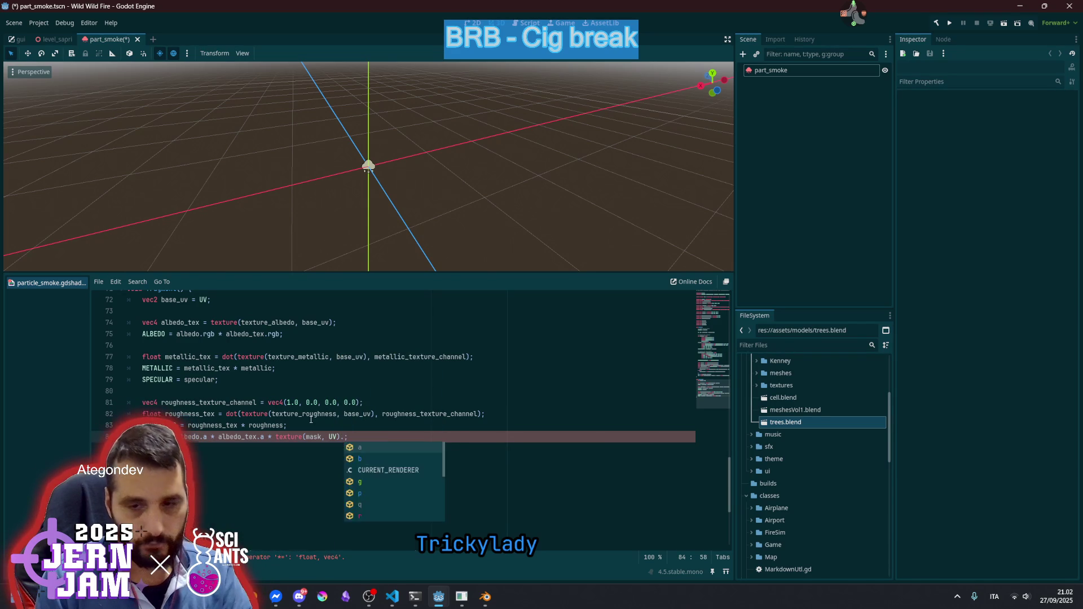
pyautogui.write('a;')
# Save the smoke scene with Ctrl+S and reselect part_smoke
pyautogui.click(428, 388)
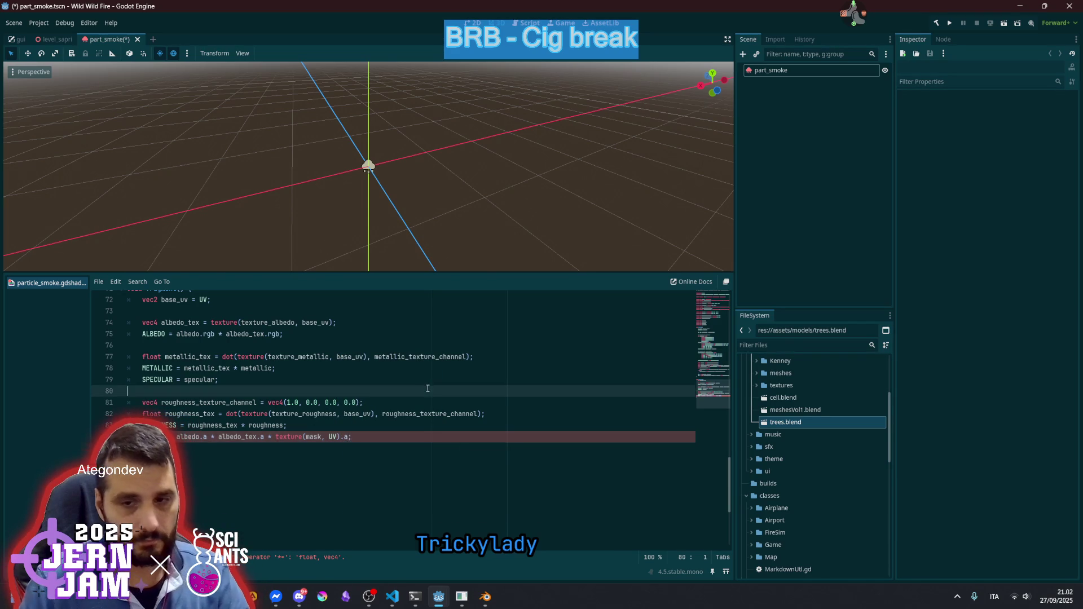
pyautogui.click(377, 426)
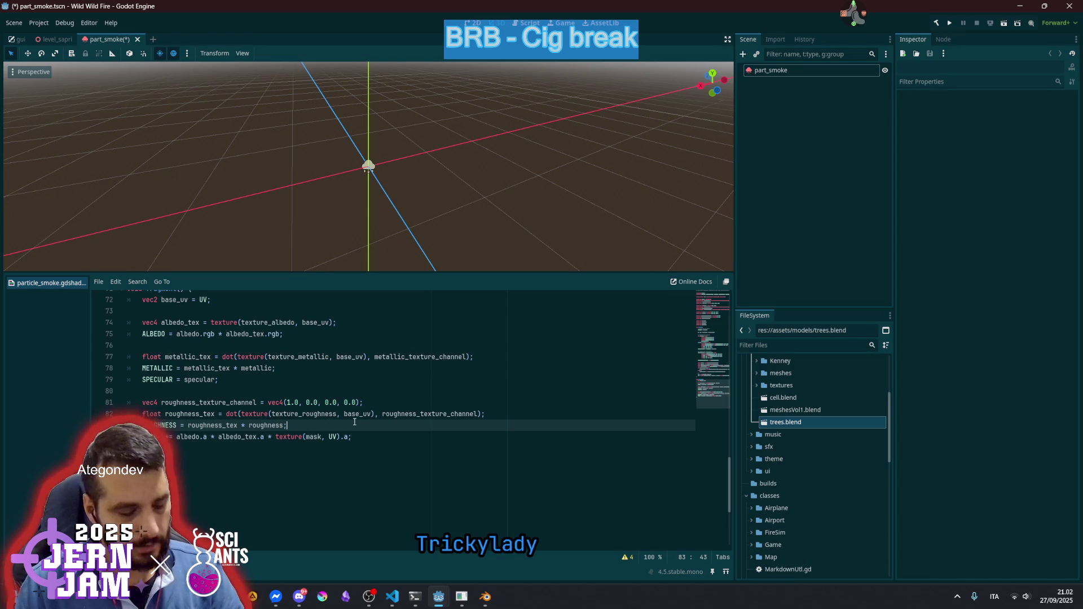
pyautogui.hotkey('ctrl', 's')
pyautogui.click(394, 403)
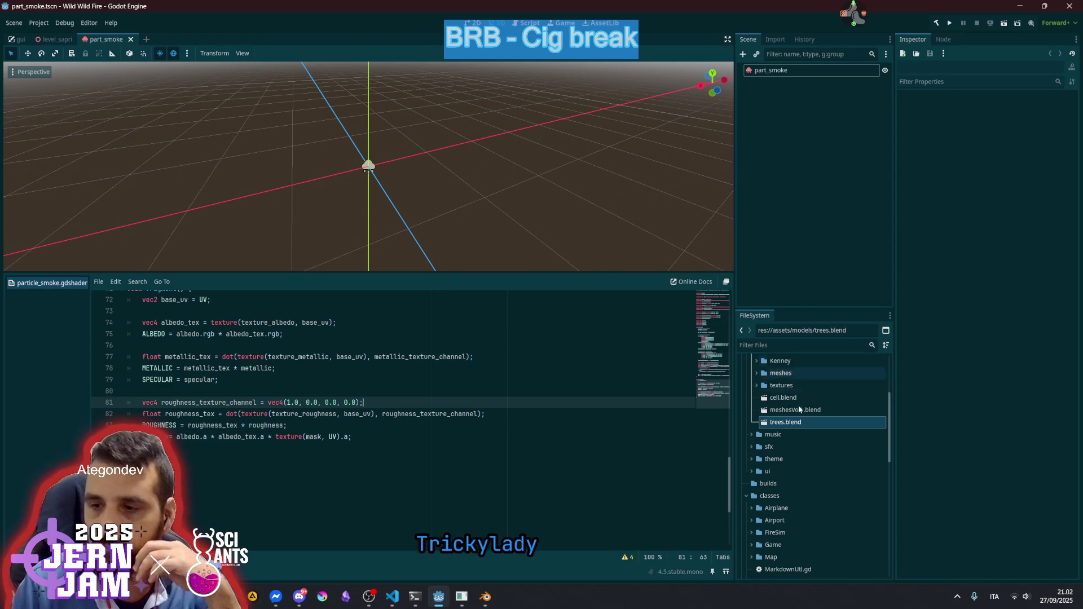
pyautogui.click(776, 71)
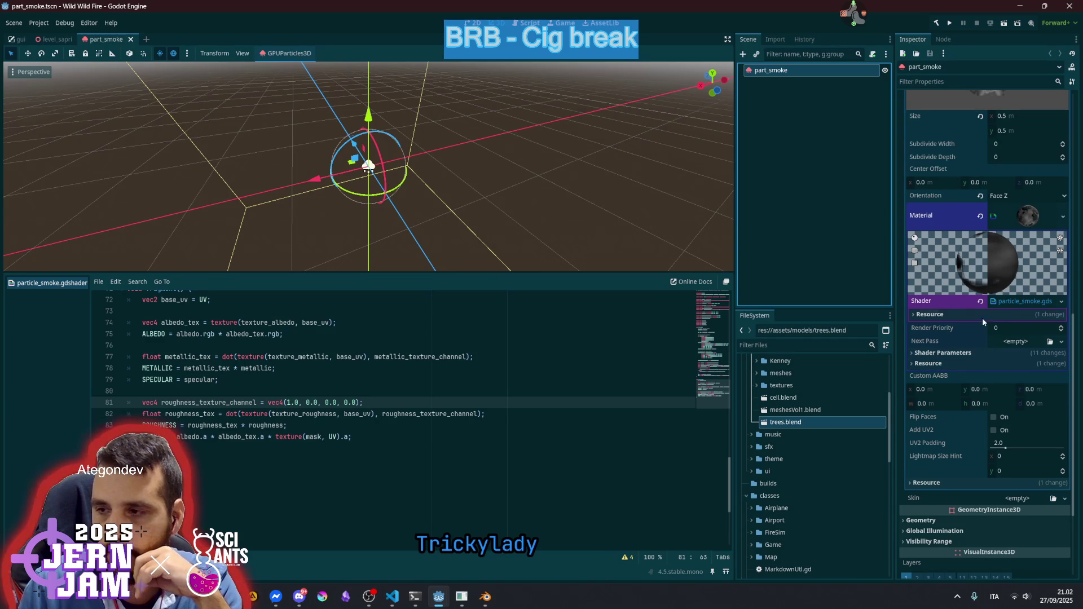
# Assign a new GradientTexture to the Mask shader parameter
pyautogui.click(1003, 302)
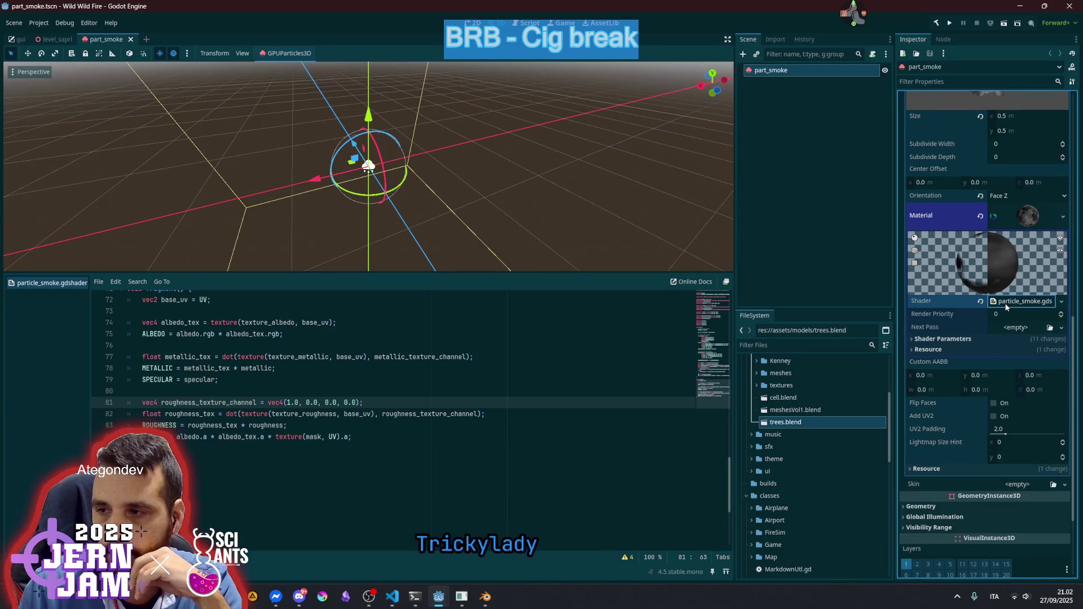
pyautogui.click(932, 339)
pyautogui.click(1011, 351)
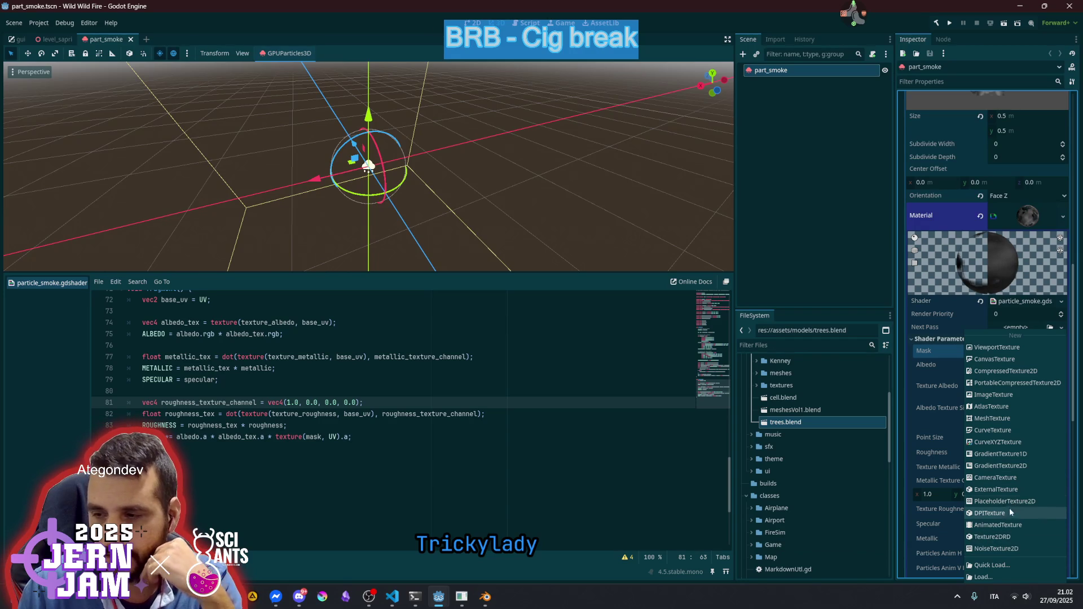
pyautogui.click(1013, 454)
pyautogui.click(1029, 359)
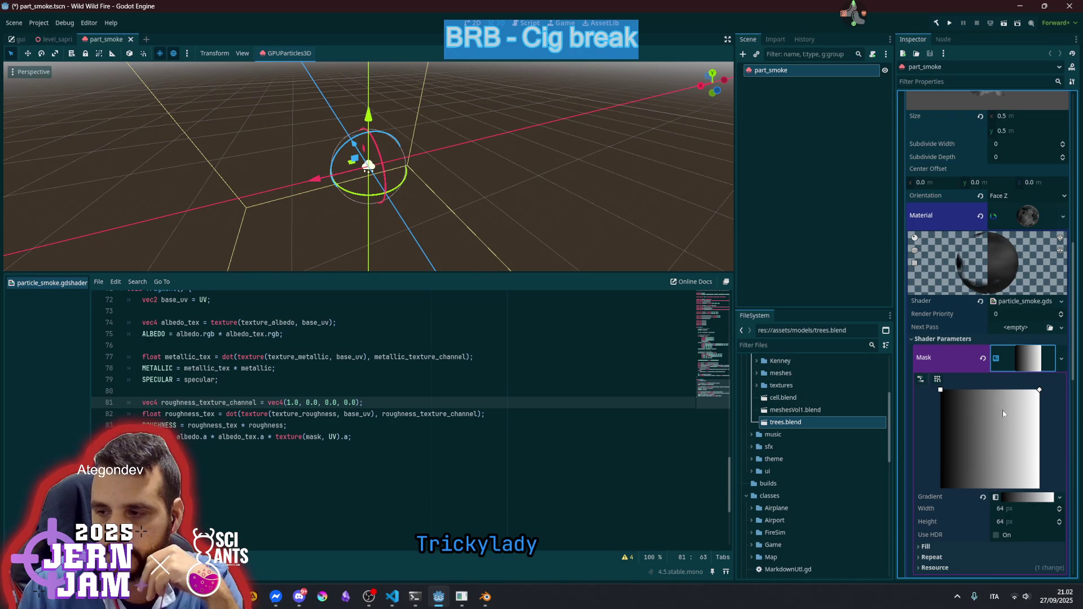
pyautogui.click(998, 359)
pyautogui.click(1021, 355)
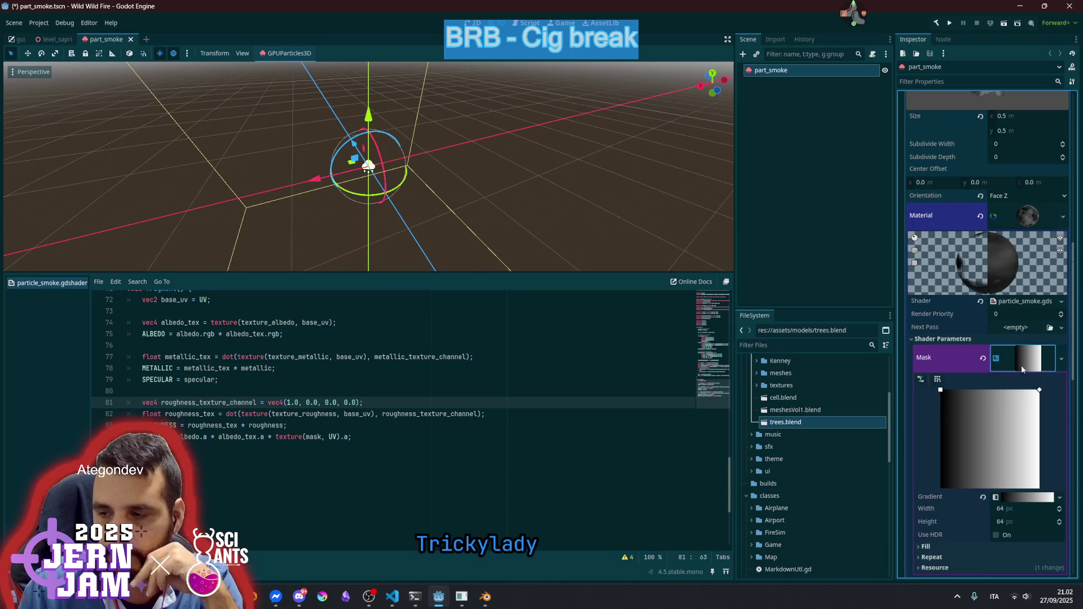
# Delete the gradient's end stop and turn the remaining stop white
pyautogui.click(1017, 495)
pyautogui.scroll(-4, 1015, 493)
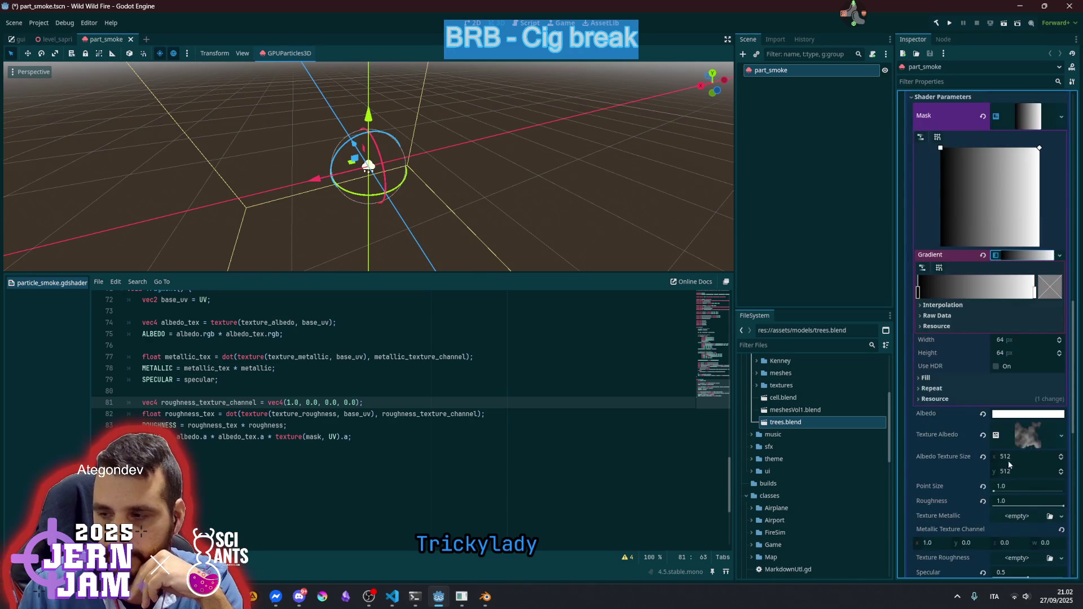
pyautogui.rightClick(1036, 293)
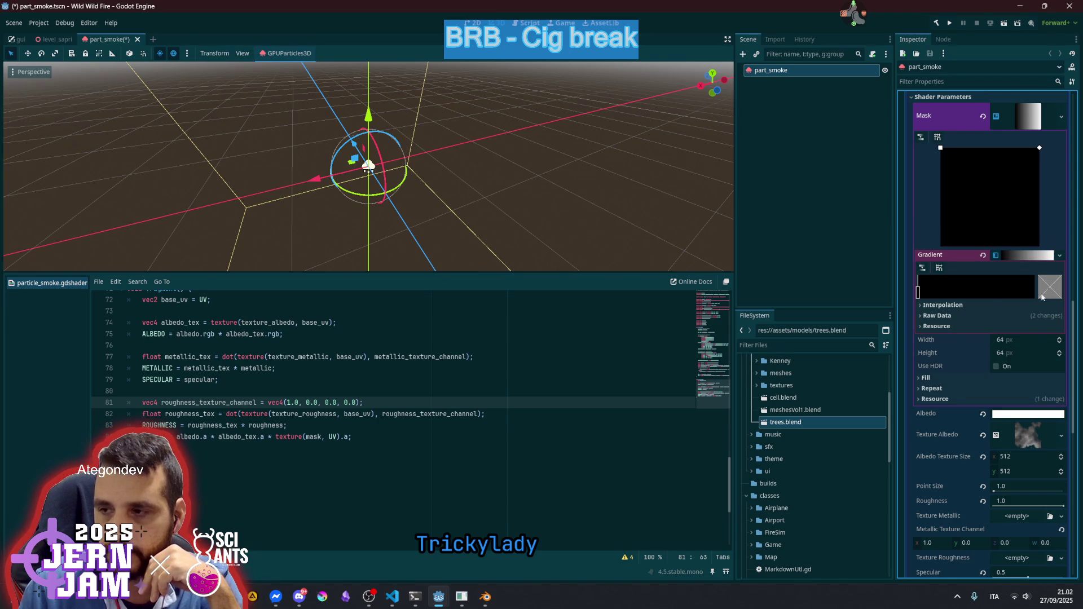
pyautogui.click(919, 293)
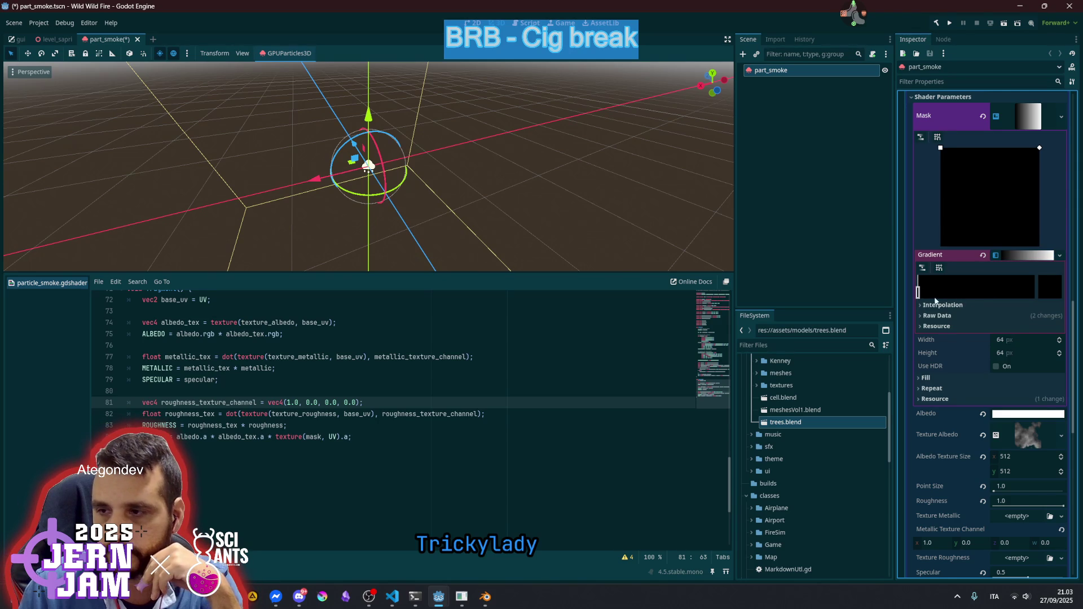
pyautogui.click(1048, 291)
pyautogui.moveTo(1044, 358); pyautogui.dragTo(1041, 308)
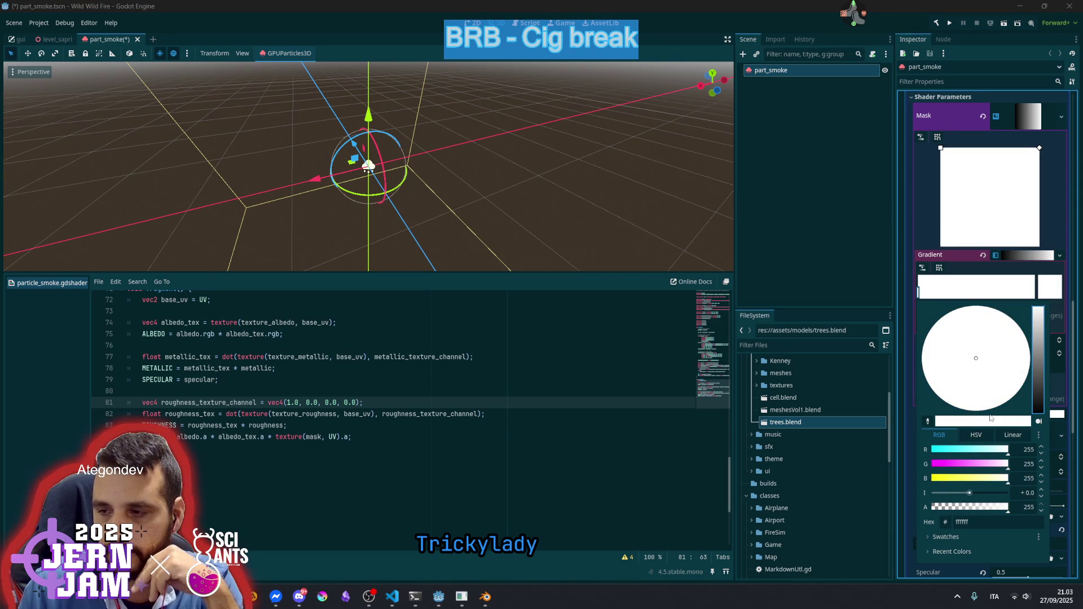
pyautogui.click(975, 290)
# Add a right-end gradient stop with alpha set to 0, fully transparent
pyautogui.click(990, 291)
pyautogui.click(1034, 291)
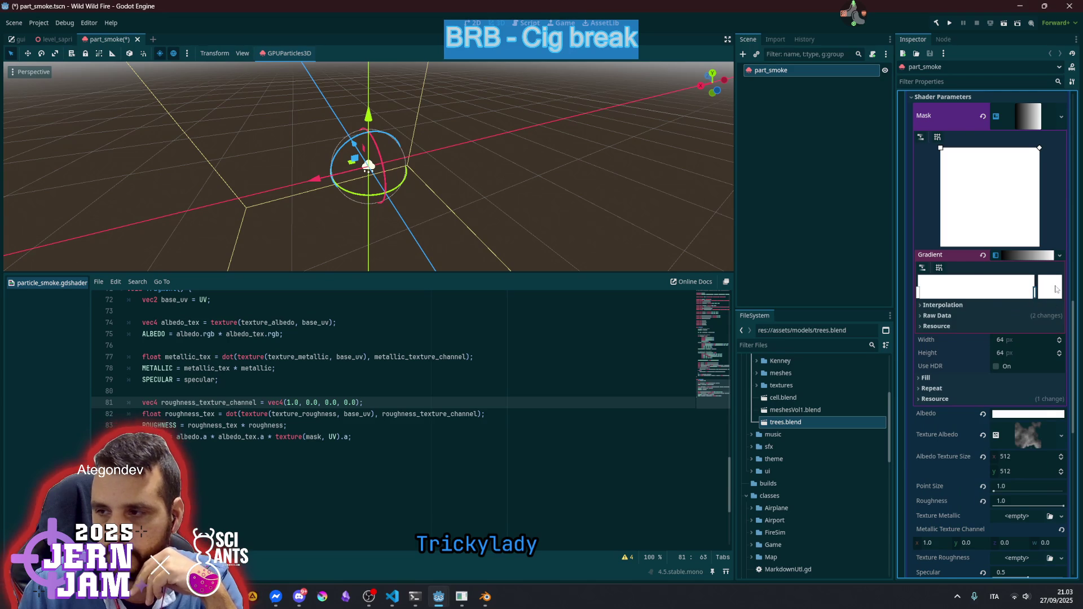
pyautogui.click(1049, 287)
pyautogui.moveTo(979, 511); pyautogui.dragTo(930, 507)
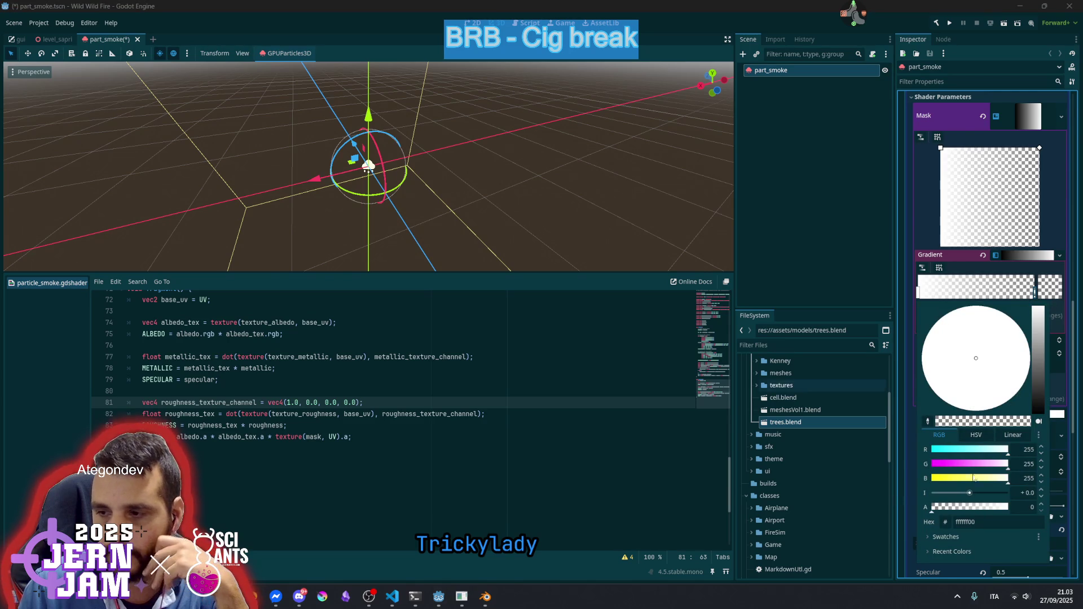
pyautogui.click(991, 190)
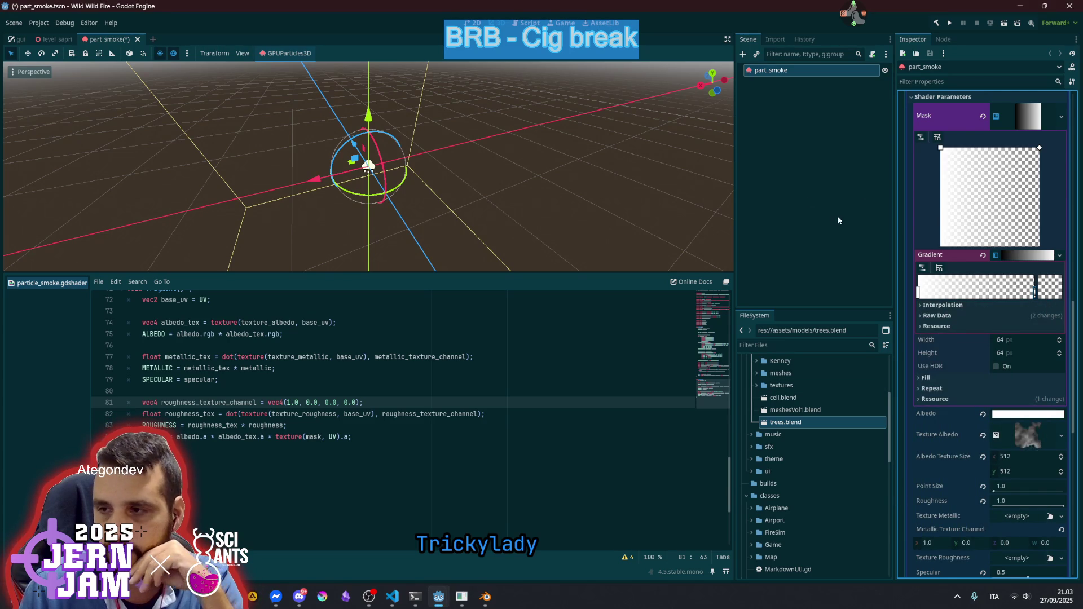
pyautogui.click(1029, 121)
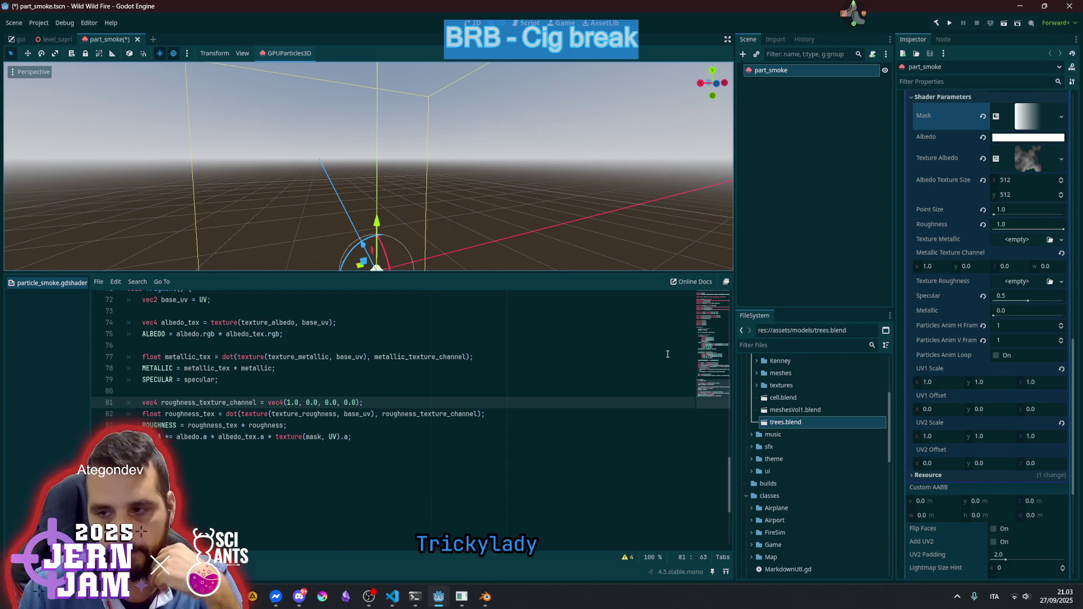
# Insert ';//' after albedo_tex.a on line 84 to comment out the mask multiply
pyautogui.scroll(2, 963, 272)
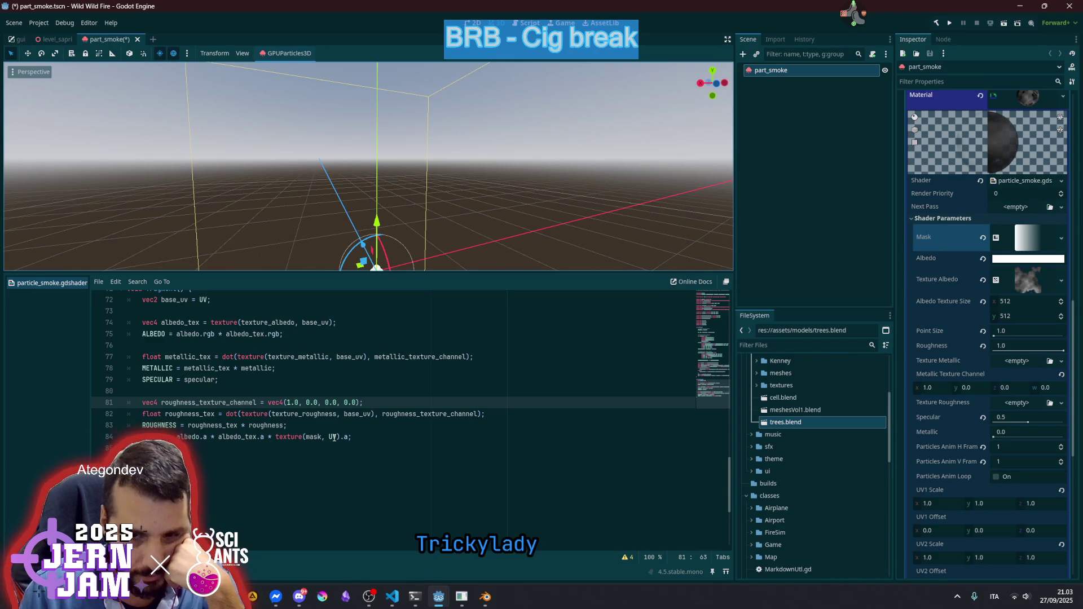
pyautogui.click(361, 437)
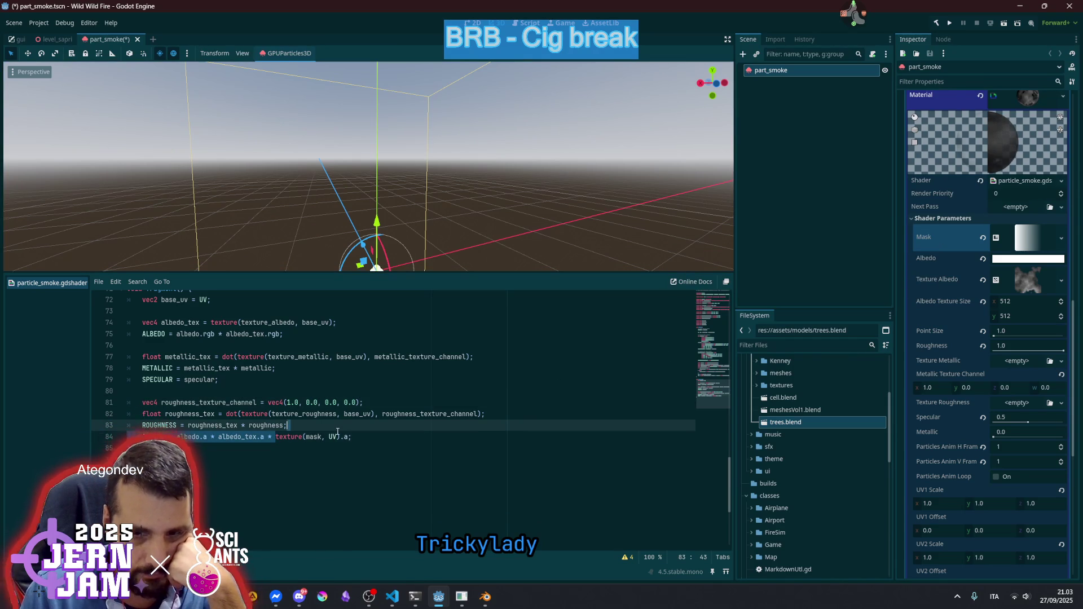
pyautogui.scroll(1, 382, 423)
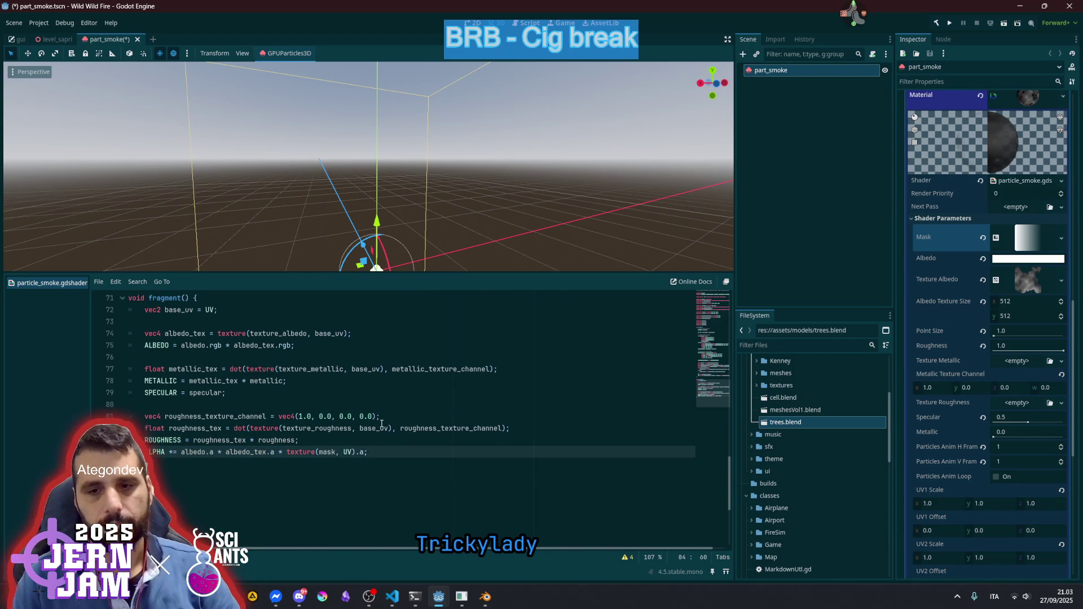
pyautogui.scroll(1, 382, 423)
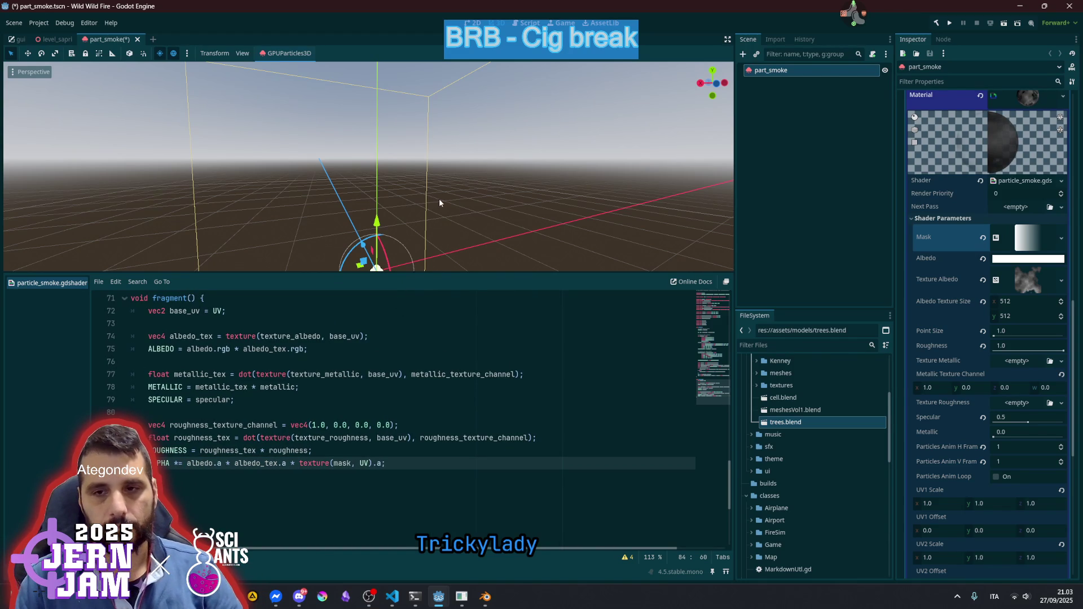
pyautogui.scroll(-5, 439, 199)
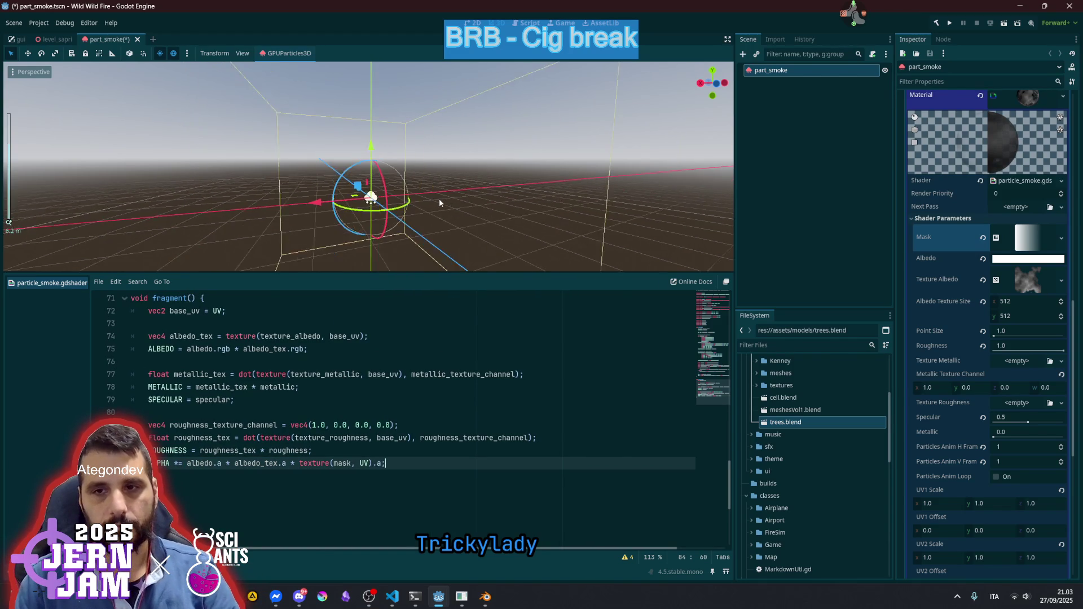
pyautogui.click(289, 463)
pyautogui.write(';//')
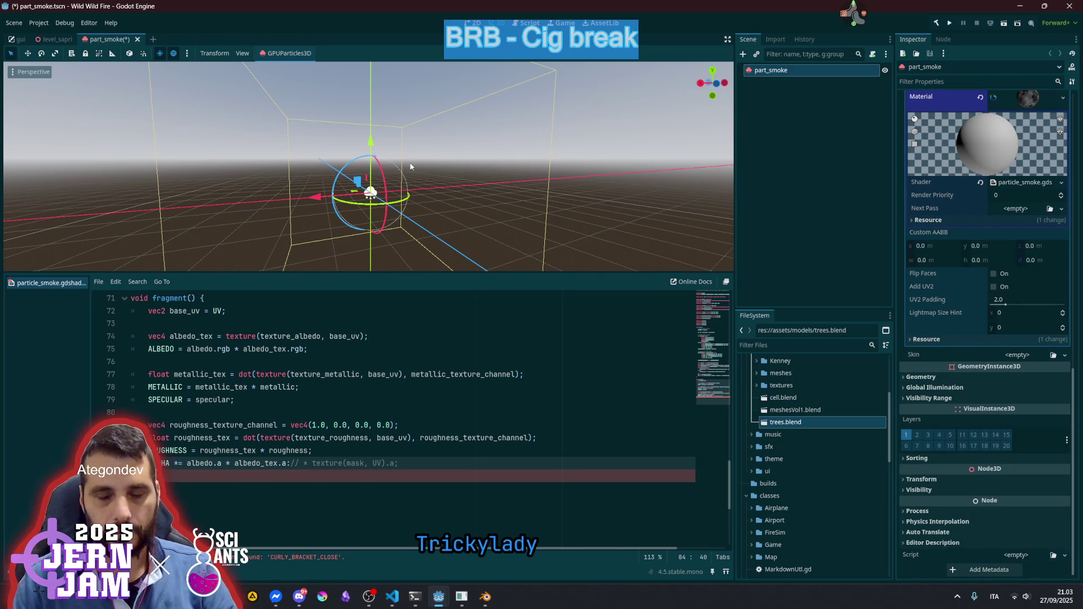
pyautogui.press('Left')
pyautogui.press('Left')
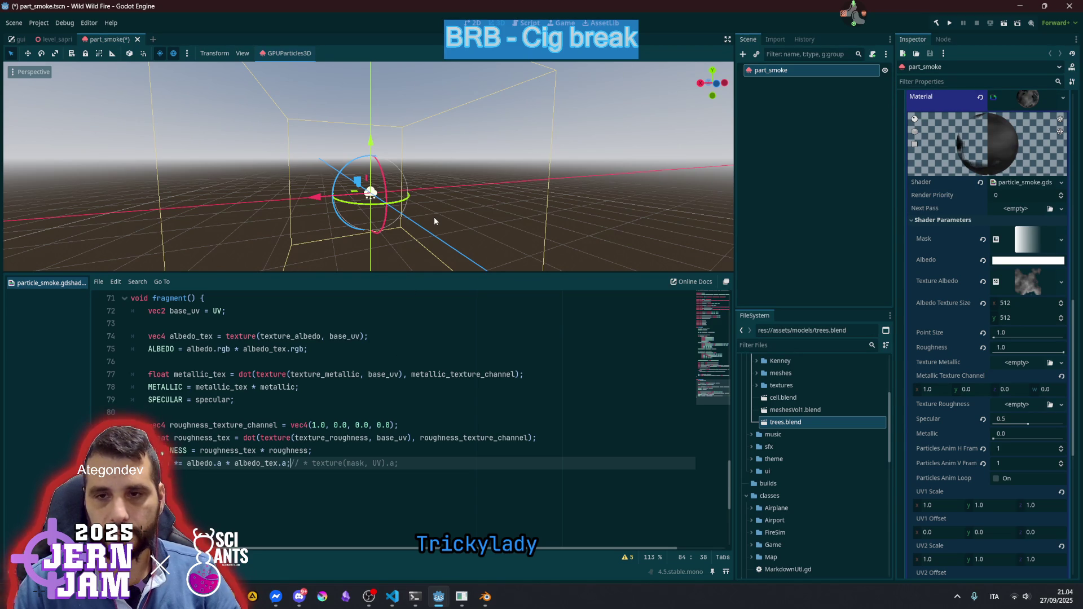
# Frame the particle emitter and revert the material's Specular to 0.0
pyautogui.moveTo(439, 226)
pyautogui.mouseDown()
pyautogui.moveTo(440, 248)
pyautogui.moveTo(467, 219)
pyautogui.moveTo(440, 230)
pyautogui.mouseUp()
pyautogui.press('f')
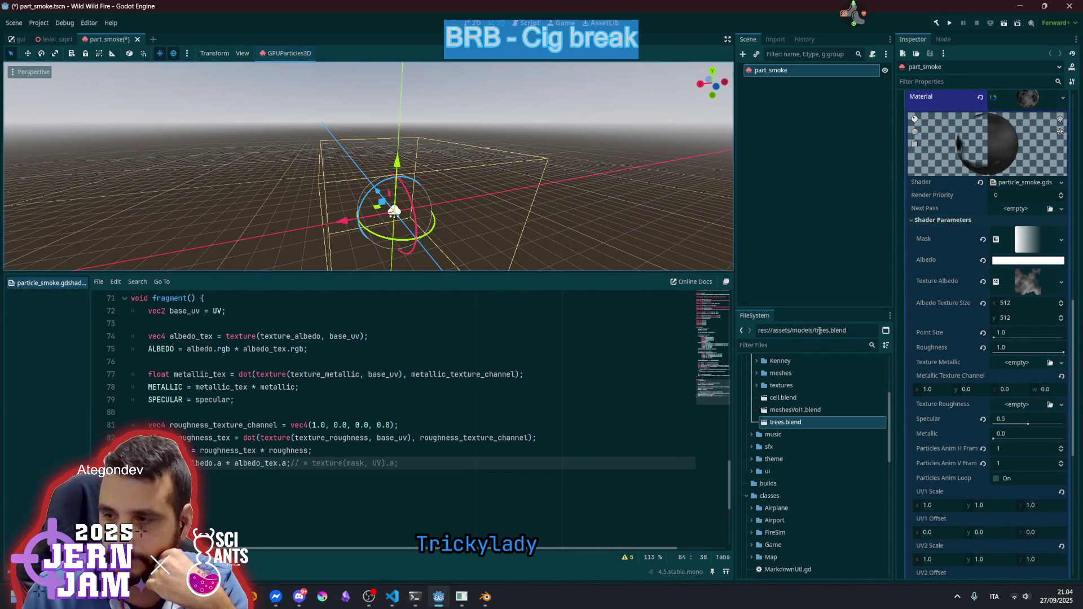
pyautogui.click(982, 419)
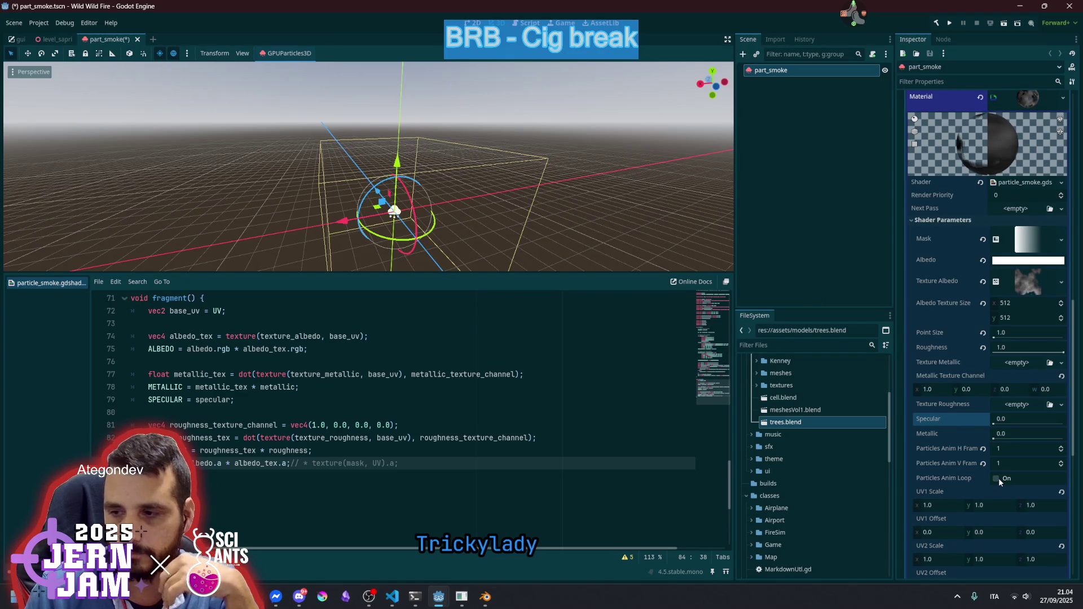
pyautogui.scroll(3, 999, 380)
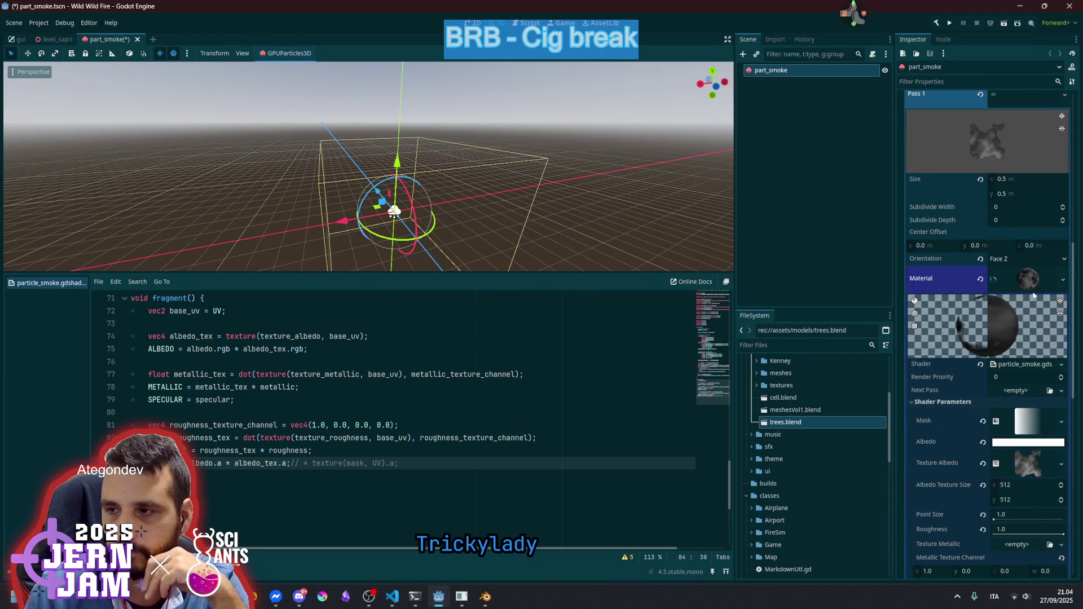
# Replace UV with base_uv in the texture(mask, UV) lookup on line 84
pyautogui.click(1025, 283)
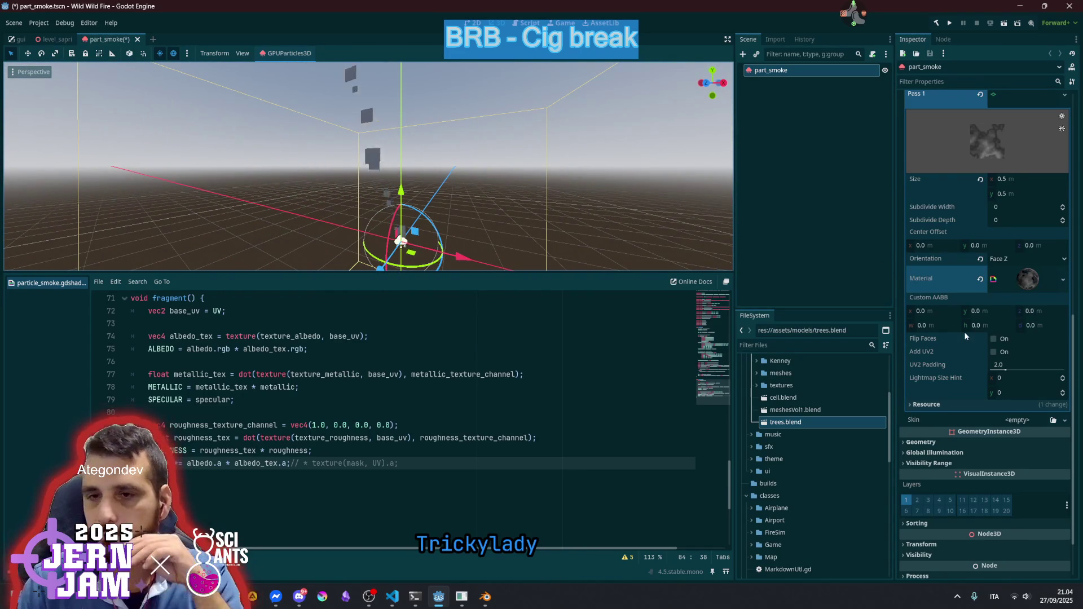
pyautogui.click(1028, 278)
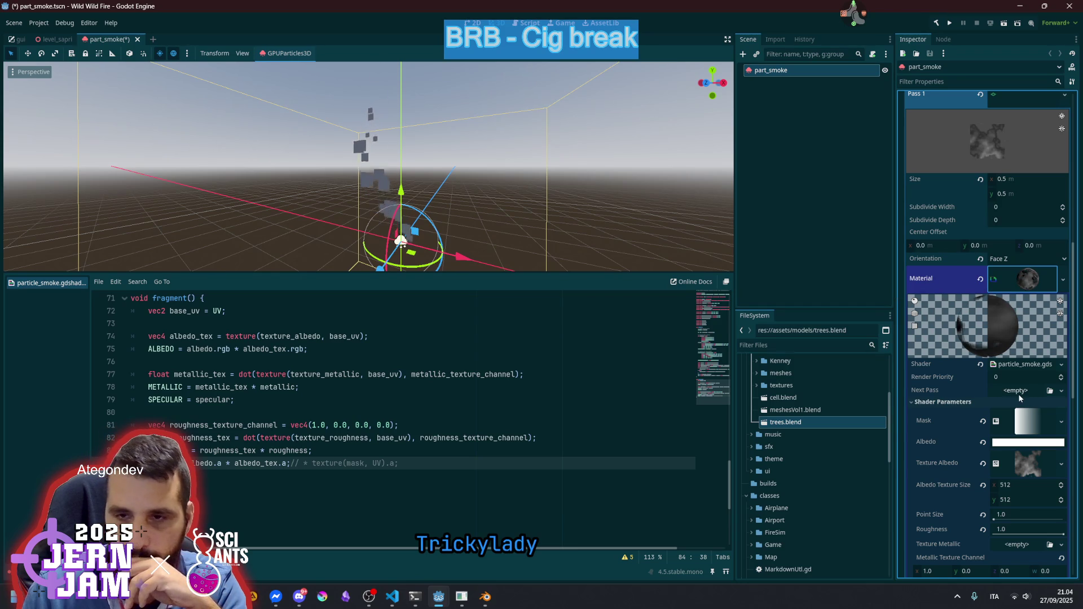
pyautogui.scroll(5, 505, 375)
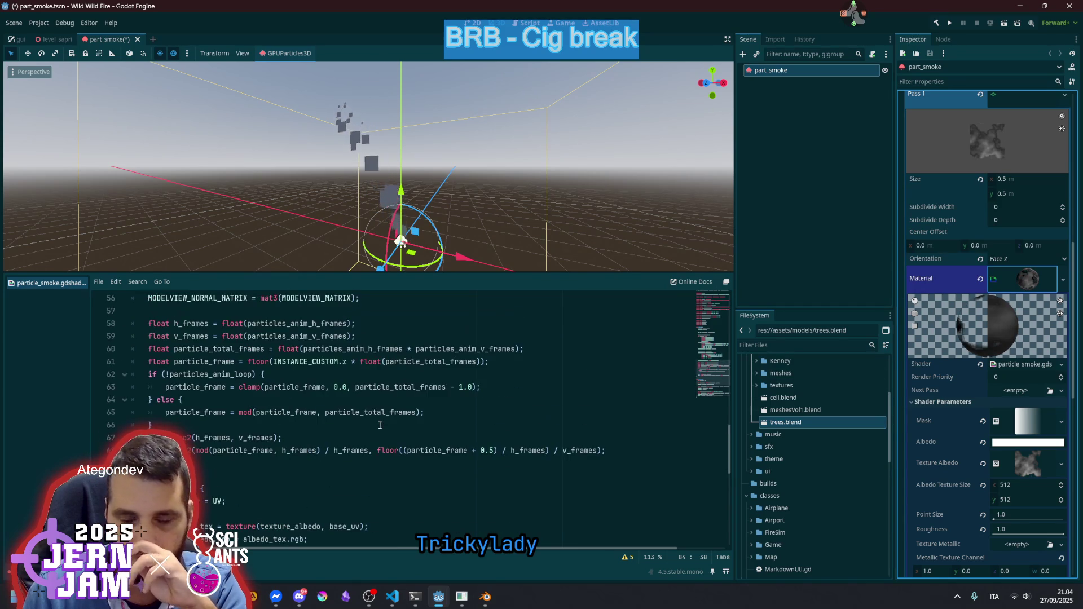
pyautogui.scroll(-3, 398, 410)
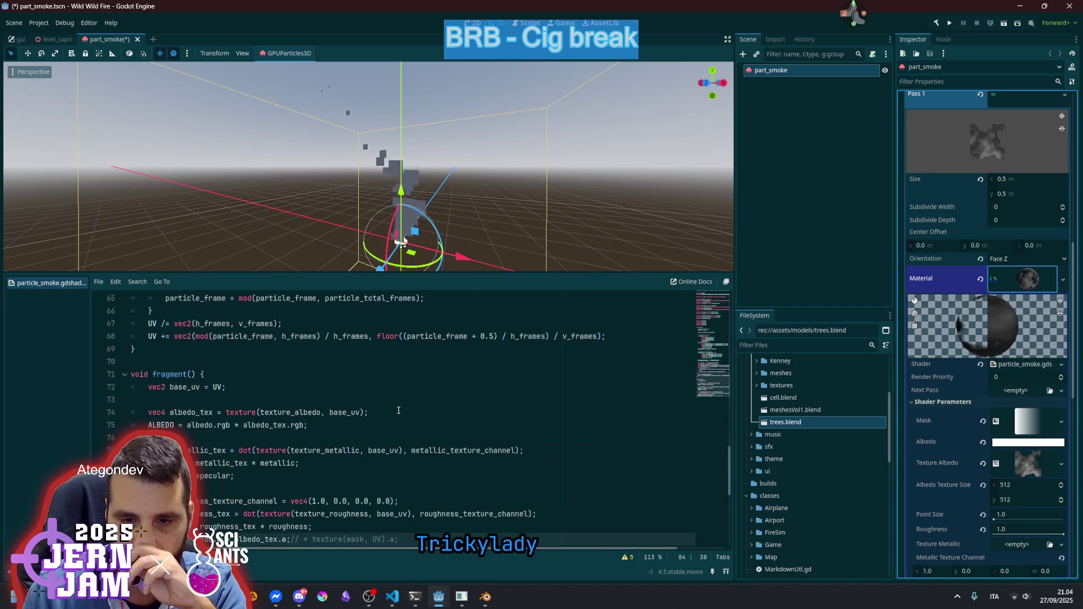
pyautogui.scroll(-1, 260, 405)
pyautogui.doubleClick(184, 348)
pyautogui.hotkey('ctrl', 'c')
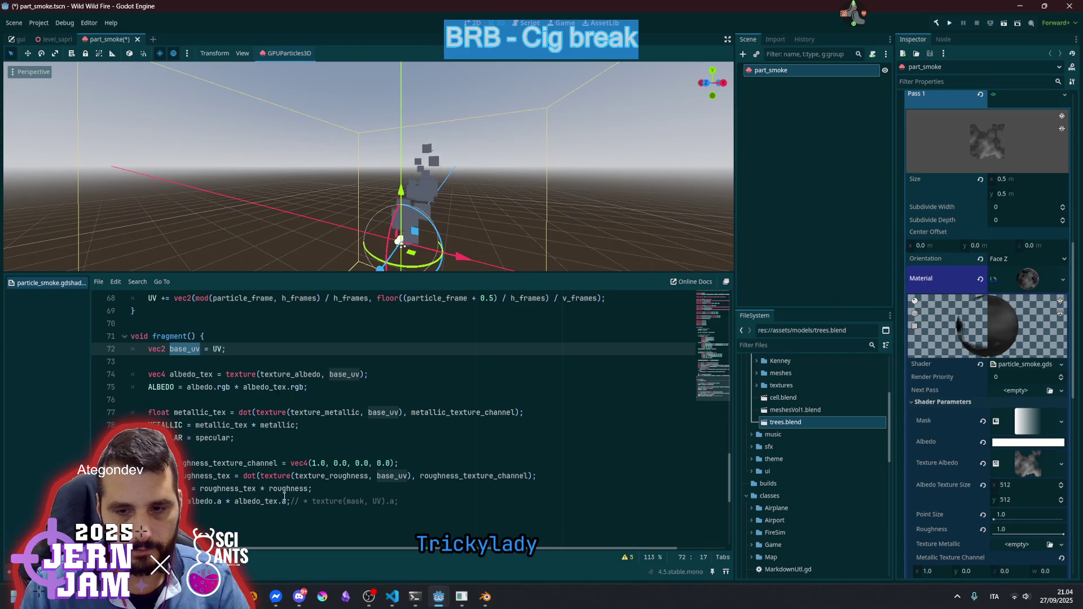
pyautogui.doubleClick(381, 502)
pyautogui.hotkey('ctrl', 'v')
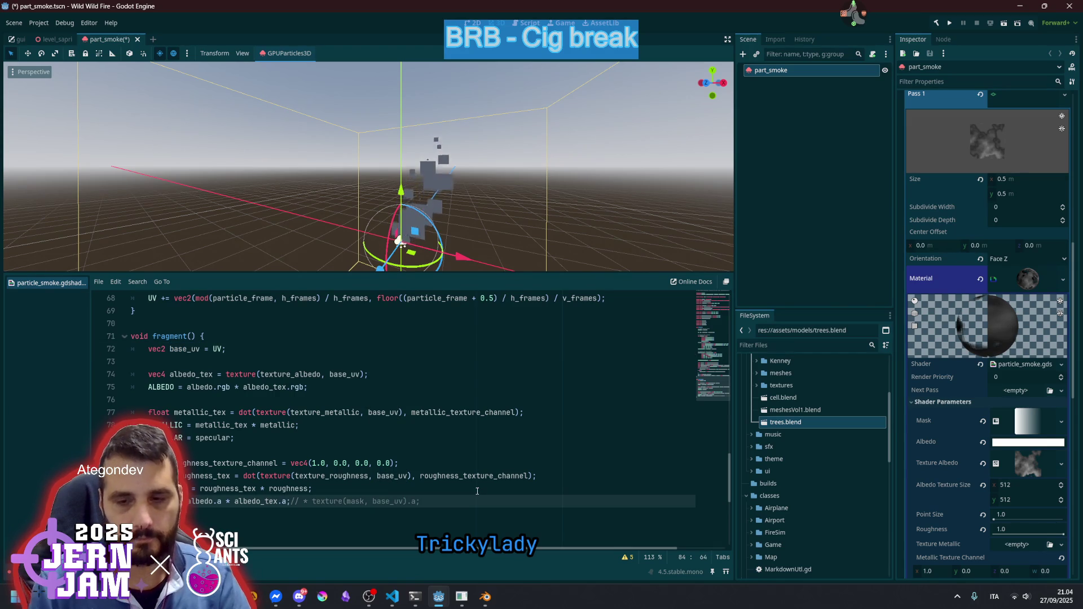
# Delete the ';//' marker so ALPHA multiplies by the mask again
pyautogui.hotkey('shift', 'Right')
pyautogui.hotkey('shift', 'Right')
pyautogui.hotkey('shift', 'Right')
pyautogui.press('Delete')
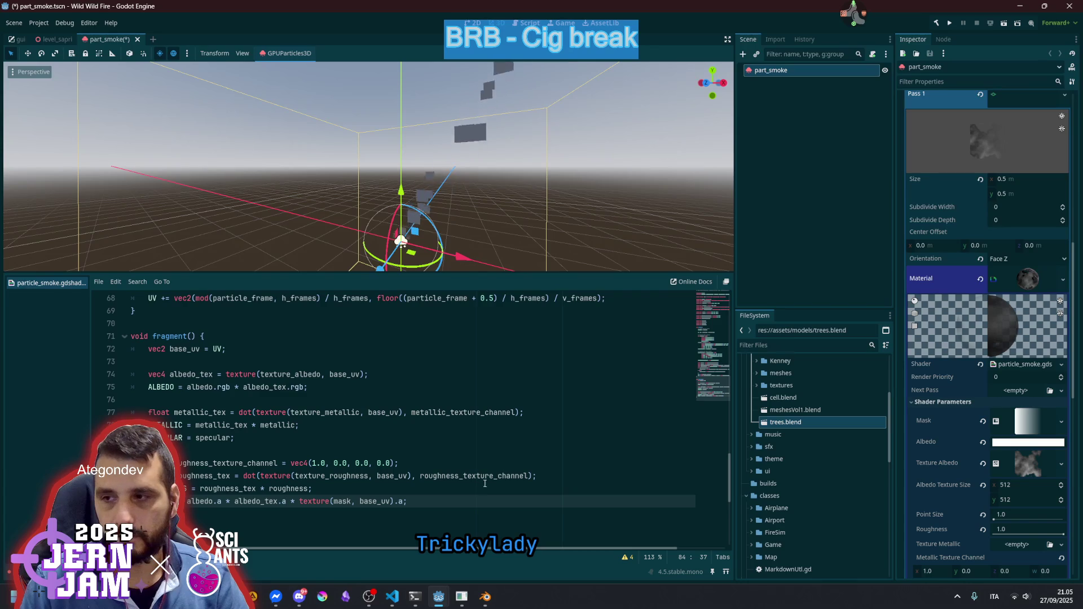
pyautogui.moveTo(546, 218)
pyautogui.mouseDown()
pyautogui.moveTo(462, 180)
pyautogui.moveTo(406, 209)
pyautogui.mouseUp()
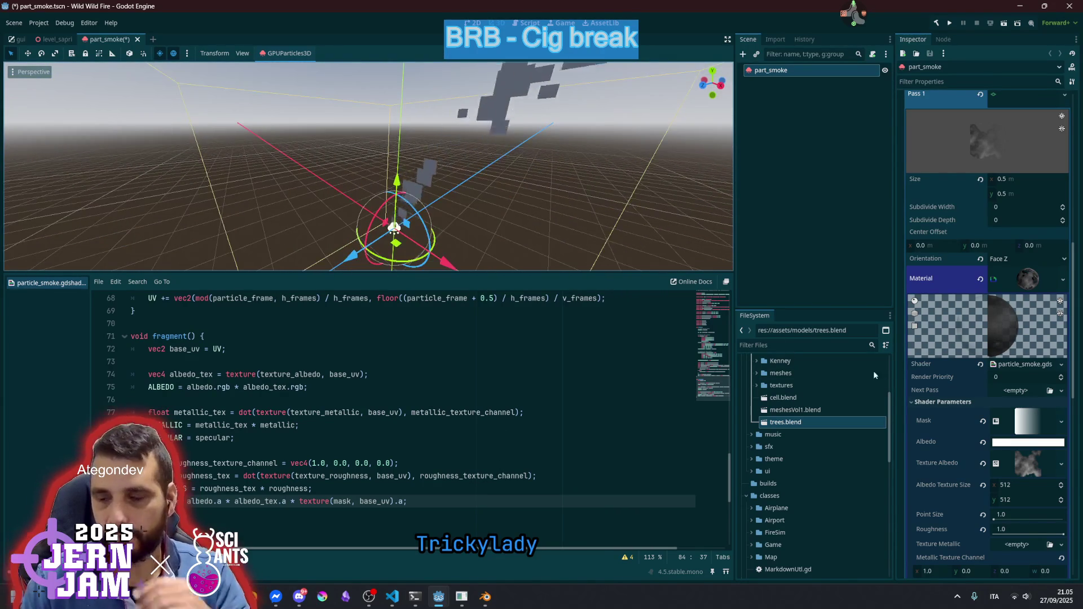
# Set Albedo Texture Size to 64×64 and revert Point Size to its 0.1 default
pyautogui.scroll(-5, 1004, 435)
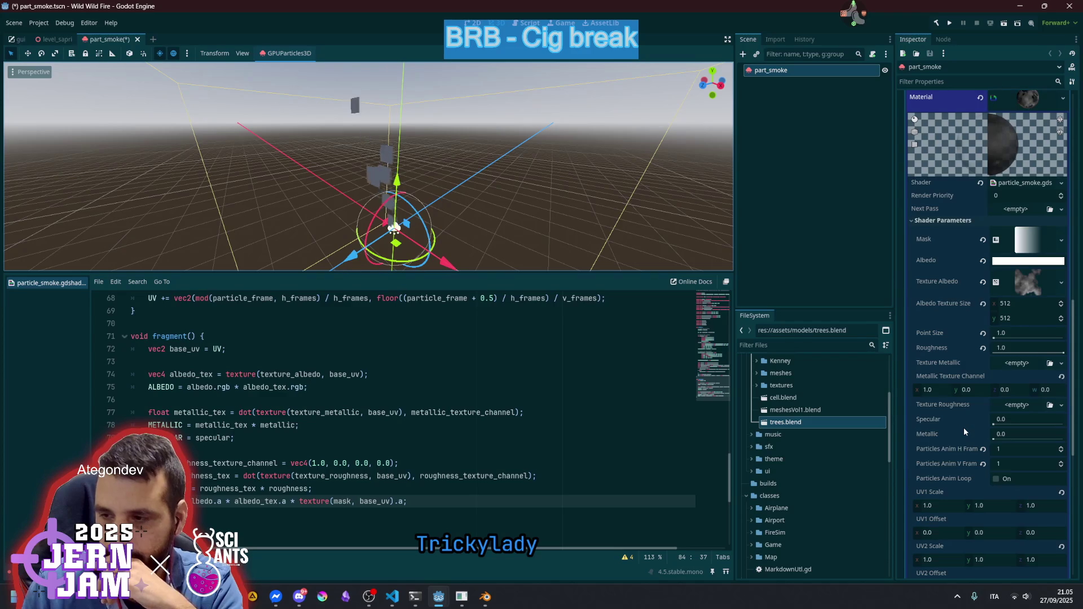
pyautogui.scroll(-2, 963, 428)
pyautogui.scroll(-4, 963, 428)
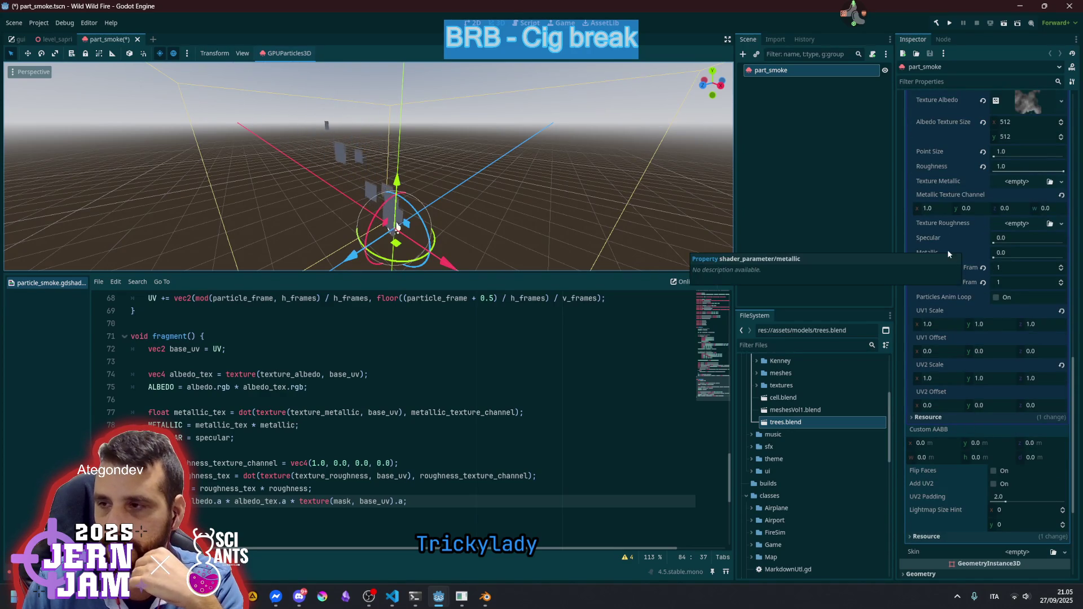
pyautogui.scroll(2, 962, 245)
pyautogui.scroll(2, 962, 245)
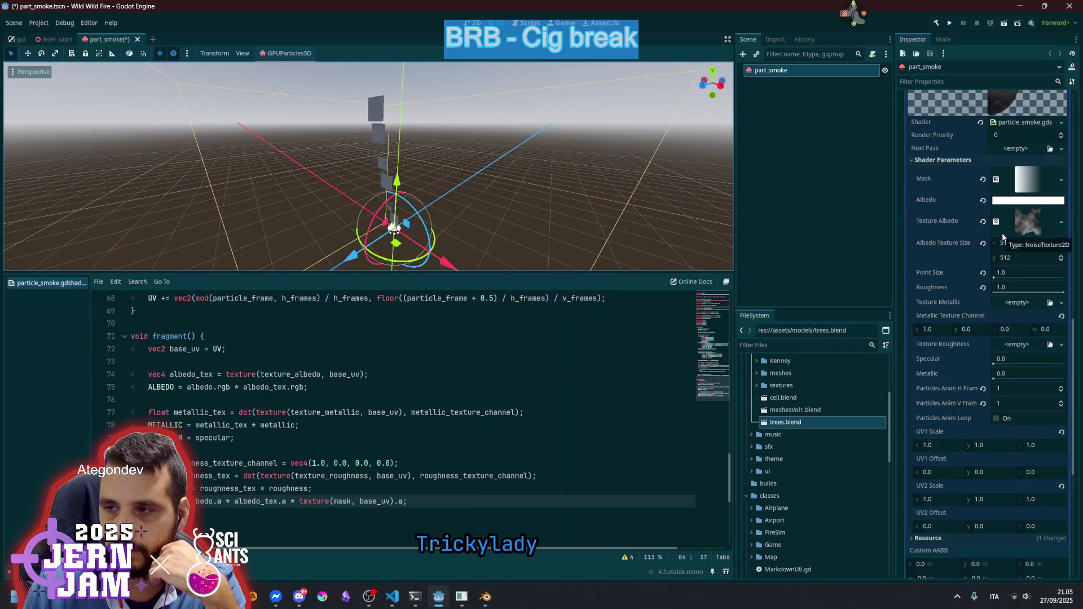
pyautogui.click(983, 243)
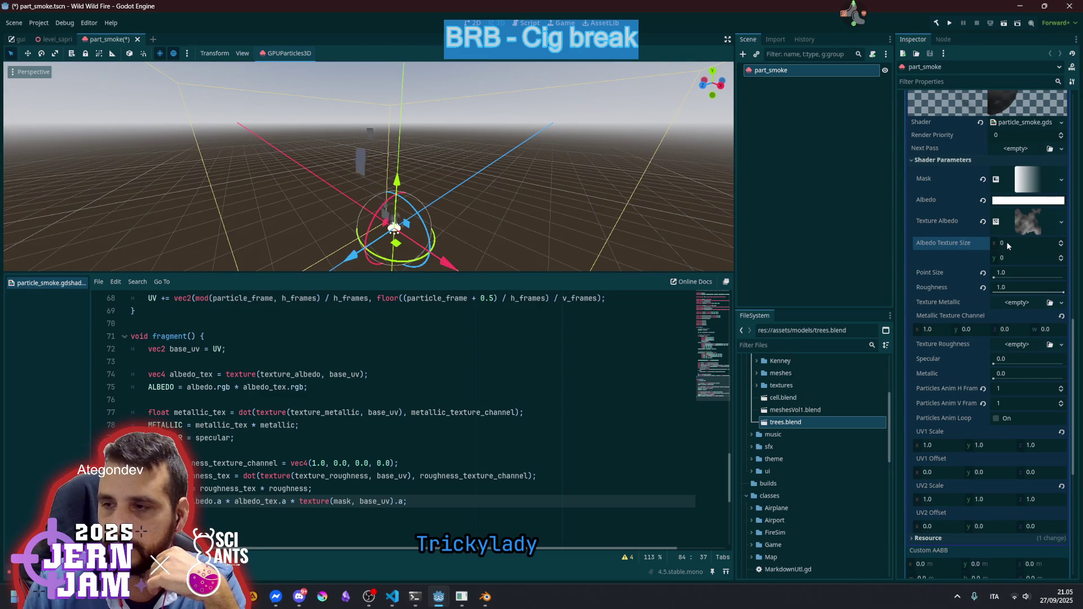
pyautogui.click(1006, 242)
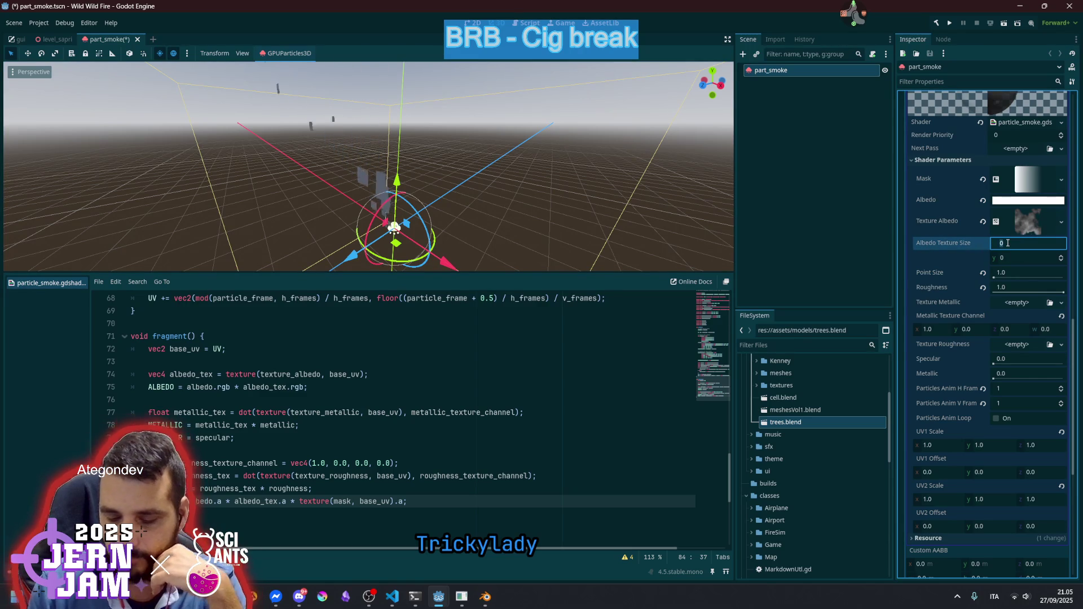
pyautogui.write('64')
pyautogui.press('Tab')
pyautogui.write('64')
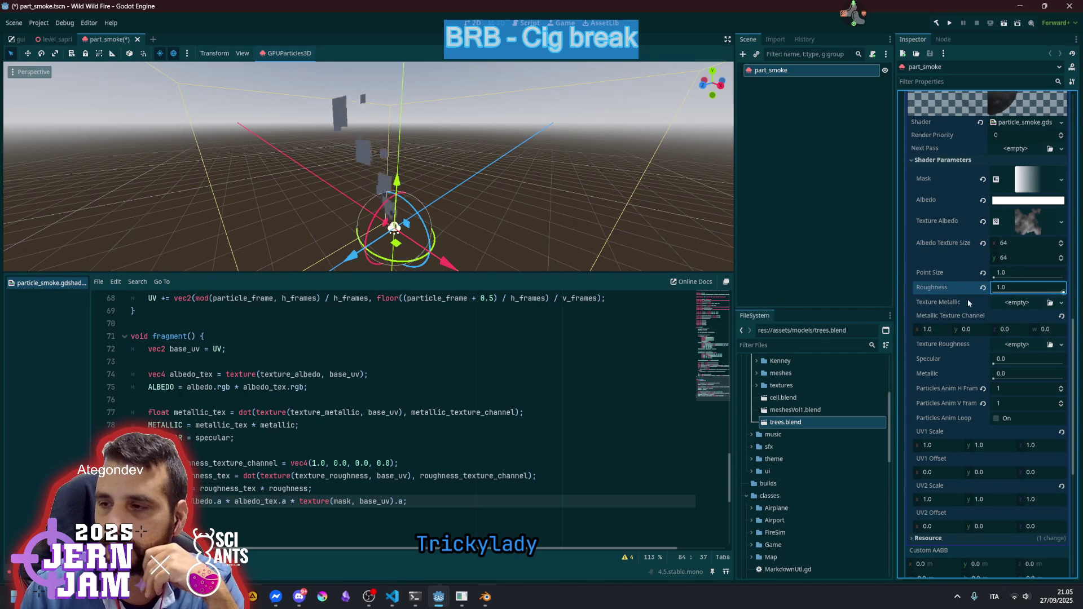
pyautogui.click(982, 273)
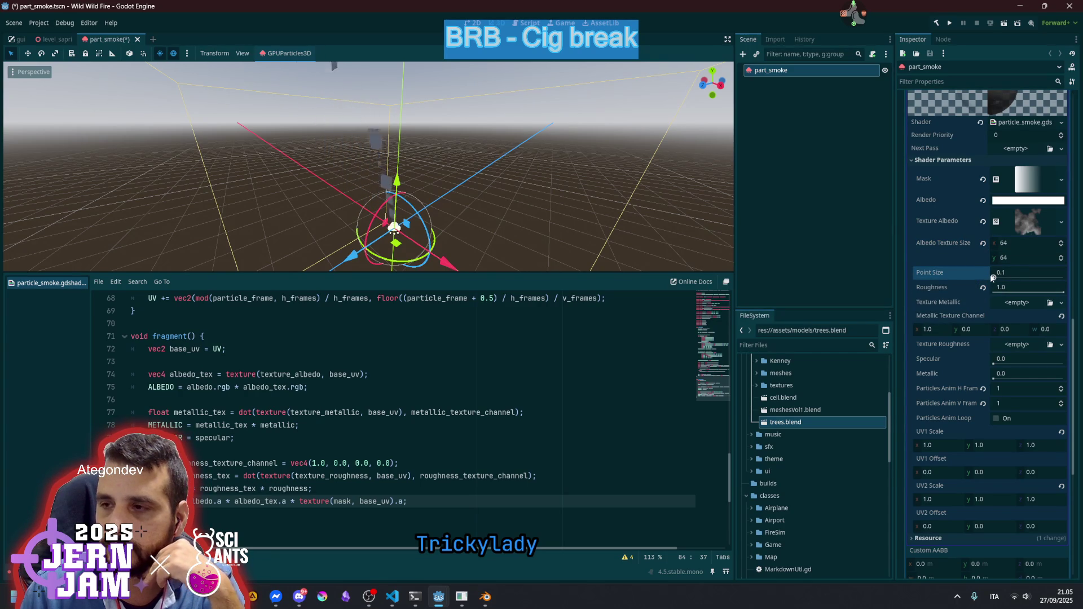
pyautogui.scroll(2, 968, 266)
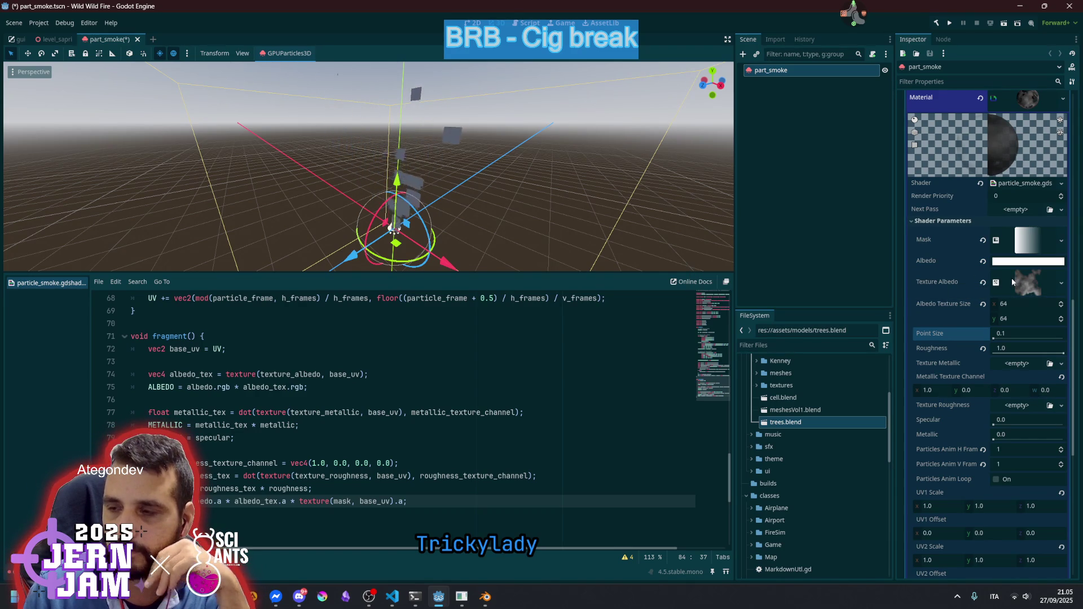
# Move the Mask gradient texture's fill start point inward
pyautogui.click(983, 241)
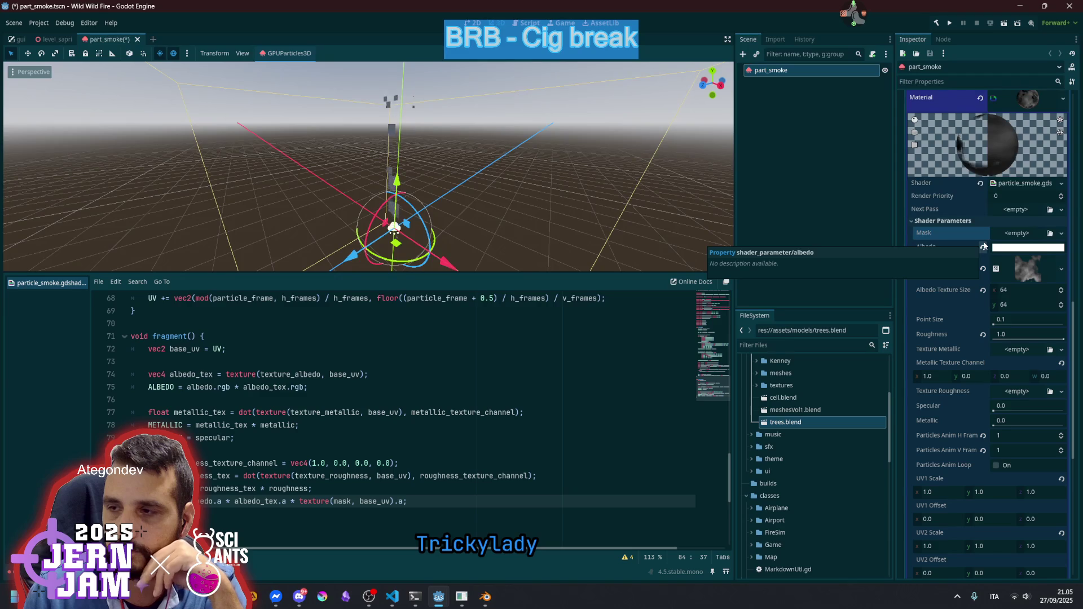
pyautogui.hotkey('ctrl', 'z')
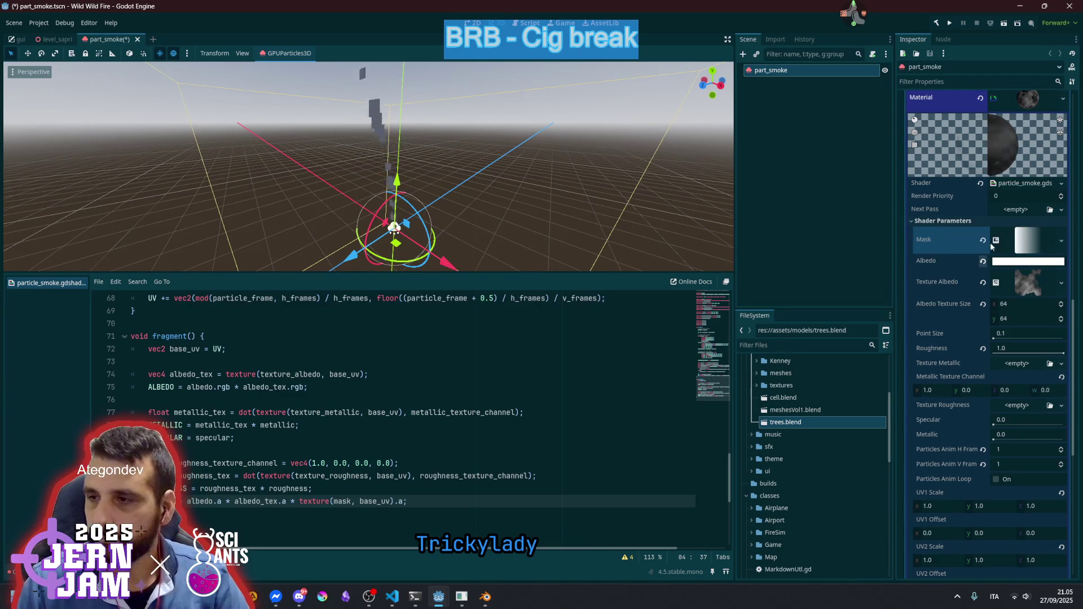
pyautogui.click(1022, 251)
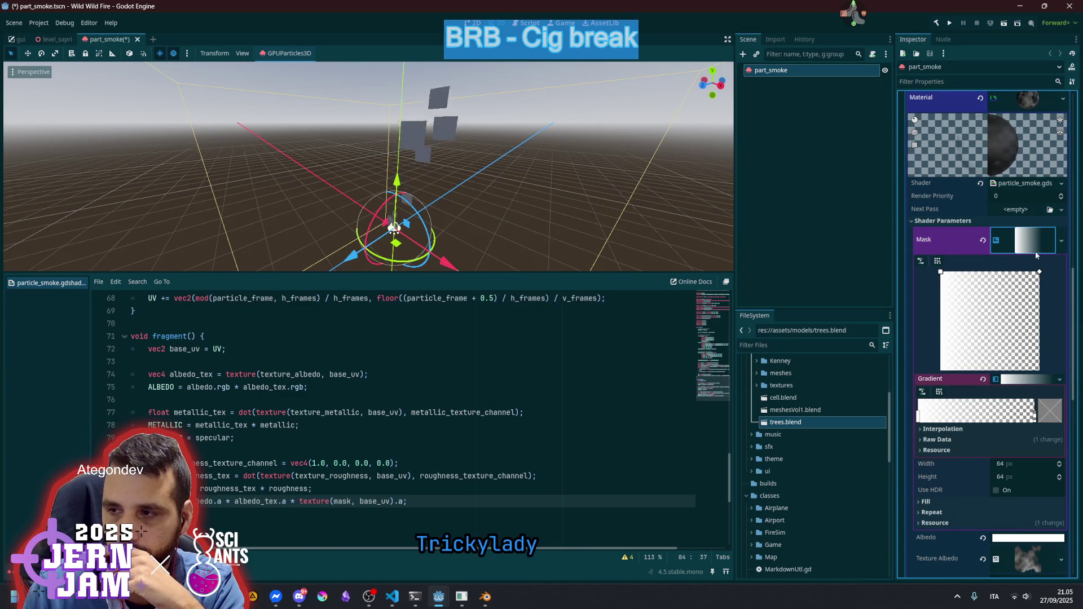
pyautogui.moveTo(940, 272)
pyautogui.mouseDown()
pyautogui.moveTo(976, 306)
pyautogui.moveTo(1027, 299)
pyautogui.moveTo(912, 261)
pyautogui.moveTo(914, 318)
pyautogui.moveTo(895, 262)
pyautogui.mouseUp()
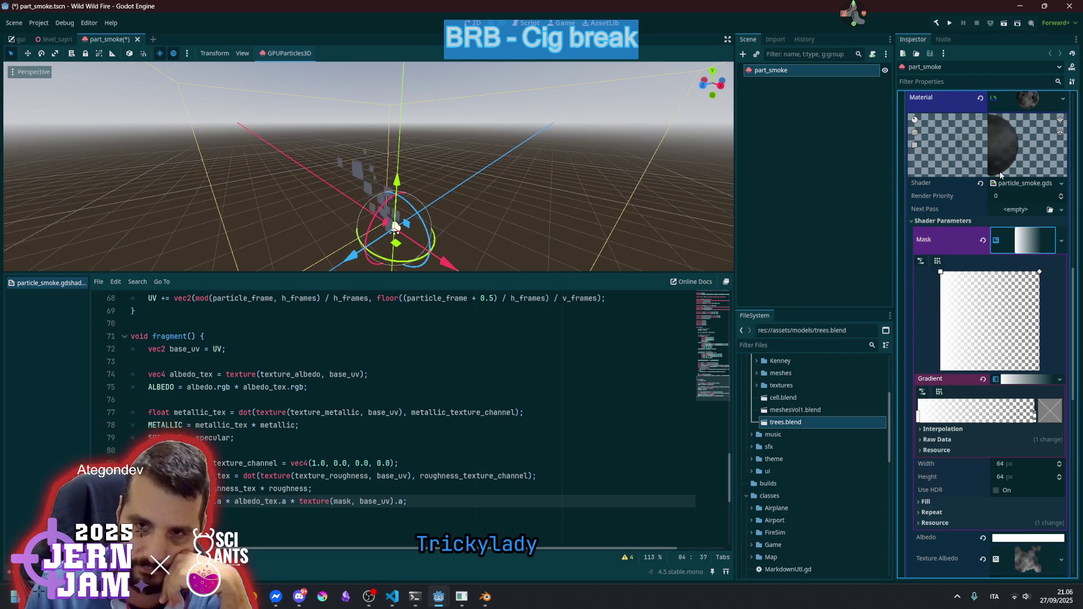
pyautogui.click(1027, 243)
# Scroll the shader code back to the top near the render_mode line
pyautogui.click(959, 222)
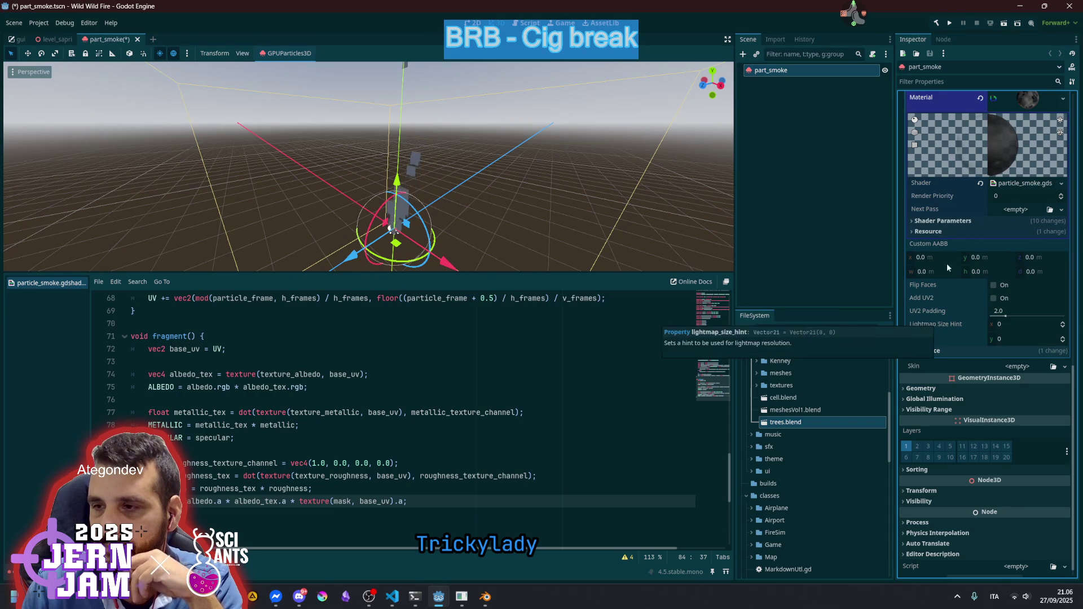
pyautogui.click(959, 221)
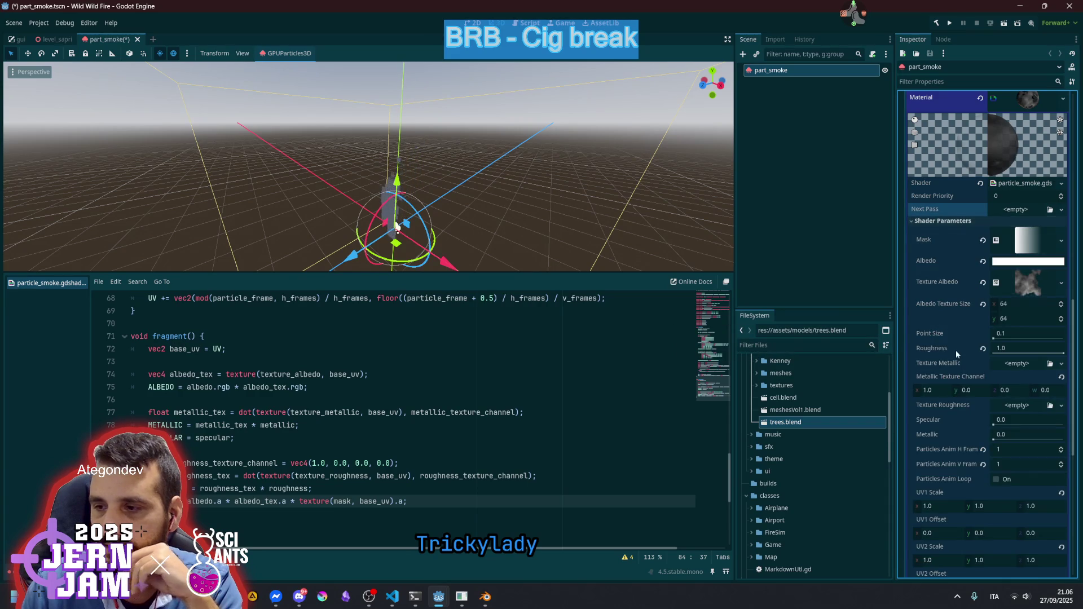
pyautogui.scroll(-3, 955, 350)
pyautogui.scroll(-3, 959, 319)
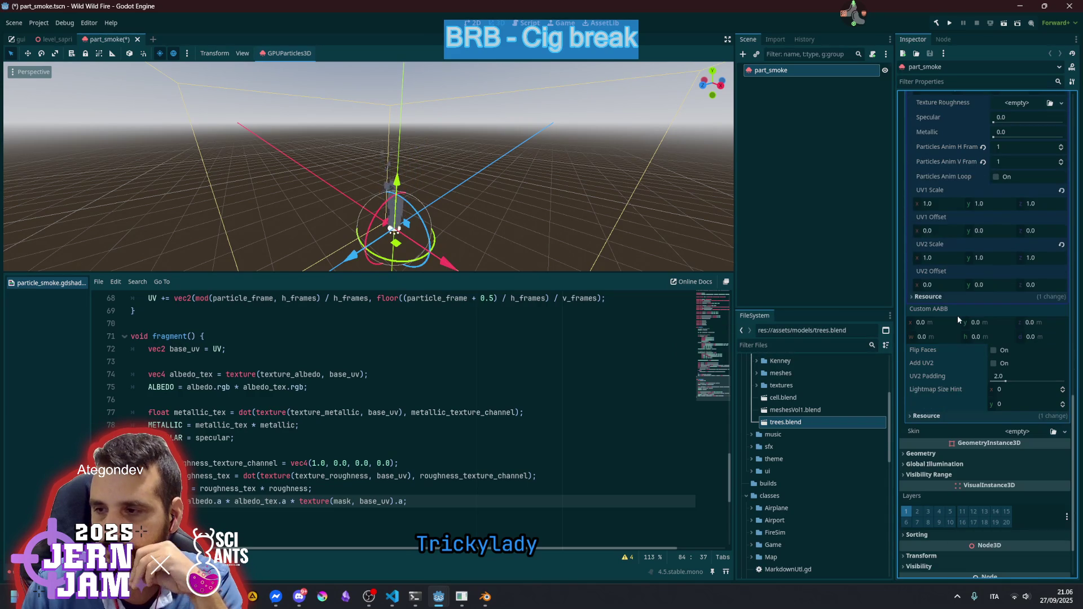
pyautogui.scroll(3, 963, 306)
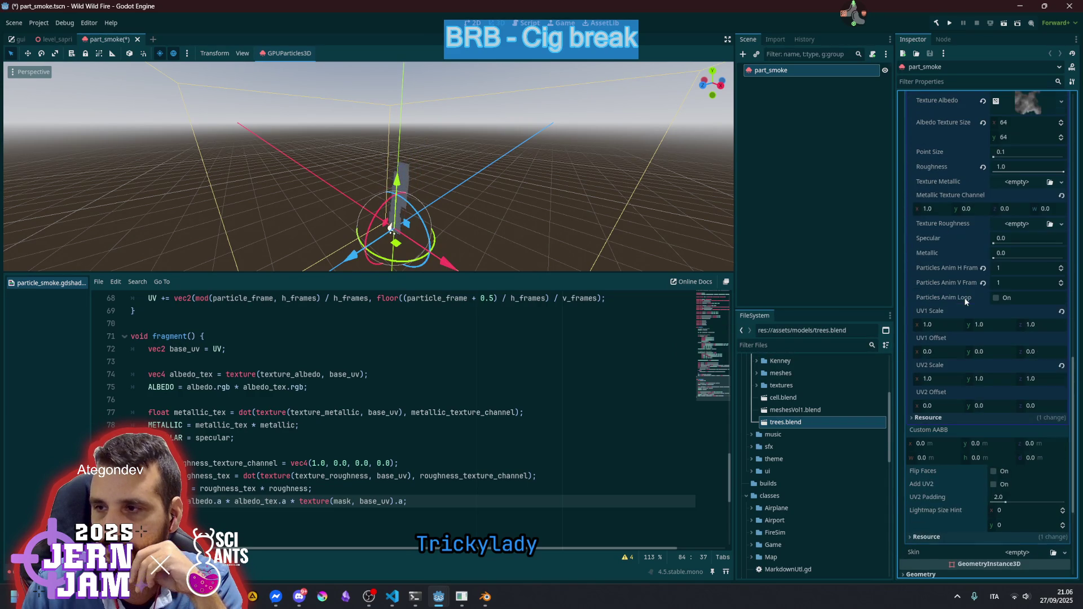
pyautogui.click(611, 354)
pyautogui.scroll(20, 507, 353)
pyautogui.click(352, 350)
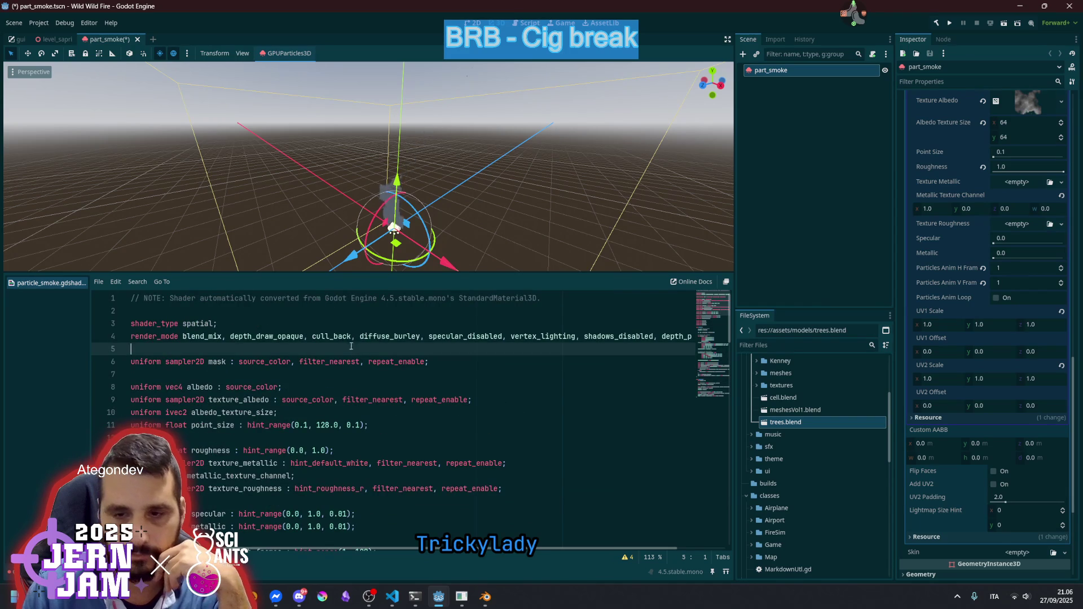
# Append a trailing comma after depth_prepass_alpha on the render_mode line
pyautogui.moveTo(359, 336); pyautogui.dragTo(723, 336)
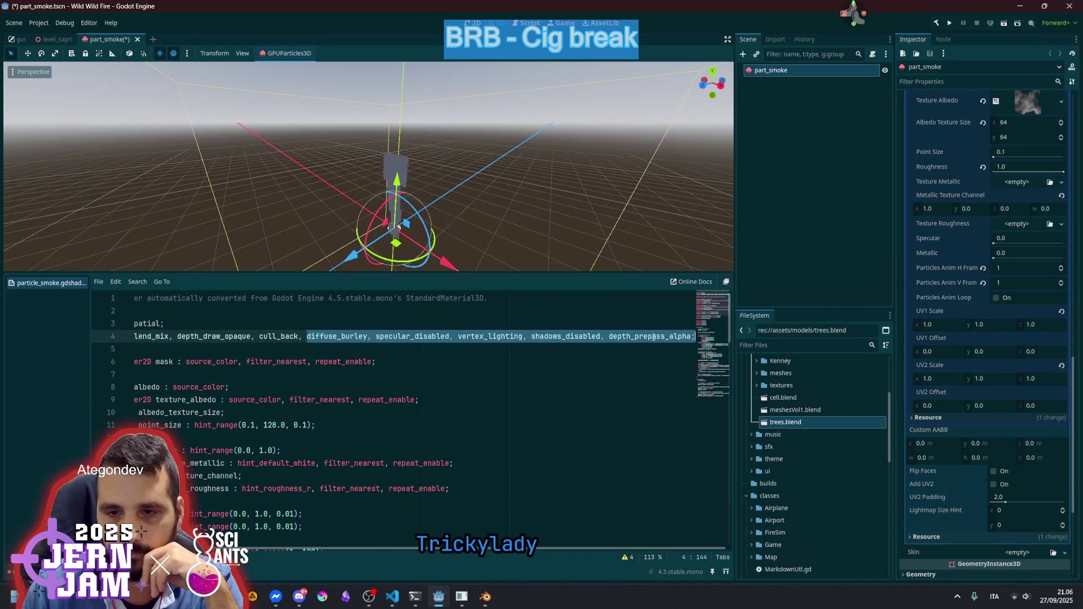
pyautogui.click(338, 336)
pyautogui.moveTo(229, 341); pyautogui.dragTo(112, 340)
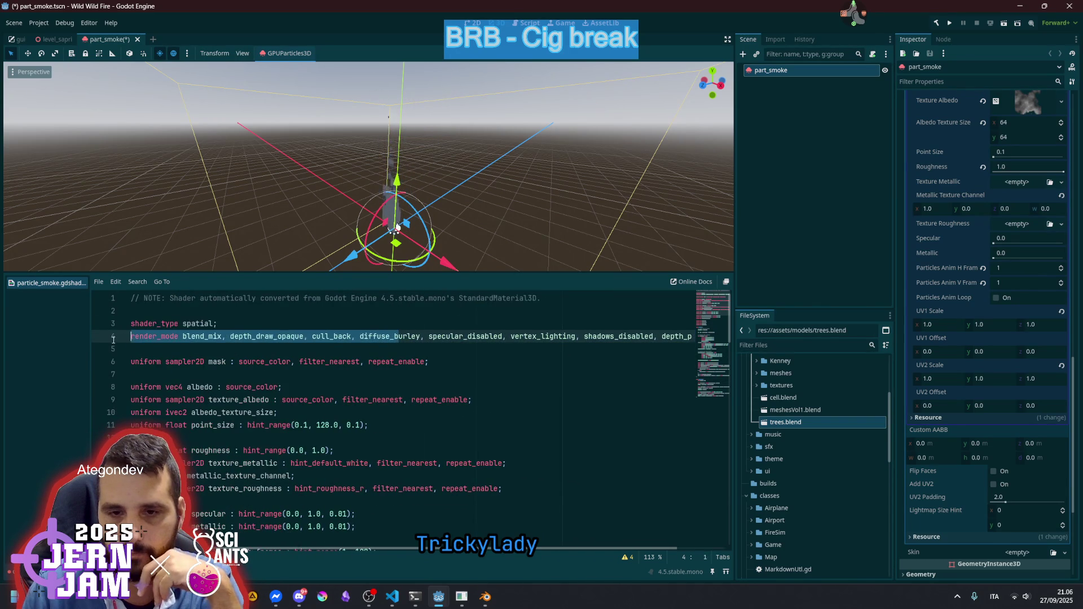
pyautogui.click(240, 336)
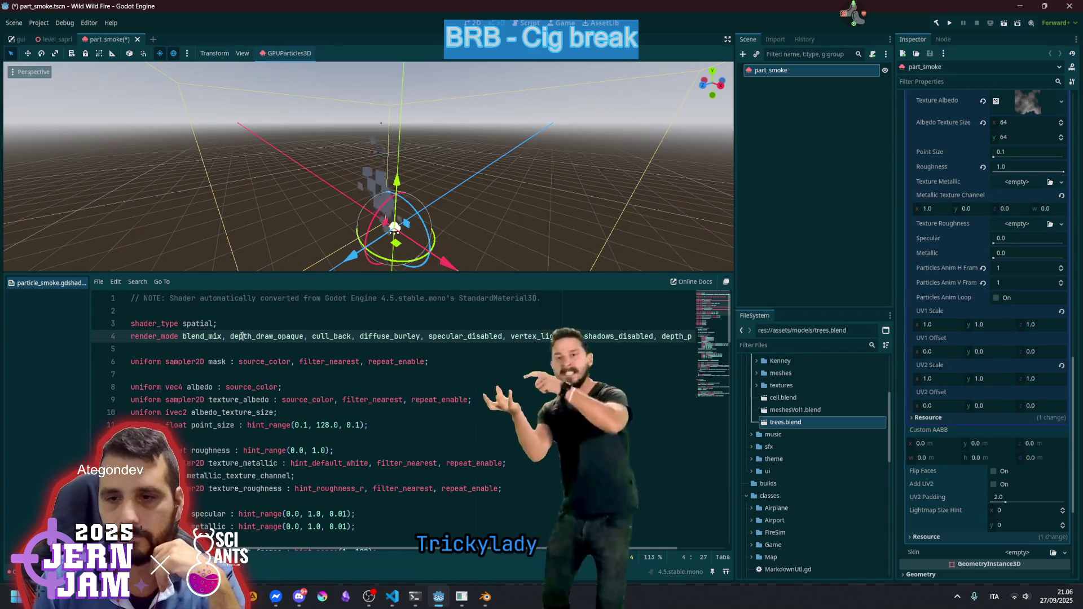
pyautogui.press('End')
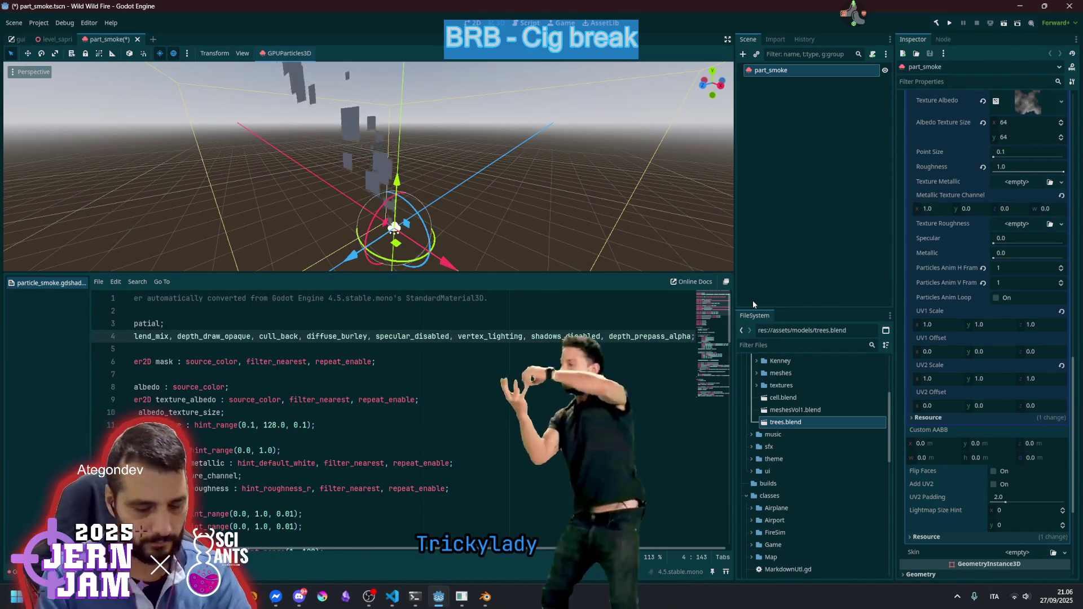
pyautogui.write(', bil')
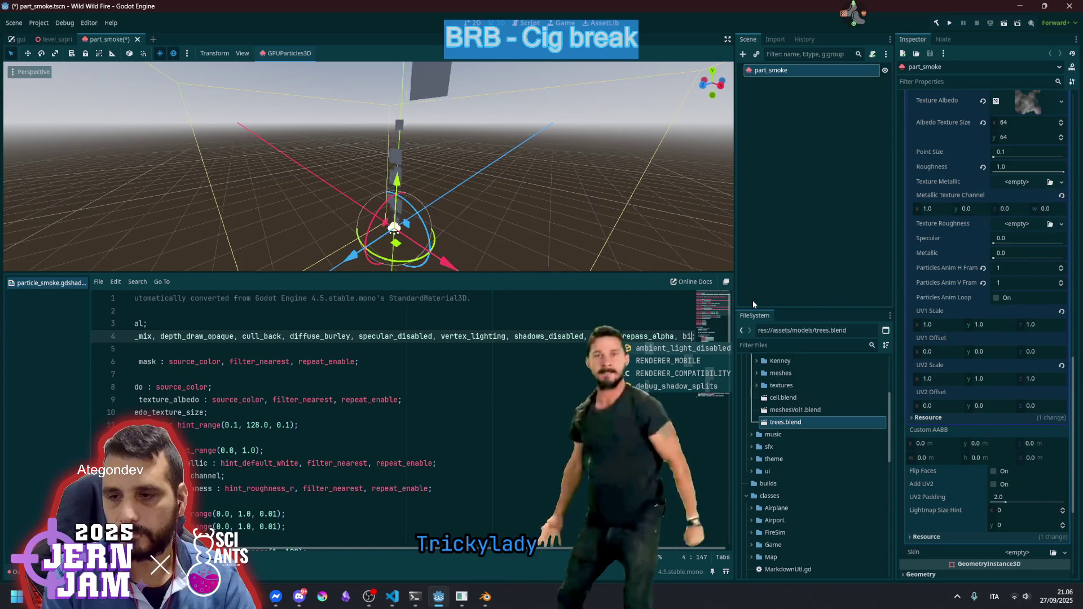
pyautogui.press('BackSpace')
pyautogui.press('BackSpace')
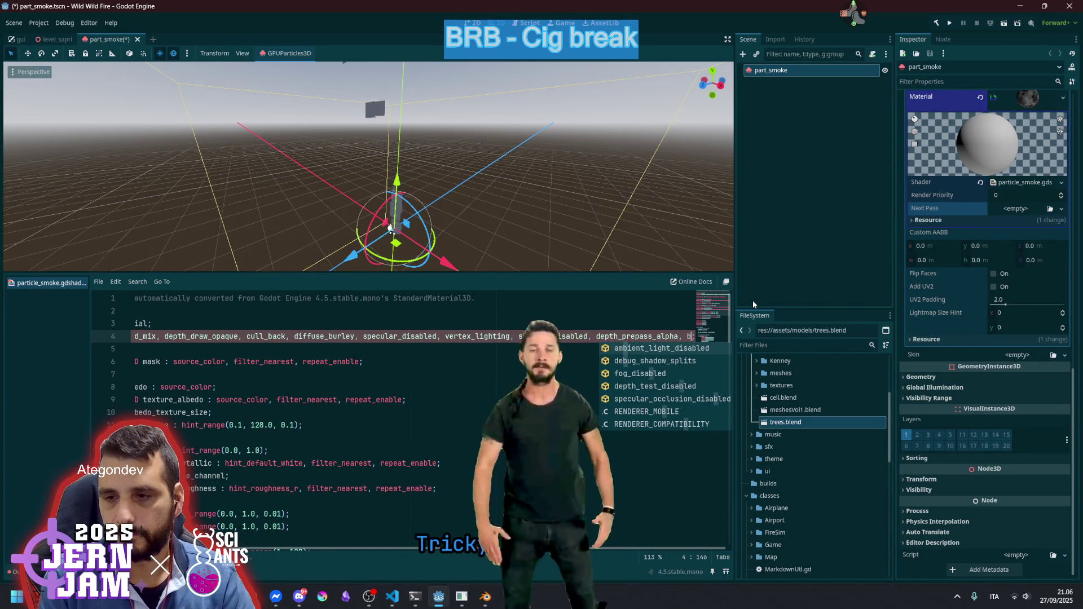
pyautogui.press('BackSpace')
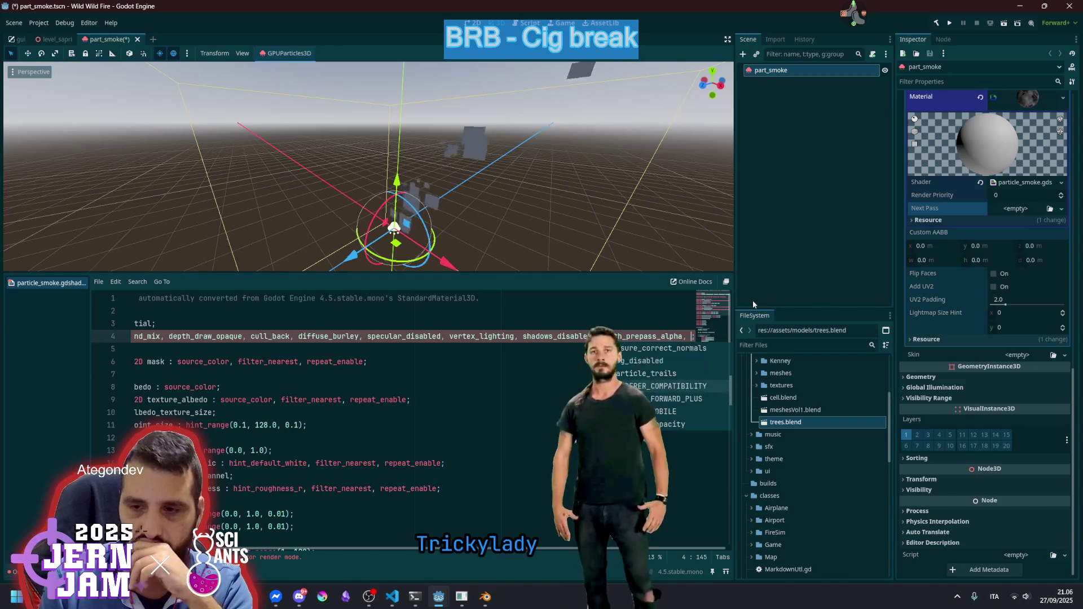
# Browse the render mode autocomplete suggestions
pyautogui.press('Down')
pyautogui.press('Down')
pyautogui.press('Down')
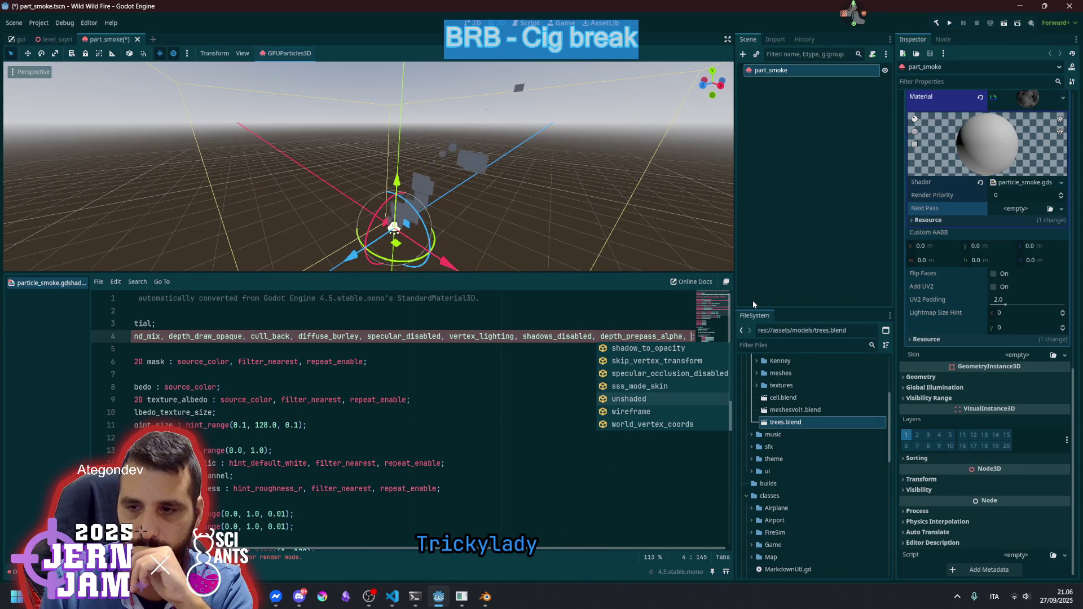
pyautogui.press('Down')
pyautogui.press('Down')
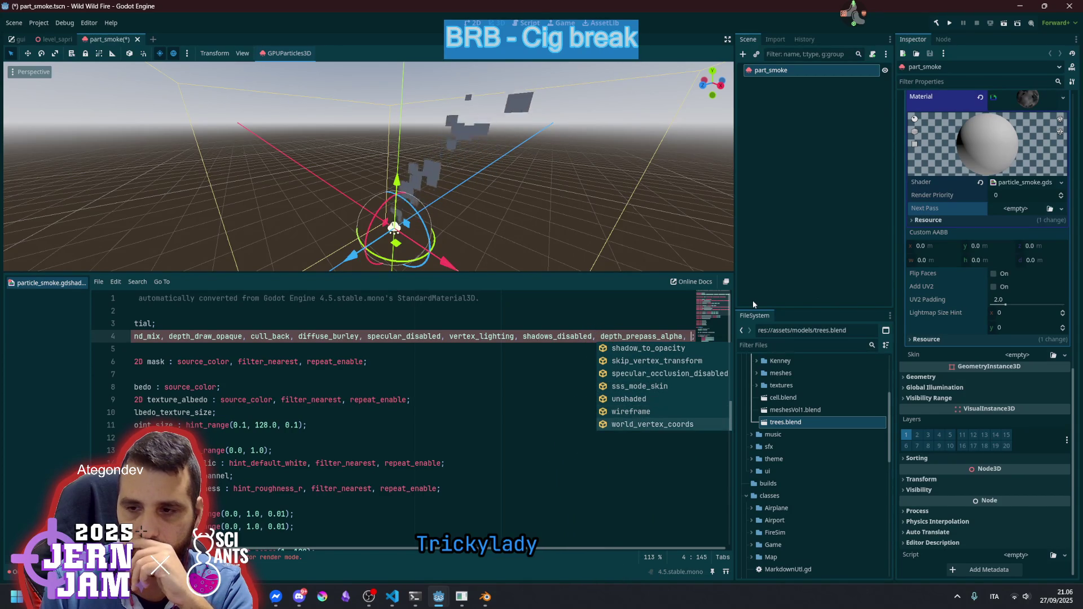
pyautogui.press('Up')
pyautogui.press('Up')
pyautogui.press('Up')
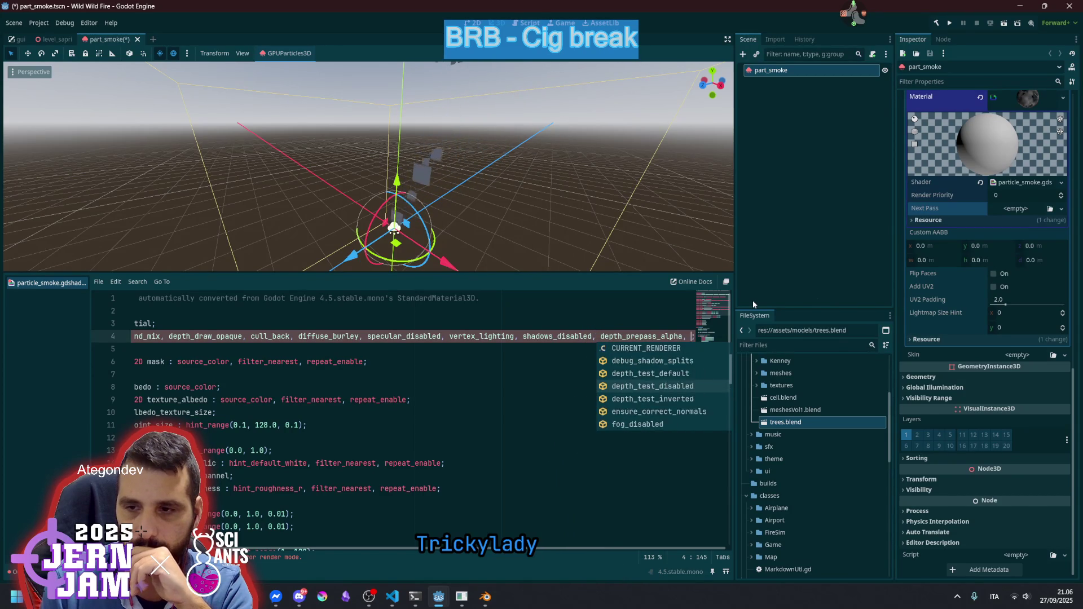
pyautogui.press('Up')
pyautogui.press('Up')
pyautogui.press('Up')
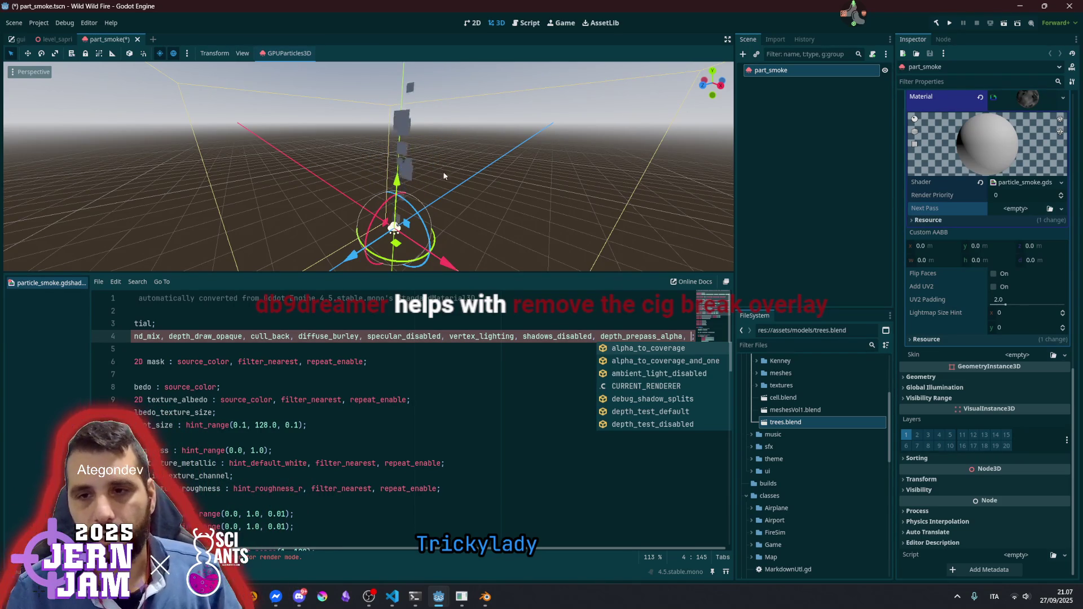
pyautogui.moveTo(786, 422); pyautogui.dragTo(86, 55)
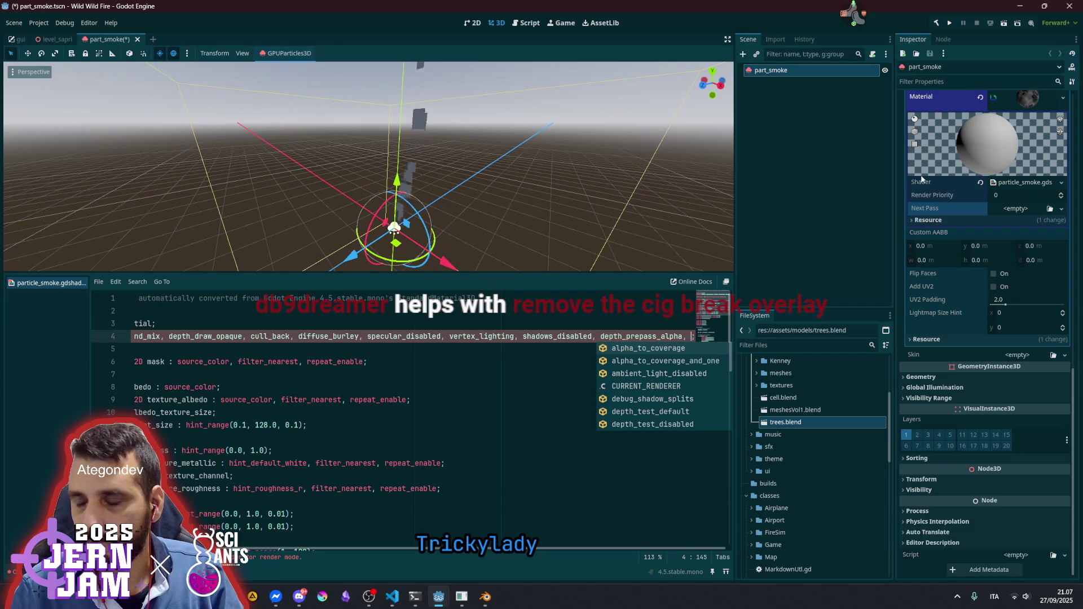
# Inspect the mesh material's shader parameters in the Inspector
pyautogui.click(1022, 106)
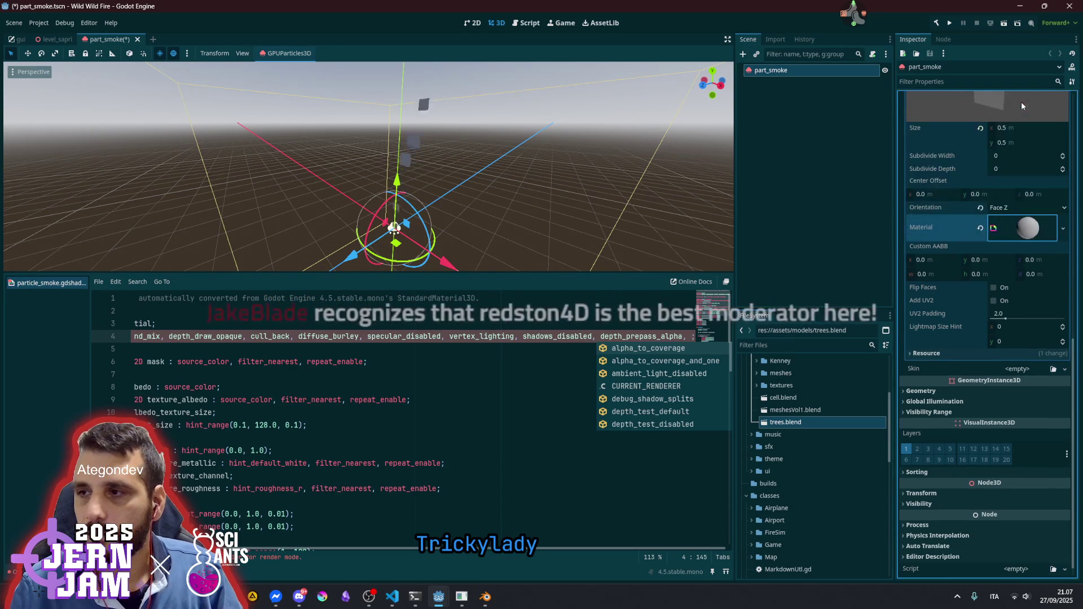
pyautogui.click(1024, 228)
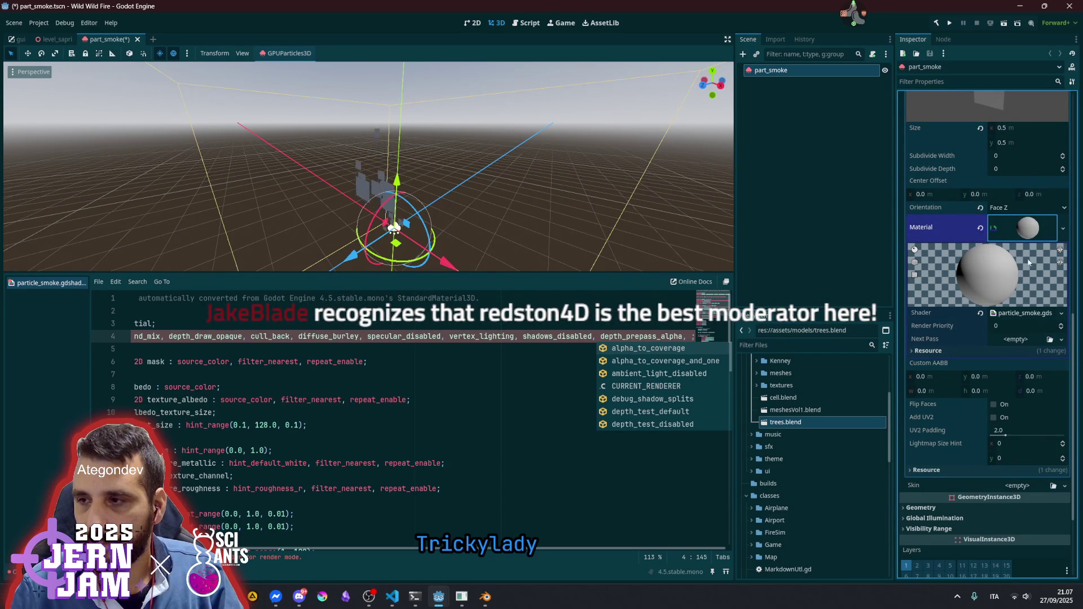
pyautogui.click(1026, 314)
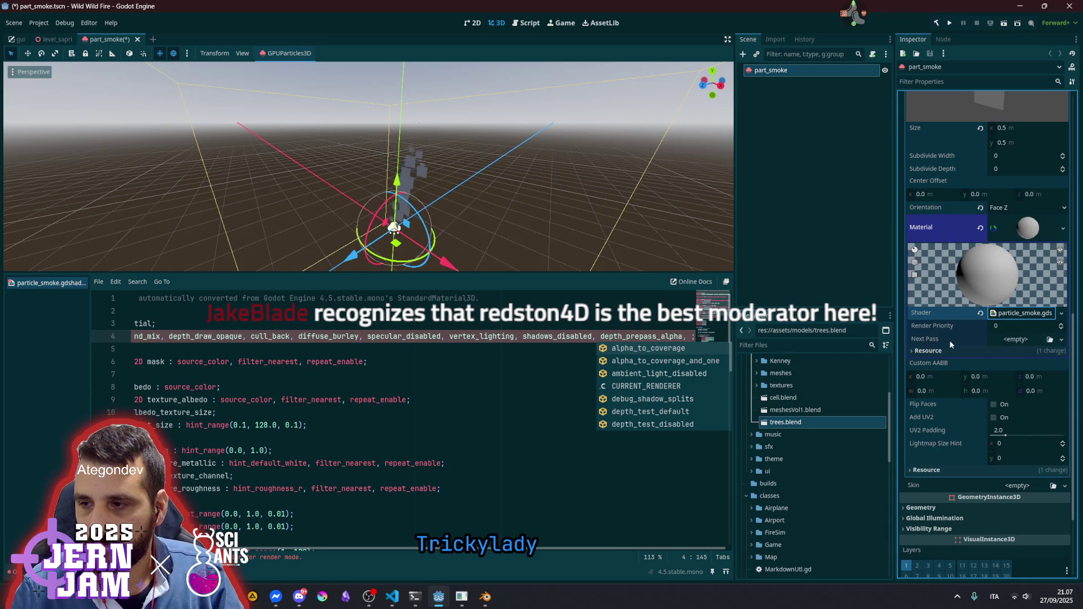
pyautogui.moveTo(954, 340)
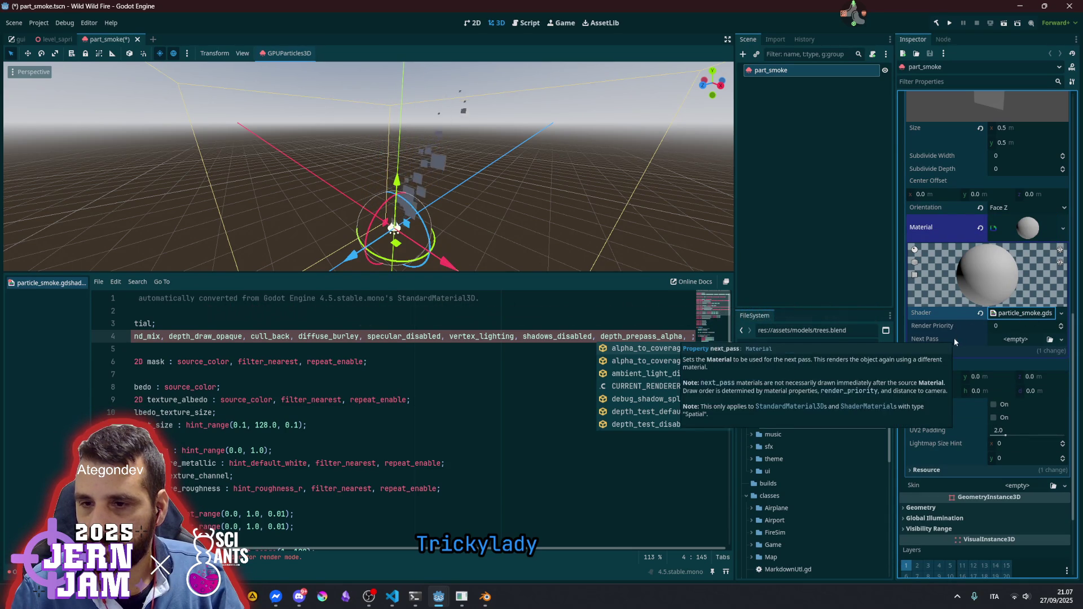
# Remove the trailing render_mode comma and save the smoke scene
pyautogui.click(387, 338)
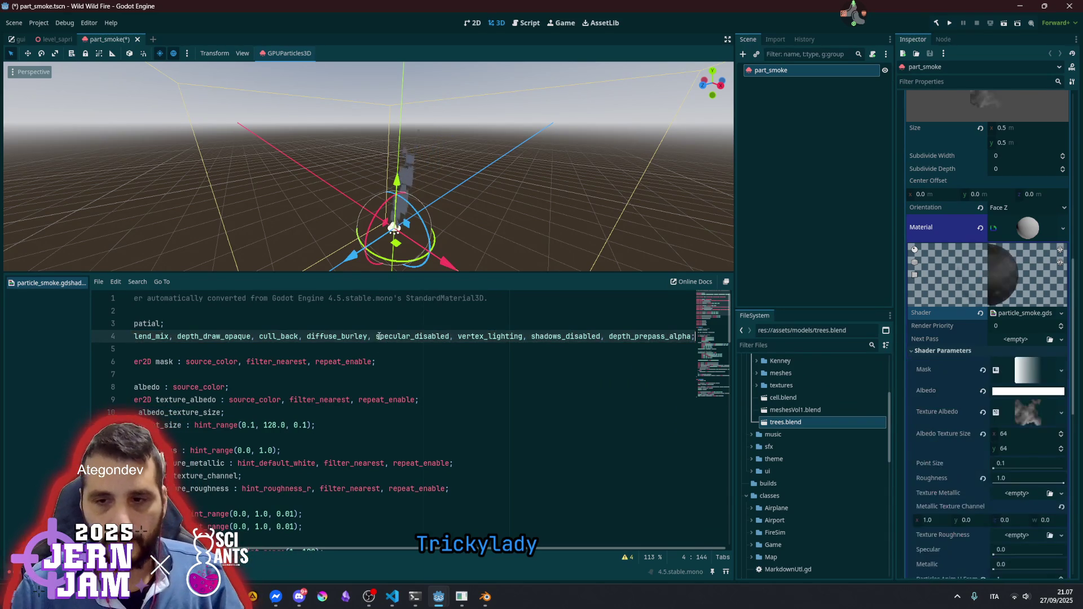
pyautogui.click(384, 329)
pyautogui.hotkey('ctrl', 's')
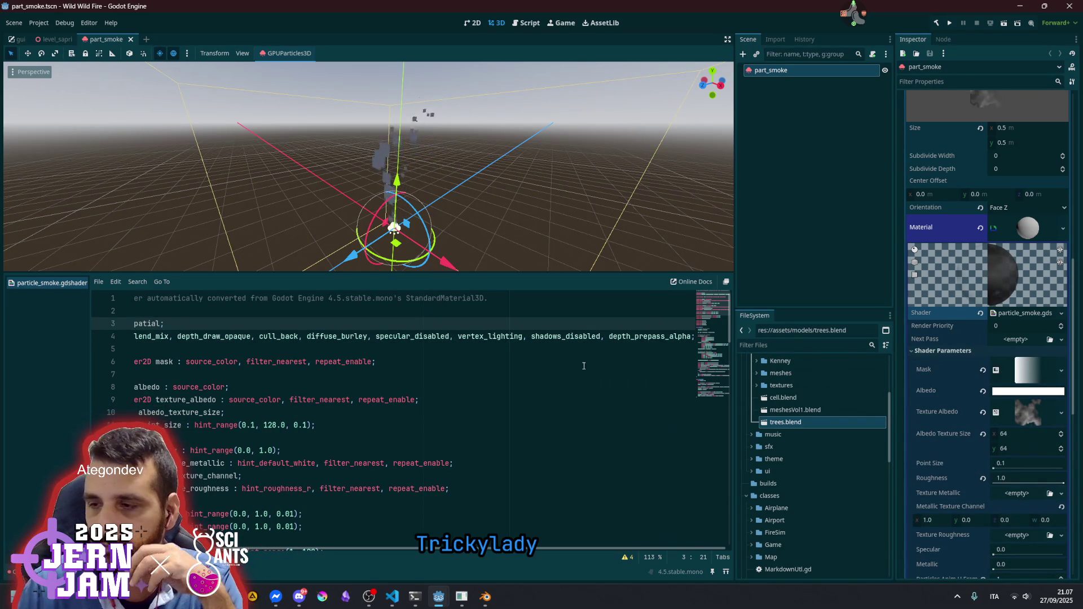
# Move down to the specular uniform on line 18
pyautogui.click(353, 374)
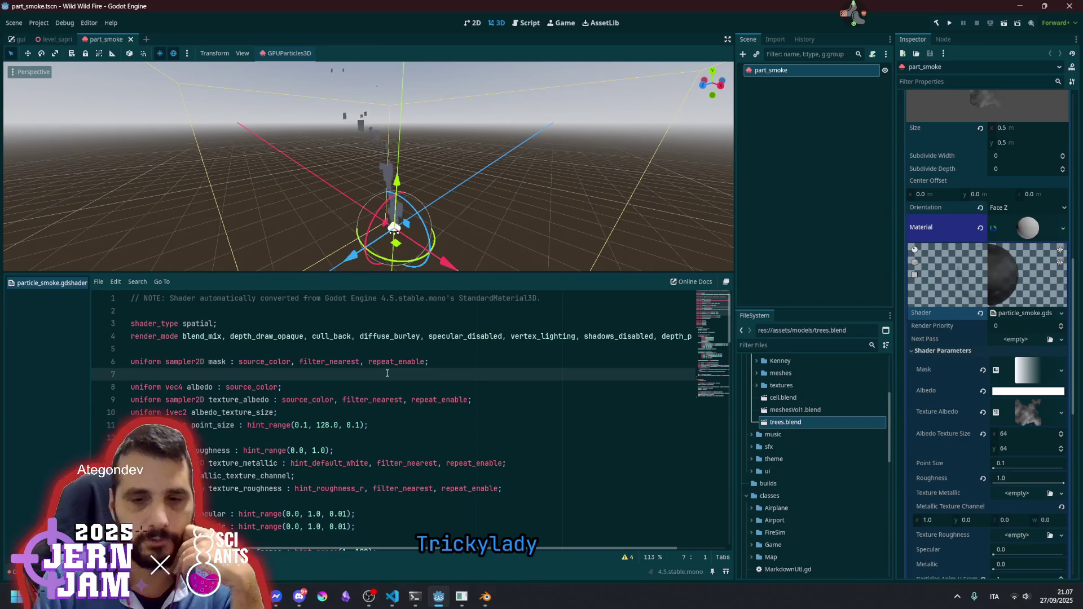
pyautogui.scroll(-3, 378, 375)
pyautogui.click(231, 400)
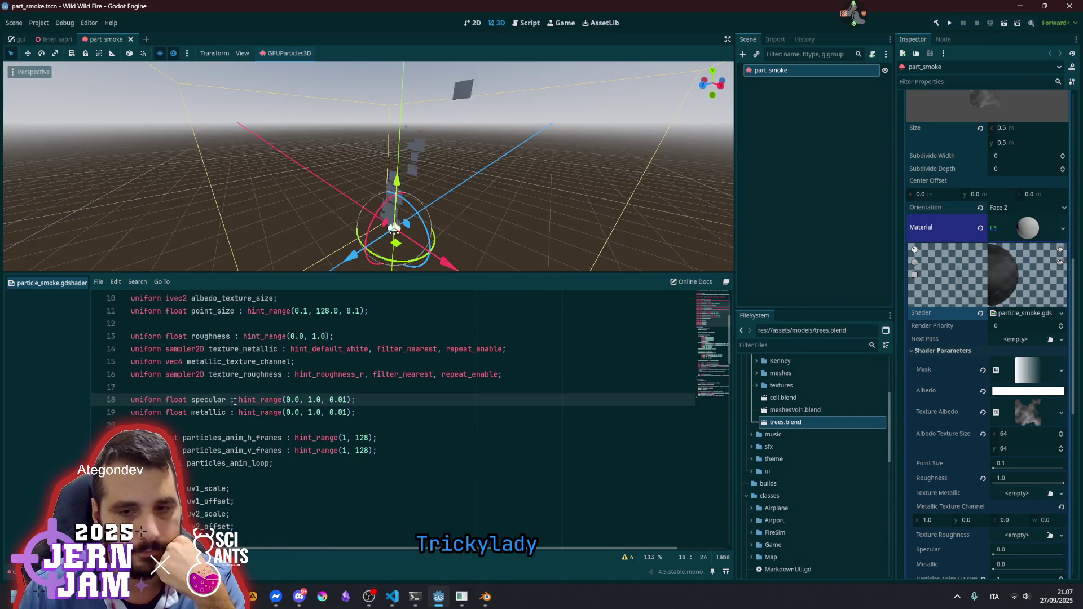
pyautogui.scroll(-2, 235, 401)
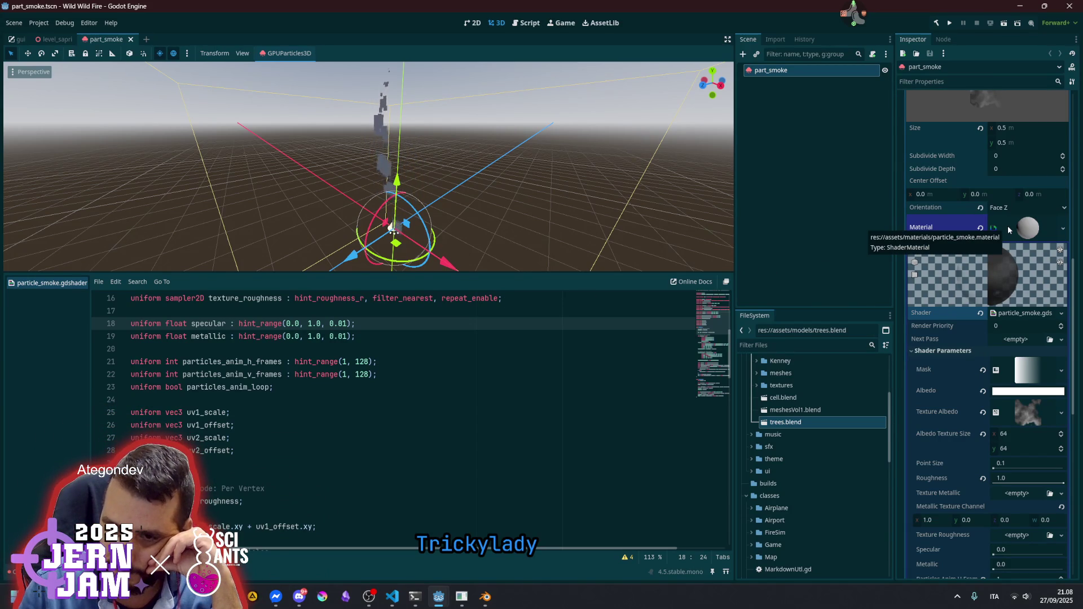
pyautogui.click(981, 227)
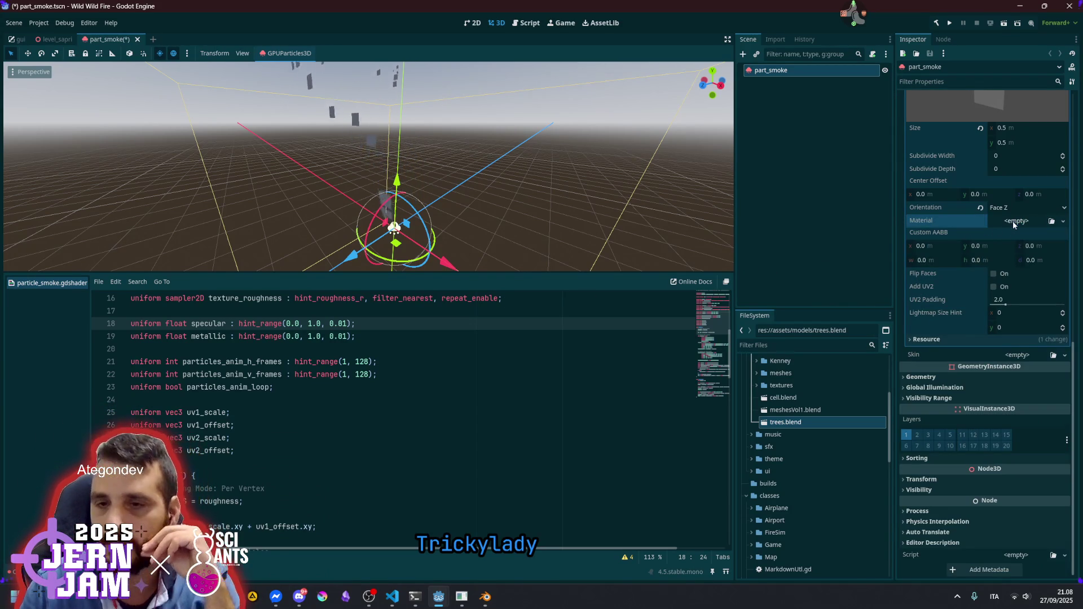
pyautogui.click(1007, 222)
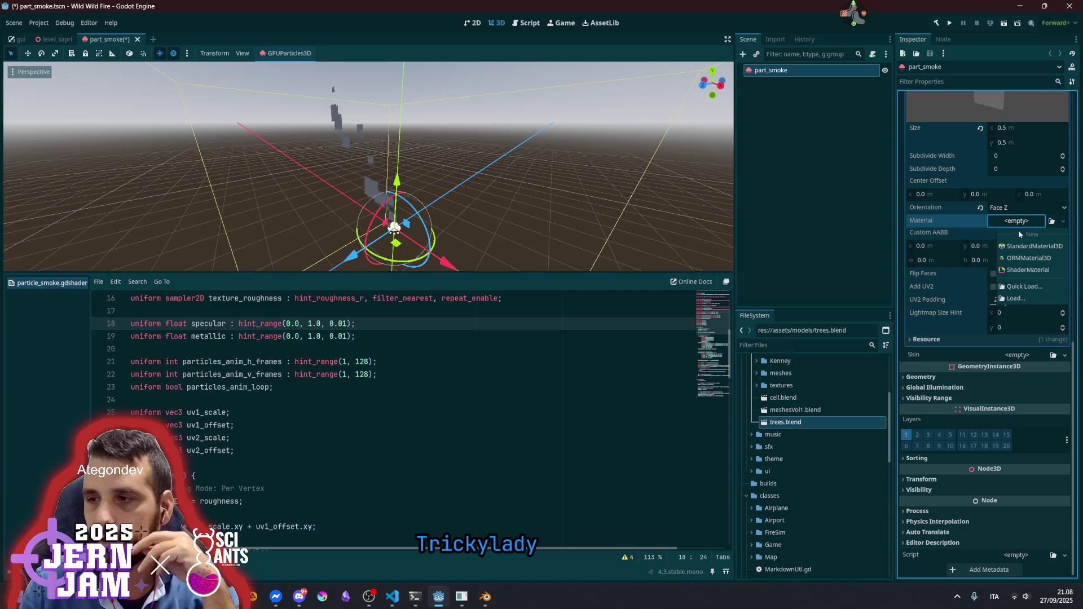
pyautogui.click(1029, 246)
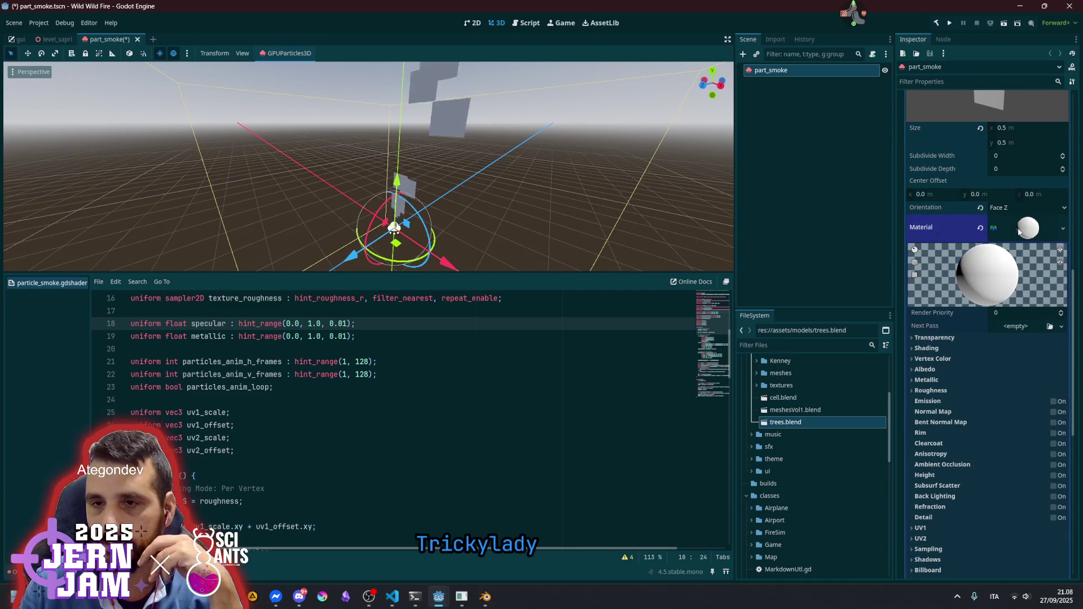
pyautogui.scroll(-5, 939, 395)
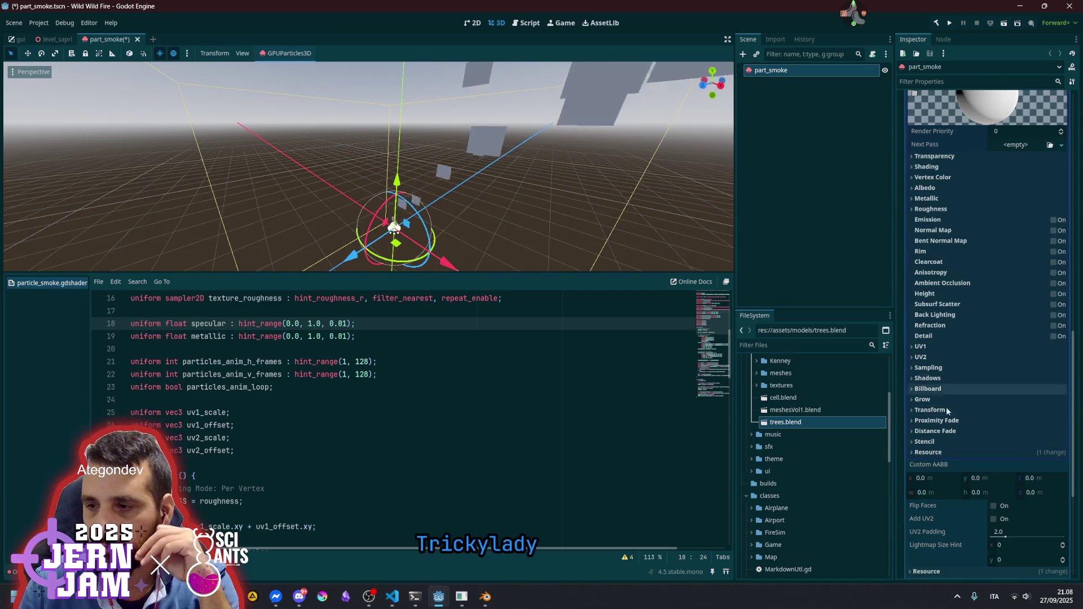
pyautogui.click(971, 389)
pyautogui.click(1022, 400)
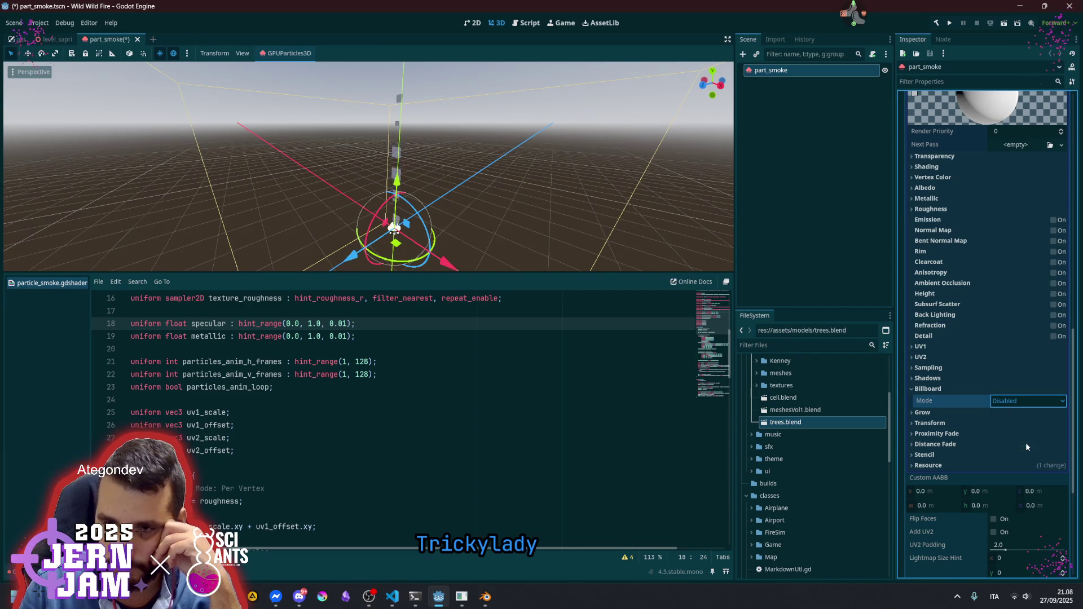
pyautogui.click(1024, 438)
pyautogui.click(1013, 403)
pyautogui.click(1015, 427)
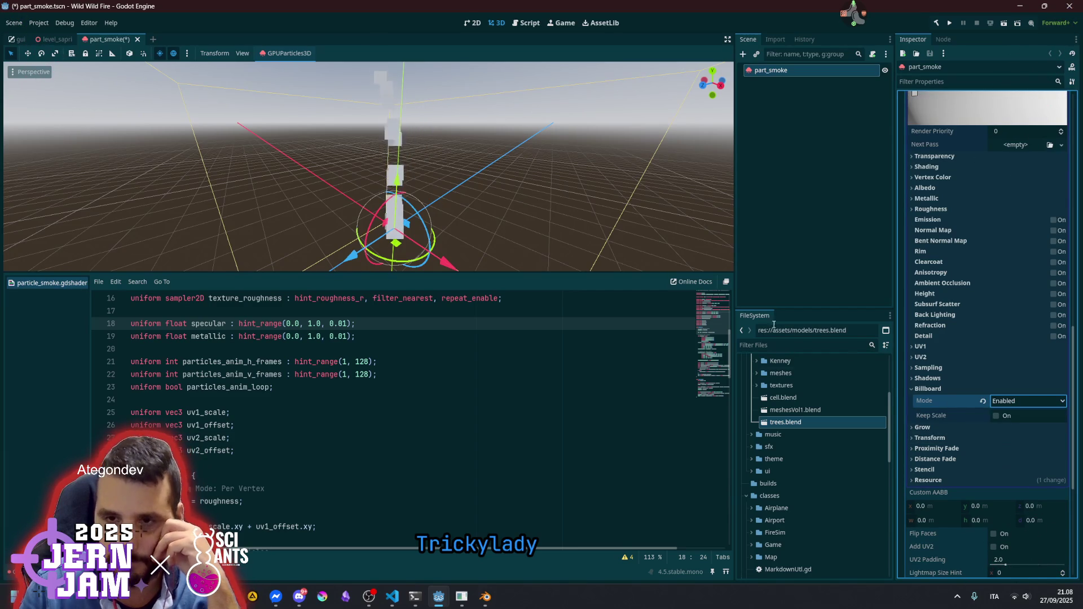
pyautogui.moveTo(609, 199); pyautogui.dragTo(587, 198)
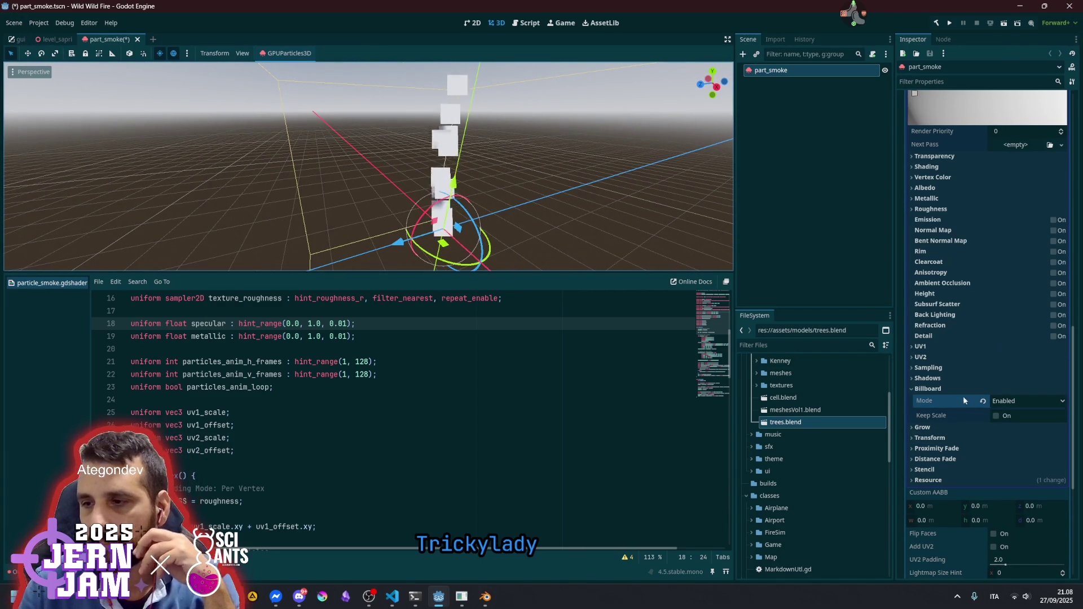
pyautogui.click(942, 388)
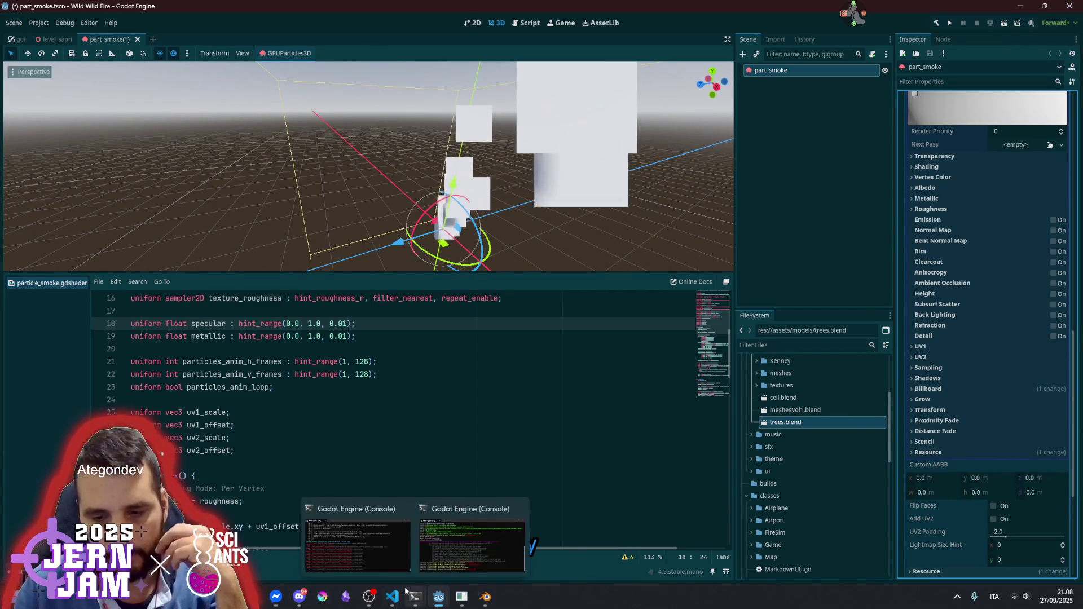
pyautogui.click(322, 596)
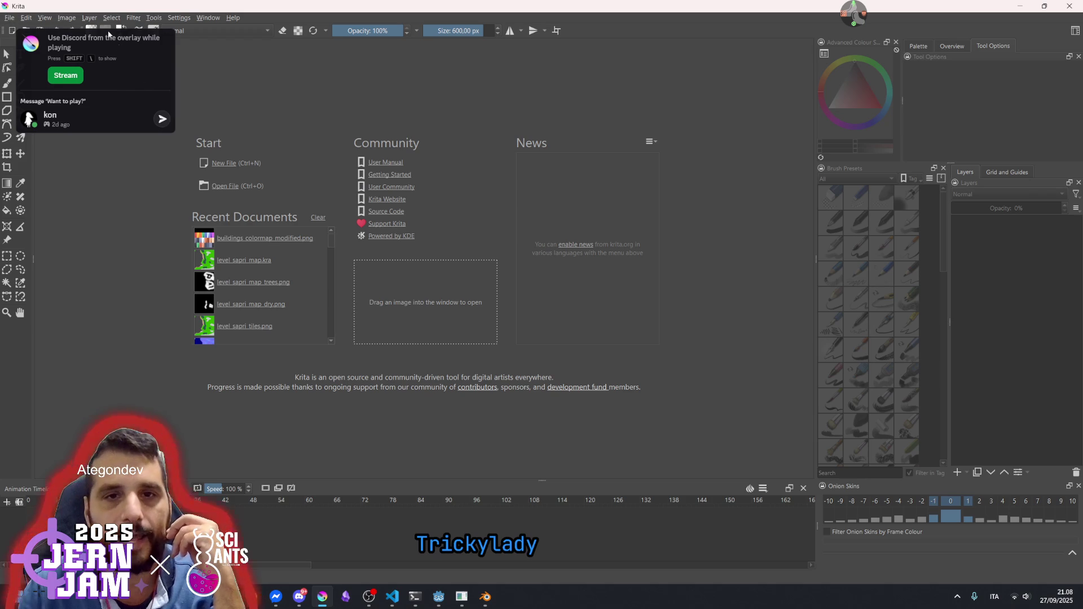
# Create a new 256 × 256 px custom document in Krita
pyautogui.click(139, 53)
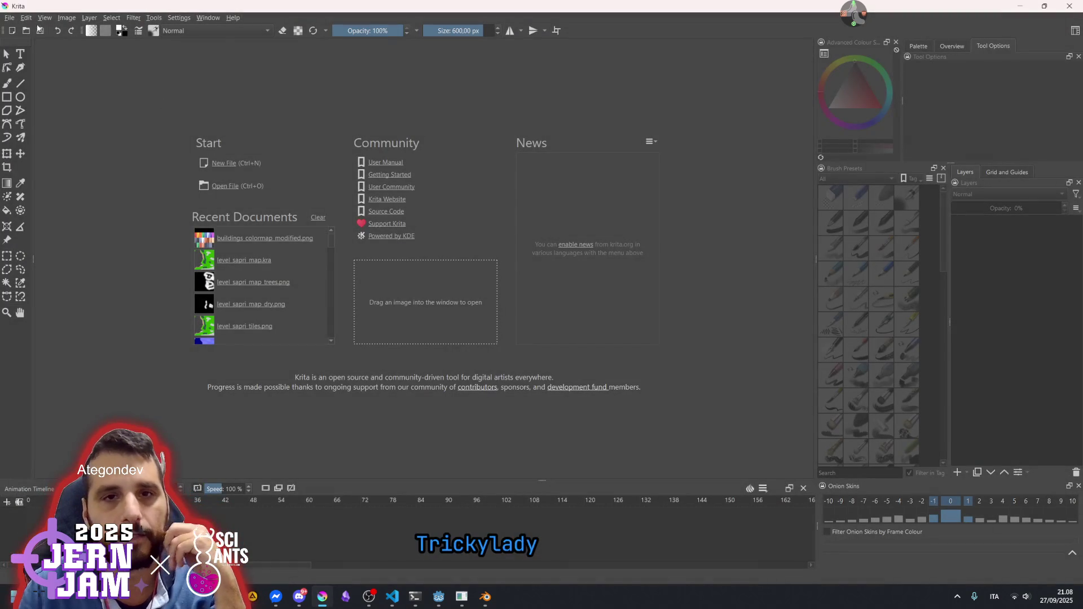
pyautogui.hotkey('ctrl', 'n')
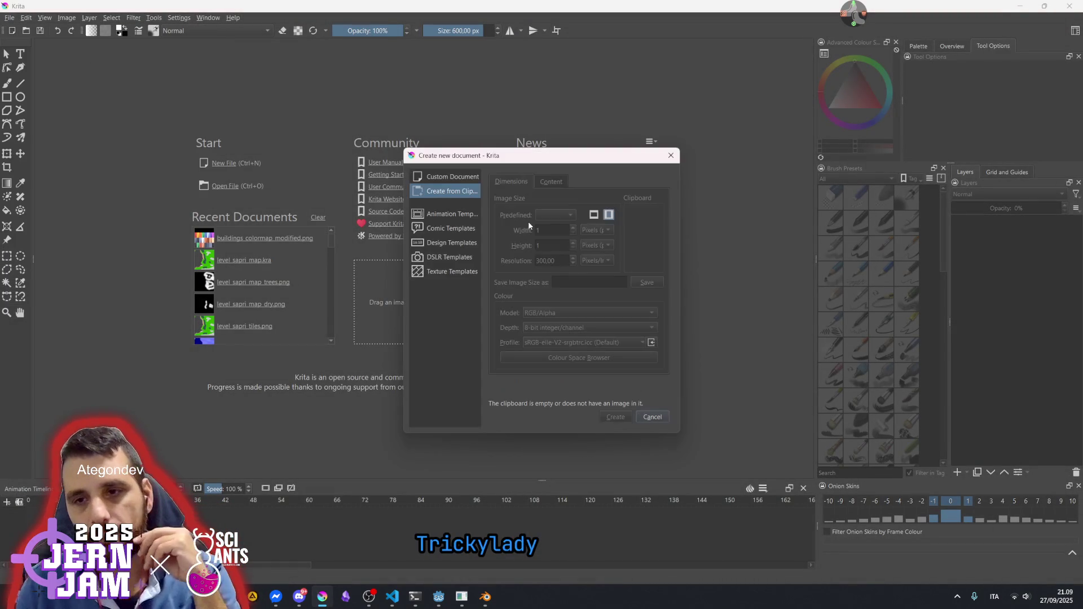
pyautogui.click(462, 180)
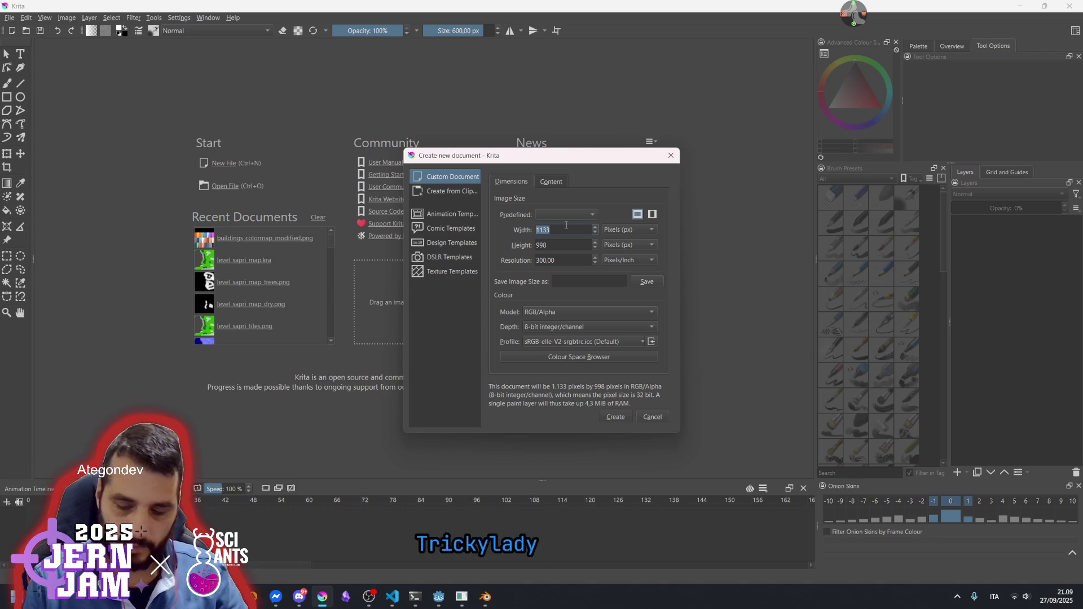
pyautogui.write('256')
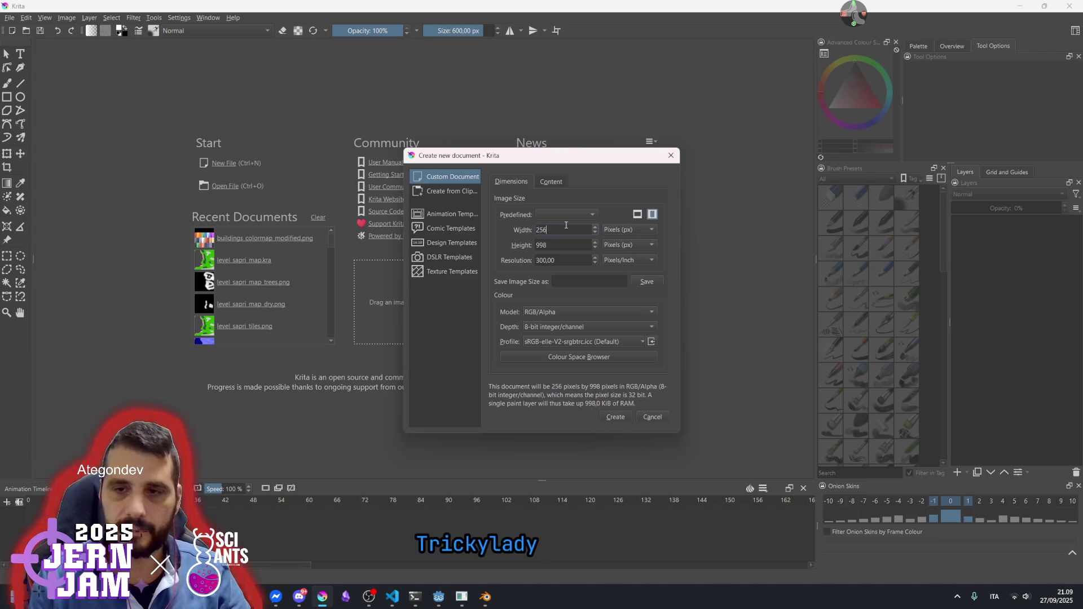
pyautogui.write('256')
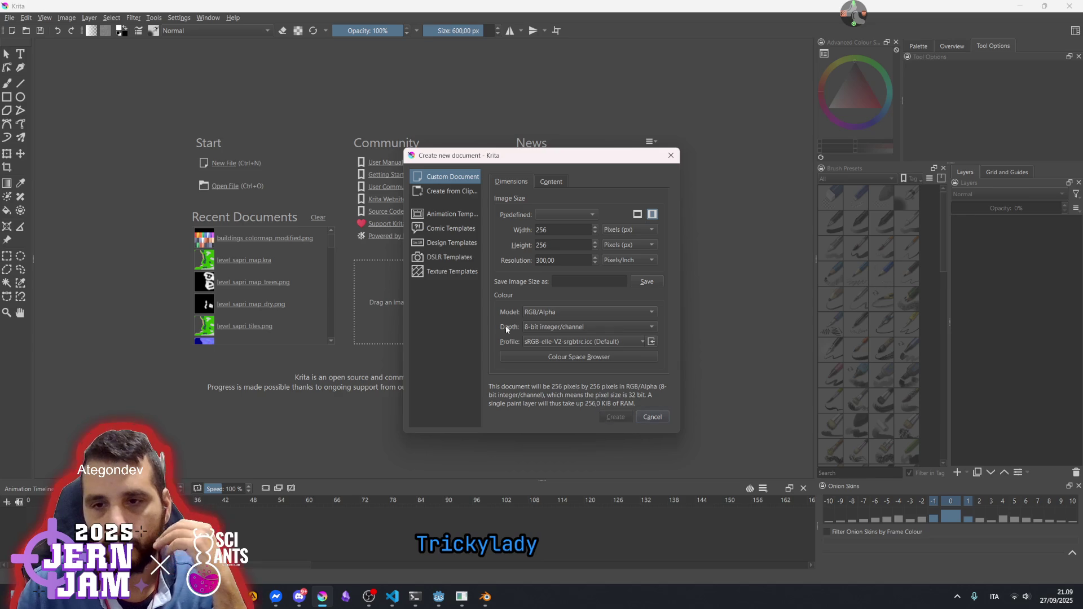
pyautogui.scroll(-1, 483, 298)
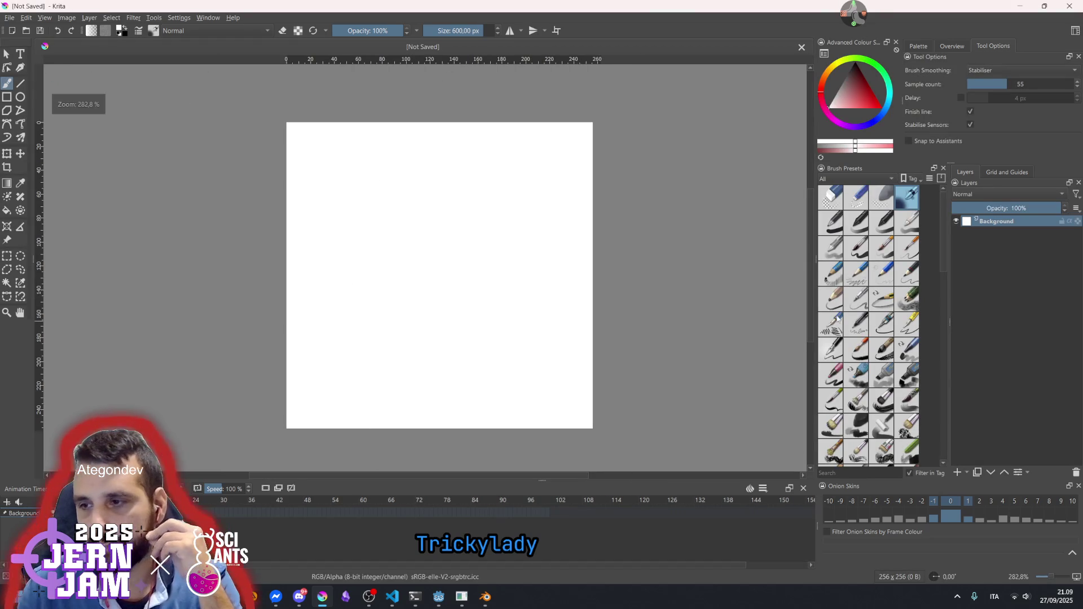
# Shrink the cloud brush to about 112 px and undo a test stroke
pyautogui.scroll(-5, 897, 366)
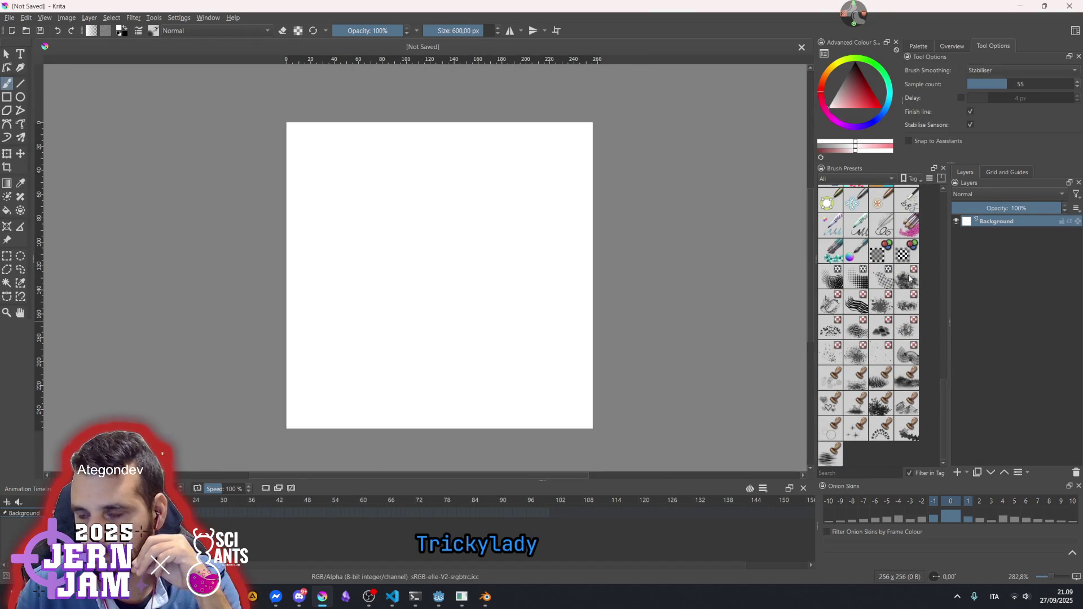
pyautogui.press('[')
pyautogui.press('[')
pyautogui.press('[')
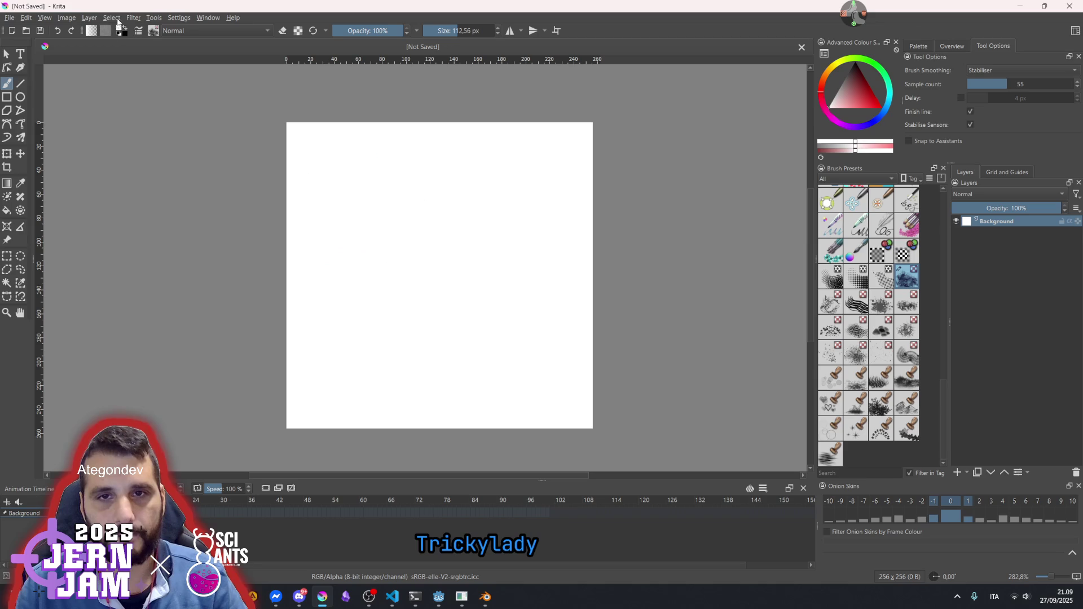
pyautogui.moveTo(361, 215)
pyautogui.mouseDown()
pyautogui.moveTo(379, 222)
pyautogui.moveTo(362, 193)
pyautogui.moveTo(374, 222)
pyautogui.moveTo(429, 254)
pyautogui.mouseUp()
pyautogui.hotkey('ctrl', 'z')
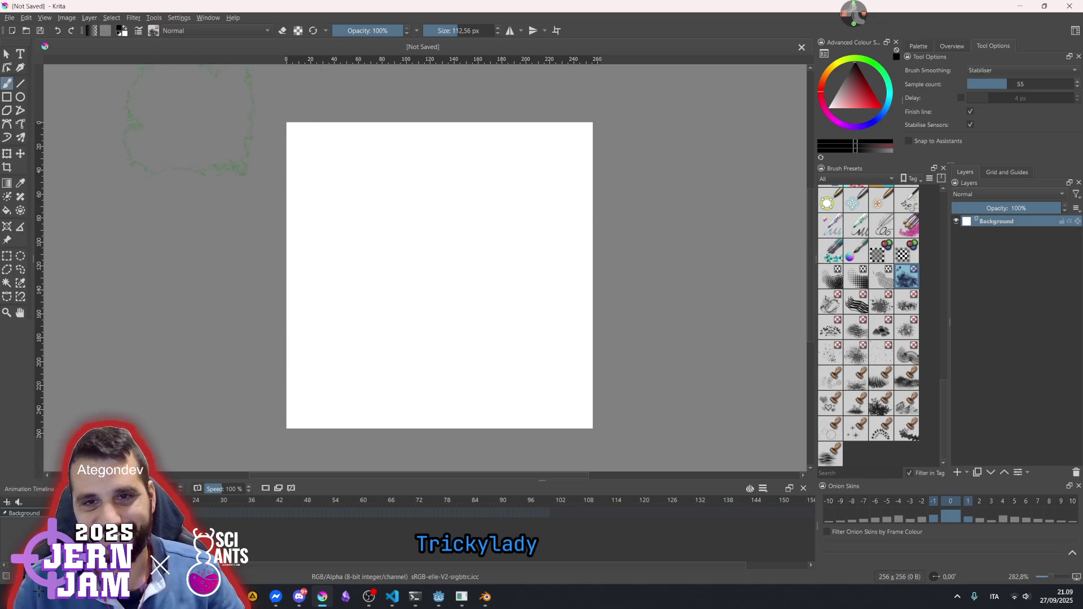
# Try paper patterns, choosing 04_paper-C-grain.png
pyautogui.click(106, 31)
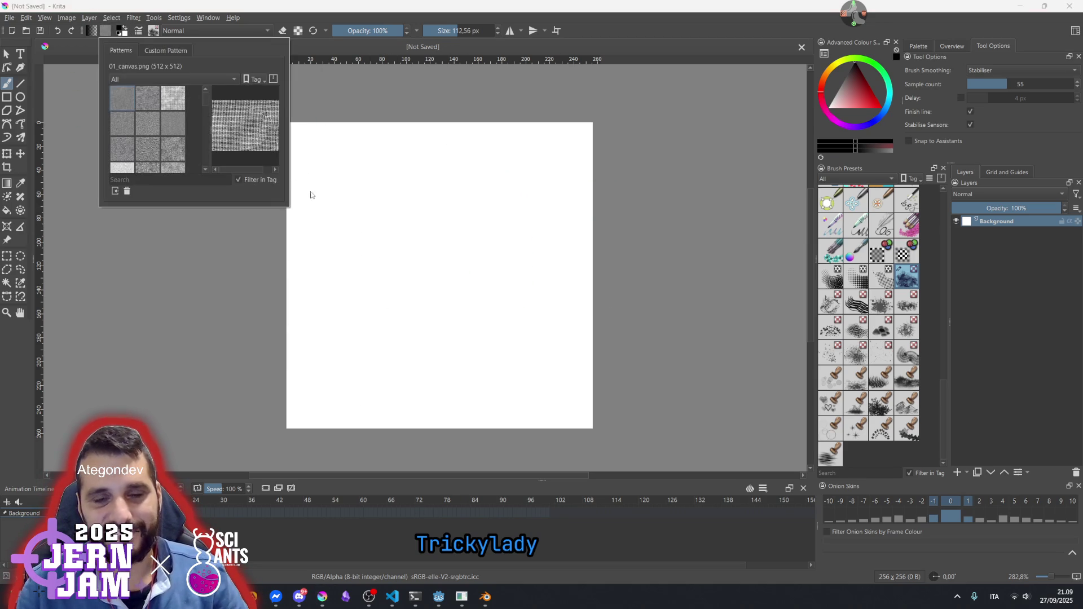
pyautogui.click(170, 143)
pyautogui.click(147, 123)
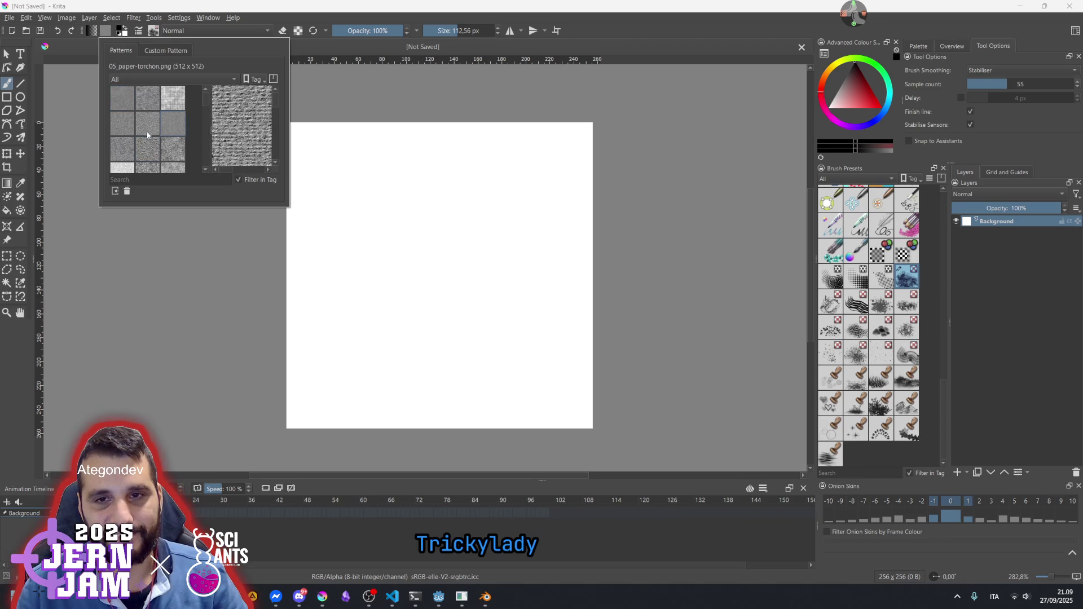
pyautogui.scroll(-2, 153, 153)
pyautogui.scroll(-3, 153, 152)
# Pick the HR Pastel Paper 02 pattern, undo a test stroke, and open the foreground colour dialog
pyautogui.scroll(5, 145, 116)
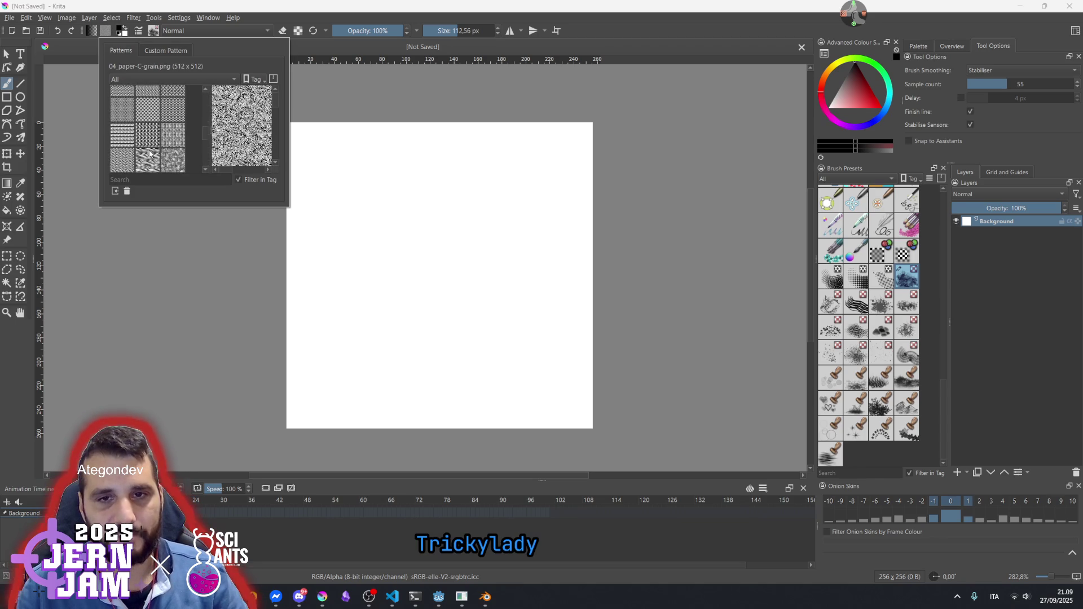
pyautogui.scroll(-2, 150, 154)
pyautogui.click(173, 161)
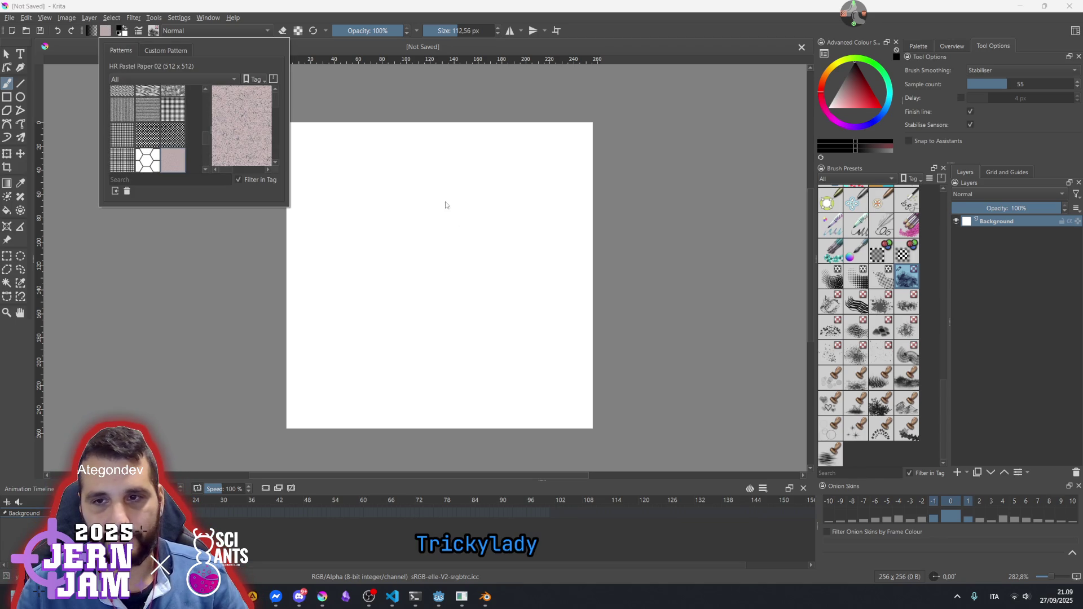
pyautogui.click(457, 217)
pyautogui.moveTo(440, 199)
pyautogui.mouseDown()
pyautogui.moveTo(362, 278)
pyautogui.moveTo(537, 234)
pyautogui.moveTo(440, 251)
pyautogui.mouseUp()
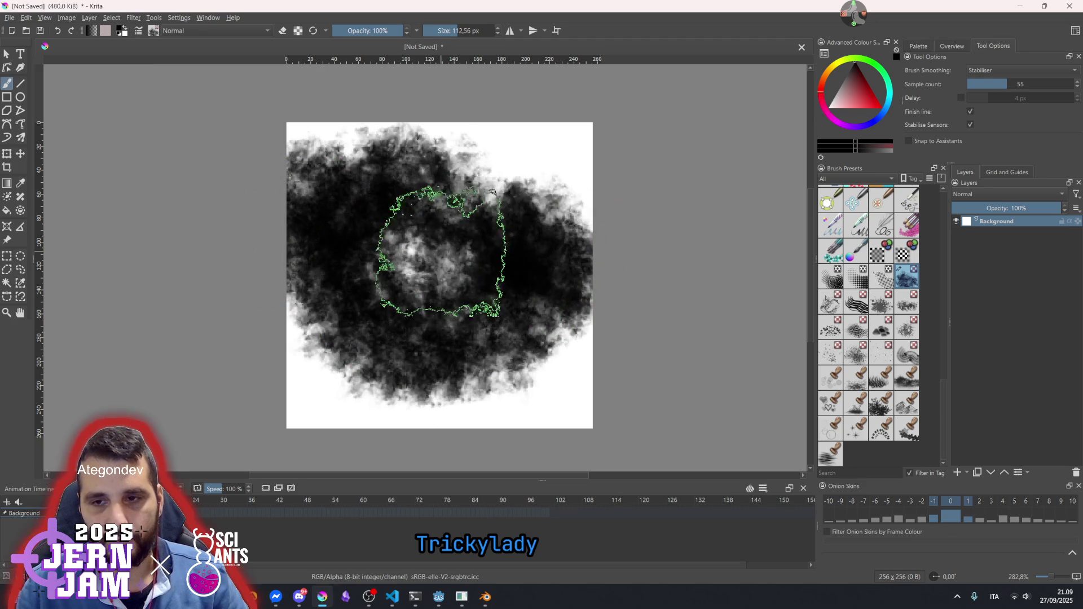
pyautogui.hotkey('ctrl', 'z')
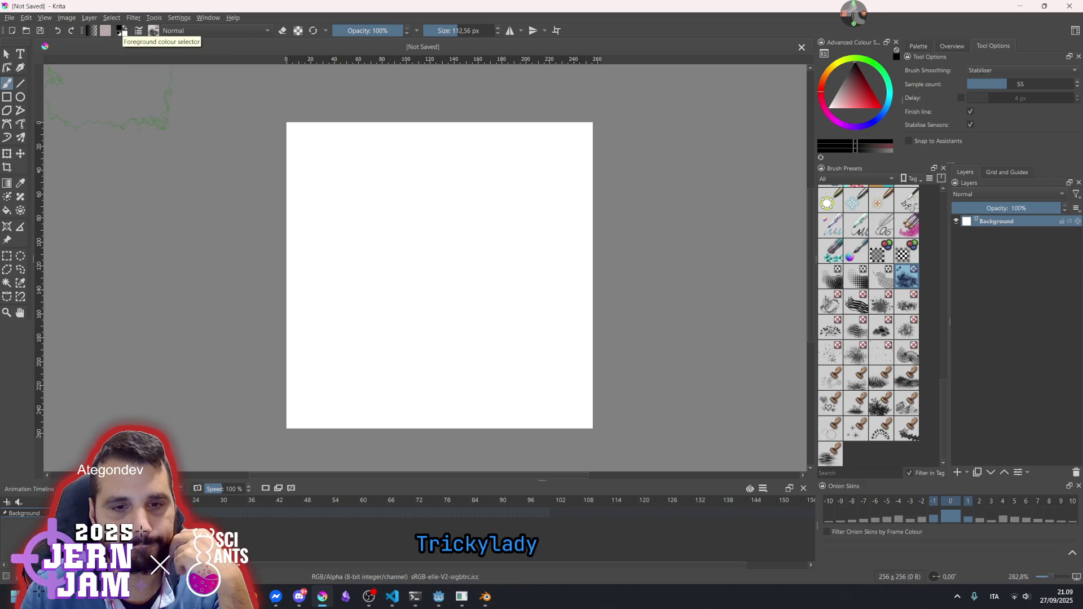
pyautogui.click(120, 31)
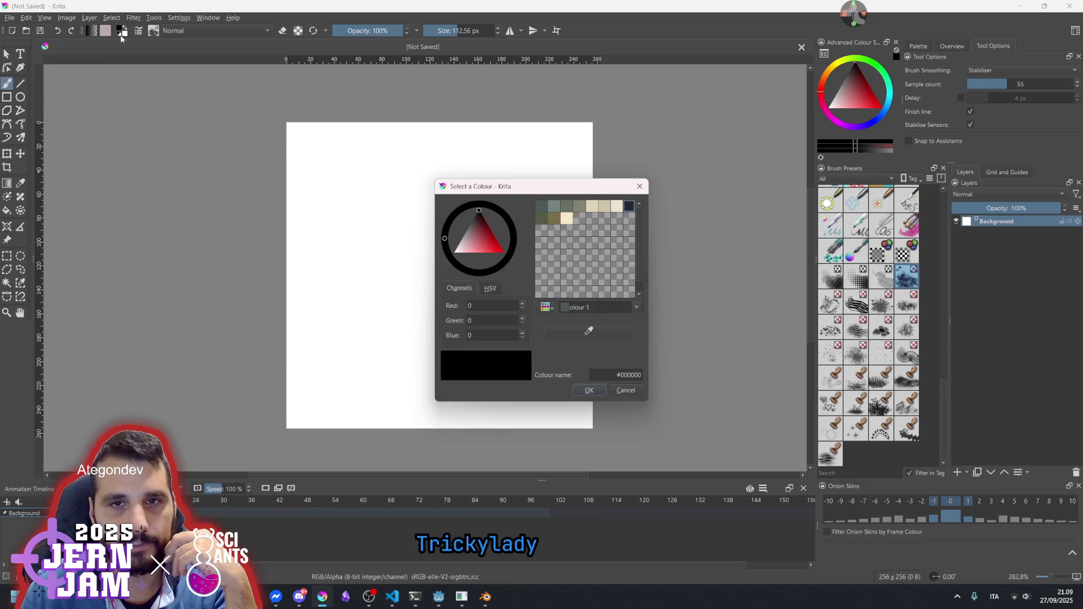
# Choose palette colour #818370 and brush a large soft grey-green cloud across the canvas centre
pyautogui.click(579, 207)
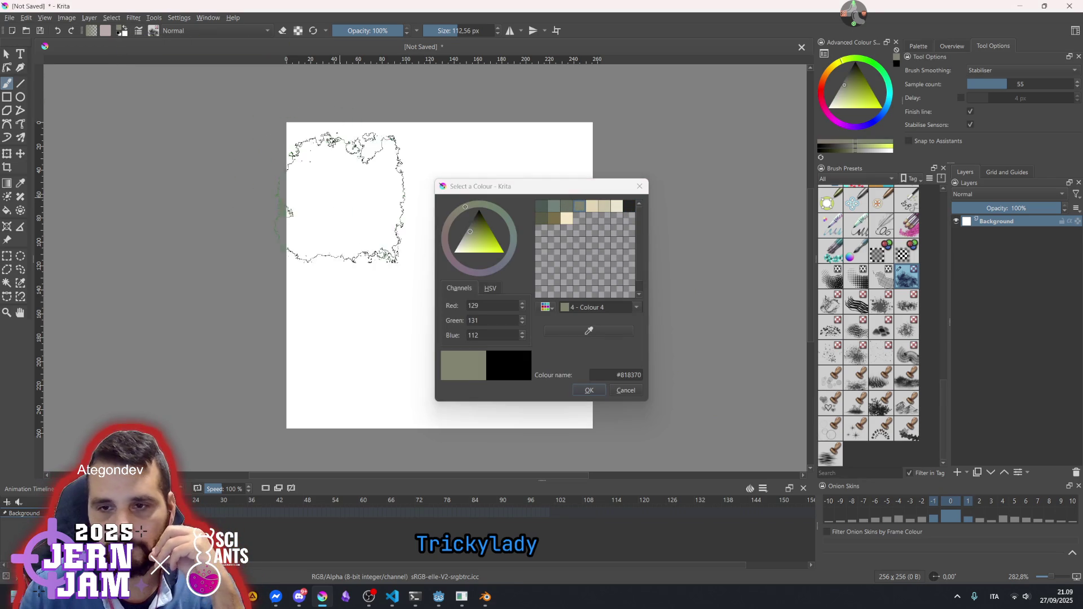
pyautogui.moveTo(372, 235); pyautogui.dragTo(377, 336)
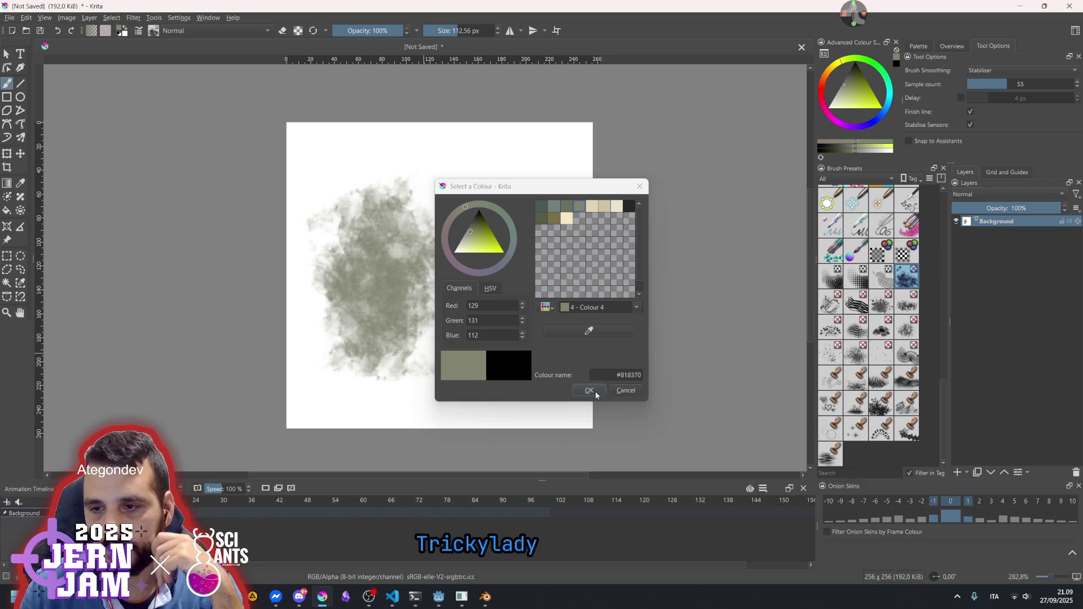
pyautogui.click(595, 394)
pyautogui.moveTo(516, 328)
pyautogui.mouseDown()
pyautogui.moveTo(451, 293)
pyautogui.moveTo(448, 242)
pyautogui.moveTo(477, 229)
pyautogui.moveTo(553, 261)
pyautogui.moveTo(533, 259)
pyautogui.moveTo(530, 271)
pyautogui.mouseUp()
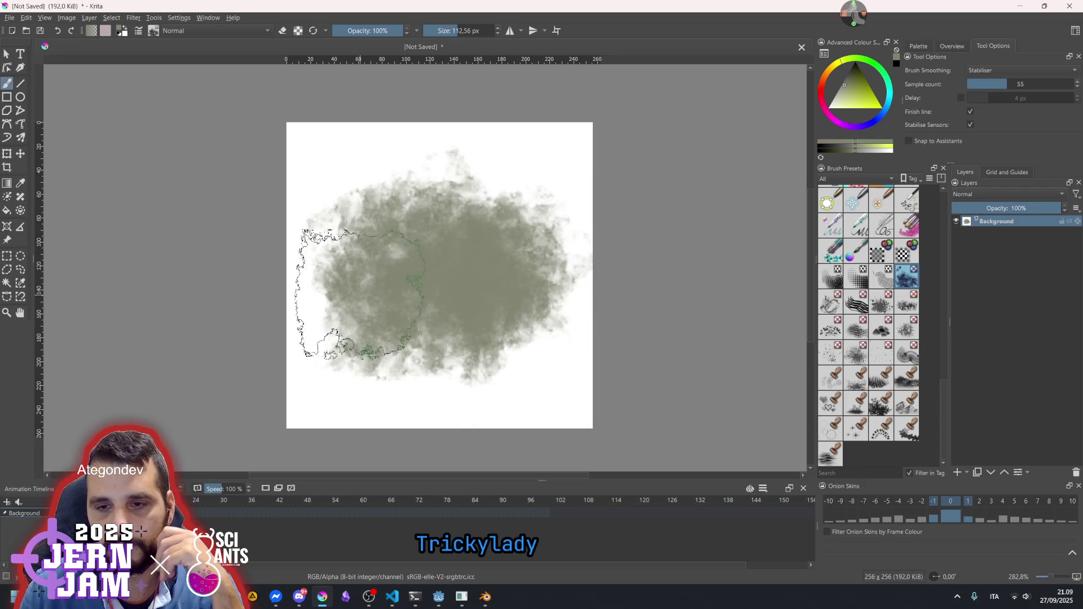
pyautogui.click(358, 295)
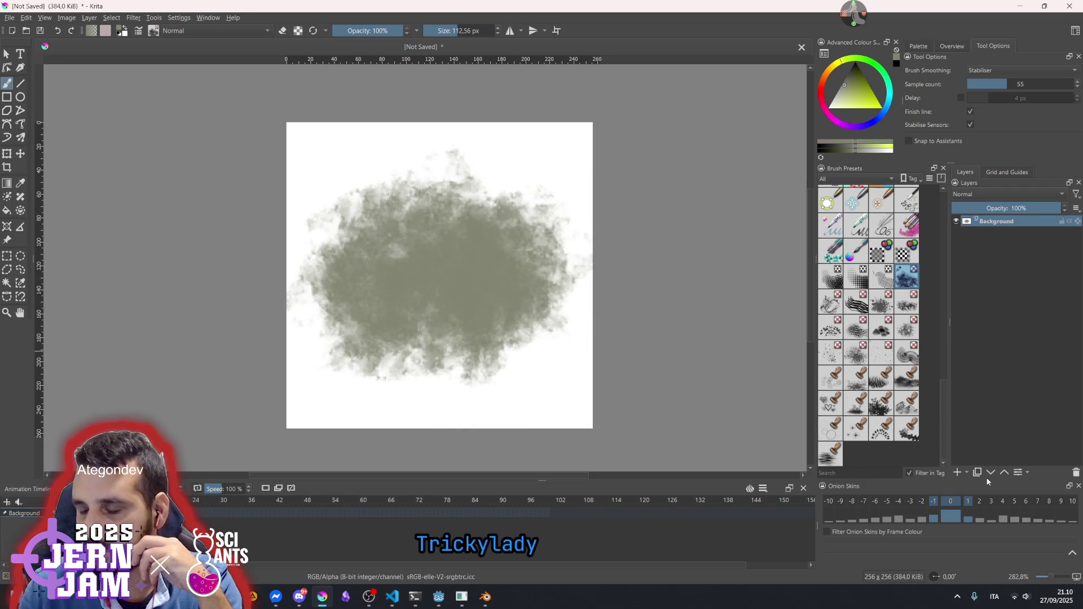
# Add Paint Layer 1, undo the cloud on Background, and paint a grey cloud on the new layer
pyautogui.click(958, 472)
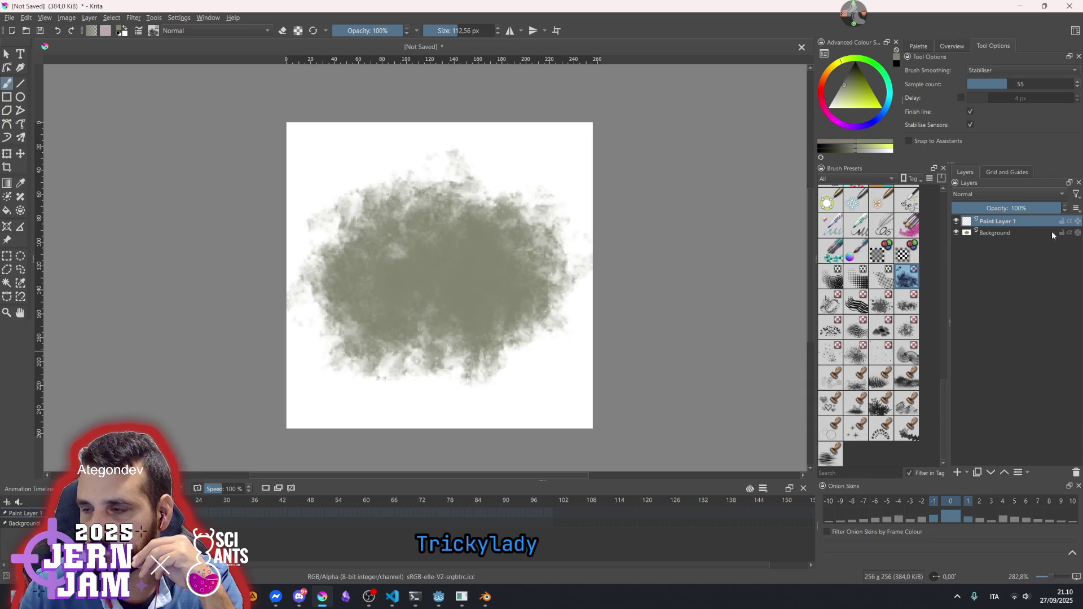
pyautogui.press('BackSpace')
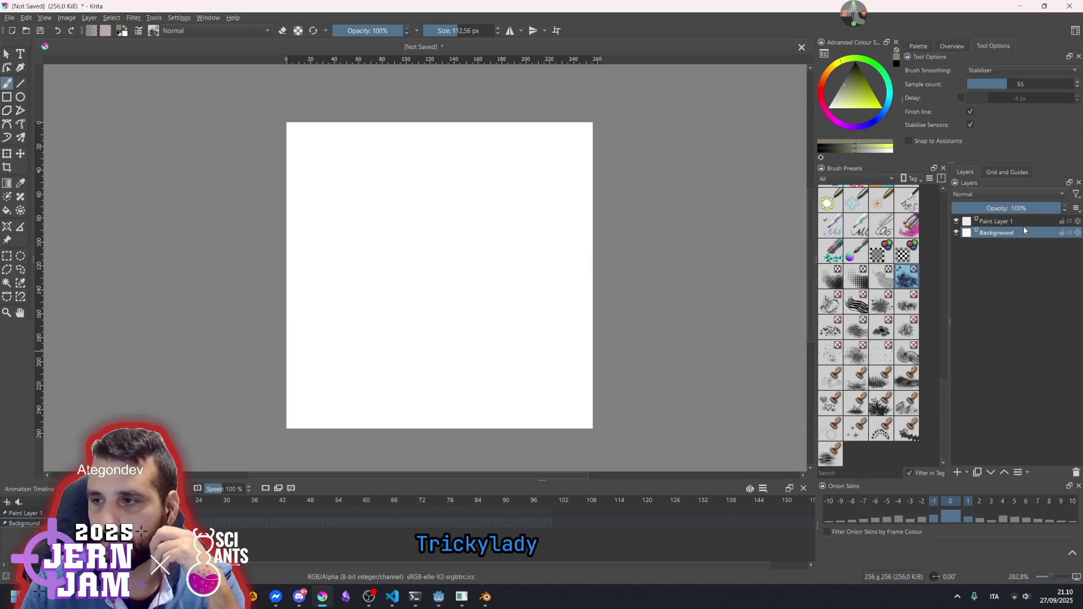
pyautogui.click(1030, 224)
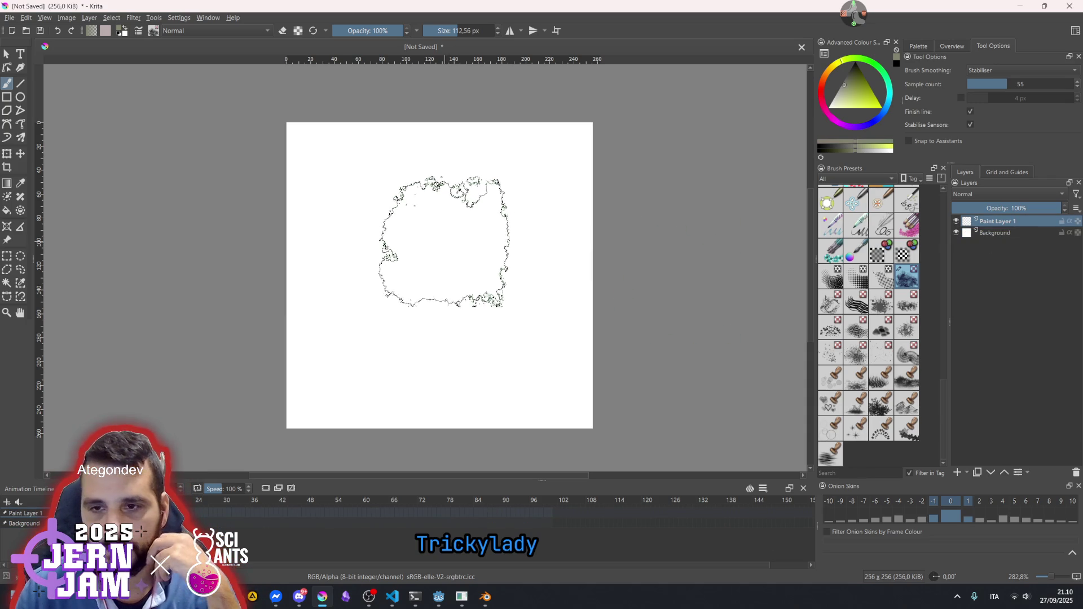
pyautogui.click(462, 215)
pyautogui.moveTo(463, 215)
pyautogui.mouseDown()
pyautogui.moveTo(375, 313)
pyautogui.moveTo(496, 223)
pyautogui.moveTo(589, 221)
pyautogui.mouseUp()
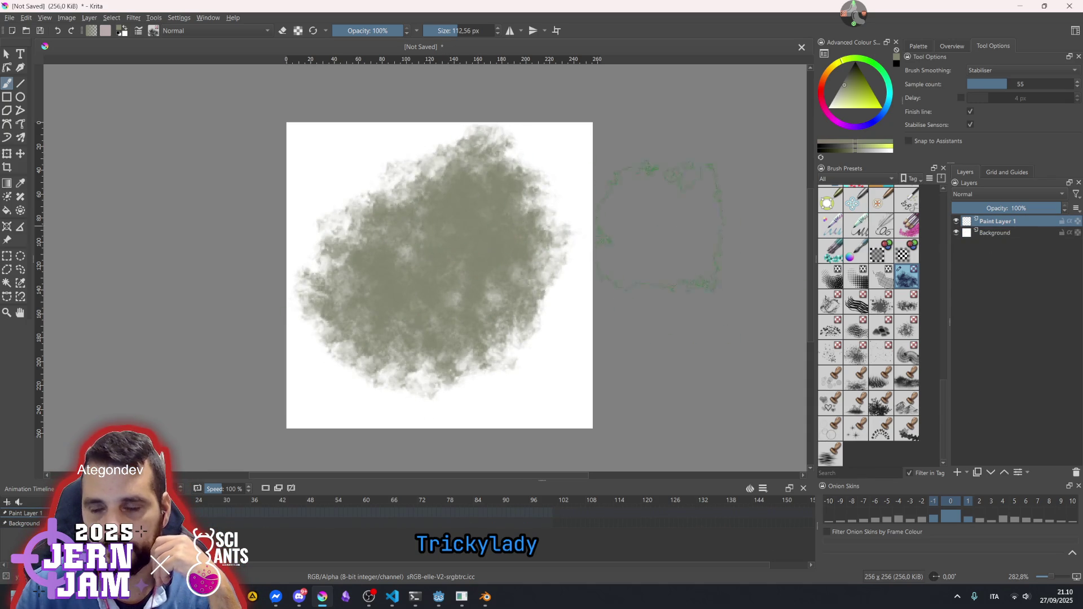
# Darken the cloud's edges with dark grey and paint white wisps into its centre
pyautogui.moveTo(412, 181)
pyautogui.mouseDown()
pyautogui.moveTo(338, 254)
pyautogui.moveTo(440, 339)
pyautogui.mouseUp()
pyautogui.moveTo(481, 182)
pyautogui.mouseDown()
pyautogui.moveTo(508, 282)
pyautogui.moveTo(380, 249)
pyautogui.moveTo(395, 187)
pyautogui.mouseUp()
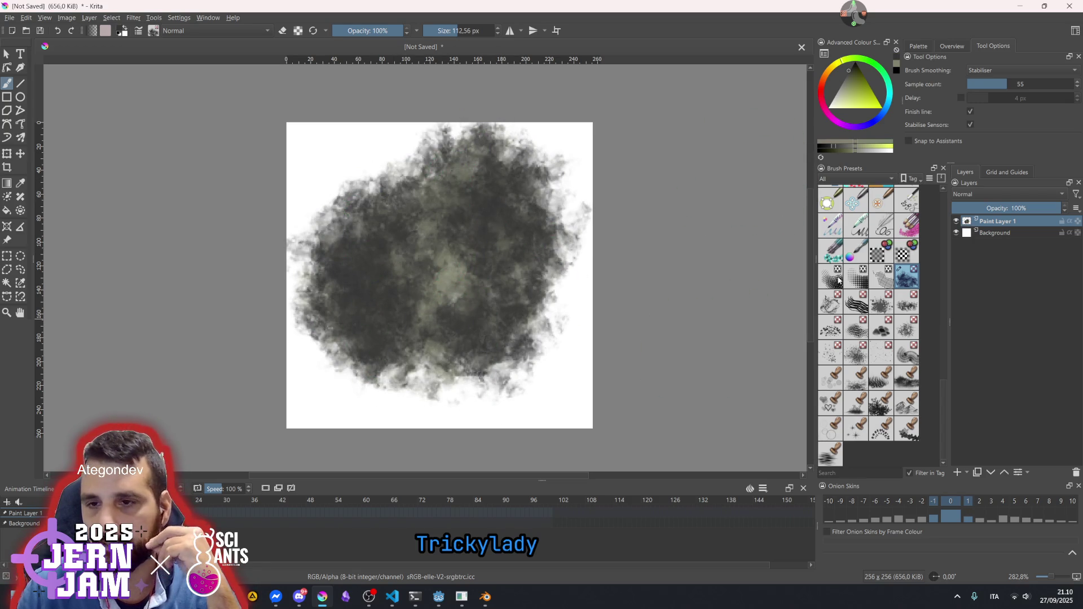
pyautogui.click(890, 149)
pyautogui.moveTo(479, 225)
pyautogui.mouseDown()
pyautogui.moveTo(434, 265)
pyautogui.moveTo(398, 265)
pyautogui.moveTo(437, 321)
pyautogui.moveTo(497, 186)
pyautogui.moveTo(429, 225)
pyautogui.moveTo(507, 158)
pyautogui.mouseUp()
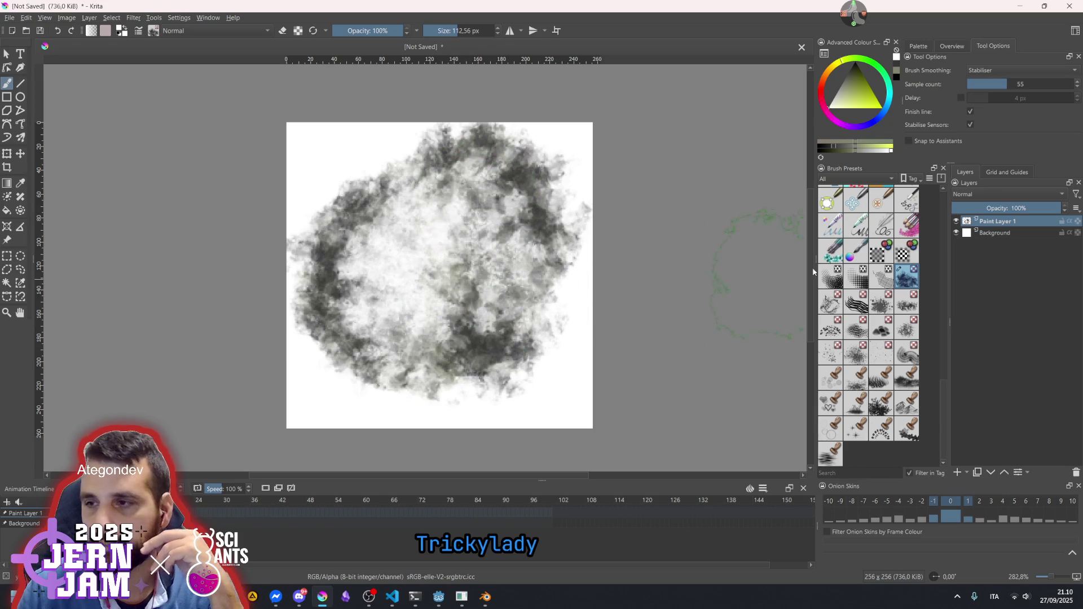
# Hide the Background layer and repaint the cloud's centre and lower part in softer greys
pyautogui.click(957, 233)
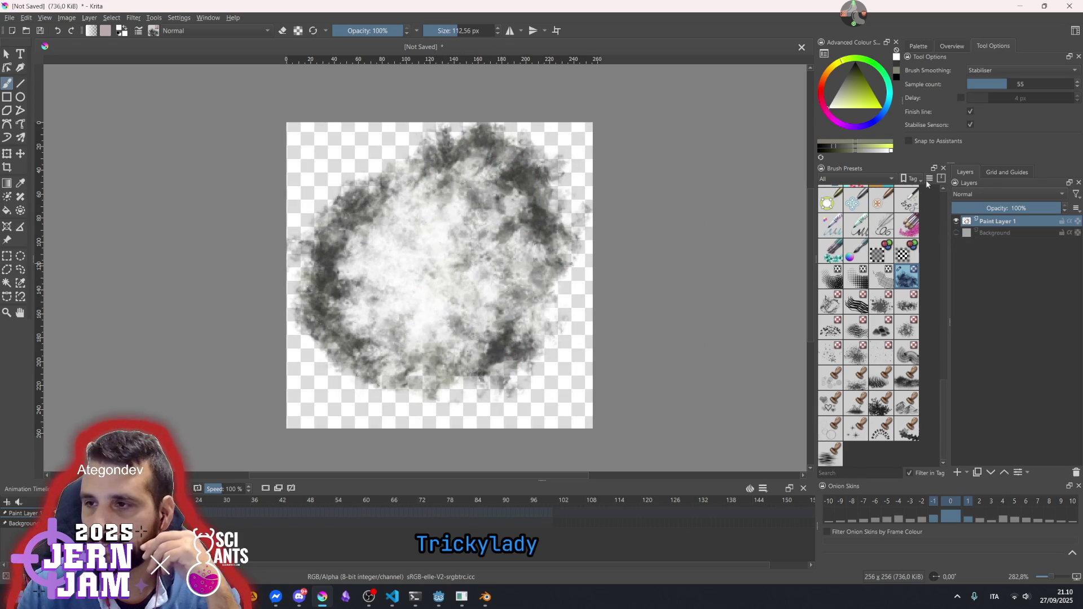
pyautogui.click(870, 151)
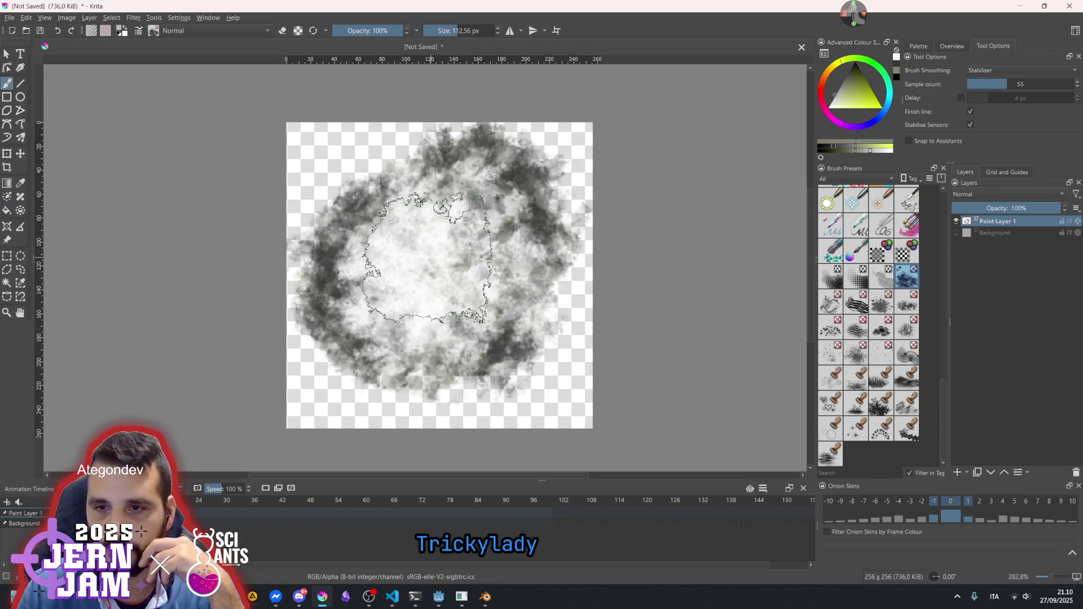
pyautogui.moveTo(453, 299)
pyautogui.mouseDown()
pyautogui.moveTo(530, 186)
pyautogui.moveTo(555, 293)
pyautogui.moveTo(429, 186)
pyautogui.moveTo(325, 236)
pyautogui.moveTo(363, 271)
pyautogui.moveTo(399, 363)
pyautogui.moveTo(520, 362)
pyautogui.moveTo(547, 279)
pyautogui.moveTo(507, 232)
pyautogui.moveTo(423, 339)
pyautogui.moveTo(363, 241)
pyautogui.moveTo(487, 234)
pyautogui.mouseUp()
pyautogui.scroll(-4, 660, 285)
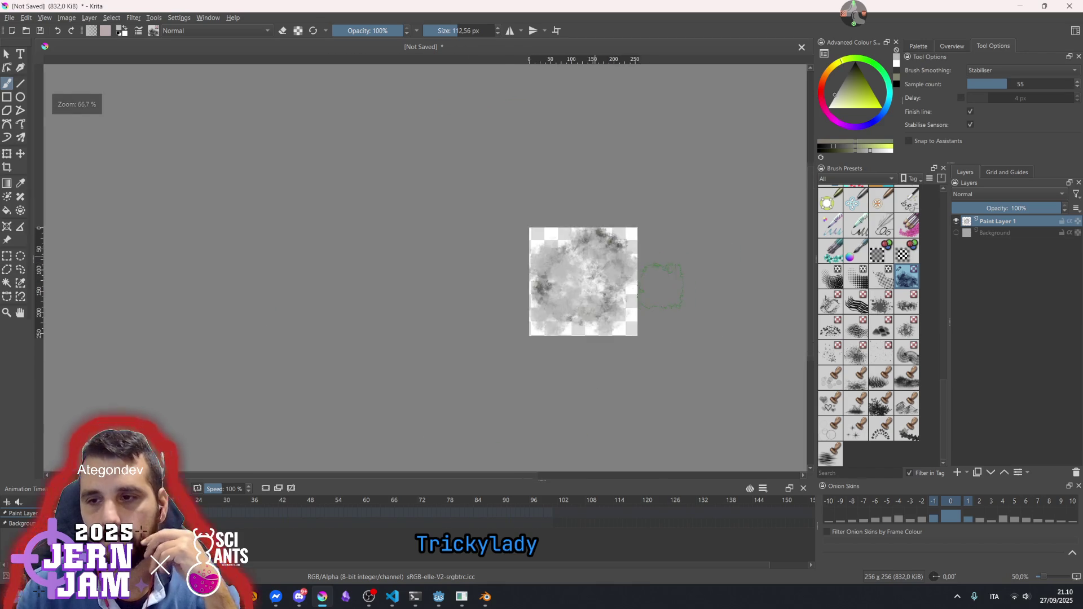
pyautogui.scroll(3, 660, 287)
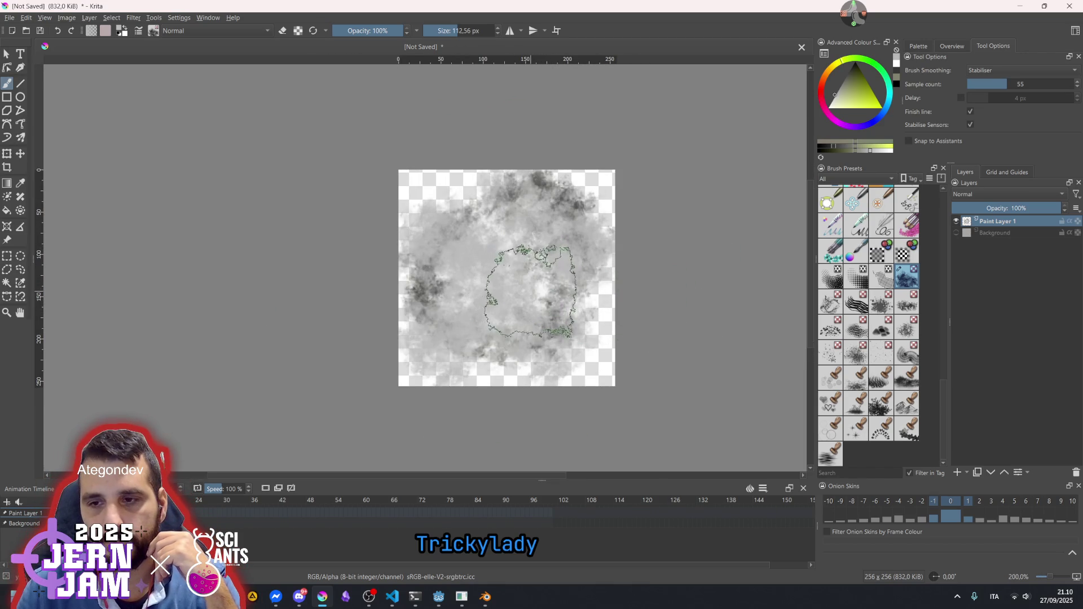
pyautogui.click(862, 151)
pyautogui.moveTo(556, 226); pyautogui.dragTo(491, 282)
pyautogui.moveTo(486, 336)
pyautogui.mouseDown()
pyautogui.moveTo(514, 313)
pyautogui.moveTo(448, 339)
pyautogui.moveTo(519, 345)
pyautogui.moveTo(564, 299)
pyautogui.moveTo(570, 234)
pyautogui.moveTo(479, 225)
pyautogui.moveTo(561, 261)
pyautogui.mouseUp()
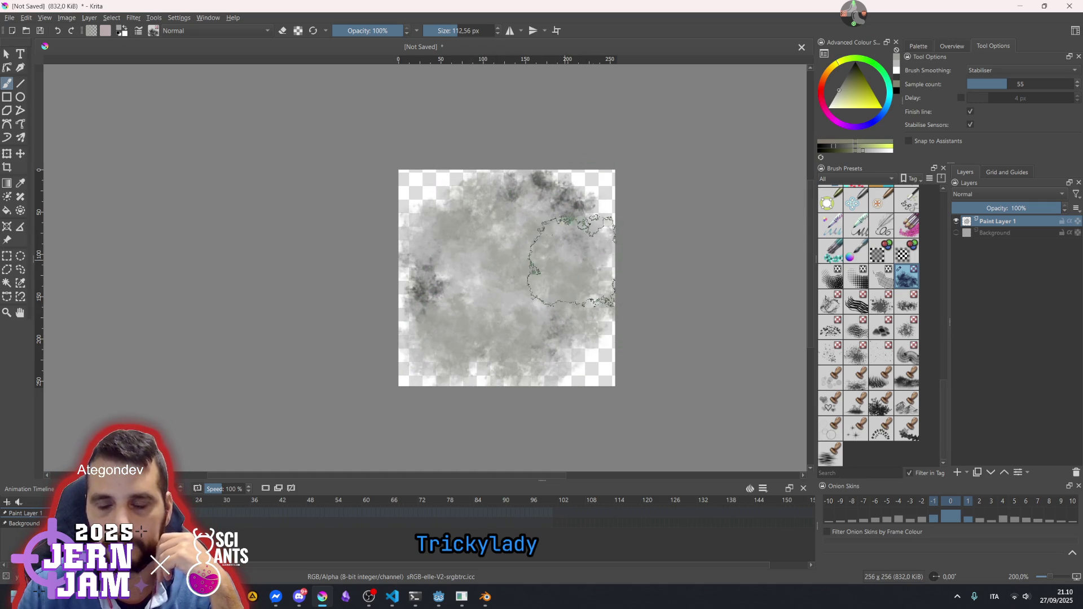
# Erase the cloud's left, top-right and lower edges so the puff fades to transparency
pyautogui.scroll(-3, 653, 275)
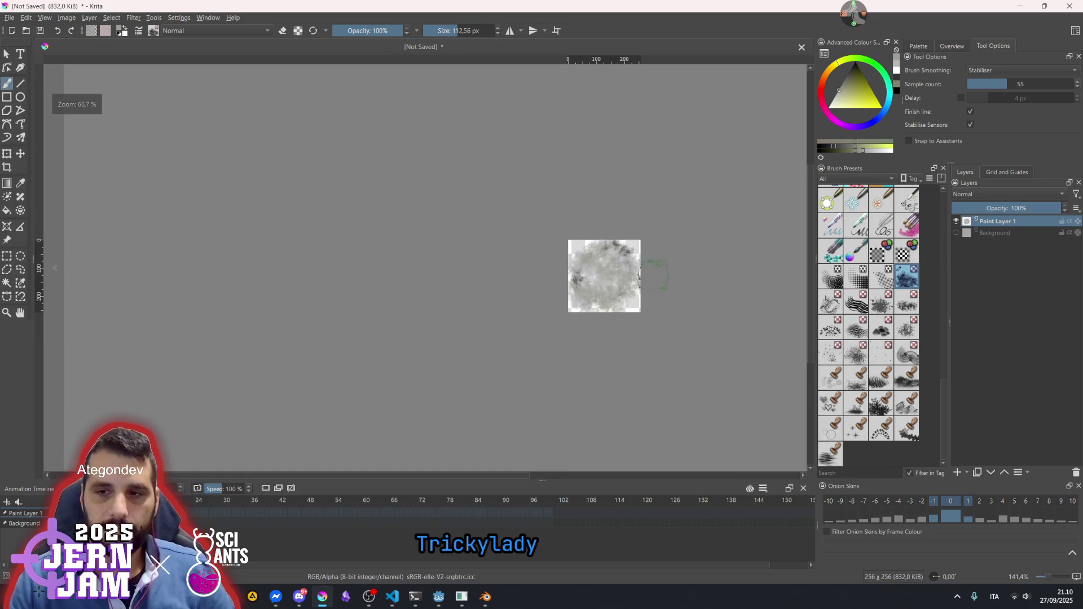
pyautogui.scroll(3, 606, 277)
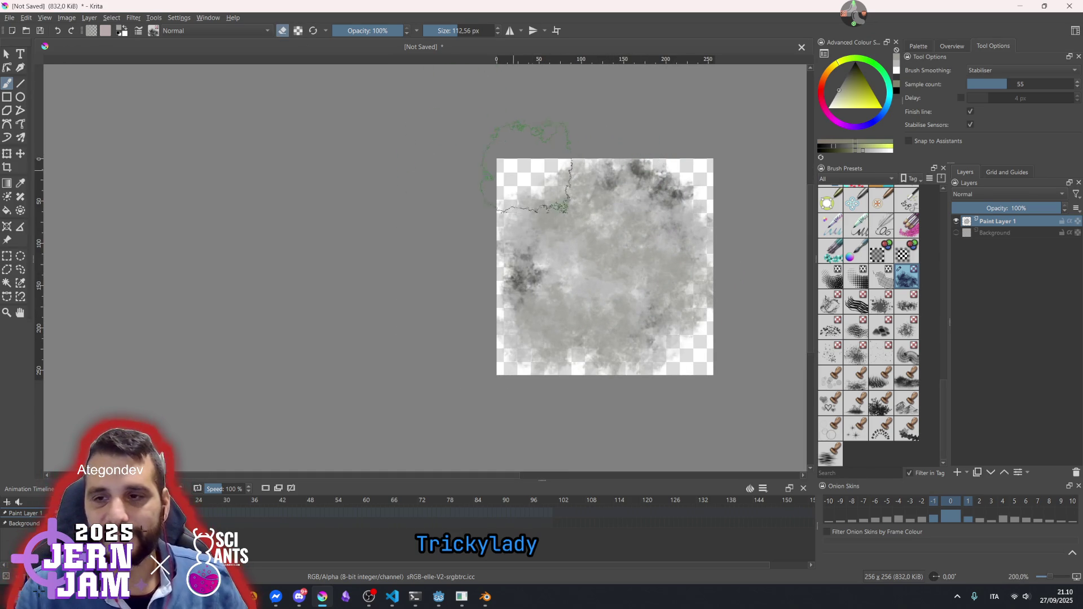
pyautogui.moveTo(545, 175)
pyautogui.mouseDown()
pyautogui.moveTo(471, 229)
pyautogui.moveTo(556, 408)
pyautogui.moveTo(705, 315)
pyautogui.moveTo(729, 243)
pyautogui.mouseUp()
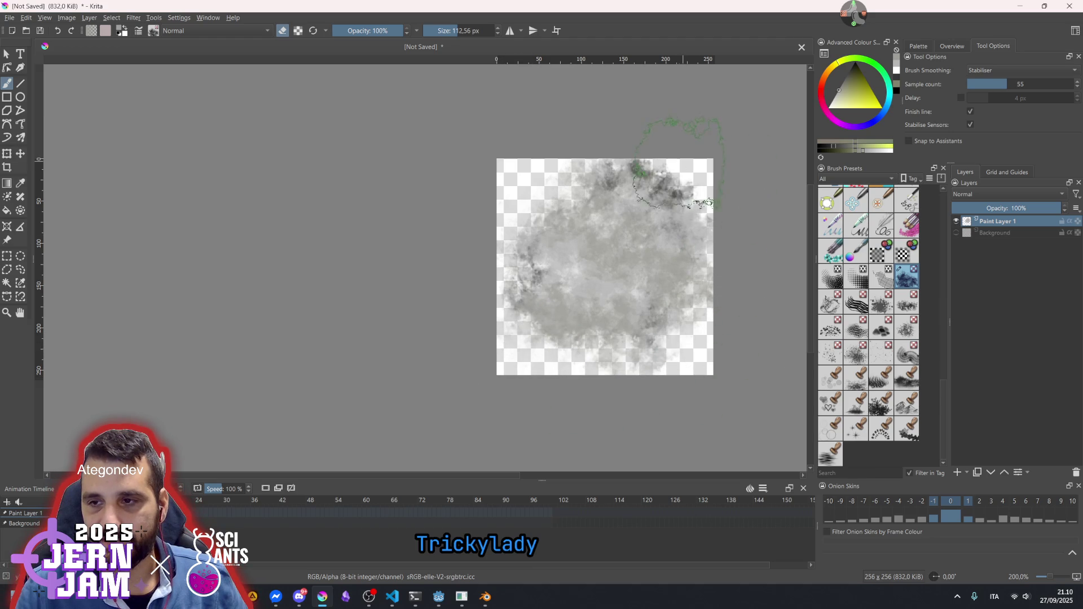
pyautogui.moveTo(651, 181); pyautogui.dragTo(643, 193)
pyautogui.moveTo(669, 262)
pyautogui.mouseDown()
pyautogui.moveTo(570, 282)
pyautogui.moveTo(564, 307)
pyautogui.moveTo(581, 333)
pyautogui.moveTo(659, 329)
pyautogui.moveTo(570, 238)
pyautogui.moveTo(626, 238)
pyautogui.moveTo(708, 270)
pyautogui.mouseUp()
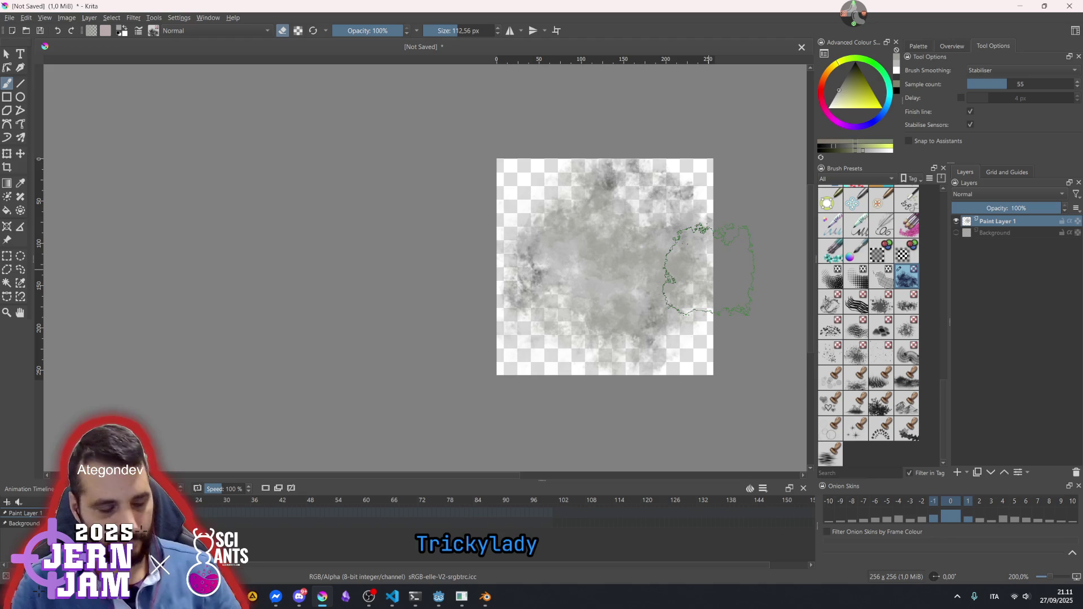
# Save the painting as PNG 'smoke_texture' in wild-wild-fire/assets/materials, accepting the PNG options
pyautogui.hotkey('ctrl', 's')
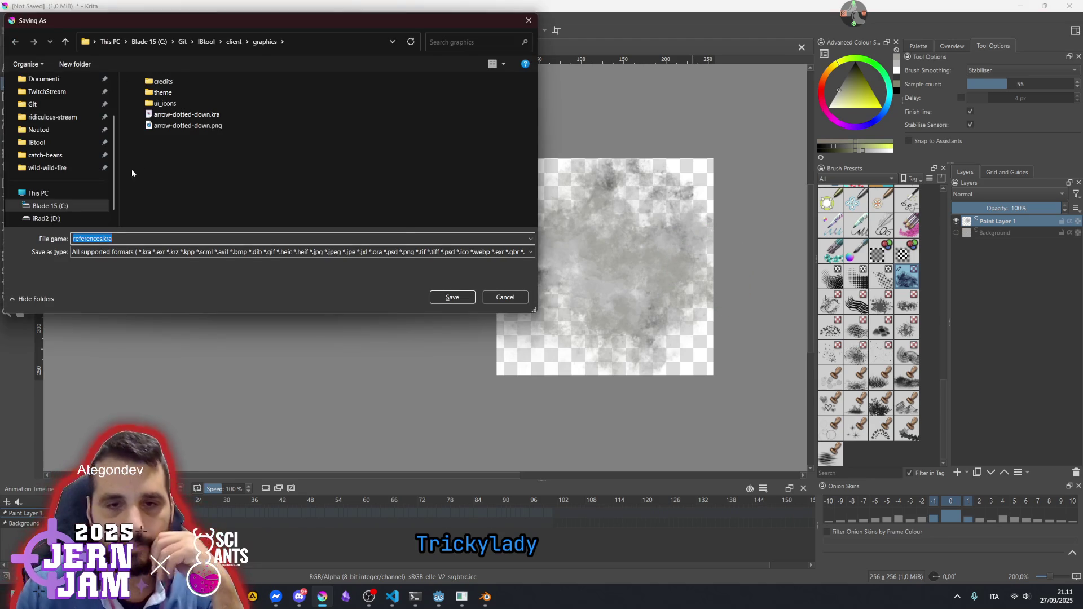
pyautogui.click(88, 254)
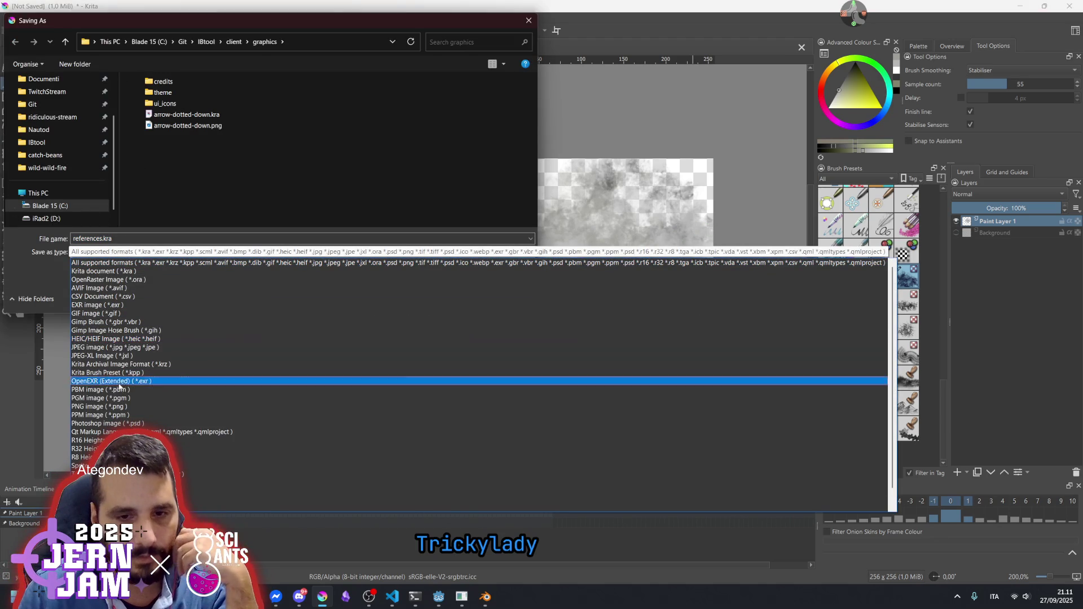
pyautogui.click(104, 406)
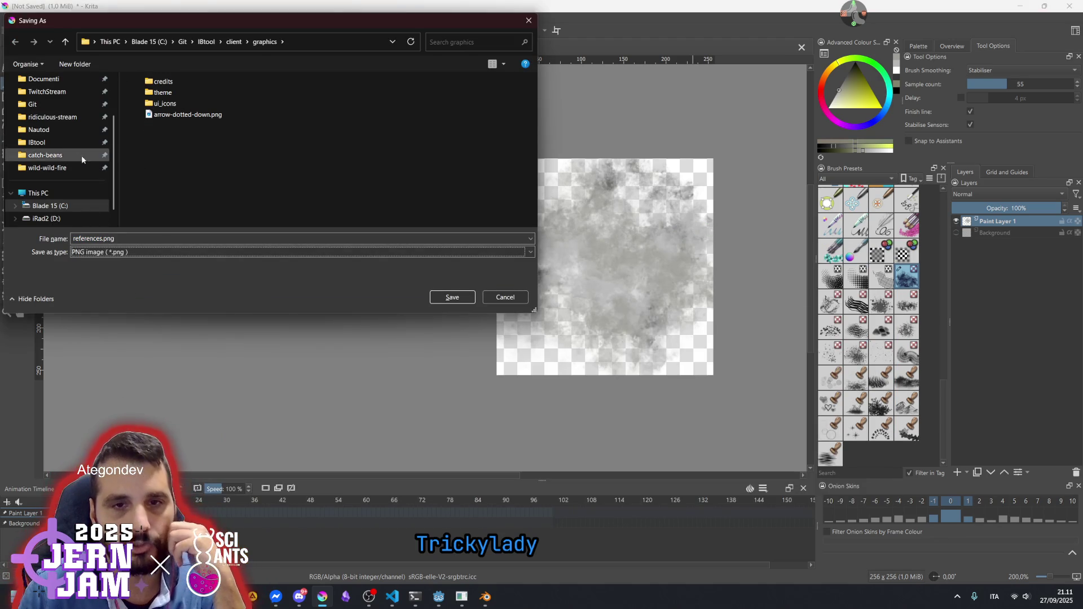
pyautogui.click(59, 169)
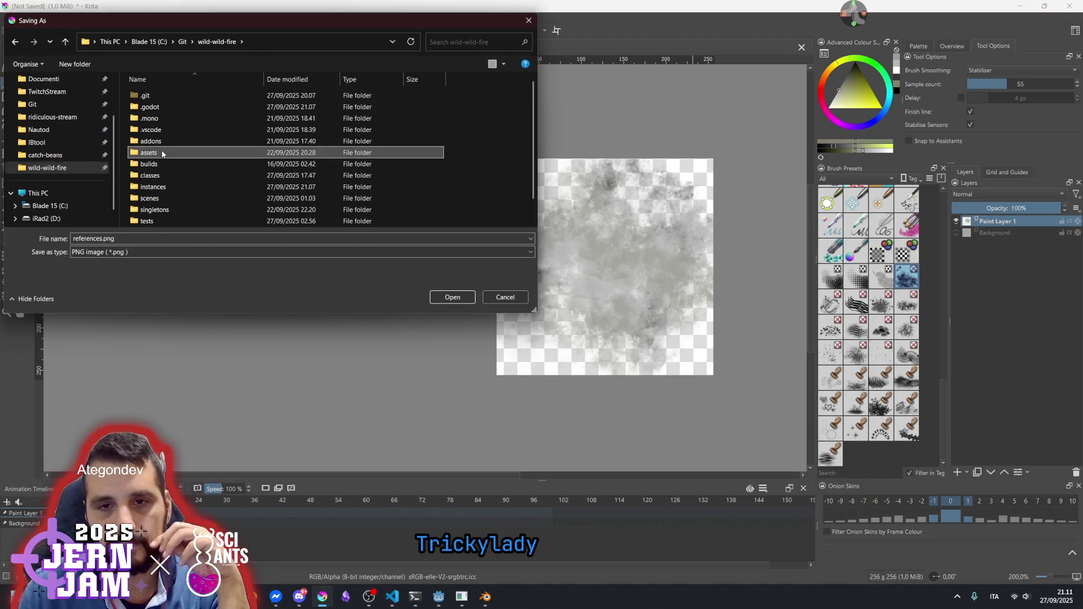
pyautogui.doubleClick(161, 152)
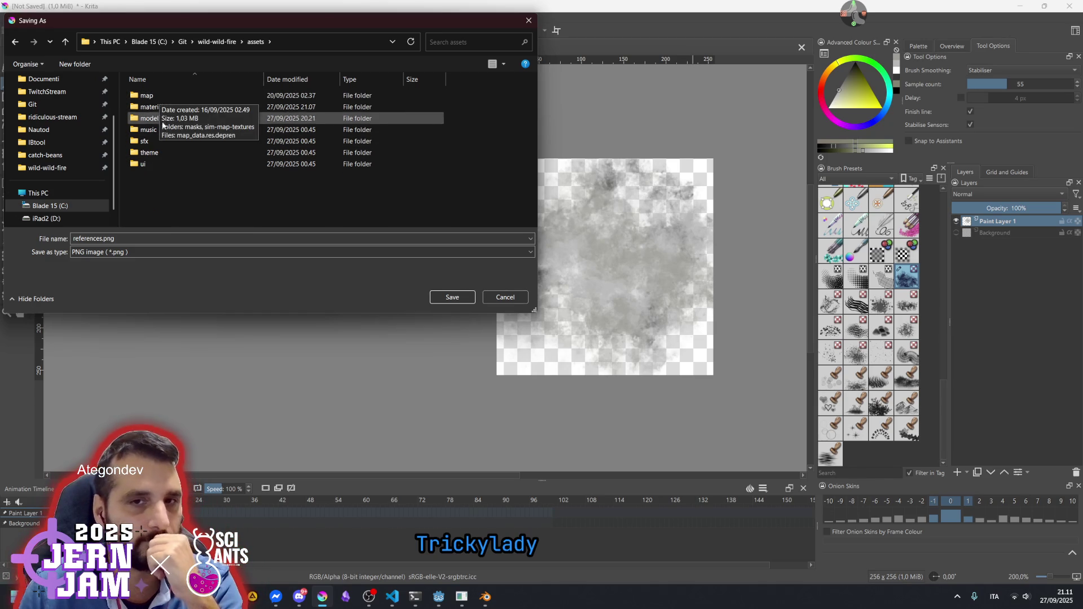
pyautogui.doubleClick(163, 109)
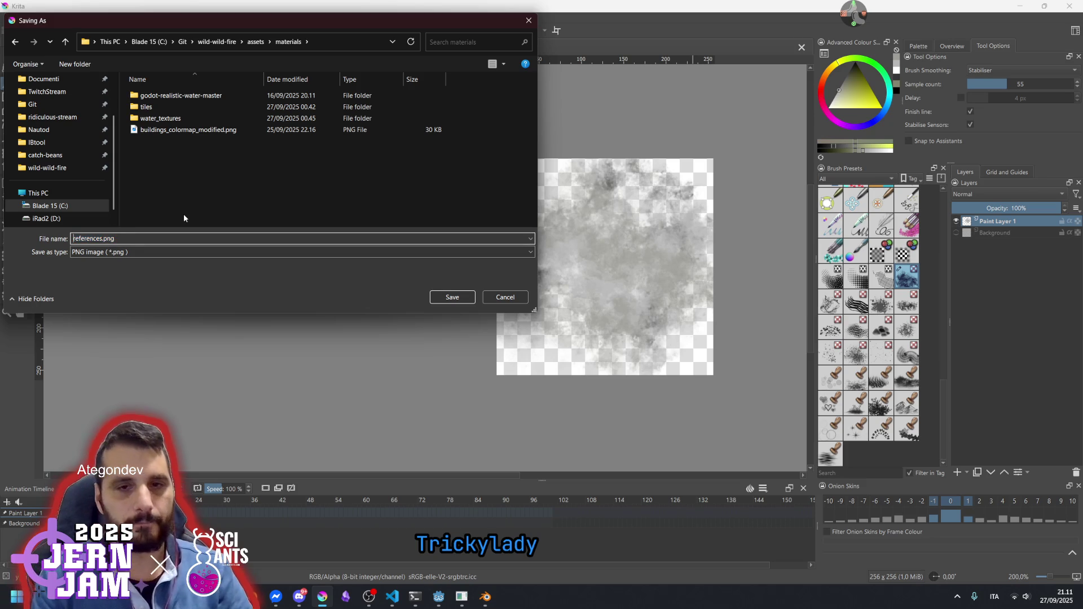
pyautogui.write('smoke_tex')
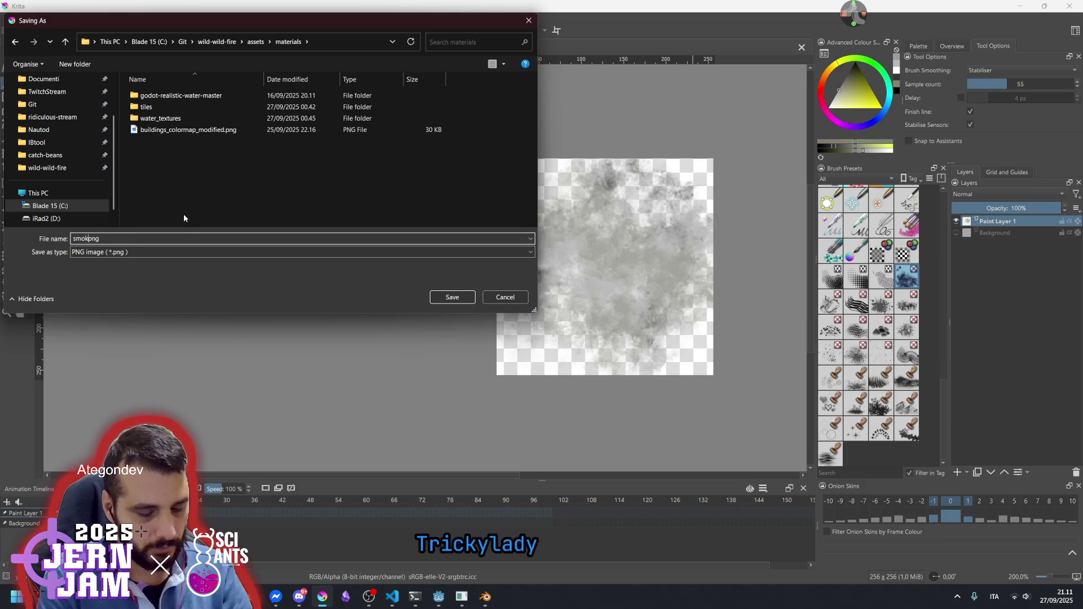
pyautogui.write('ture.')
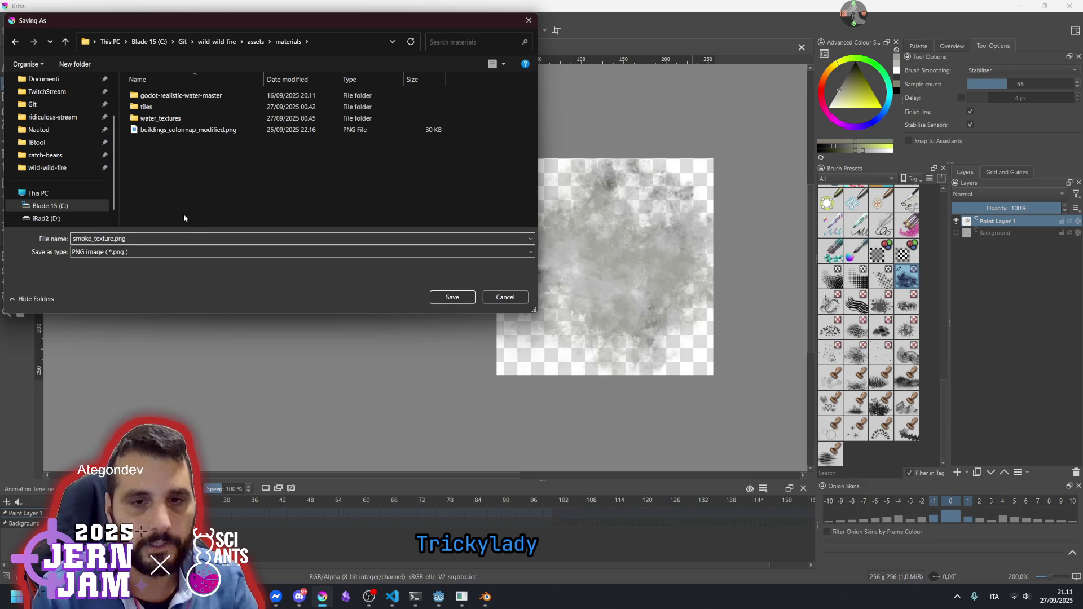
pyautogui.press('Return')
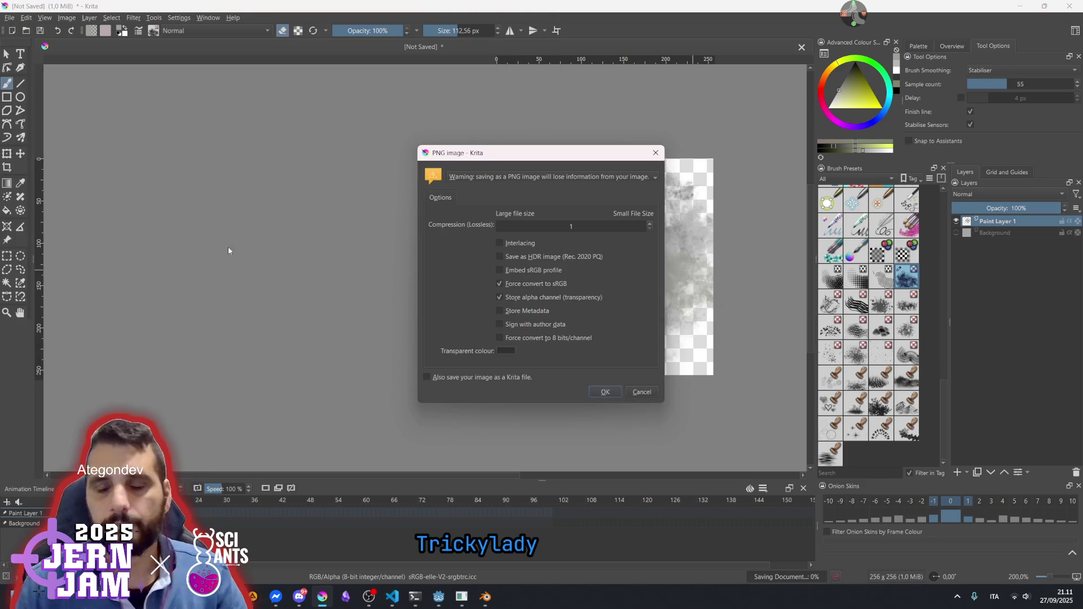
pyautogui.click(607, 395)
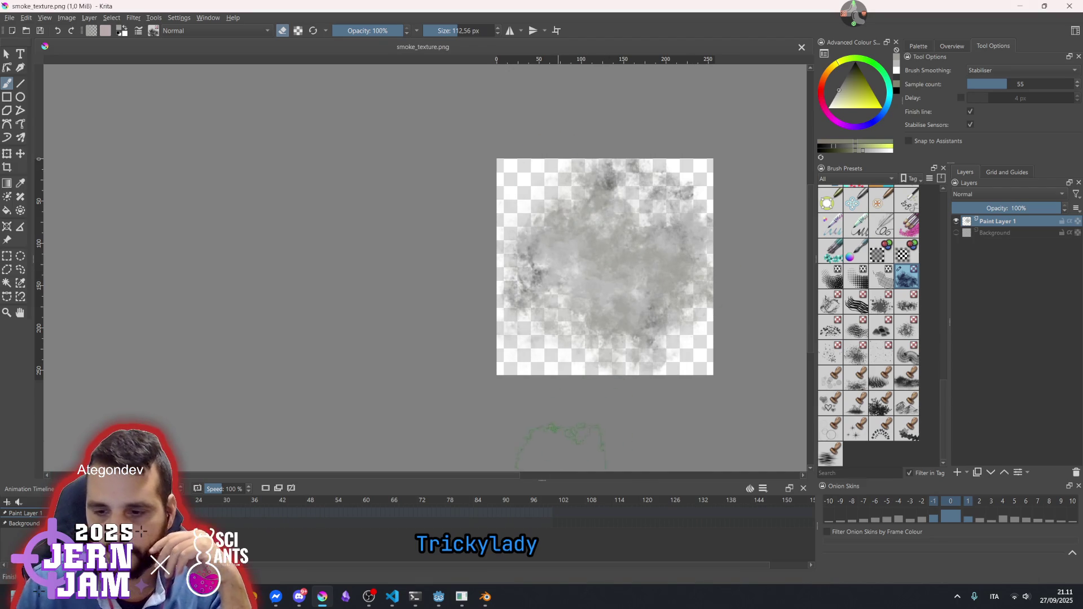
# Back in Godot, Quick Load smoke_texture.png as the material's Albedo texture
pyautogui.moveTo(438, 592)
pyautogui.click(397, 536)
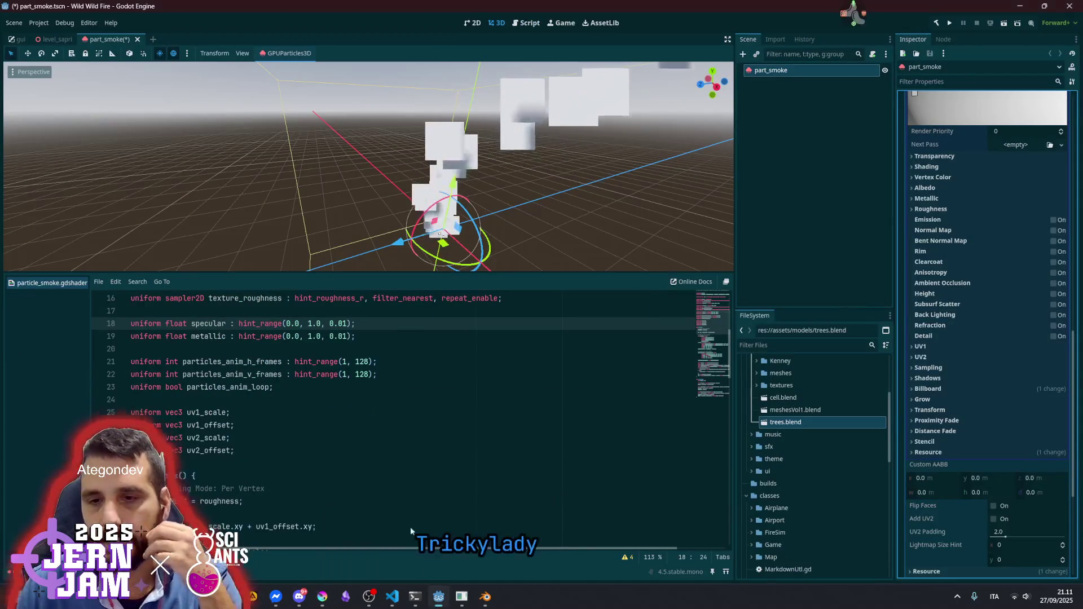
pyautogui.click(956, 187)
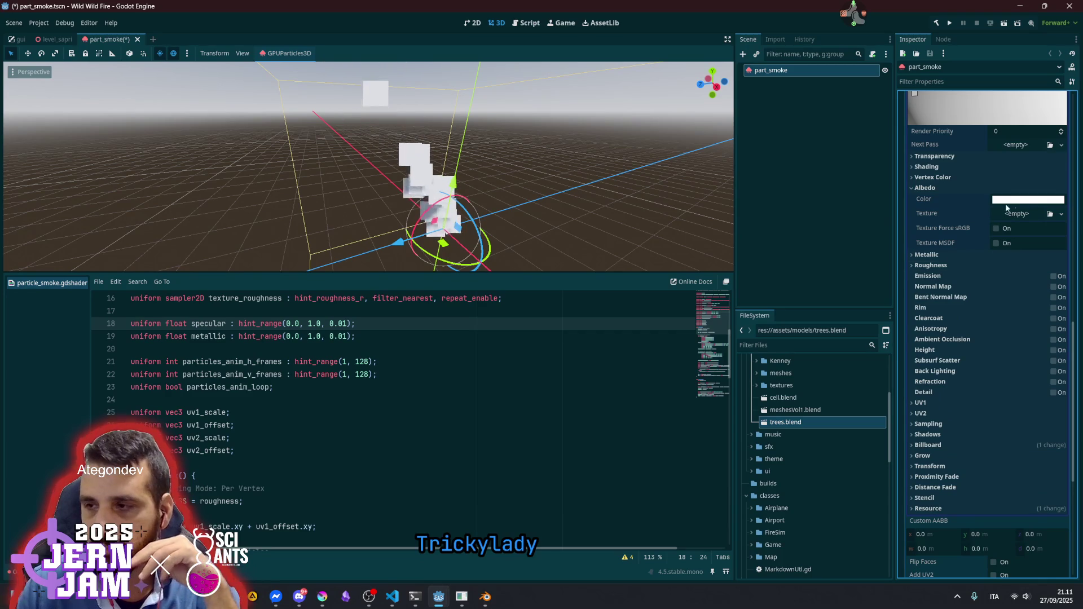
pyautogui.click(1059, 214)
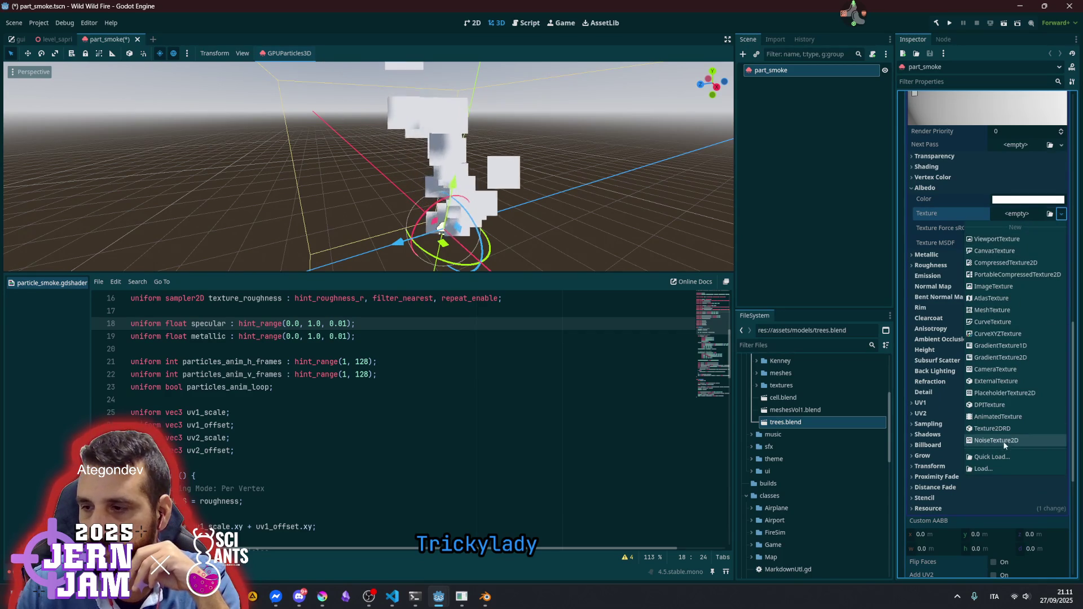
pyautogui.click(1002, 455)
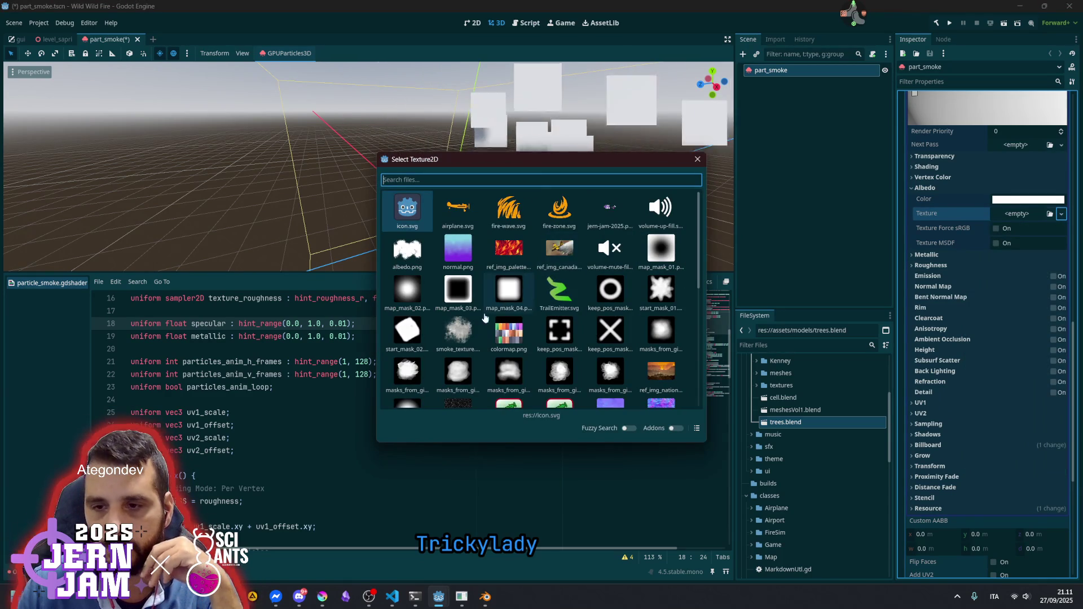
pyautogui.press('Escape')
pyautogui.keyDown('shift'); pyautogui.click(467, 338); pyautogui.keyUp('shift')
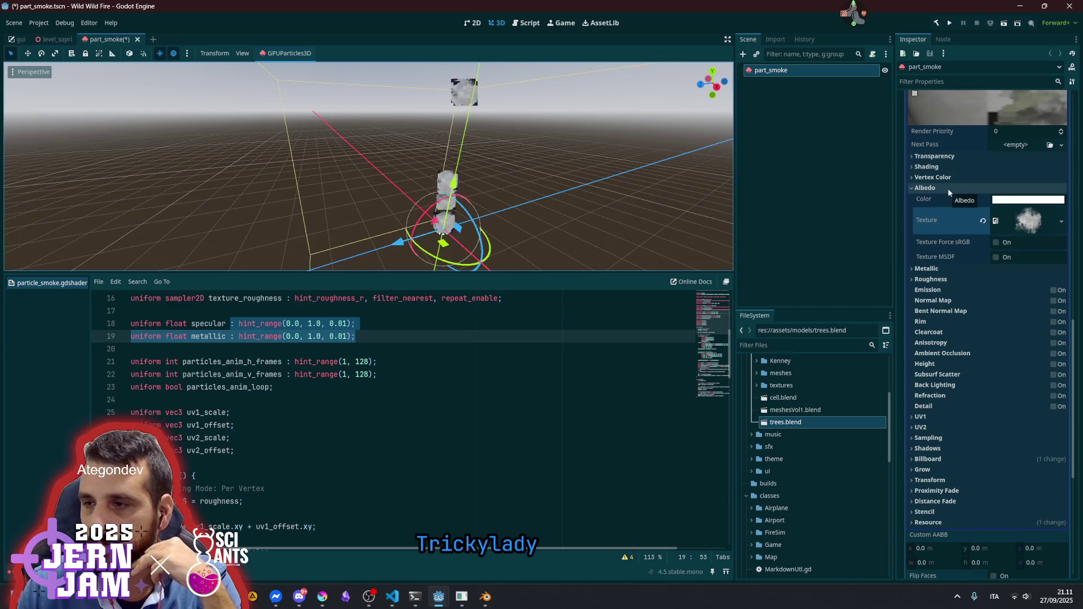
# Set the material's Transparency to Depth Pre-Pass and check the smoke column in the viewport
pyautogui.click(934, 156)
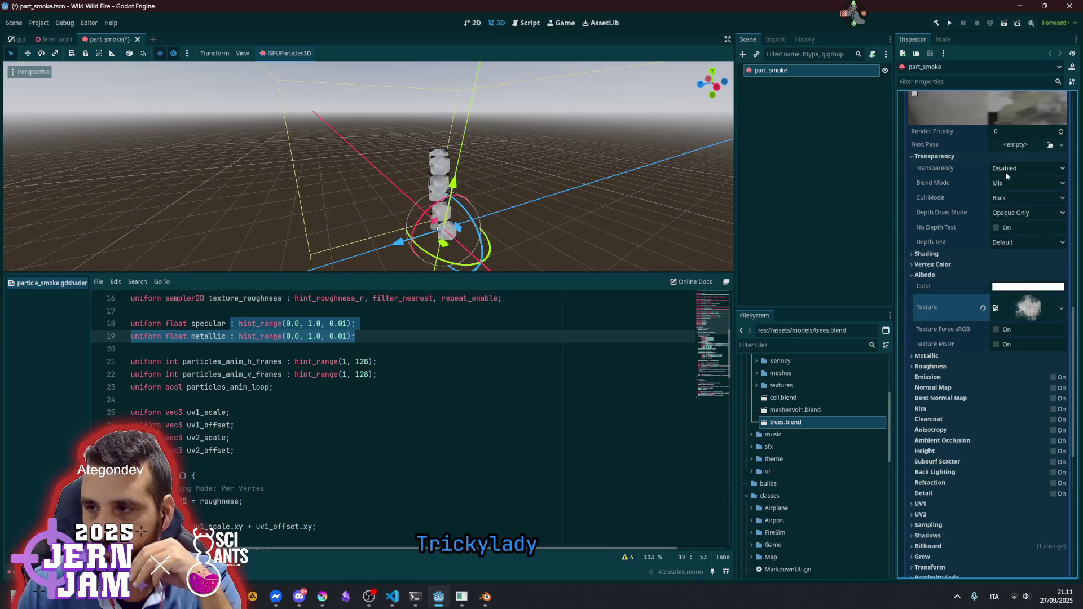
pyautogui.click(1008, 169)
pyautogui.click(1019, 228)
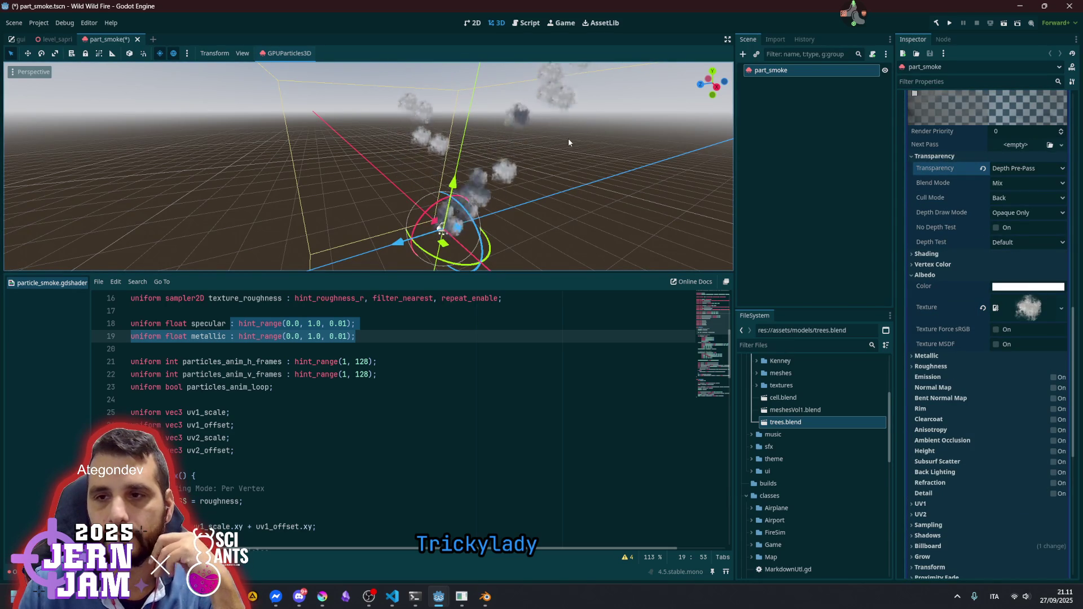
pyautogui.click(533, 170)
pyautogui.scroll(4, 482, 225)
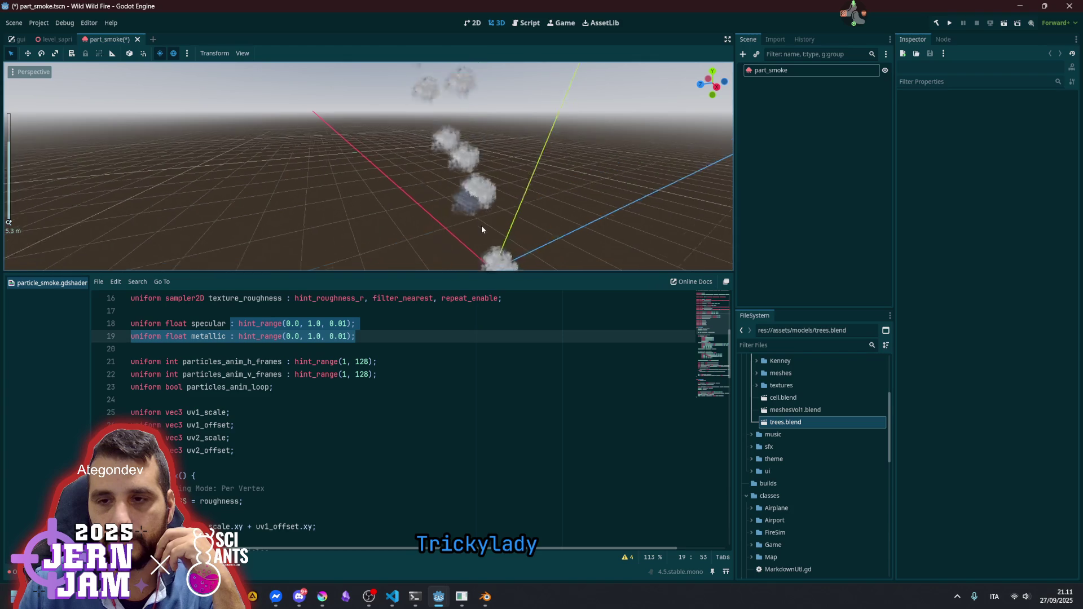
pyautogui.moveTo(504, 211)
pyautogui.mouseDown()
pyautogui.moveTo(597, 276)
pyautogui.moveTo(575, 248)
pyautogui.mouseUp()
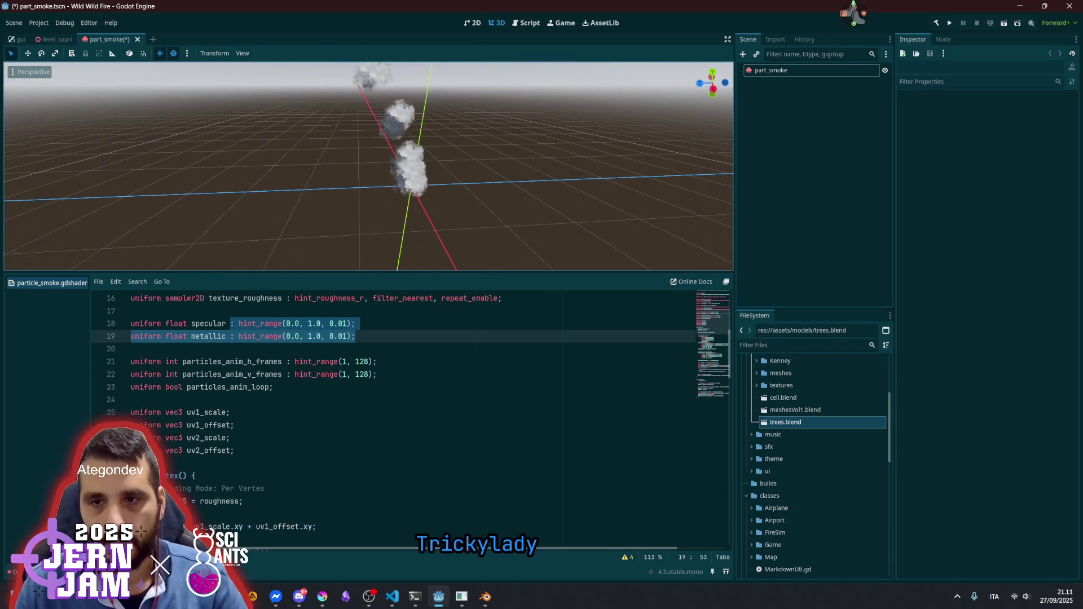
# Reselect the part_smoke emitter, collapse Albedo, and expand the material's Shading section
pyautogui.click(801, 69)
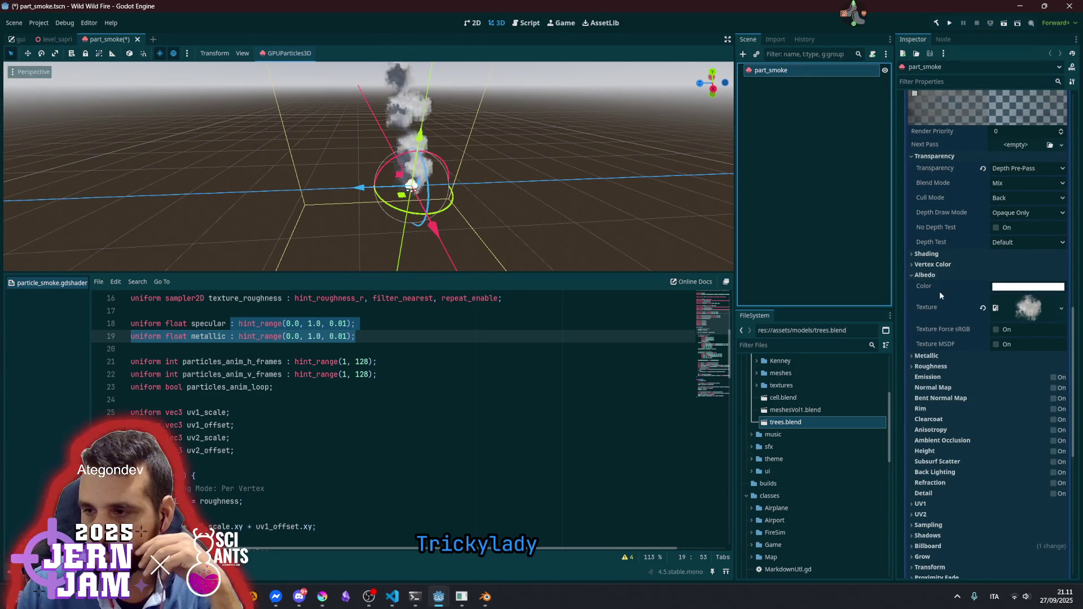
pyautogui.click(924, 275)
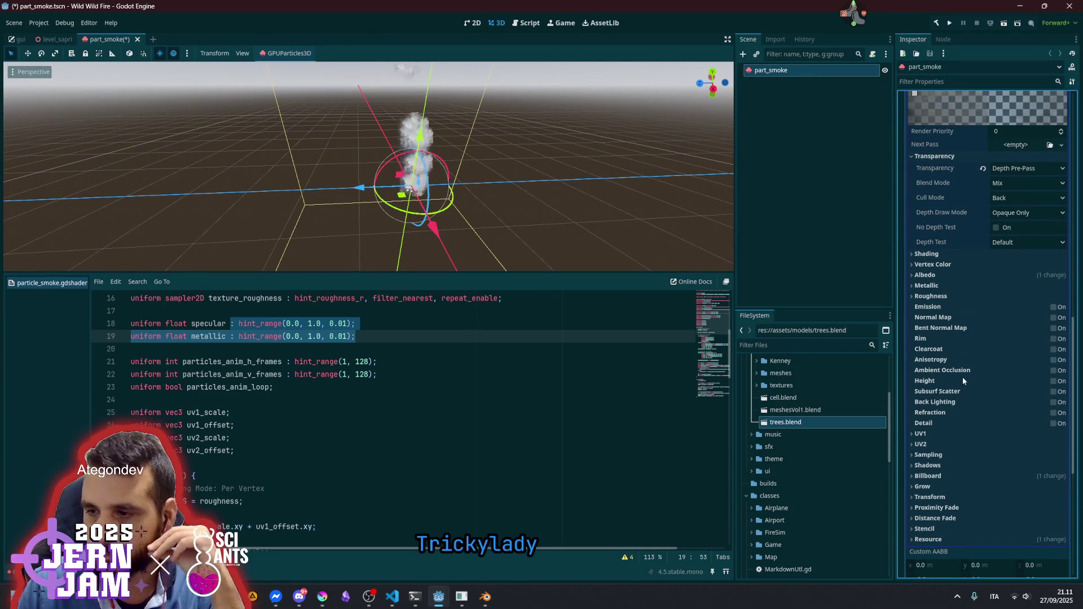
pyautogui.scroll(4, 954, 357)
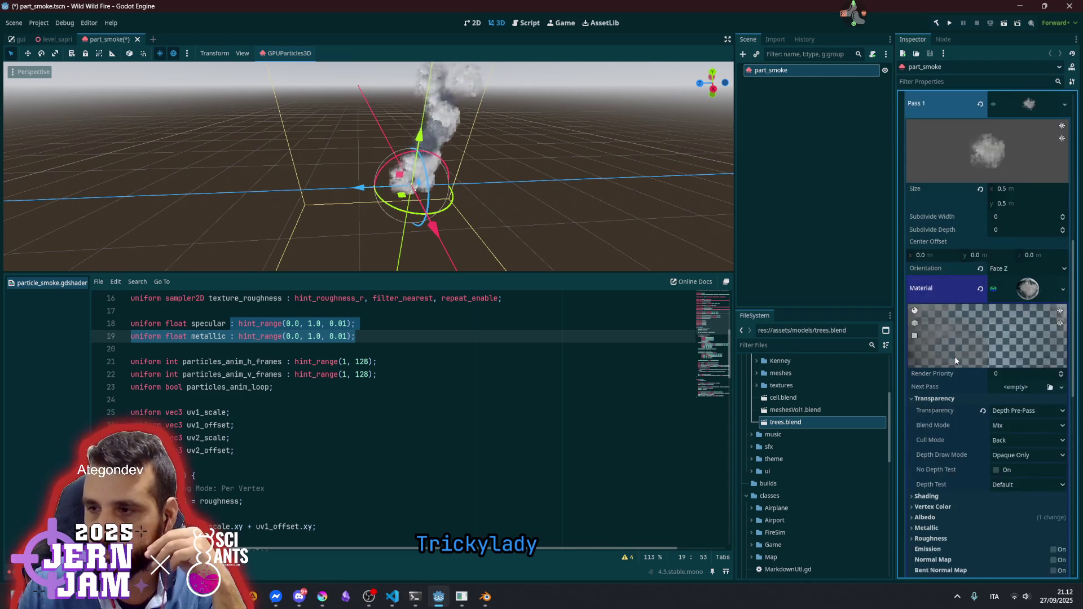
pyautogui.scroll(-2, 939, 384)
pyautogui.click(927, 314)
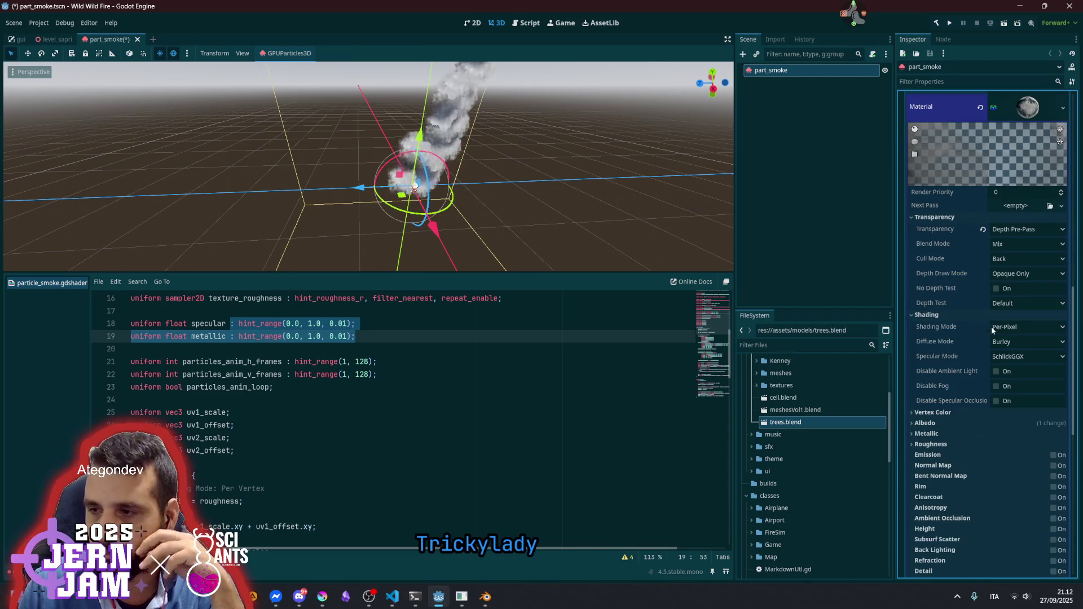
# Switch the material's shading mode to Per-Vertex with Specular Mode disabled
pyautogui.click(1006, 328)
pyautogui.click(1014, 364)
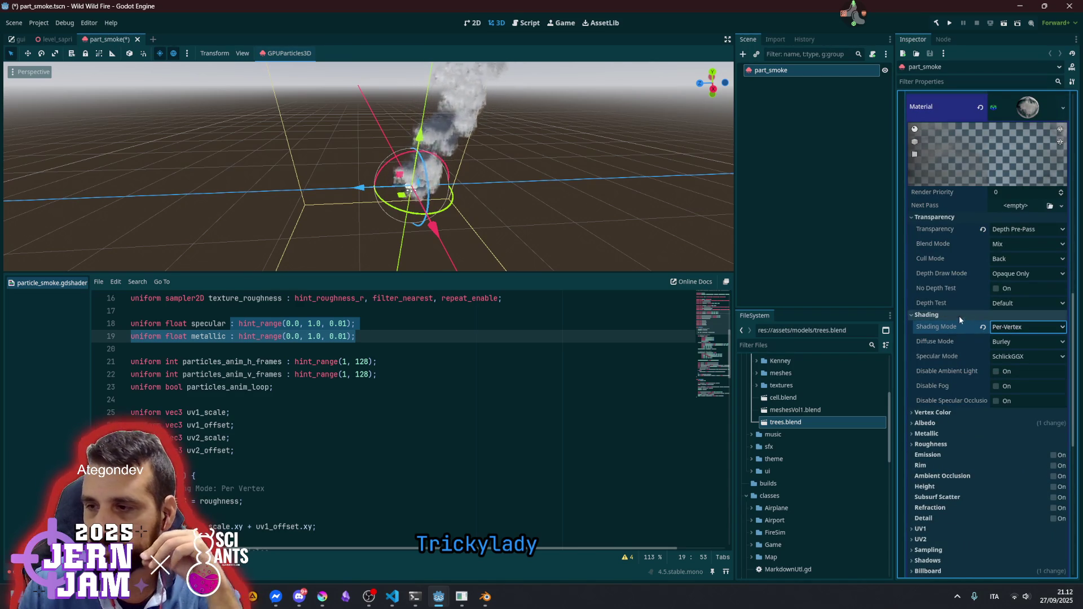
pyautogui.click(1013, 356)
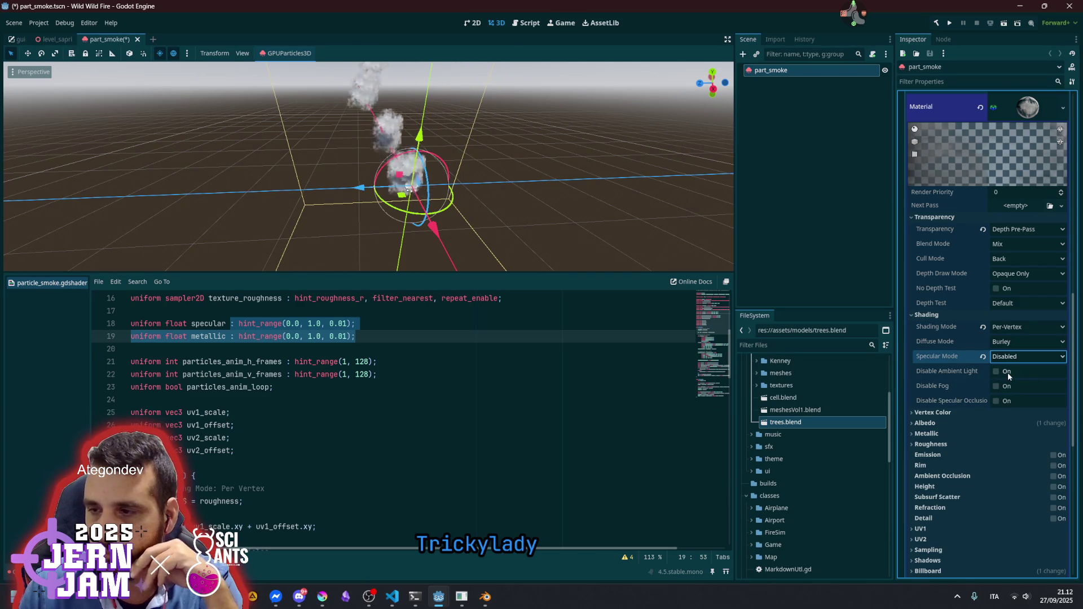
pyautogui.click(985, 314)
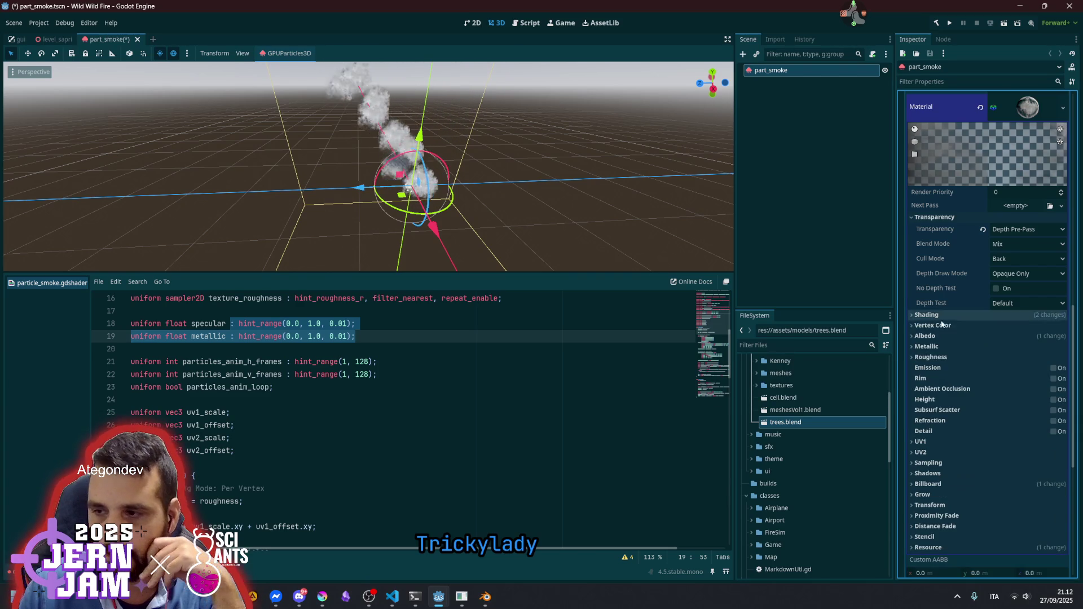
# Review the Depth Test and Depth Draw Mode options unchanged, then collapse Transparency
pyautogui.click(1005, 304)
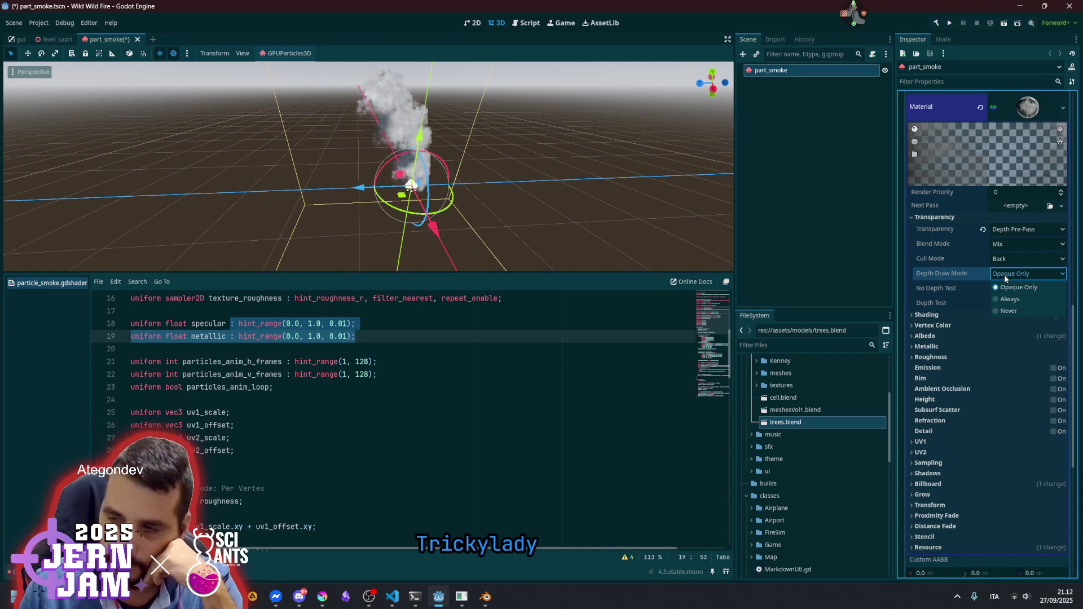
pyautogui.click(1004, 275)
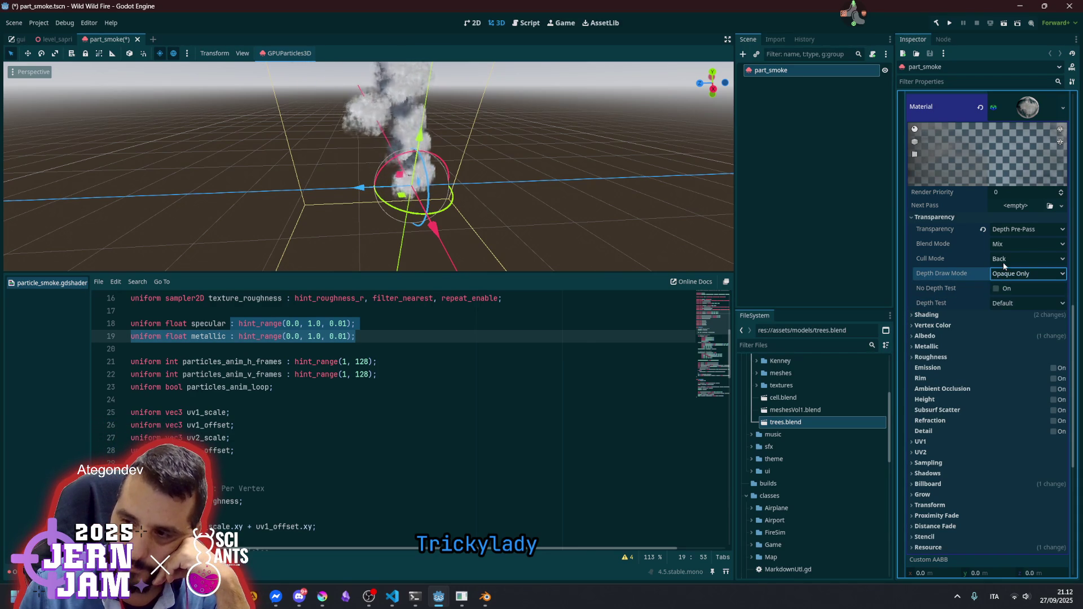
pyautogui.click(978, 216)
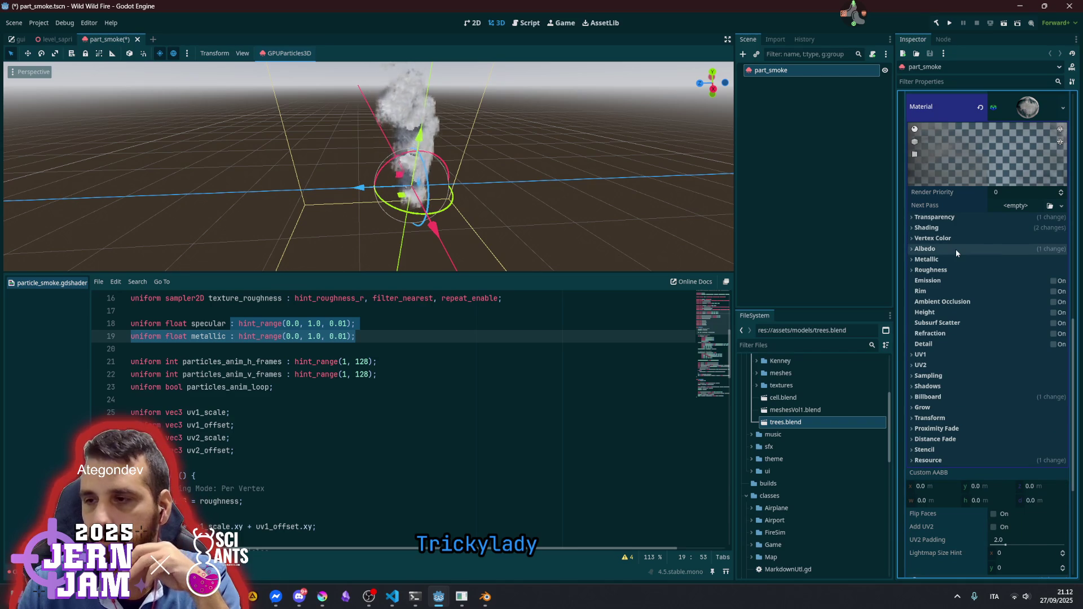
# Enable Disable Receive Shadows in the smoke material's Shadows section
pyautogui.click(956, 248)
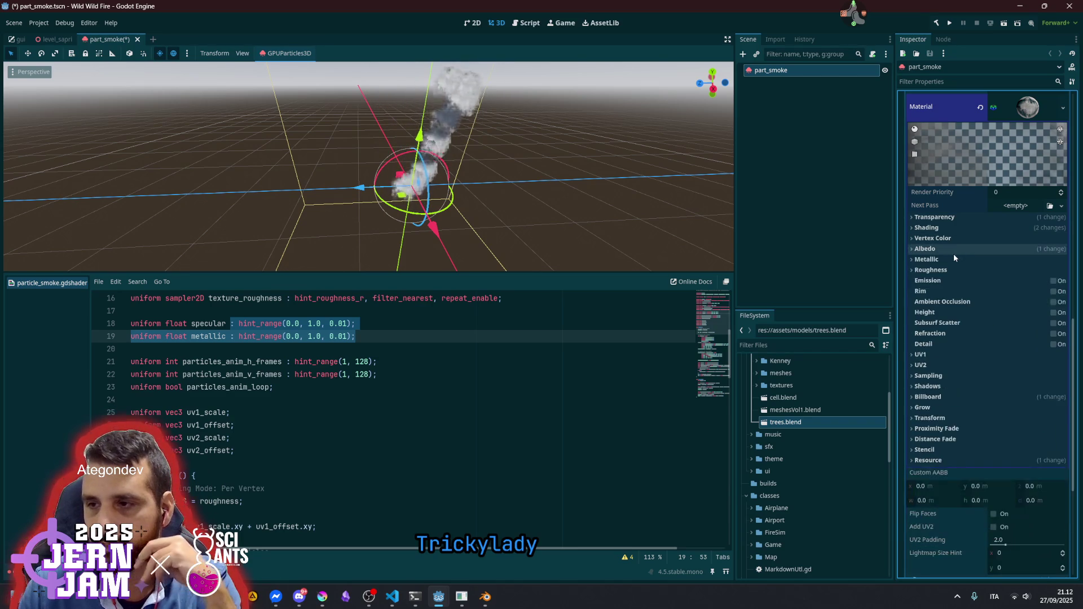
pyautogui.click(949, 239)
pyautogui.click(946, 238)
pyautogui.click(943, 249)
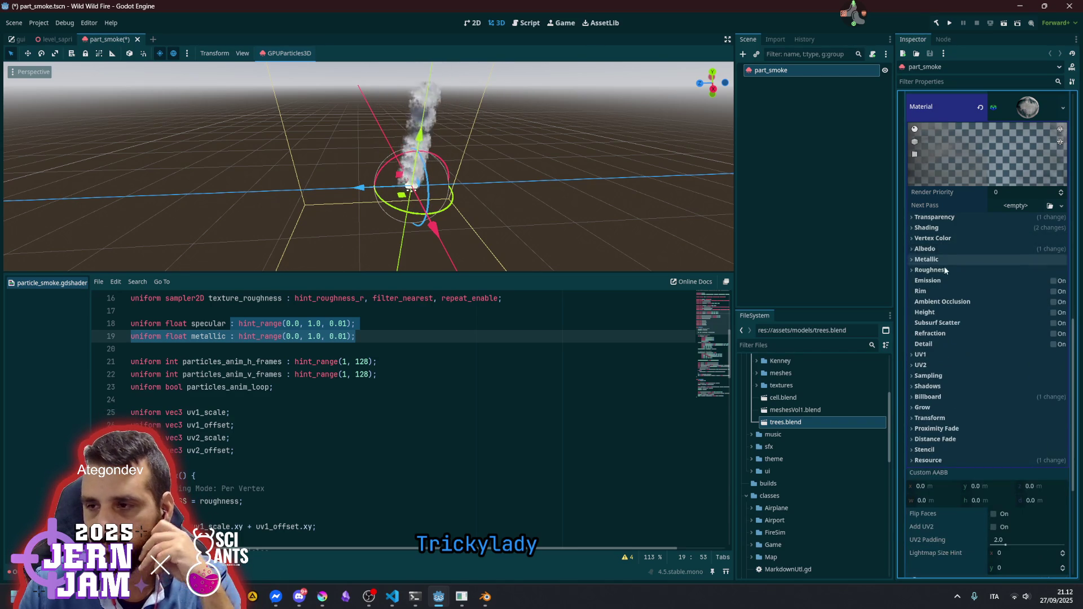
pyautogui.click(942, 386)
pyautogui.click(996, 398)
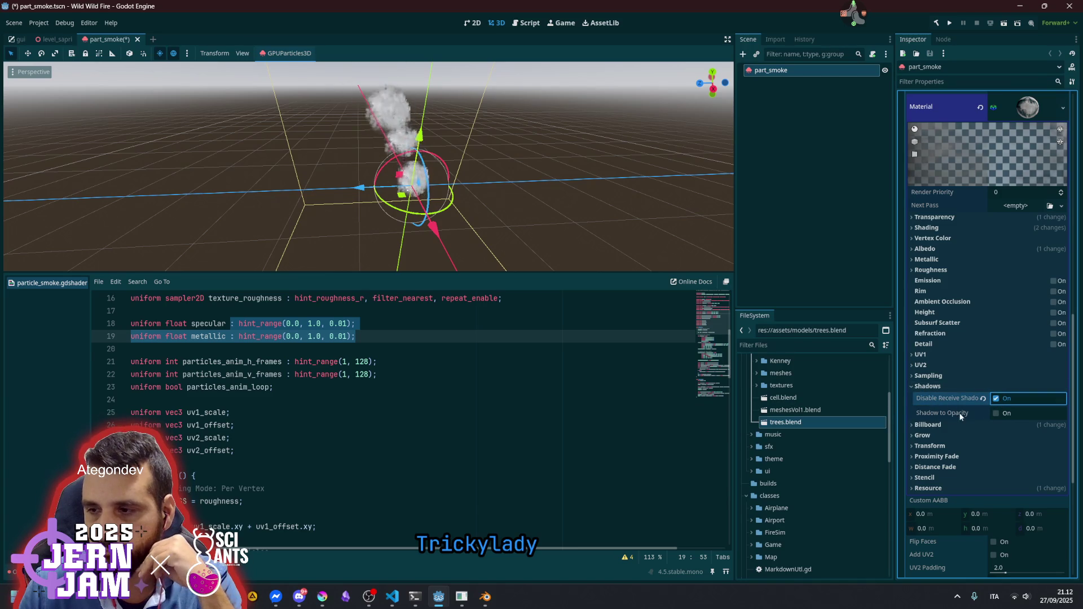
pyautogui.click(940, 386)
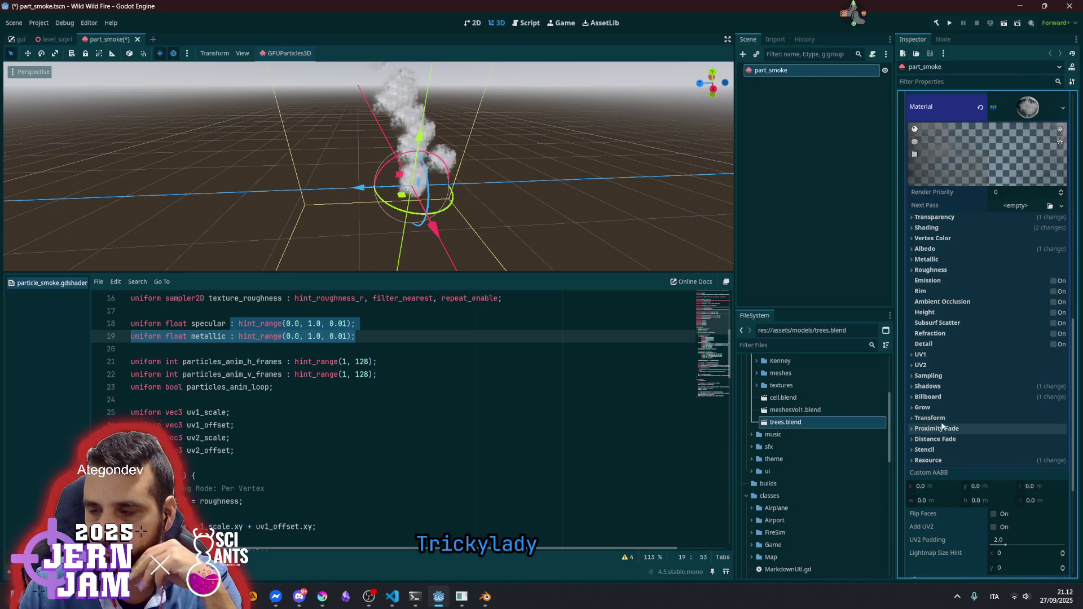
# Turn on billboard Keep Scale and deselect the emitter to preview the smoke
pyautogui.click(940, 397)
pyautogui.click(996, 423)
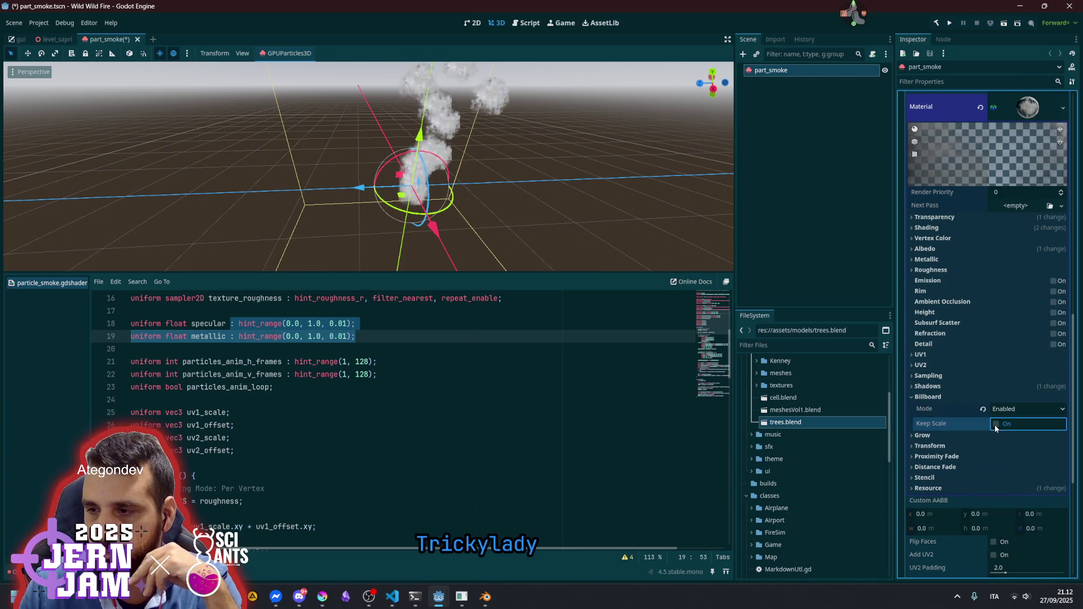
pyautogui.click(933, 397)
pyautogui.click(839, 207)
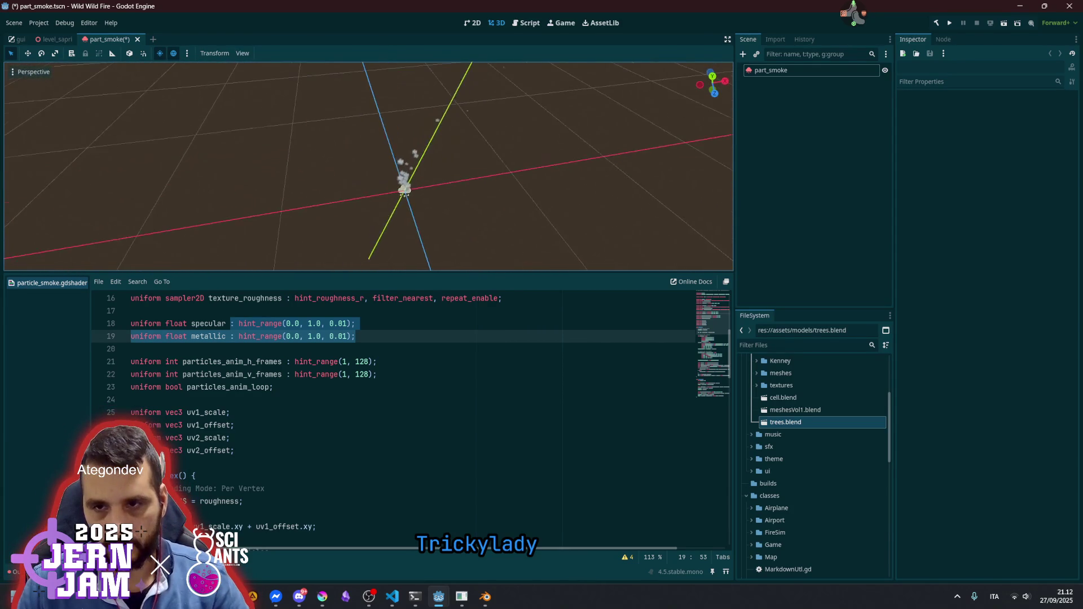
# Save the part_smoke scene with Ctrl+S
pyautogui.click(749, 71)
pyautogui.moveTo(532, 190); pyautogui.dragTo(531, 186)
pyautogui.hotkey('ctrl', 's')
pyautogui.click(813, 195)
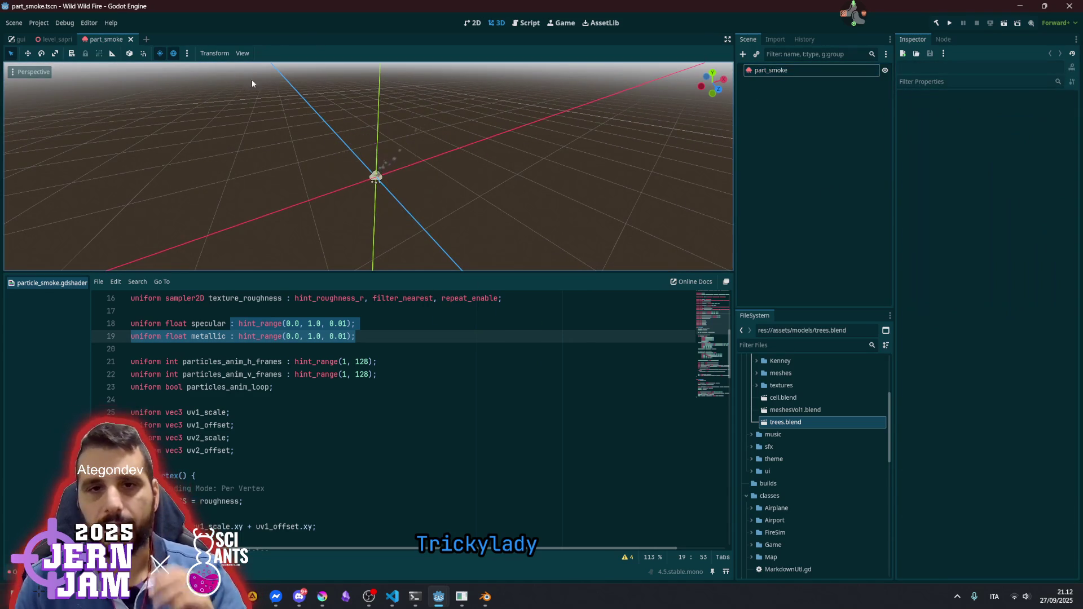
# Check the level_sapri scene, then return to the part_smoke scene
pyautogui.click(71, 39)
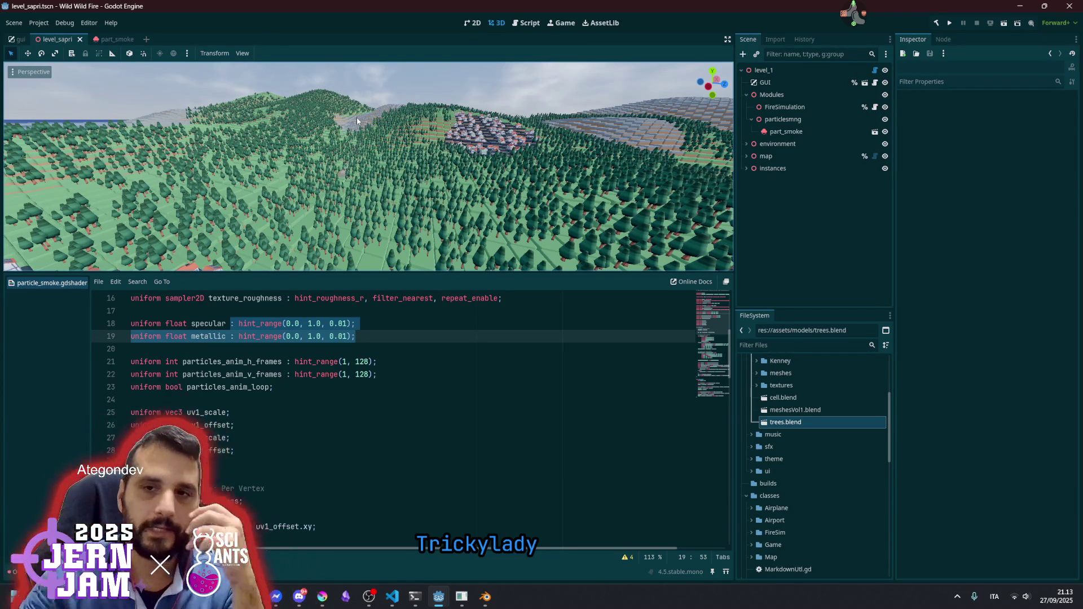
pyautogui.click(875, 131)
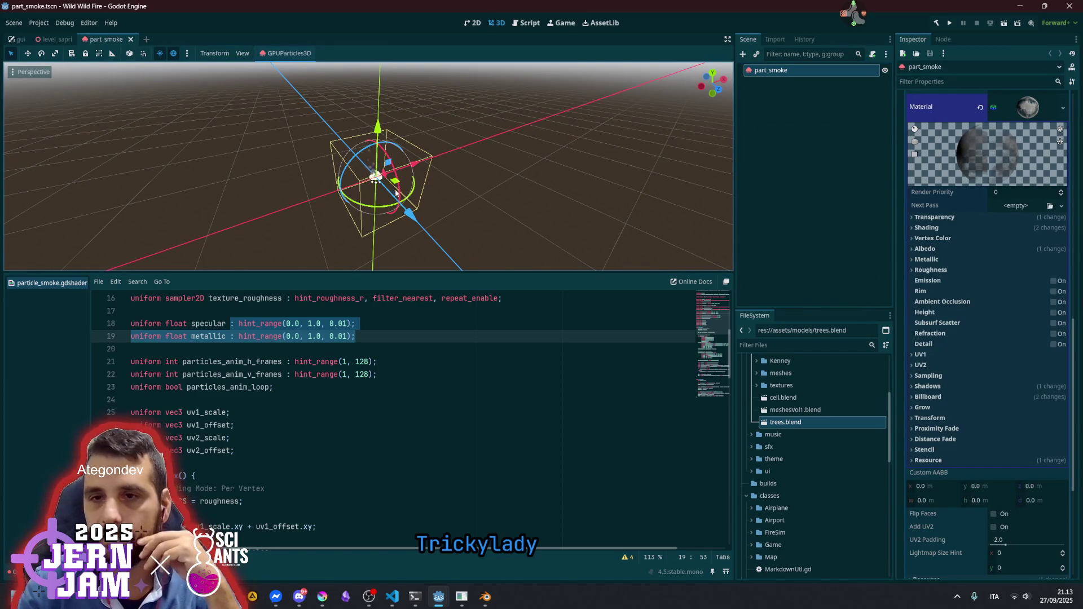
pyautogui.scroll(-2, 480, 159)
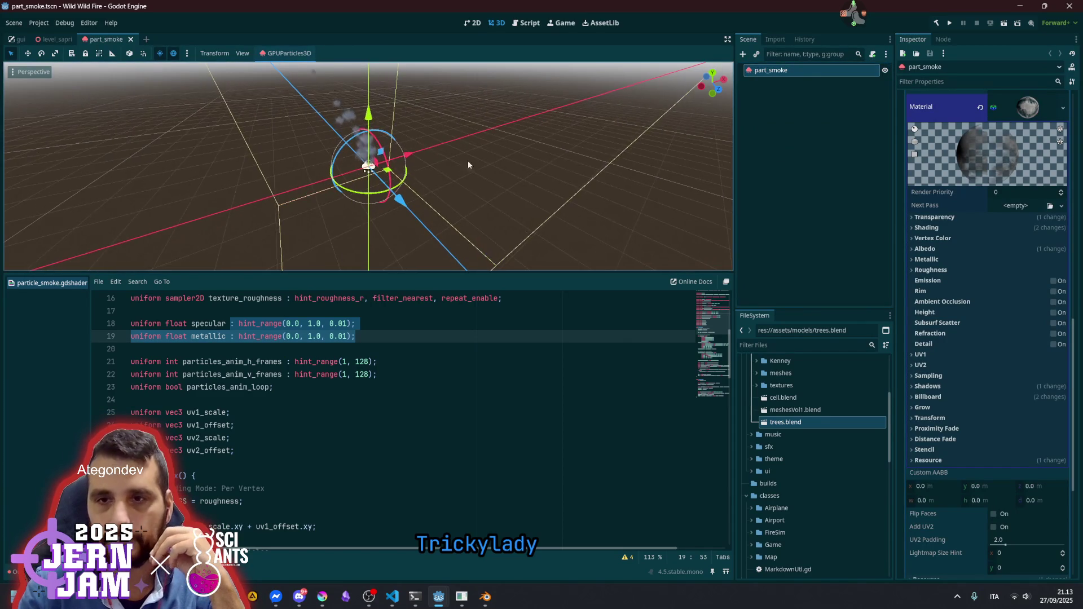
pyautogui.scroll(3, 386, 177)
# Hide the shader code panel with Ctrl+J, orbit around the rising smoke, and reselect part_smoke
pyautogui.click(513, 144)
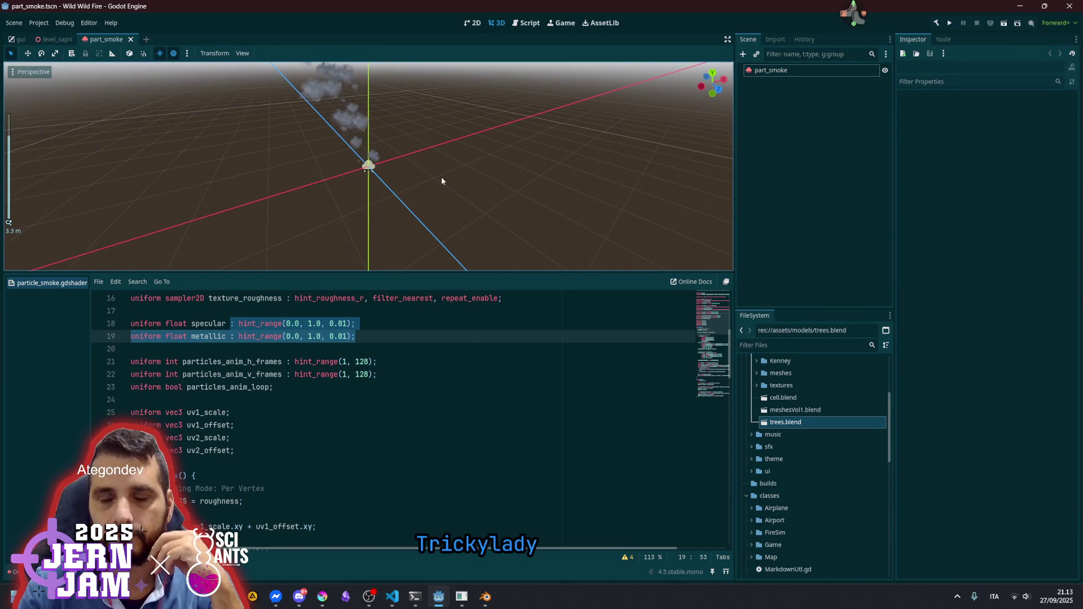
pyautogui.scroll(-2, 431, 169)
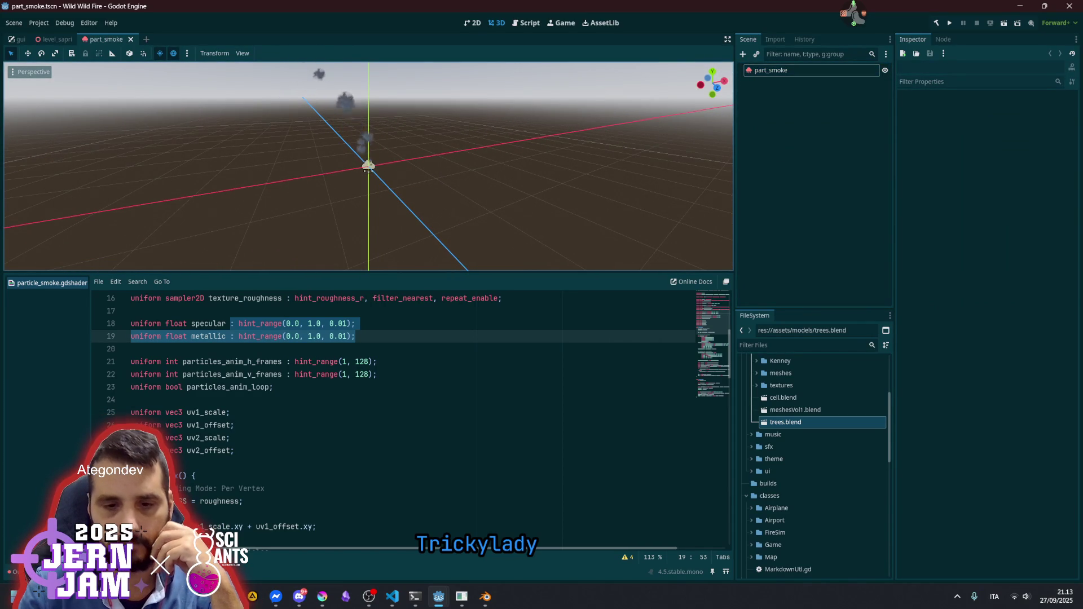
pyautogui.hotkey('ctrl', 'j')
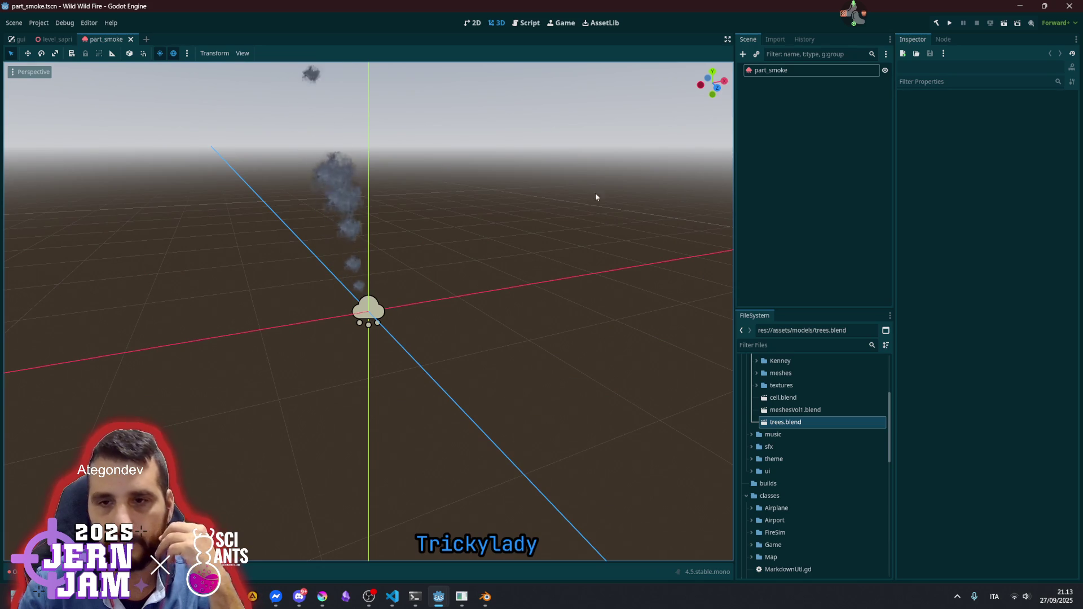
pyautogui.moveTo(306, 312)
pyautogui.mouseDown()
pyautogui.moveTo(559, 300)
pyautogui.moveTo(520, 313)
pyautogui.mouseUp()
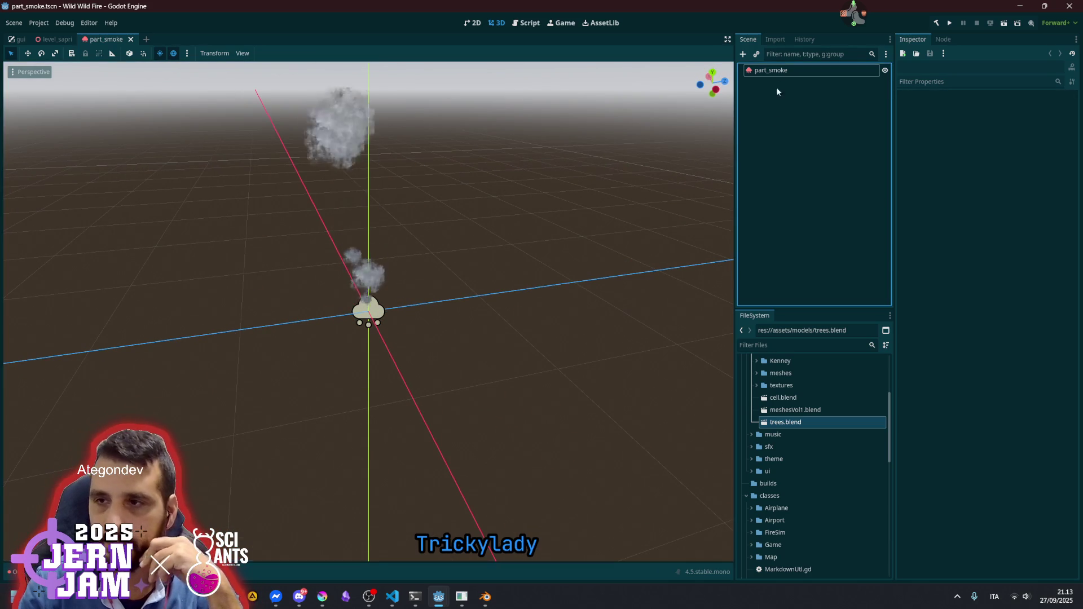
pyautogui.click(781, 72)
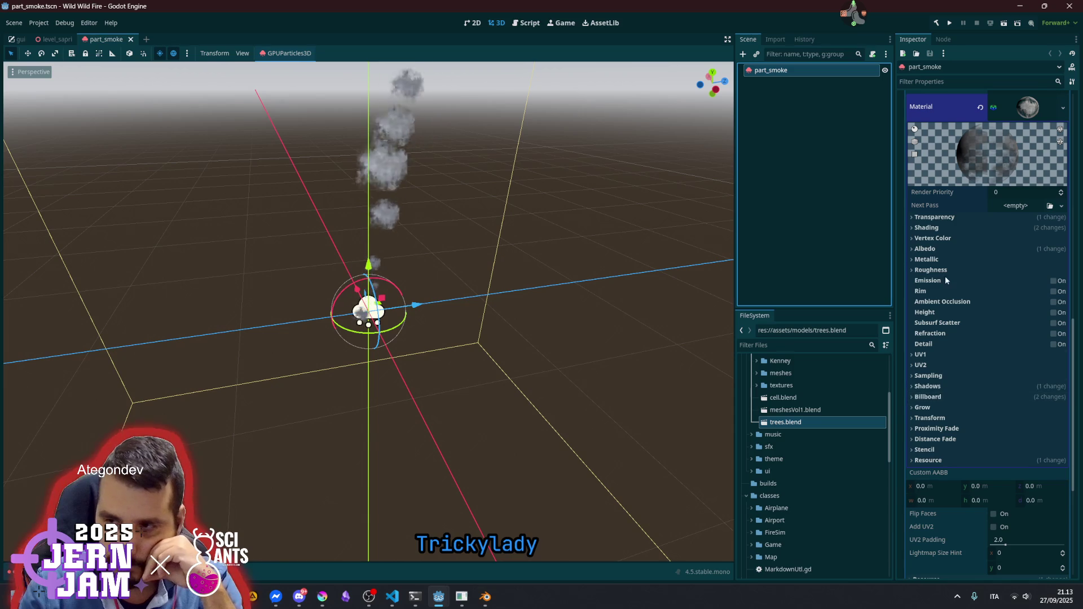
# Set Turbulence noise speed z to 0.13 and bring up the Display scale settings
pyautogui.scroll(8, 959, 249)
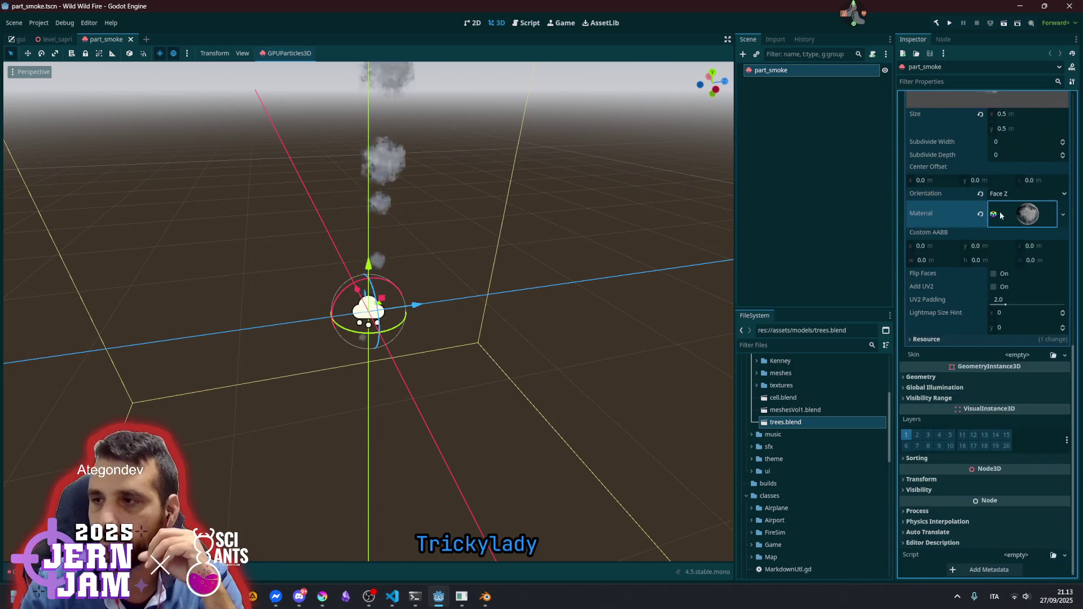
pyautogui.scroll(3, 1020, 280)
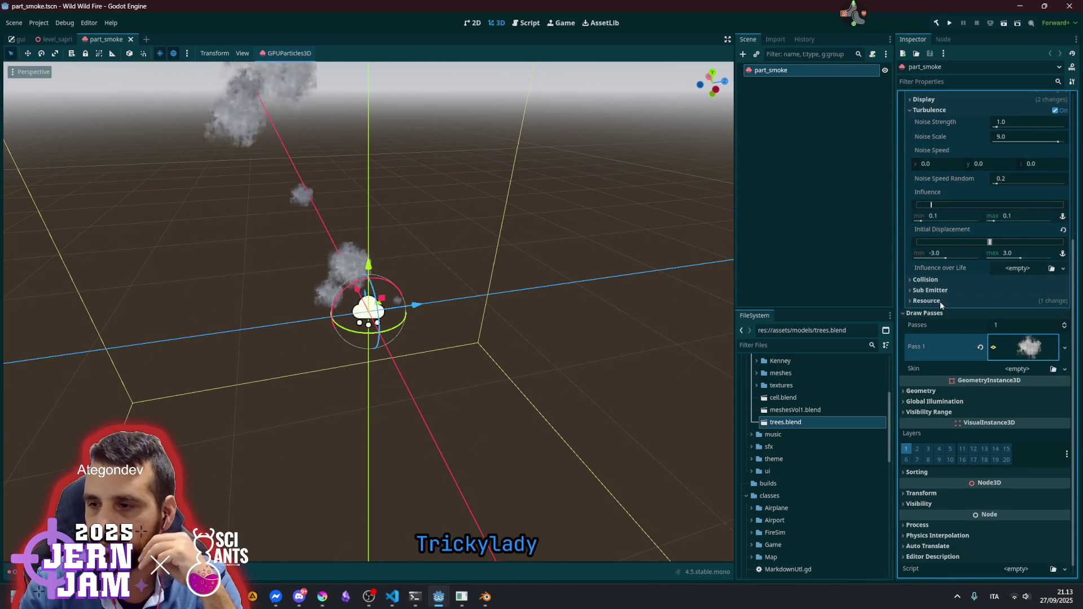
pyautogui.click(938, 314)
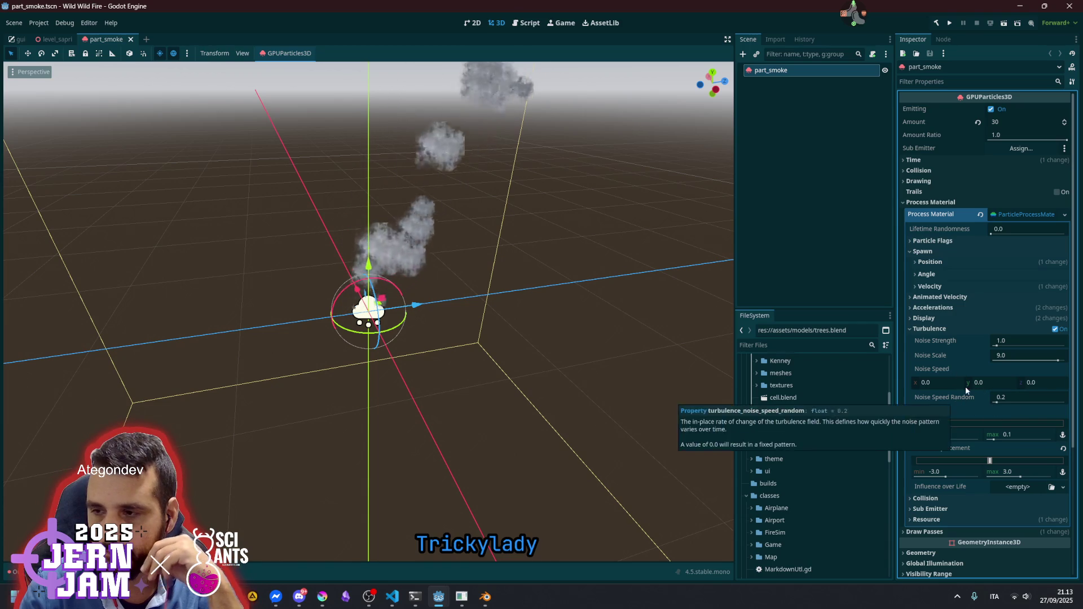
pyautogui.moveTo(1037, 384); pyautogui.dragTo(1046, 384)
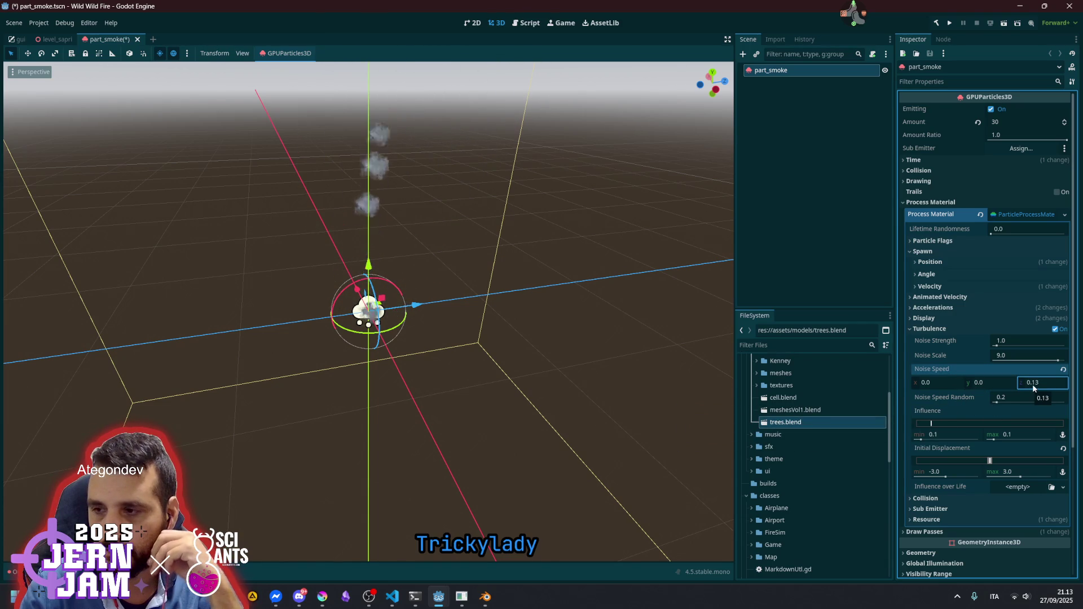
pyautogui.click(945, 327)
pyautogui.click(935, 318)
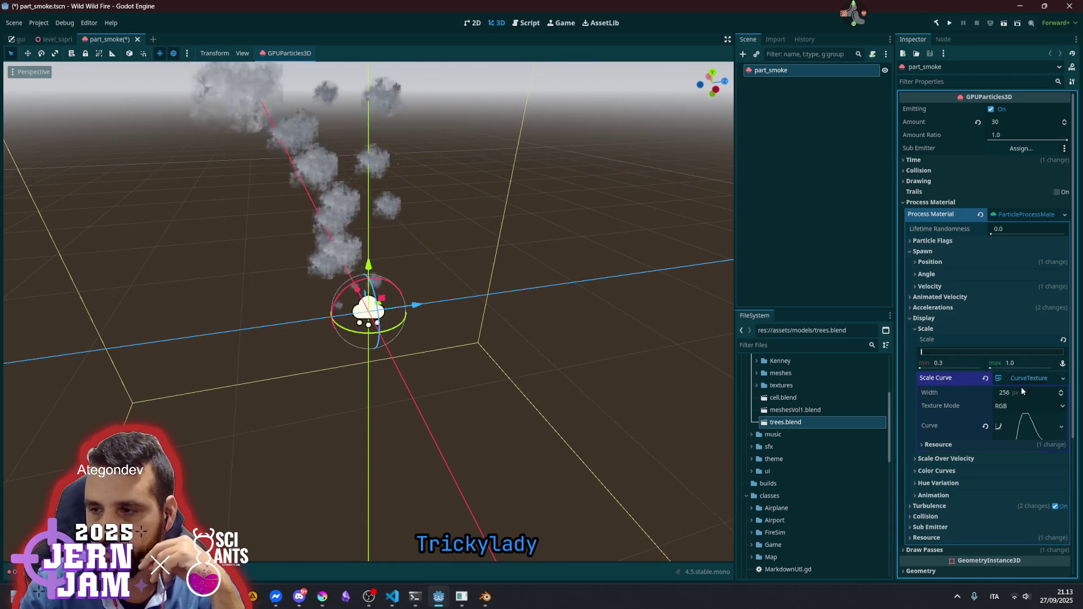
# Raise the Scale Curve's right endpoint so puffs end near 0.42 scale, then collapse Display
pyautogui.click(1030, 425)
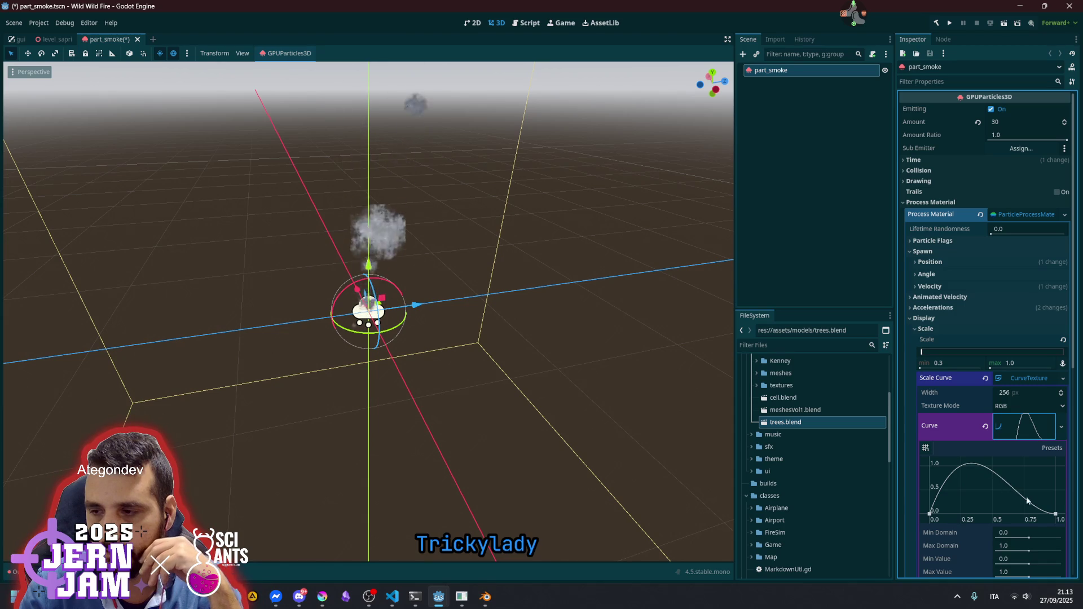
pyautogui.moveTo(1054, 514)
pyautogui.mouseDown()
pyautogui.moveTo(1073, 479)
pyautogui.moveTo(1063, 494)
pyautogui.mouseUp()
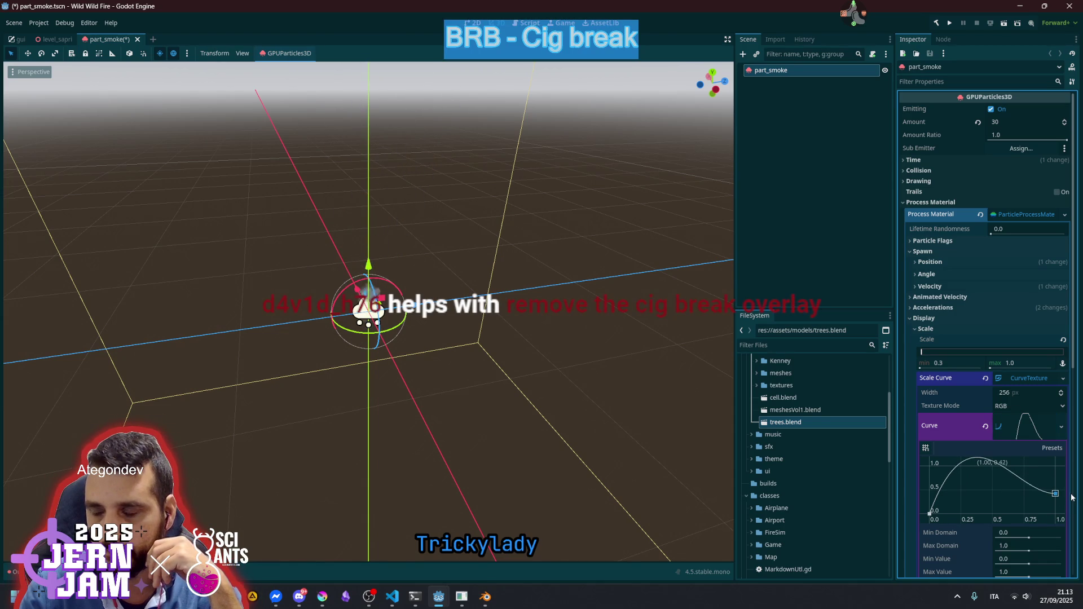
pyautogui.scroll(-2, 475, 195)
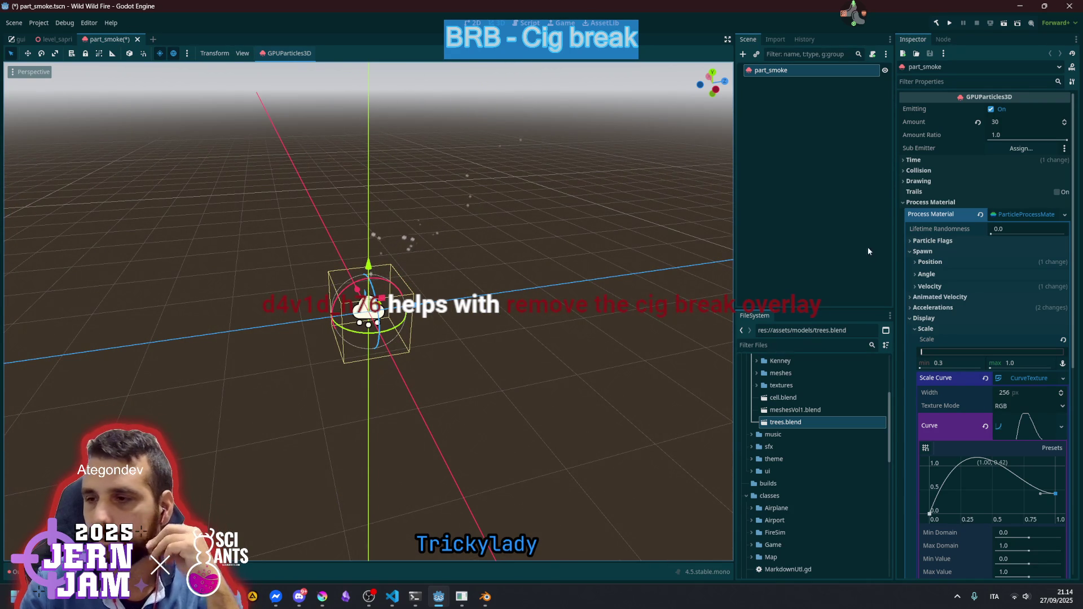
pyautogui.click(935, 318)
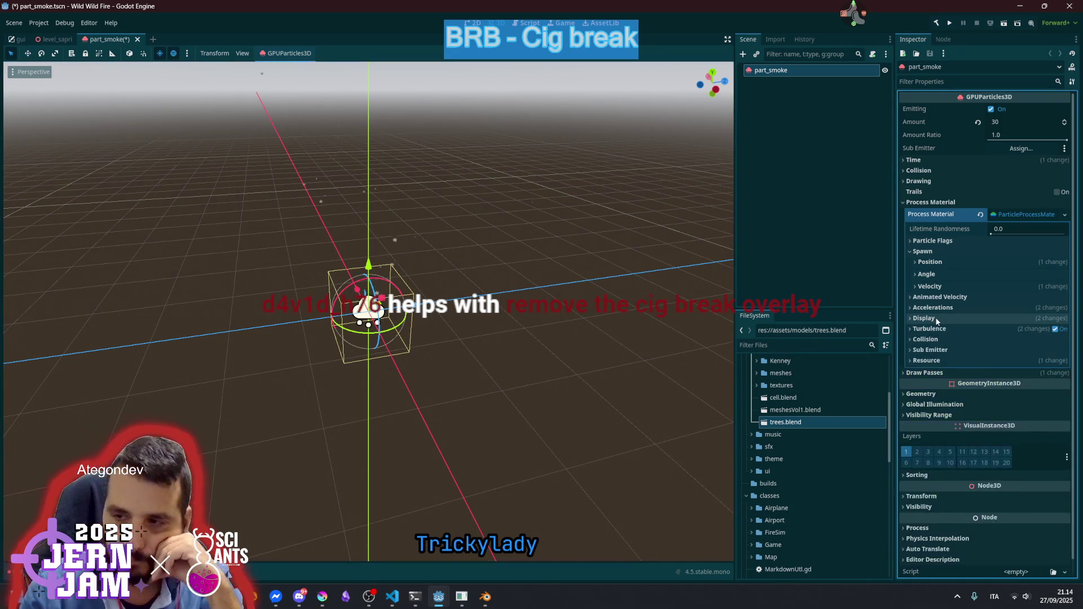
# Lower the turbulence Influence minimum to 0.066, keeping the maximum at 0.1
pyautogui.click(949, 329)
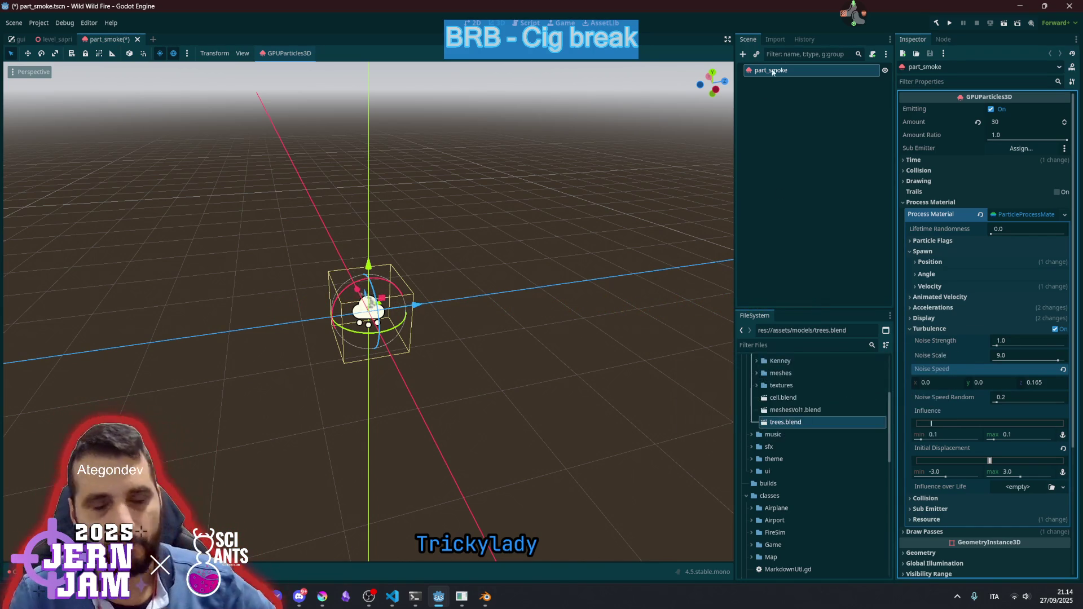
pyautogui.moveTo(930, 423); pyautogui.dragTo(928, 423)
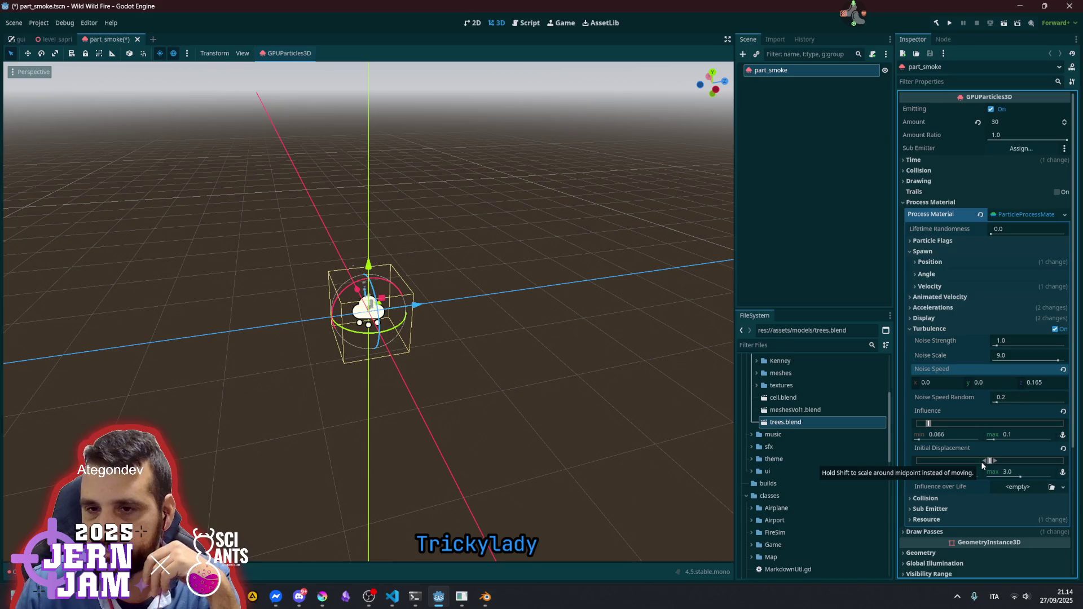
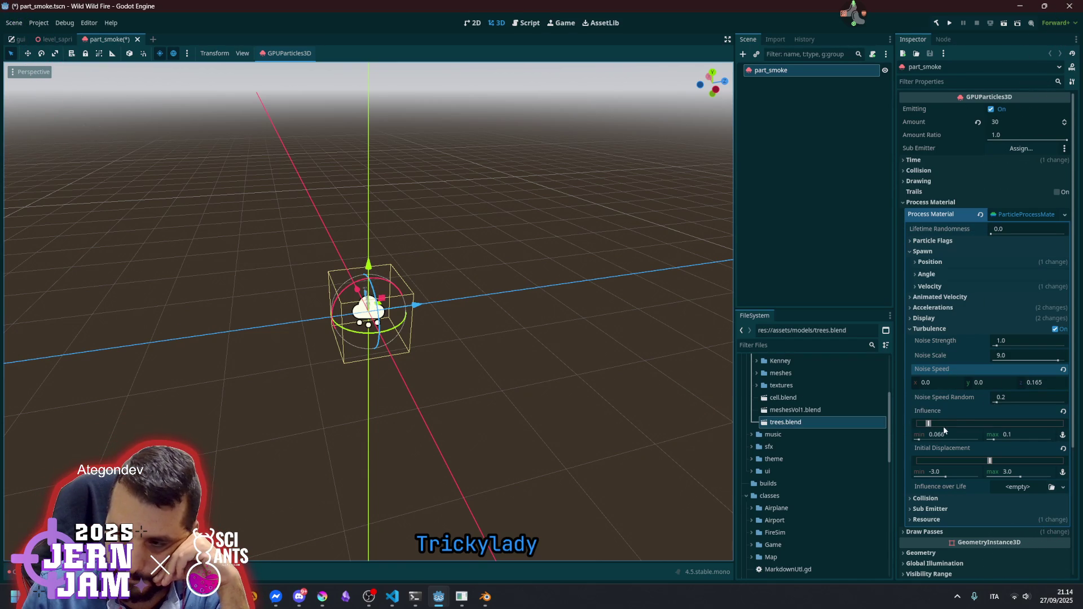
# Give Turbulence Influence over Life a new CurveTexture whose curve falls from 1.0 to near 0
pyautogui.moveTo(954, 488)
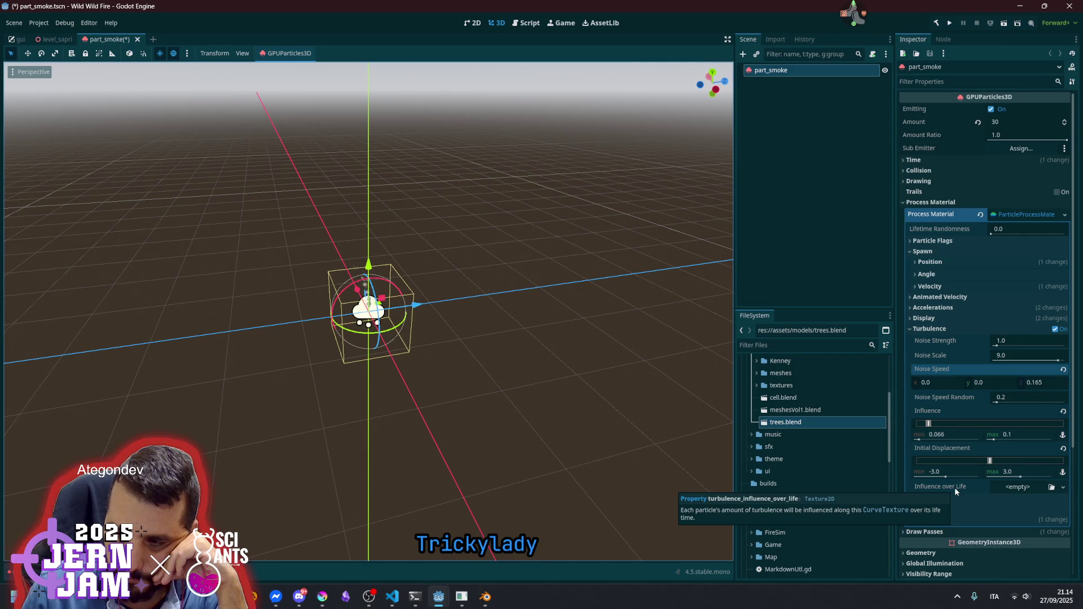
pyautogui.click(1016, 487)
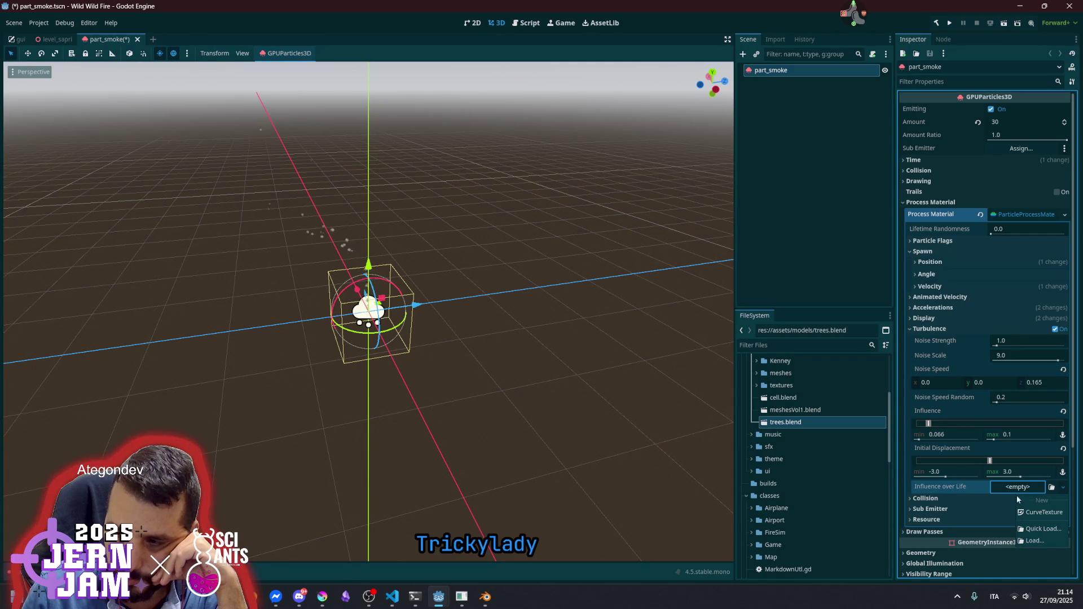
pyautogui.click(1019, 492)
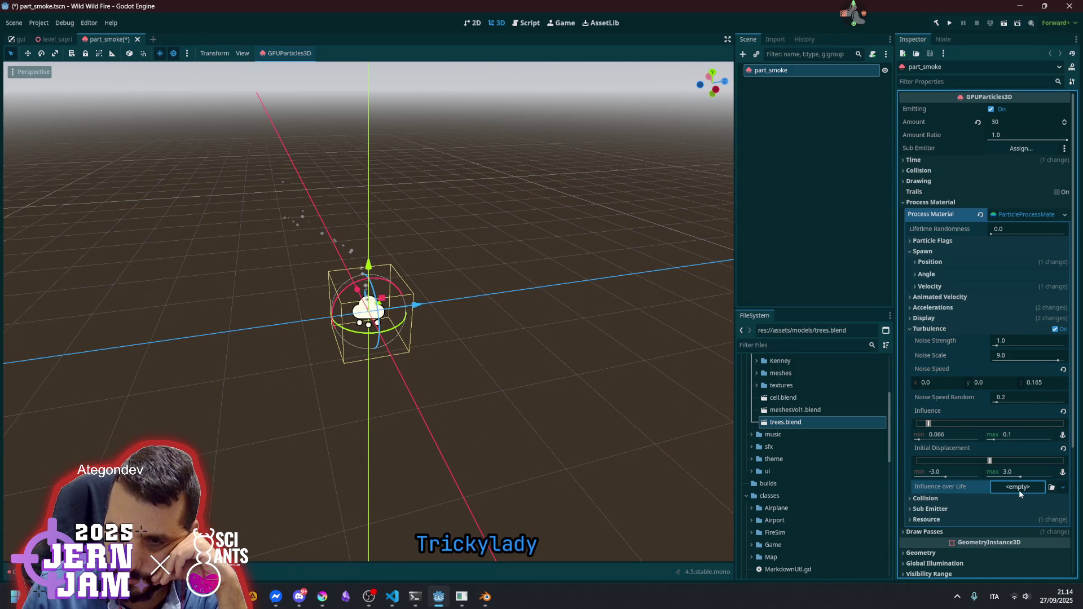
pyautogui.click(1019, 489)
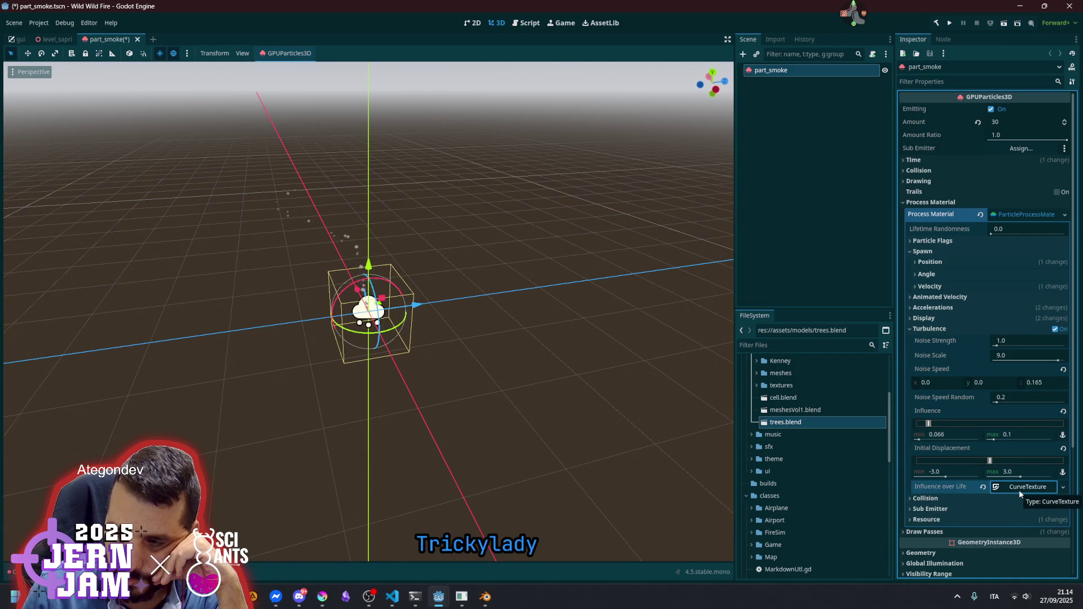
pyautogui.click(1019, 489)
pyautogui.scroll(-2, 1014, 467)
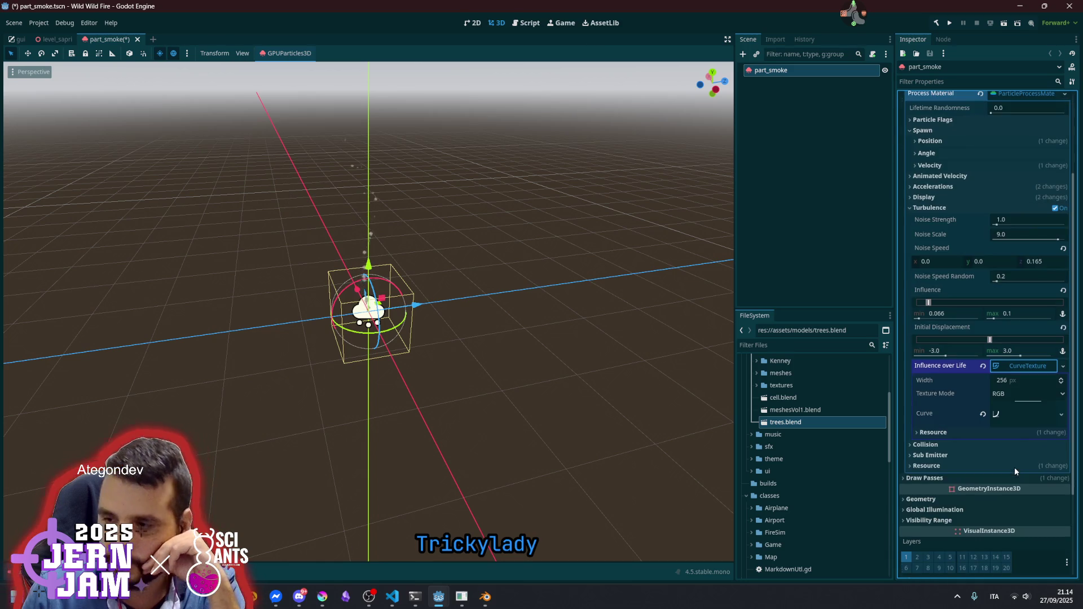
pyautogui.click(1016, 416)
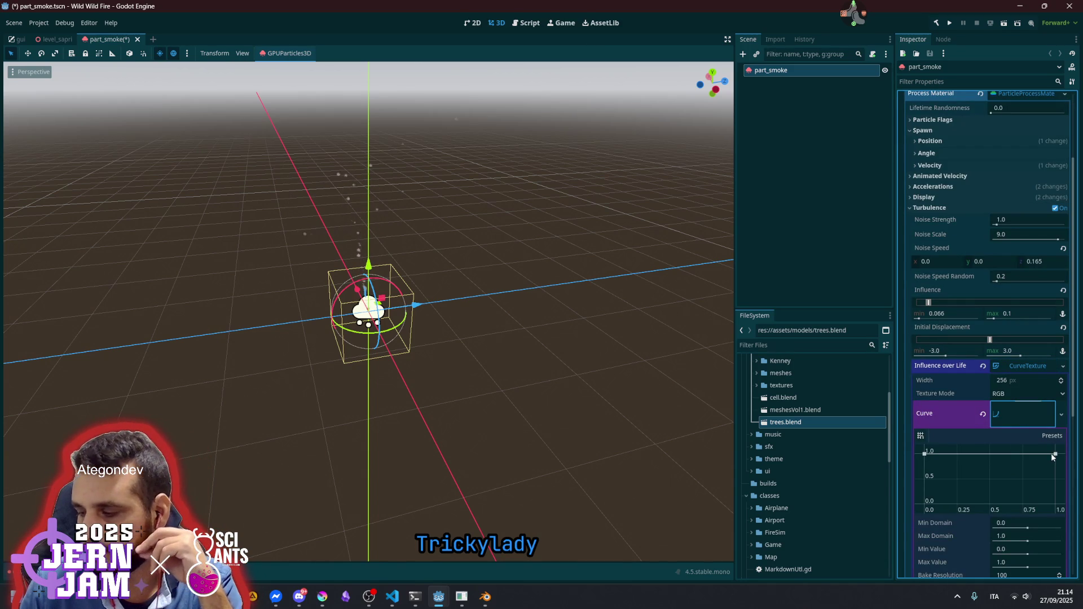
pyautogui.moveTo(1052, 454); pyautogui.dragTo(1064, 508)
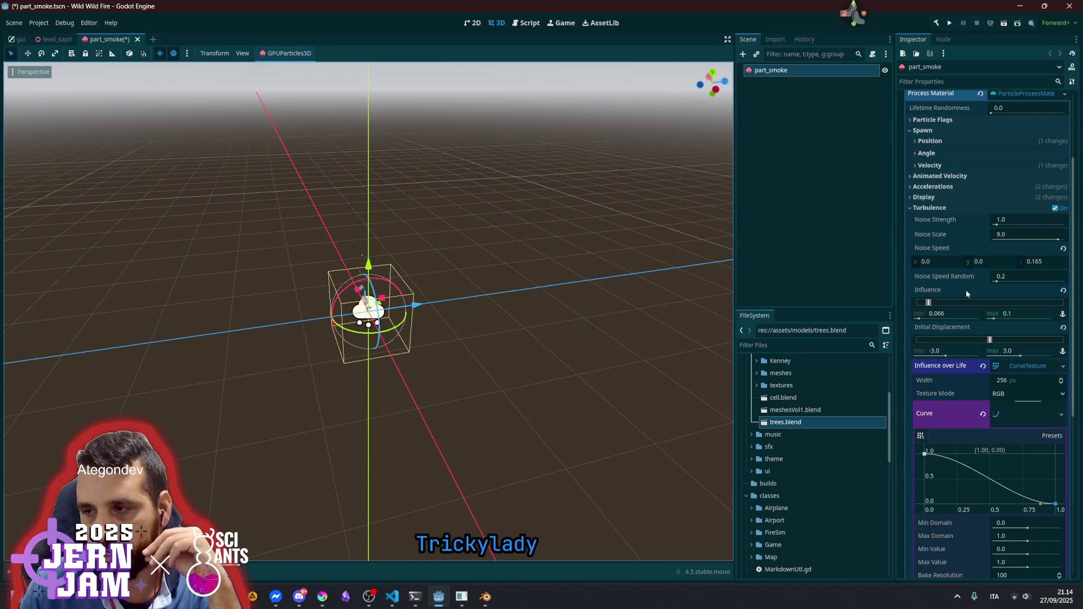
pyautogui.click(945, 208)
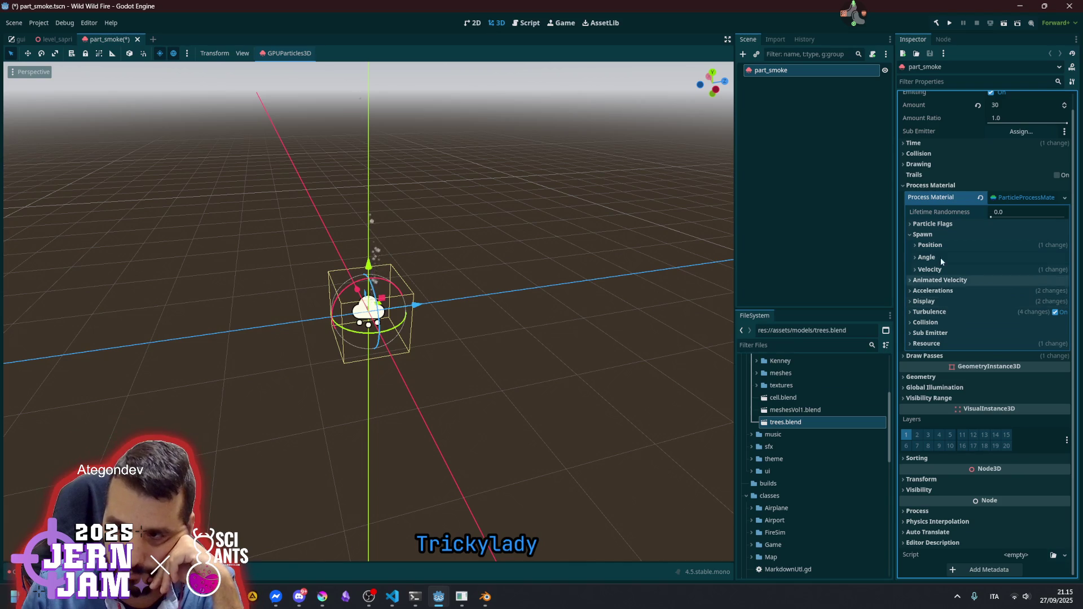
# Under Accelerations, raise the smoke's damping range to about 9.369–19.413
pyautogui.click(931, 235)
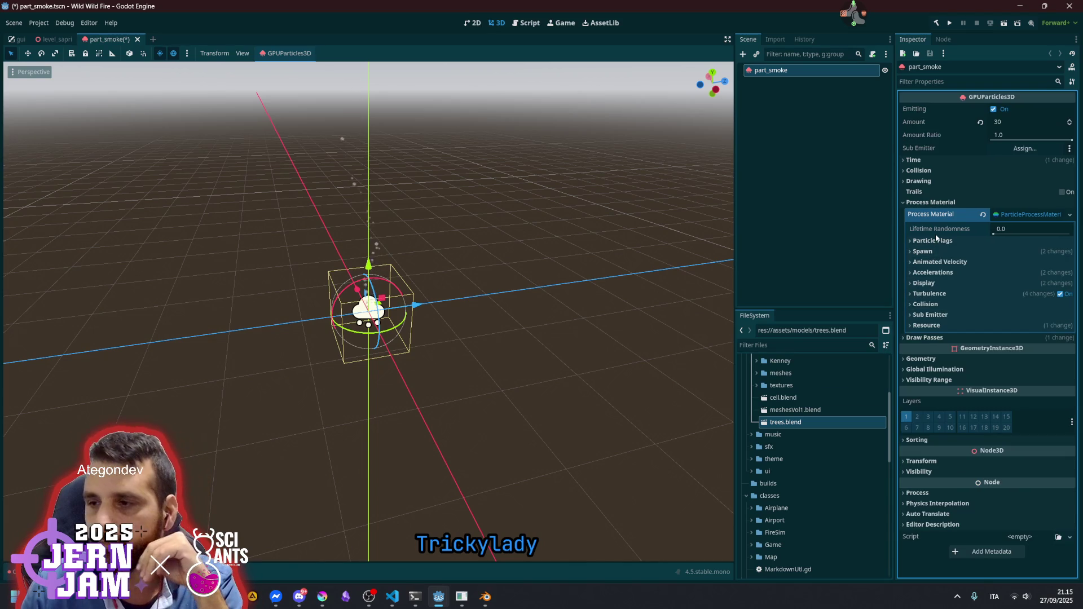
pyautogui.click(939, 273)
pyautogui.click(953, 283)
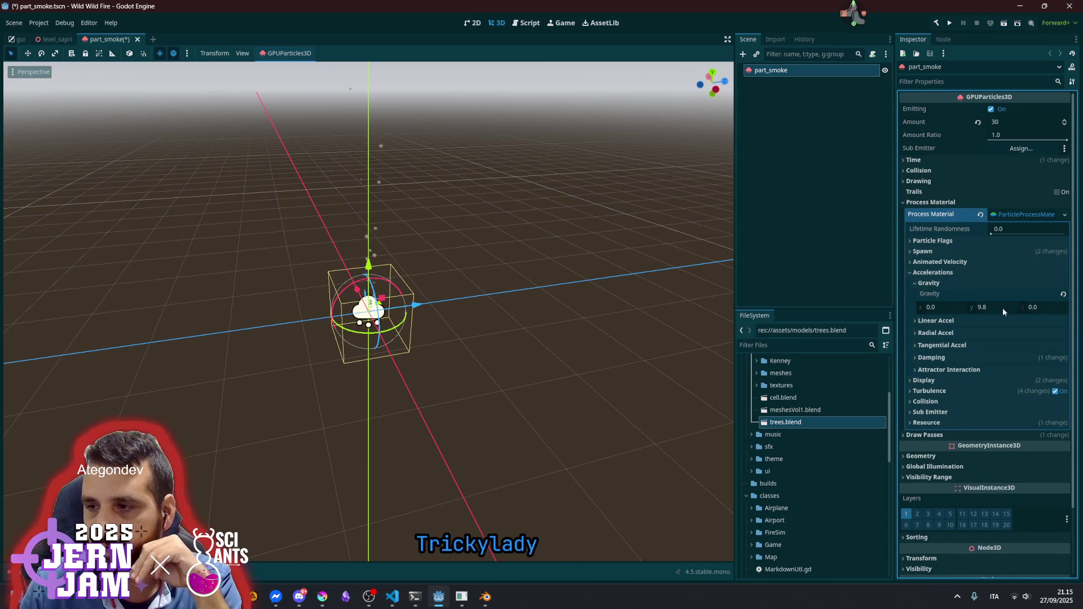
pyautogui.click(930, 283)
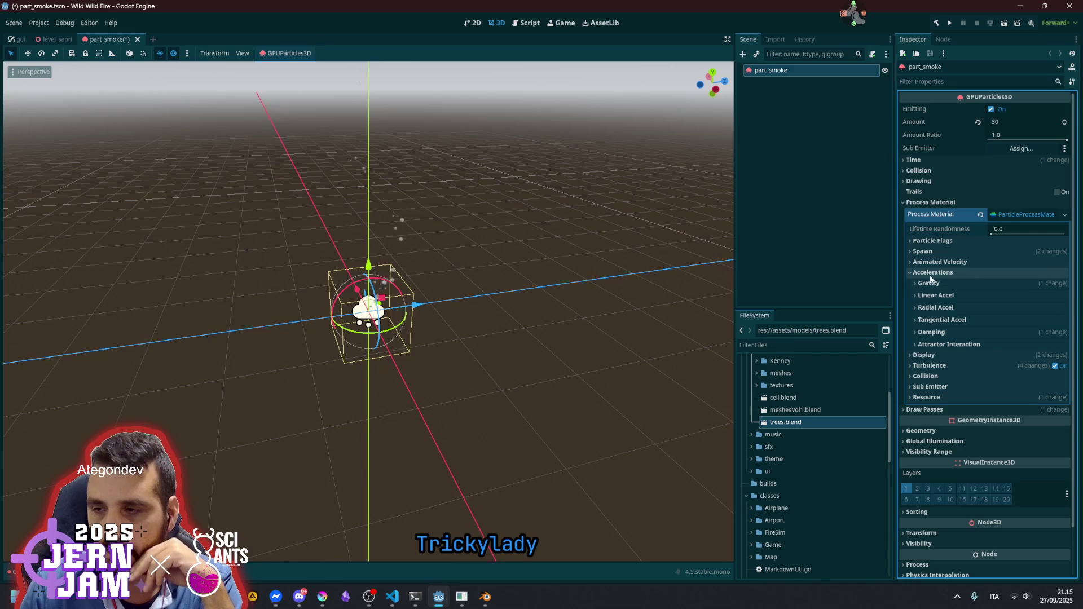
pyautogui.click(949, 333)
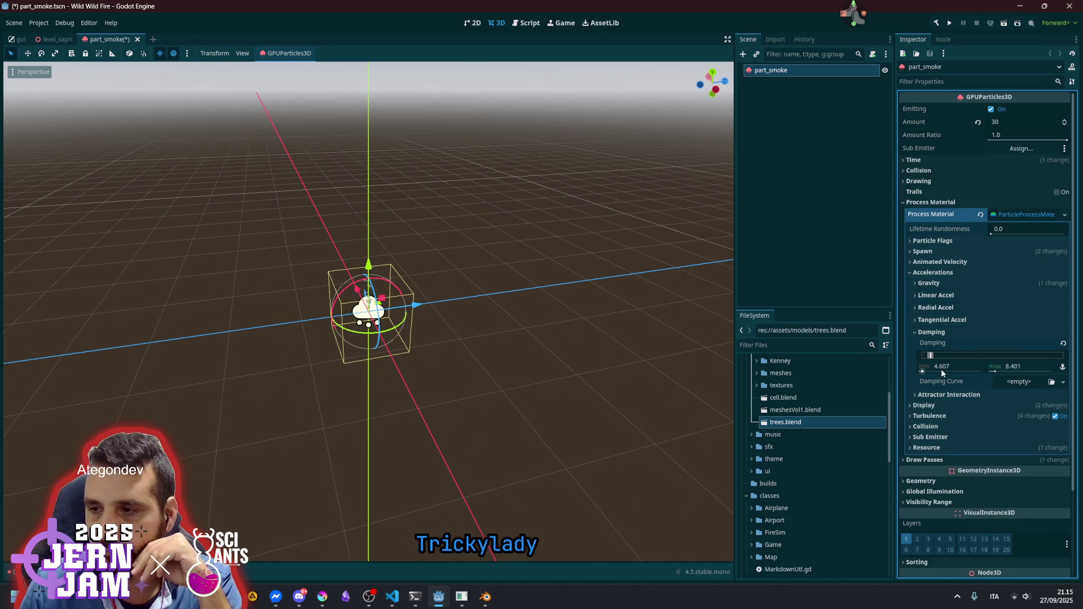
pyautogui.moveTo(939, 354)
pyautogui.mouseDown()
pyautogui.moveTo(954, 356)
pyautogui.moveTo(940, 357)
pyautogui.mouseUp()
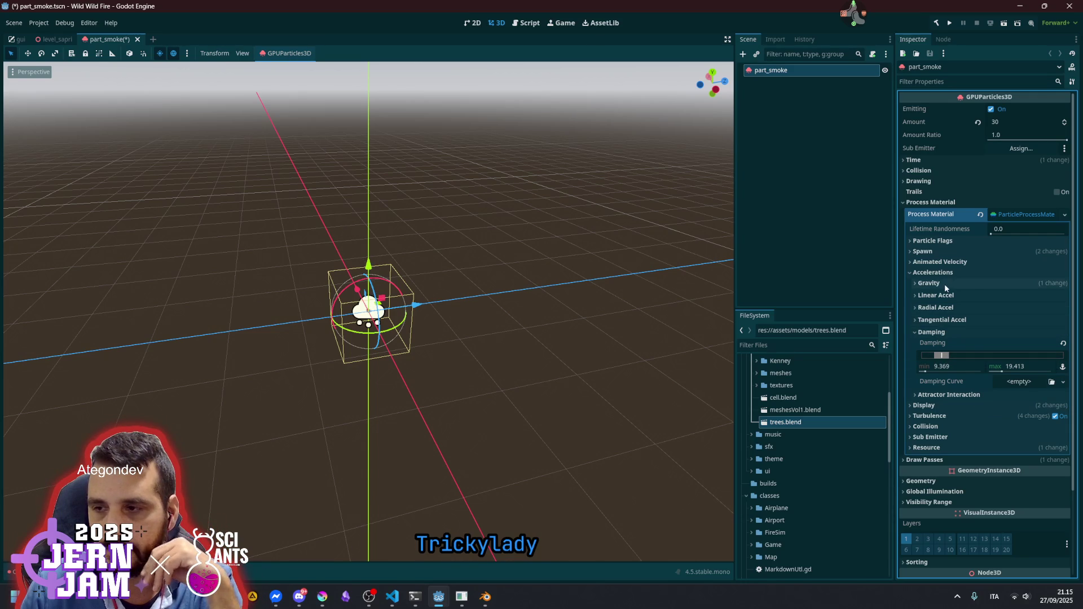
pyautogui.click(1010, 383)
pyautogui.click(1006, 408)
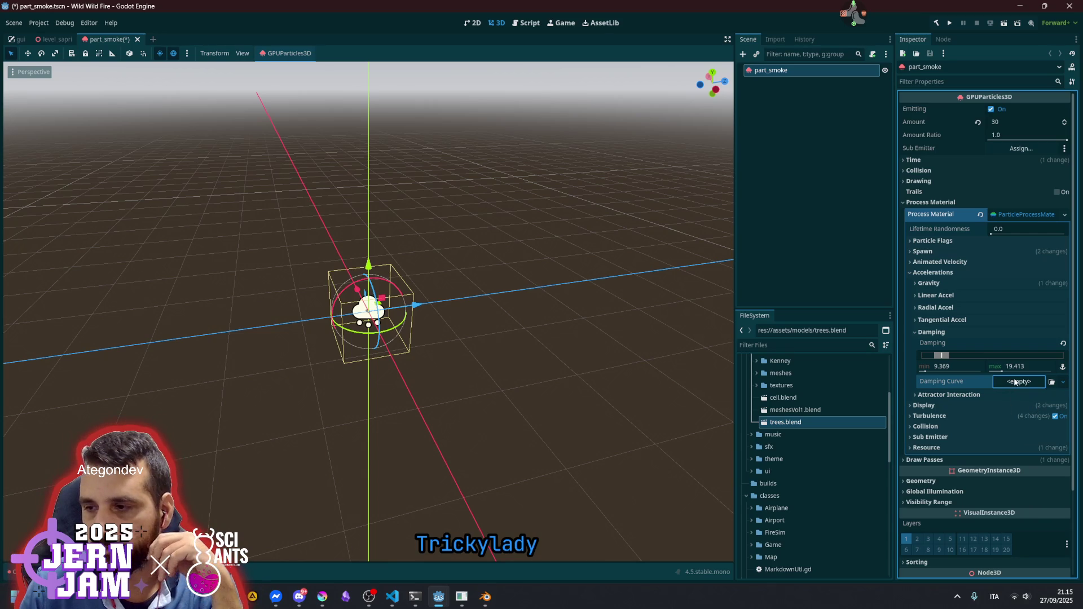
# Assign a new CurveTexture as Damping Curve, raise its end point and add a middle point
pyautogui.click(1018, 383)
pyautogui.click(1017, 380)
pyautogui.click(1019, 433)
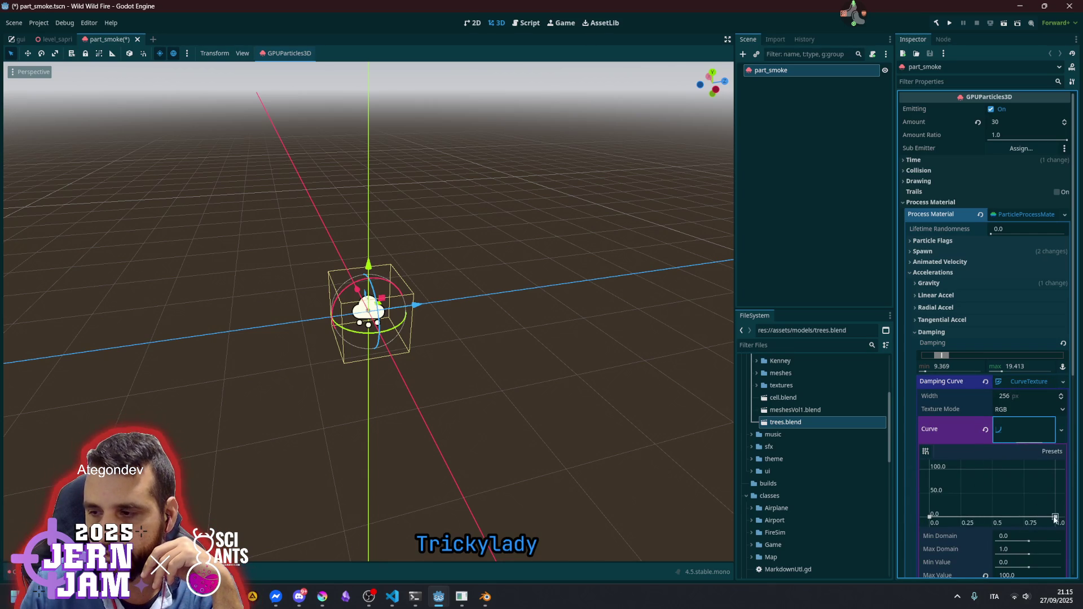
pyautogui.moveTo(1058, 474)
pyautogui.mouseDown()
pyautogui.moveTo(1043, 473)
pyautogui.moveTo(1047, 482)
pyautogui.mouseUp()
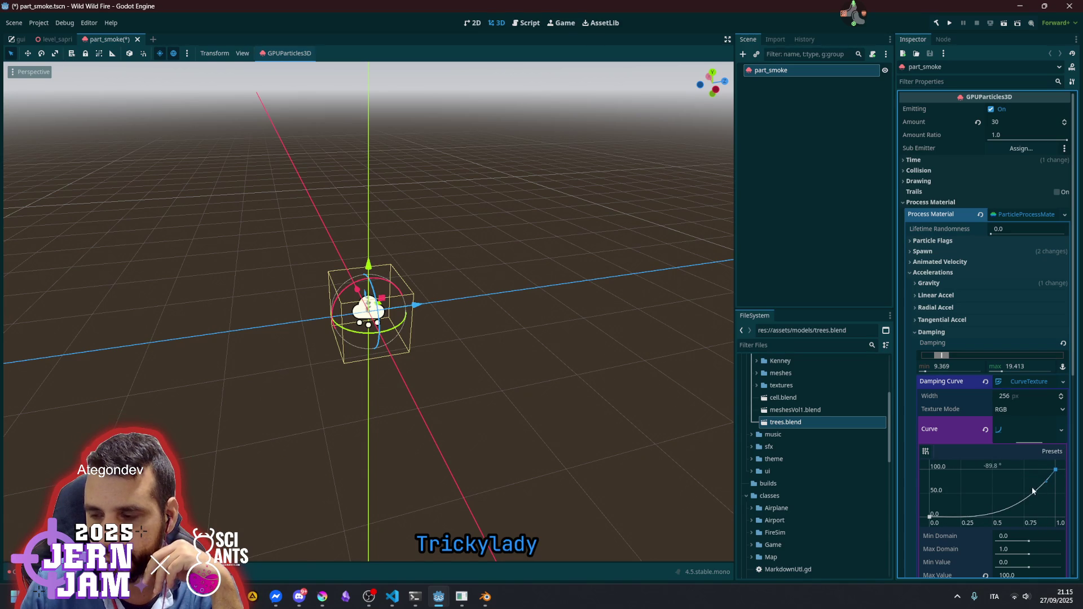
pyautogui.moveTo(929, 517); pyautogui.dragTo(1008, 520)
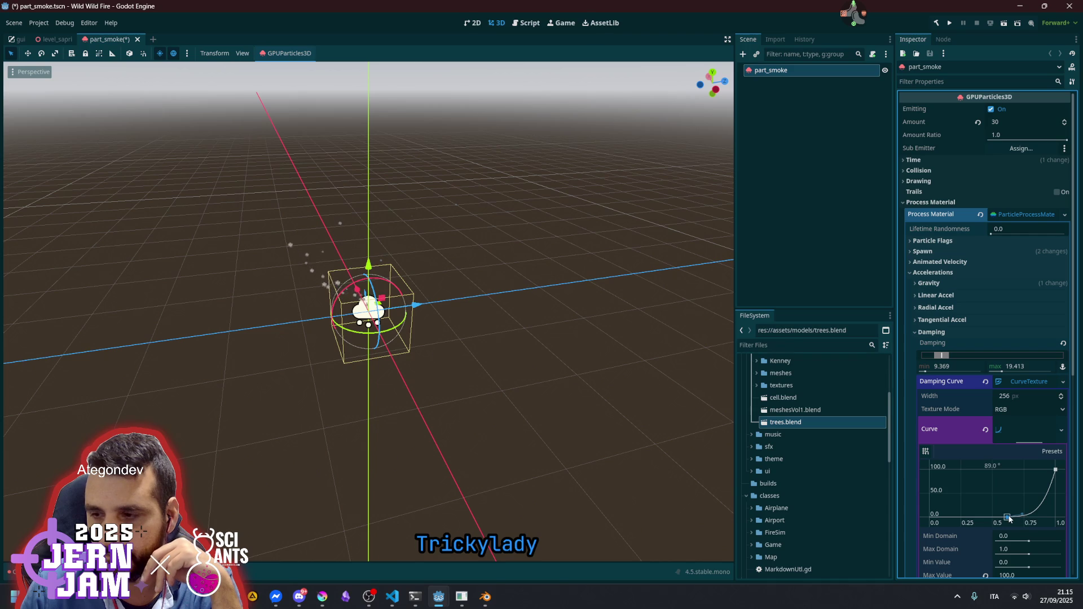
pyautogui.moveTo(1010, 518); pyautogui.dragTo(985, 521)
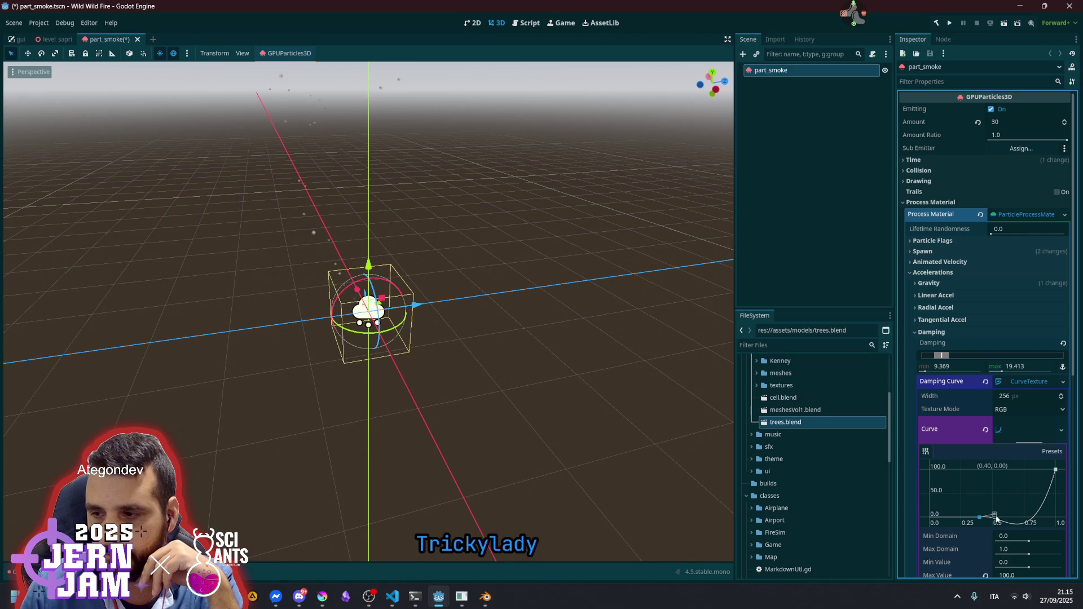
# Smooth the damping curve, lower its end and flatten the middle point to zero near 0.38
pyautogui.click(1055, 470)
pyautogui.moveTo(1051, 484); pyautogui.dragTo(1048, 487)
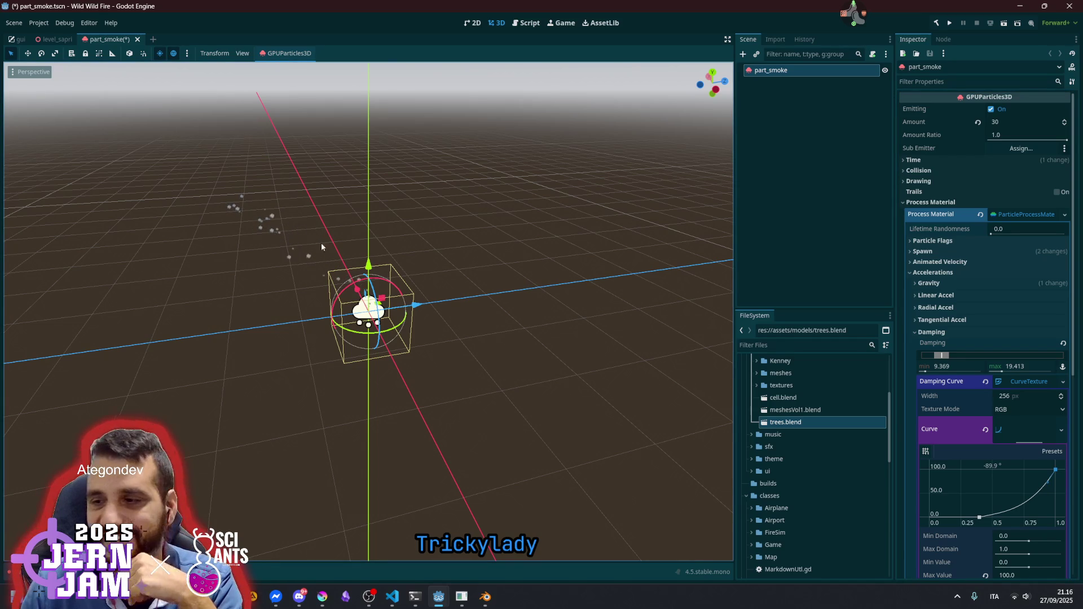
pyautogui.moveTo(1055, 468); pyautogui.dragTo(1058, 490)
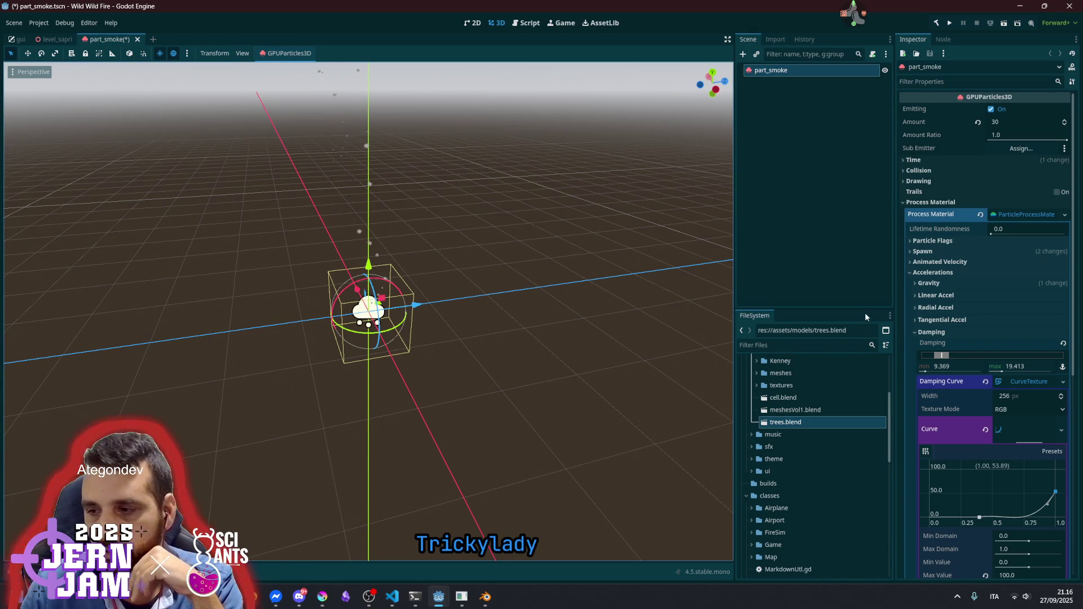
pyautogui.moveTo(981, 520); pyautogui.dragTo(966, 514)
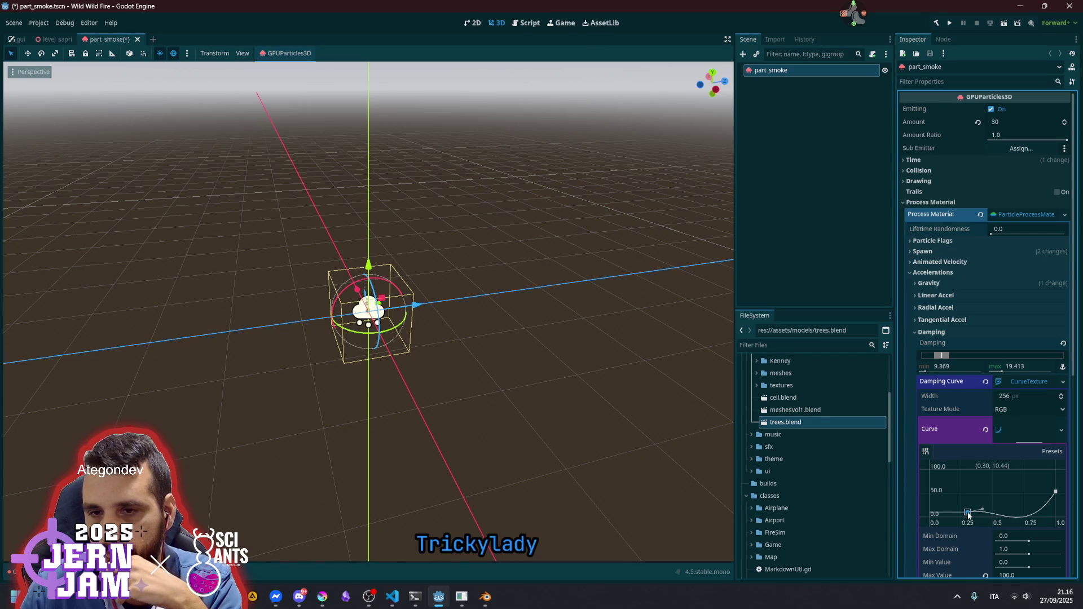
pyautogui.moveTo(968, 515); pyautogui.dragTo(978, 518)
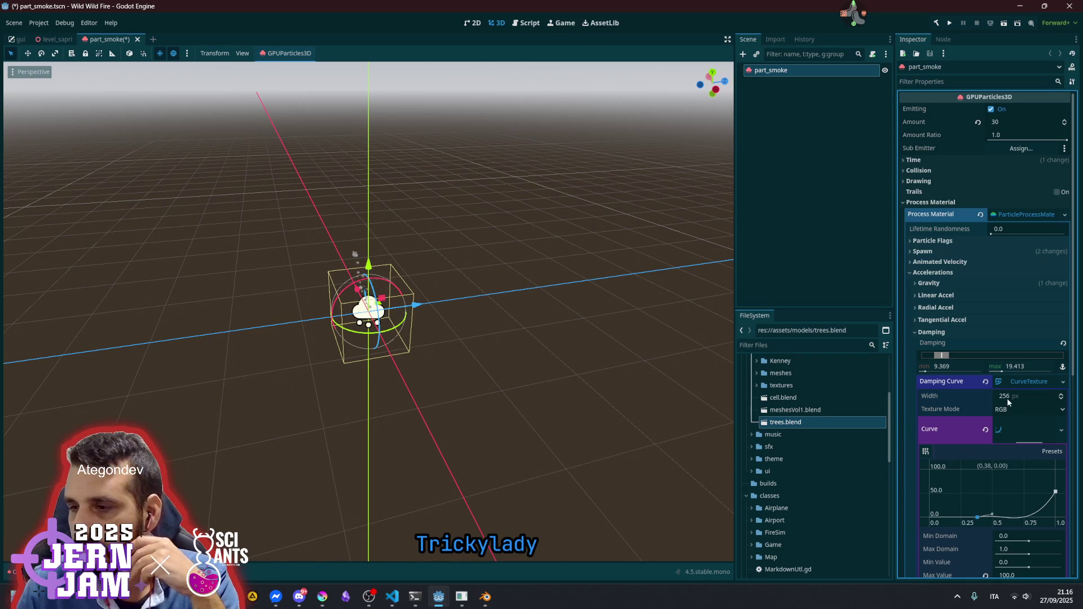
pyautogui.click(1013, 381)
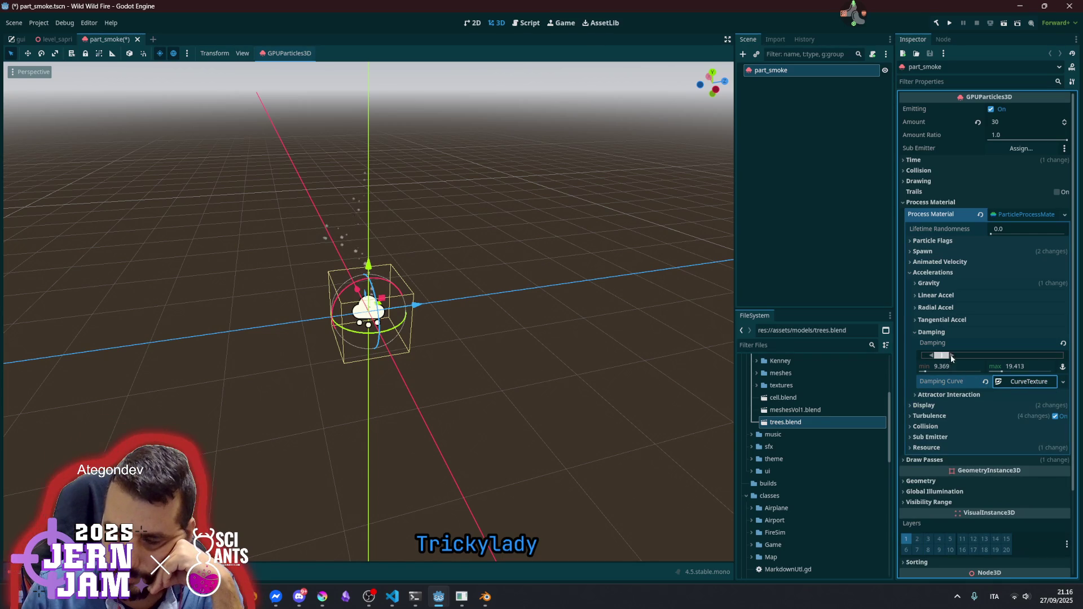
# Try a damping range near 6.1–9.4 and stretch the damping curve from (0, 0) to (1.0, 100)
pyautogui.moveTo(945, 358); pyautogui.dragTo(938, 358)
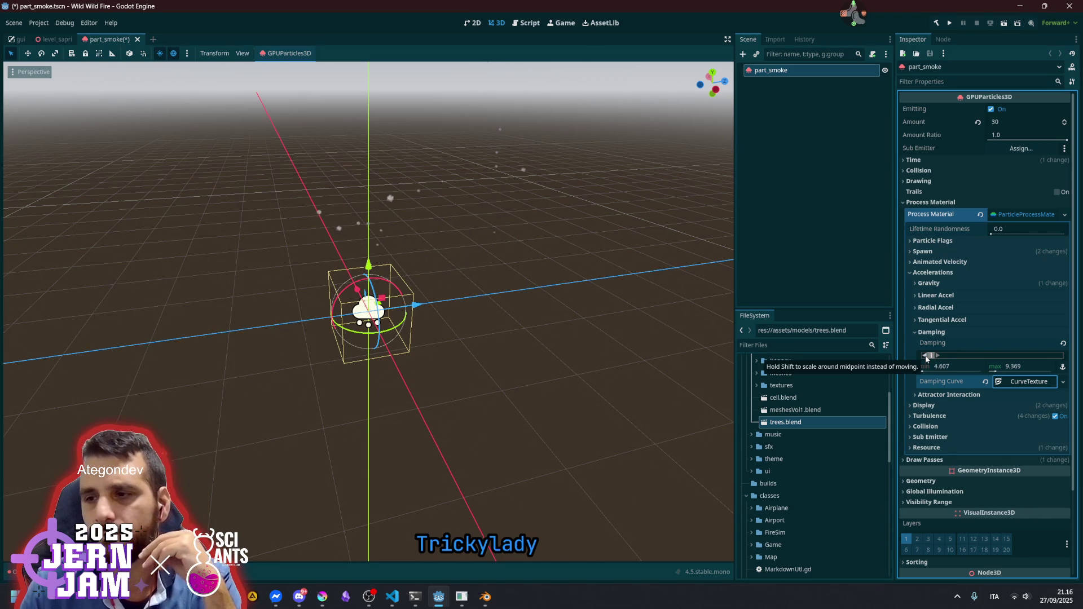
pyautogui.moveTo(925, 359); pyautogui.dragTo(927, 358)
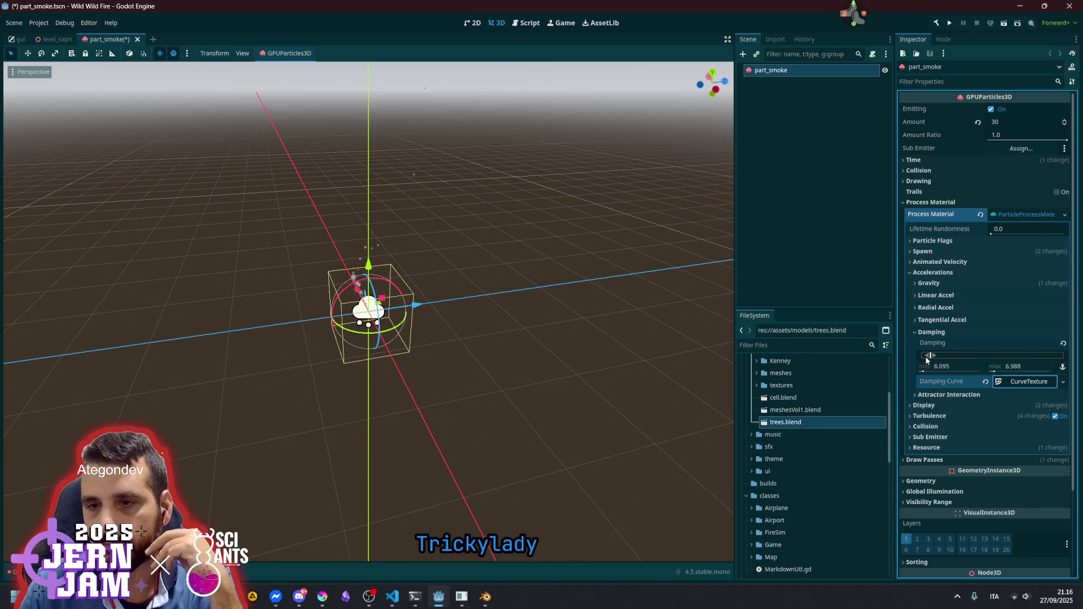
pyautogui.click(1028, 381)
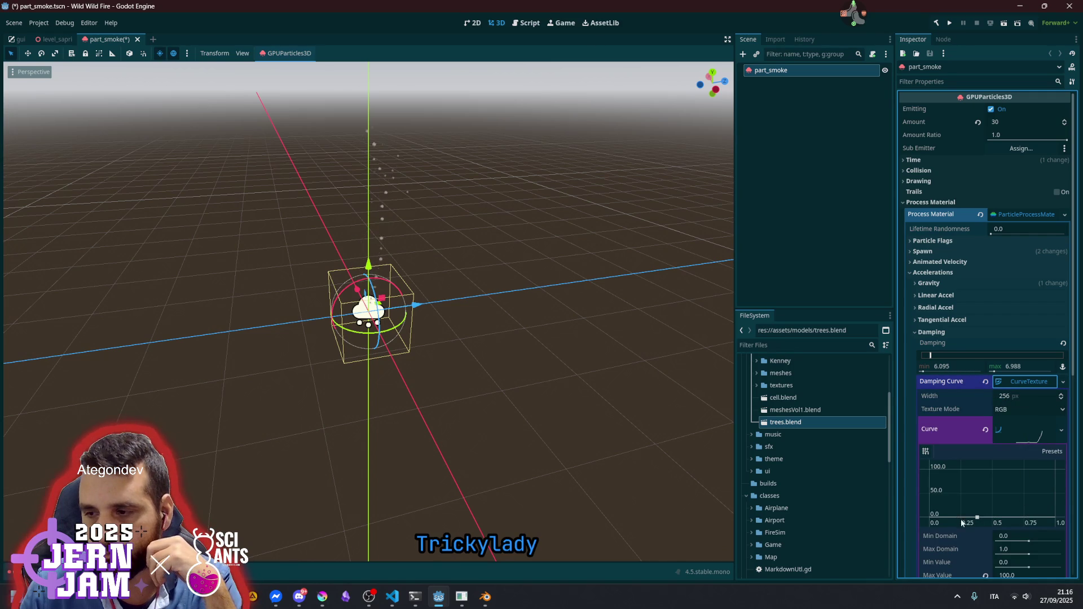
pyautogui.moveTo(977, 518); pyautogui.dragTo(911, 526)
pyautogui.moveTo(1025, 501); pyautogui.dragTo(1055, 470)
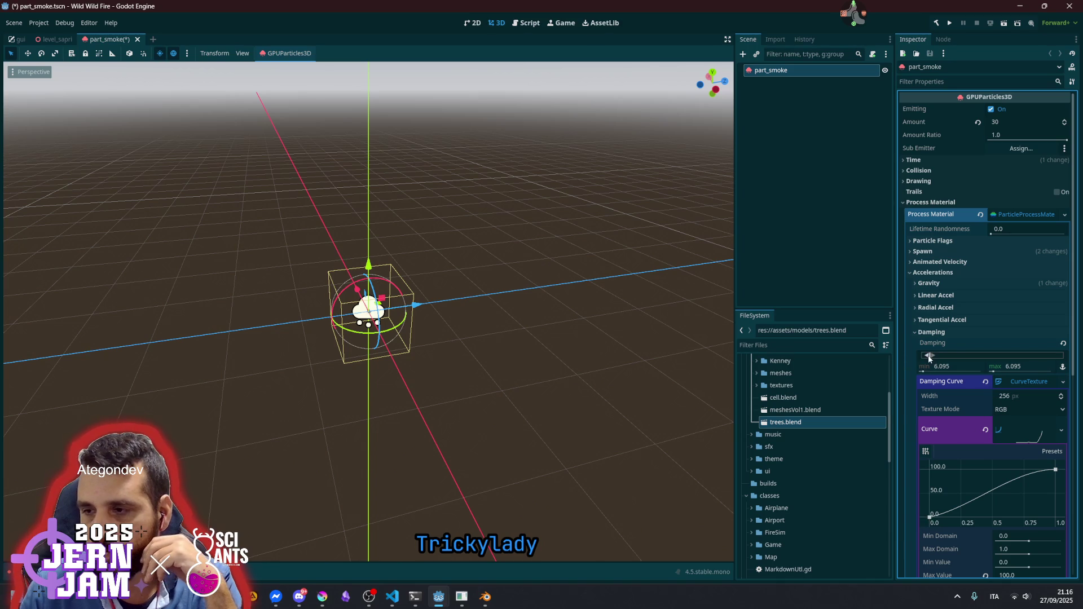
# Set the damping range to 0.1 minimum and 0.2 maximum
pyautogui.moveTo(939, 355); pyautogui.dragTo(927, 356)
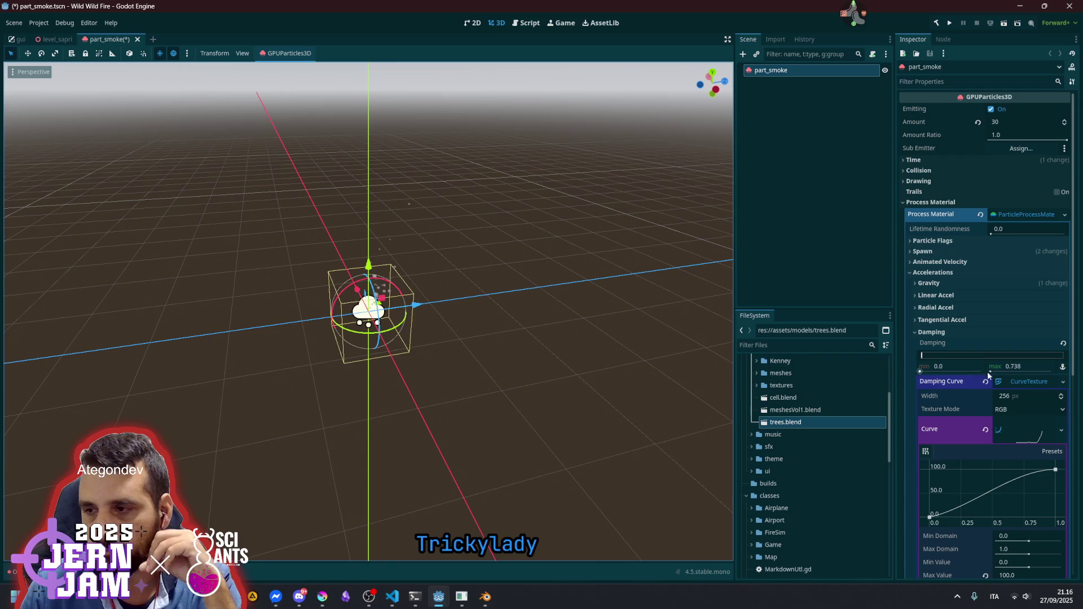
pyautogui.moveTo(1019, 367)
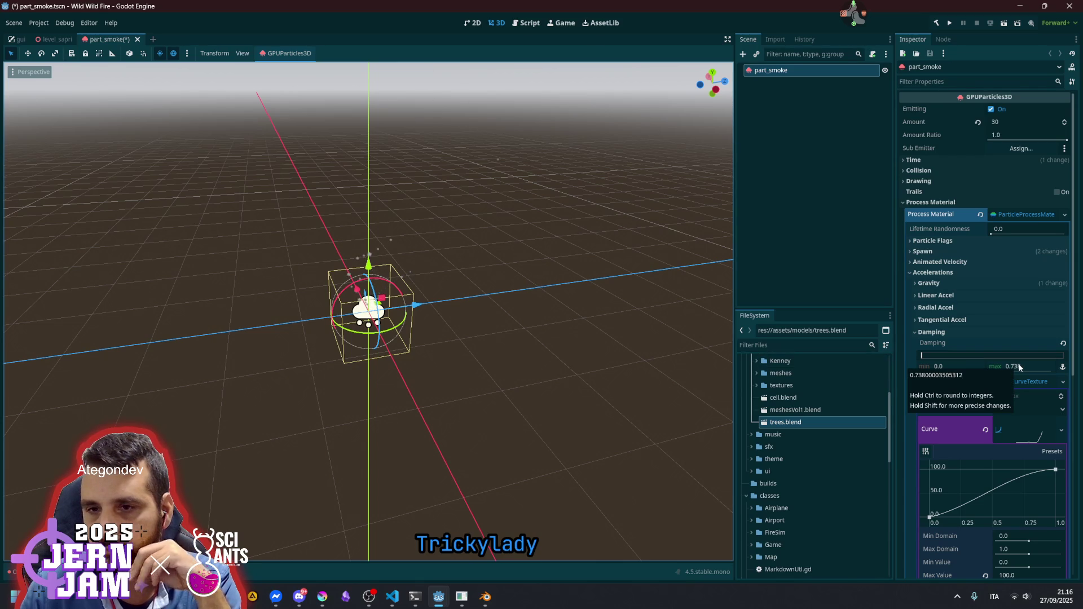
pyautogui.scroll(1, 323, 305)
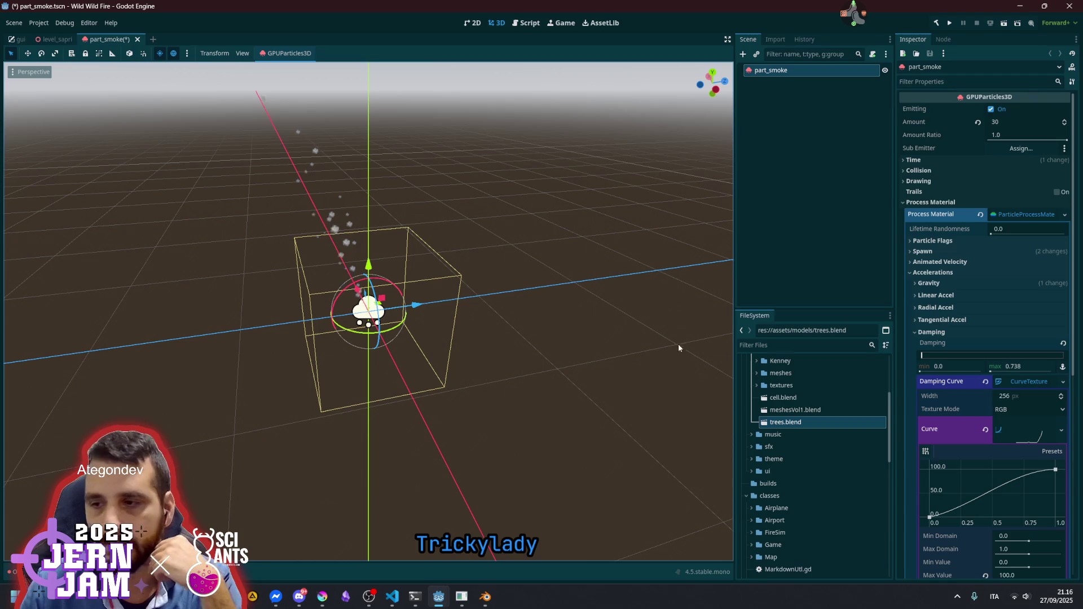
pyautogui.moveTo(918, 356)
pyautogui.mouseDown()
pyautogui.moveTo(993, 357)
pyautogui.moveTo(921, 358)
pyautogui.mouseUp()
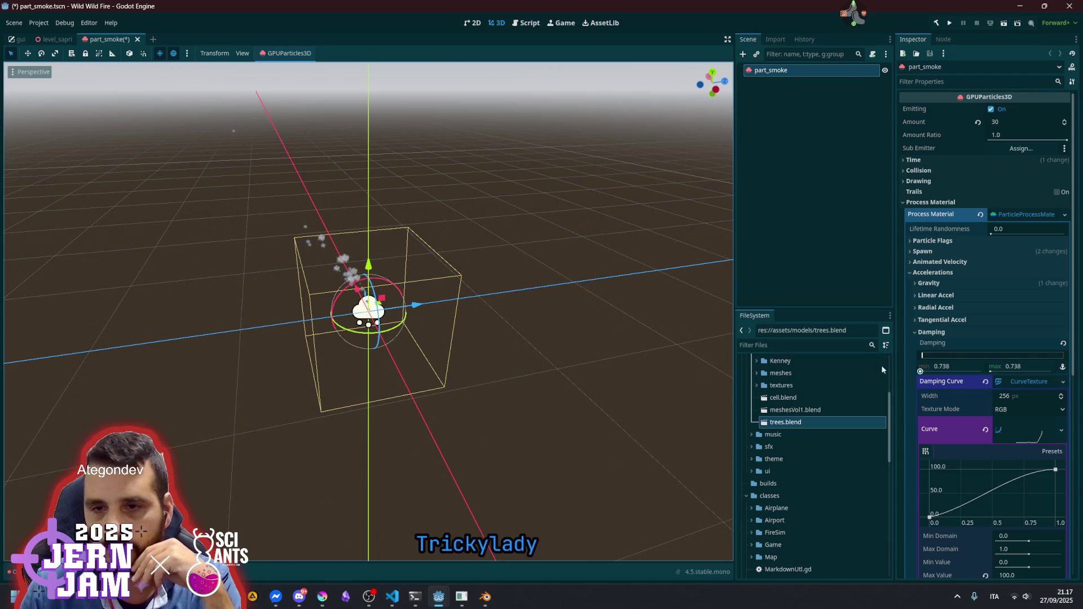
pyautogui.click(946, 365)
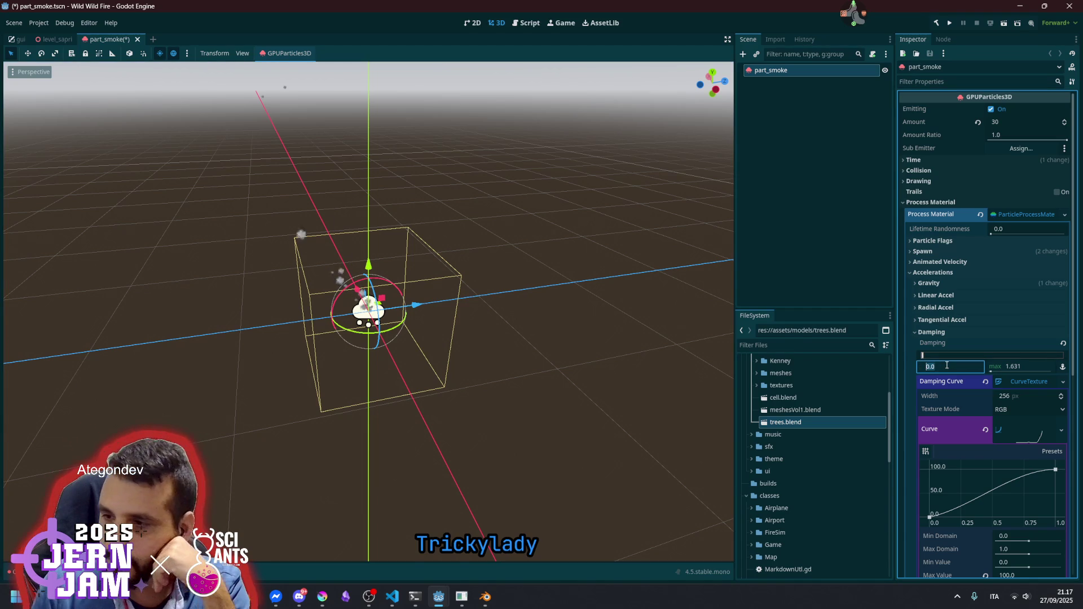
pyautogui.write('0.1')
pyautogui.click(1019, 366)
pyautogui.write('2')
pyautogui.press('Return')
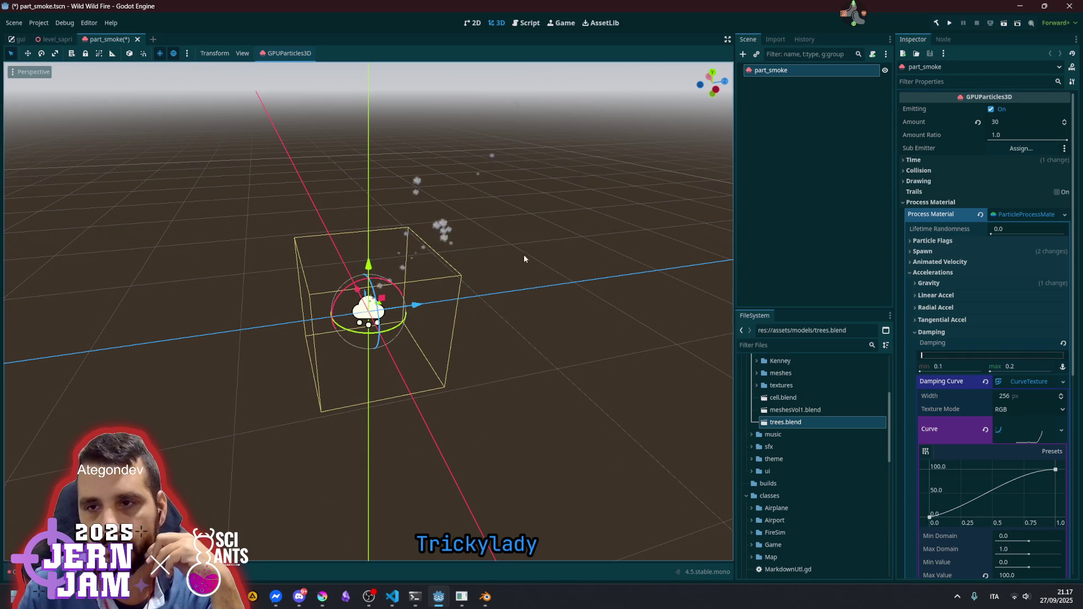
pyautogui.click(1025, 381)
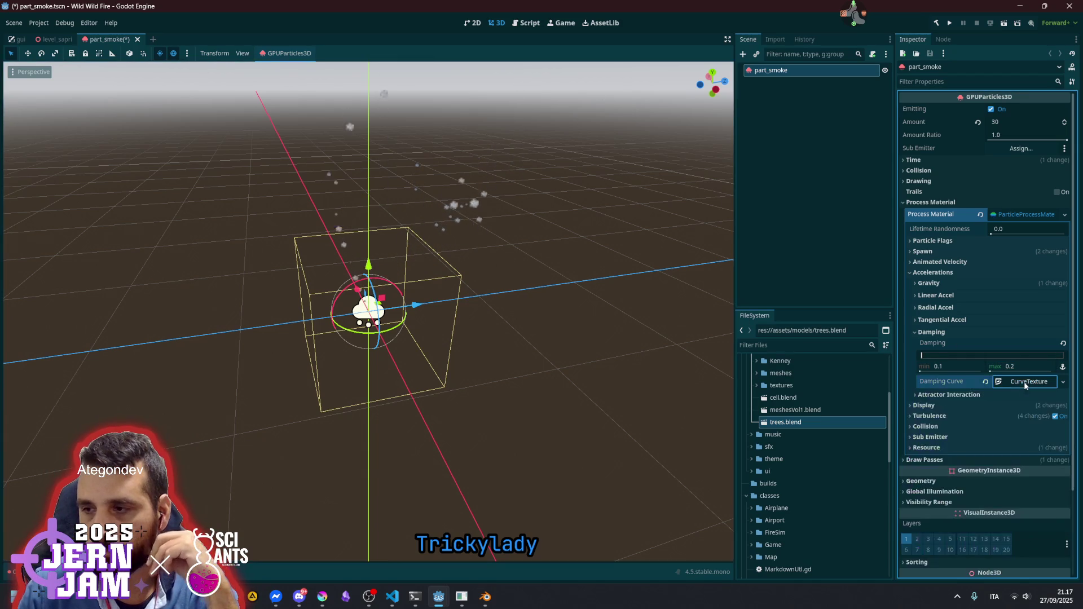
pyautogui.click(938, 333)
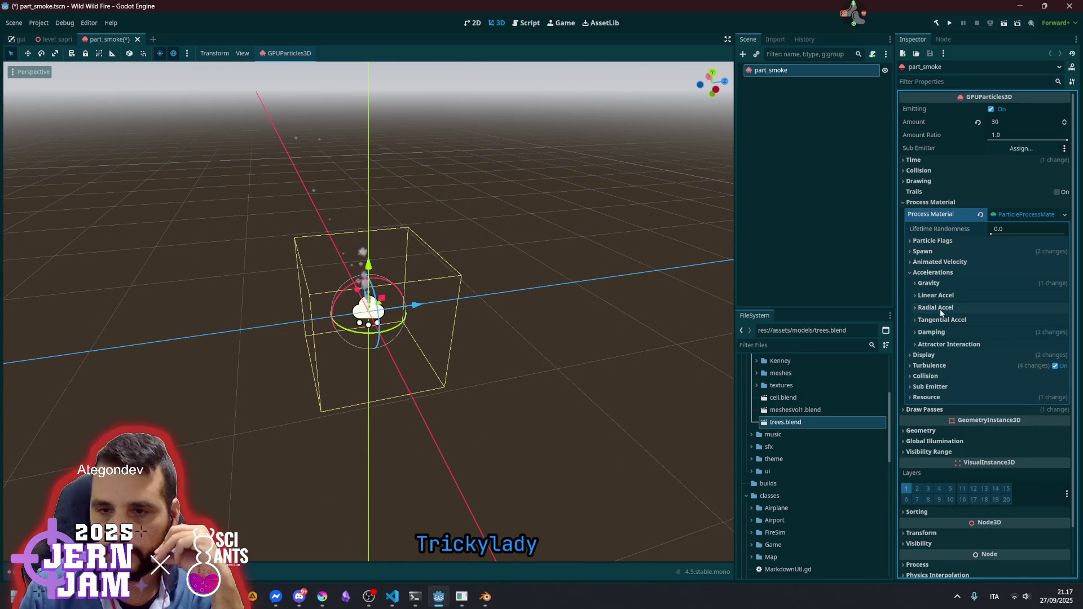
# Under Animated Velocity, try an angular velocity range reaching up to 222.86
pyautogui.click(936, 272)
pyautogui.click(936, 272)
pyautogui.click(936, 272)
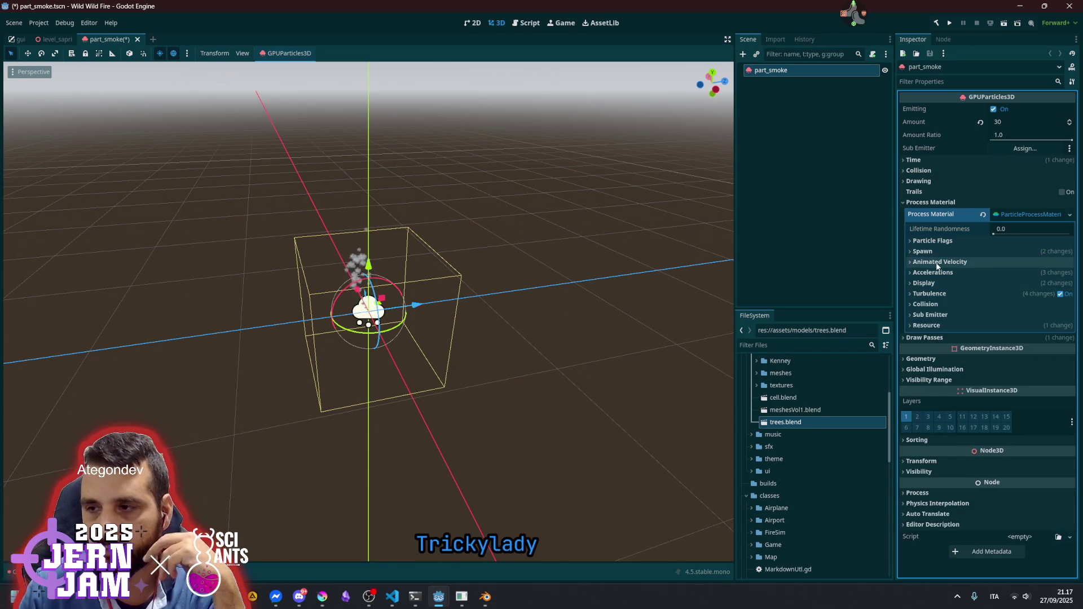
pyautogui.click(937, 264)
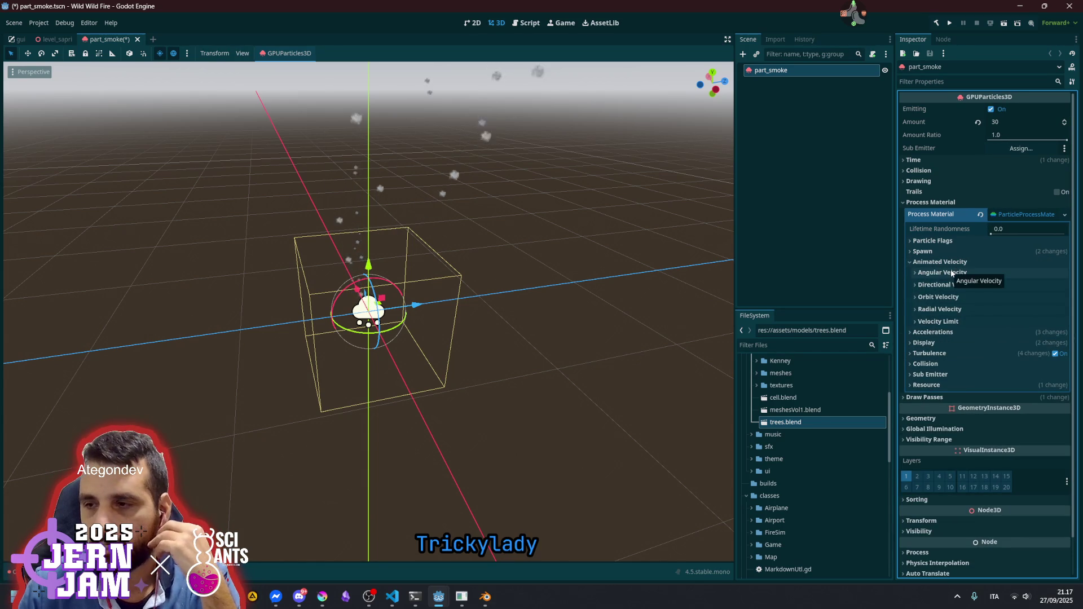
pyautogui.click(952, 273)
pyautogui.moveTo(991, 296); pyautogui.dragTo(997, 295)
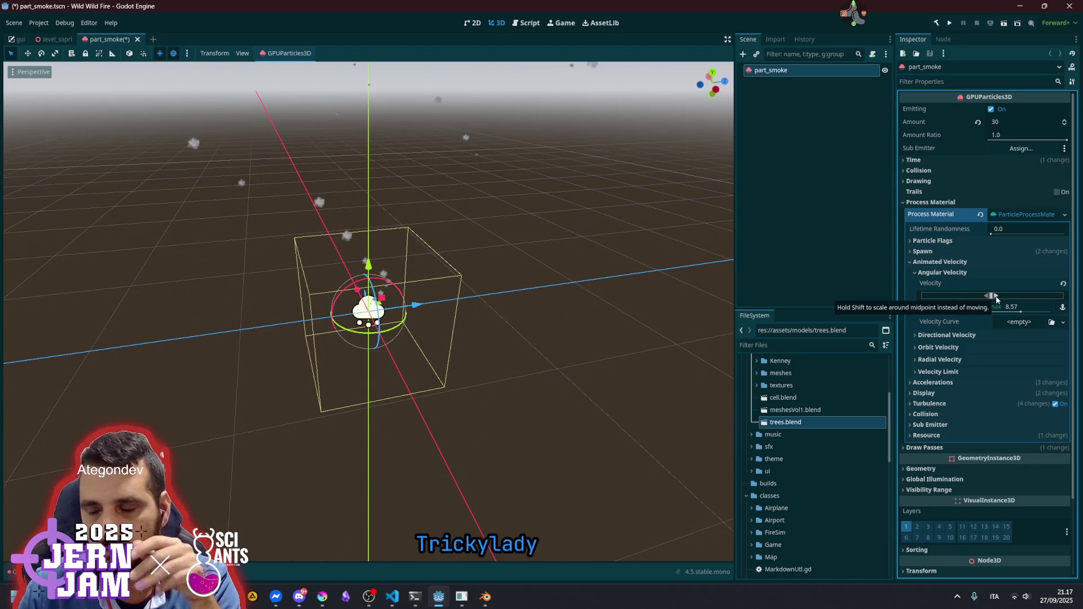
pyautogui.moveTo(996, 297); pyautogui.dragTo(1018, 295)
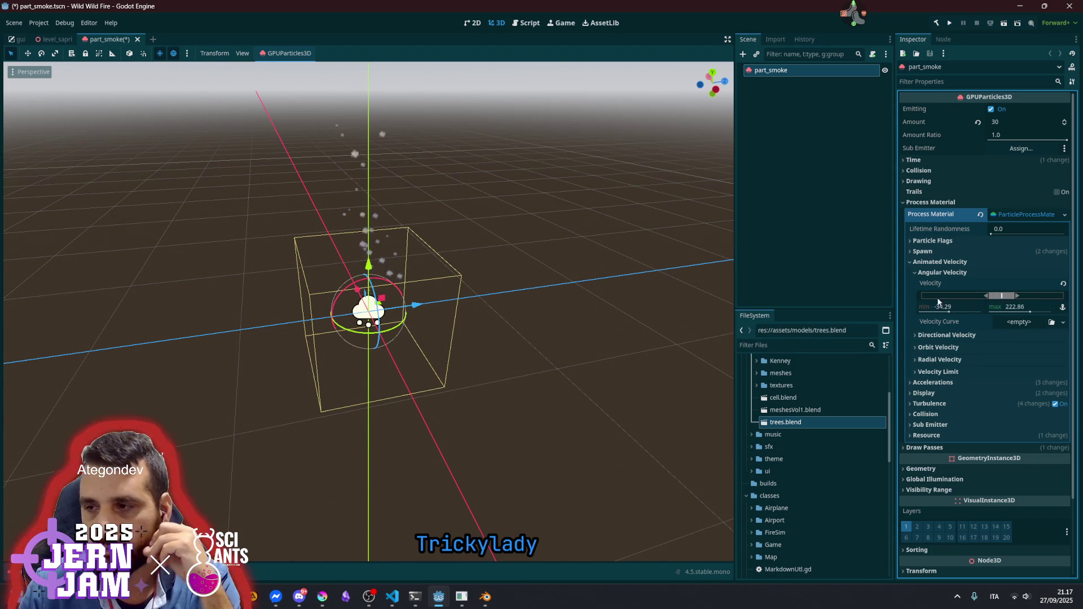
pyautogui.scroll(5, 393, 237)
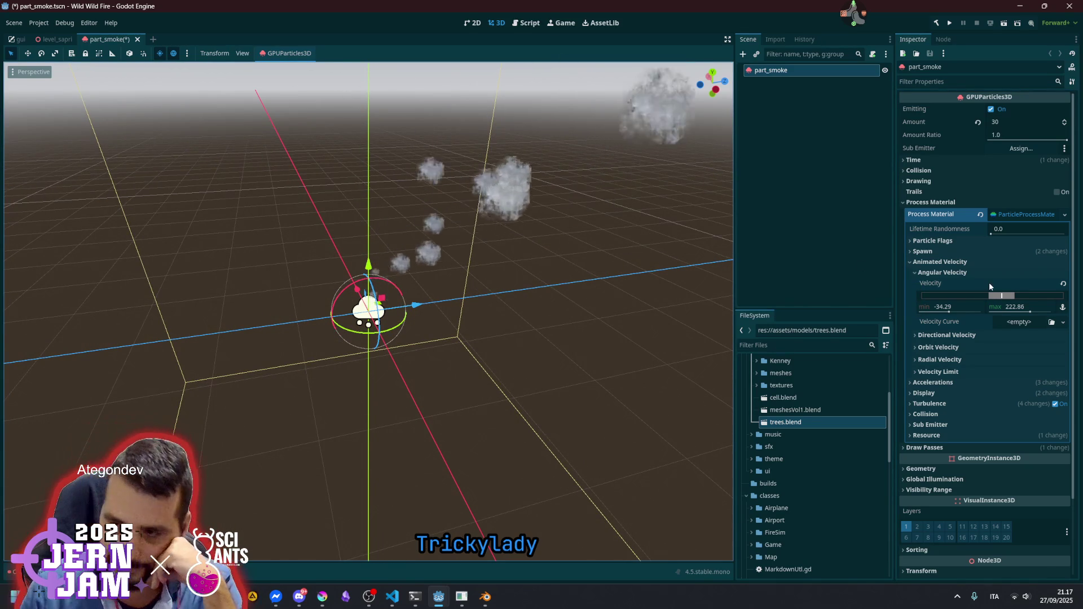
pyautogui.click(930, 273)
# Set directional velocity minimum and maximum both to 1
pyautogui.click(953, 285)
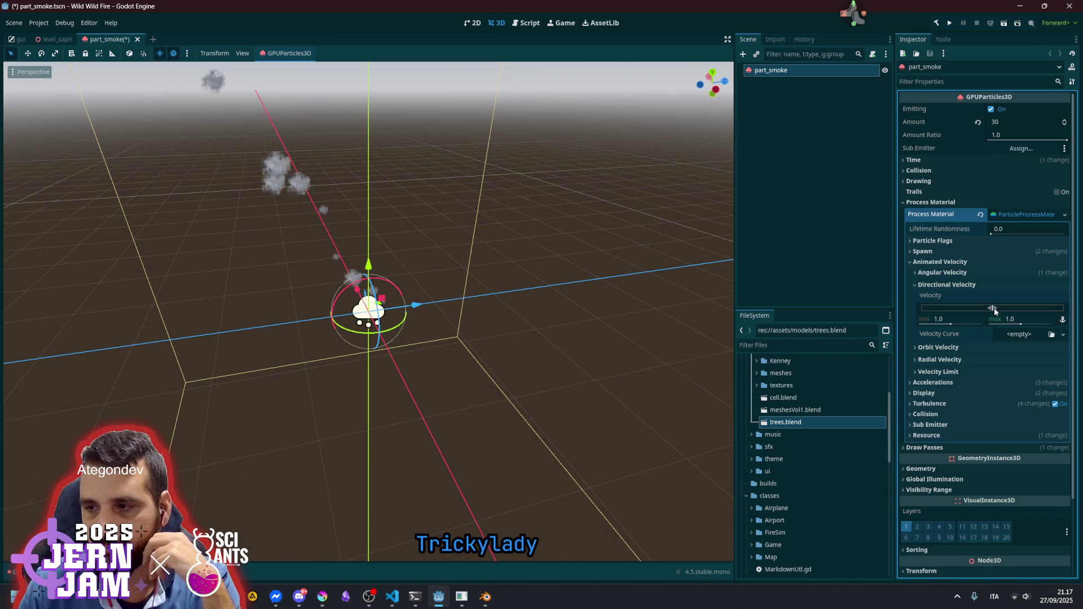
pyautogui.moveTo(1009, 319)
pyautogui.mouseDown()
pyautogui.moveTo(1027, 319)
pyautogui.moveTo(982, 308)
pyautogui.mouseUp()
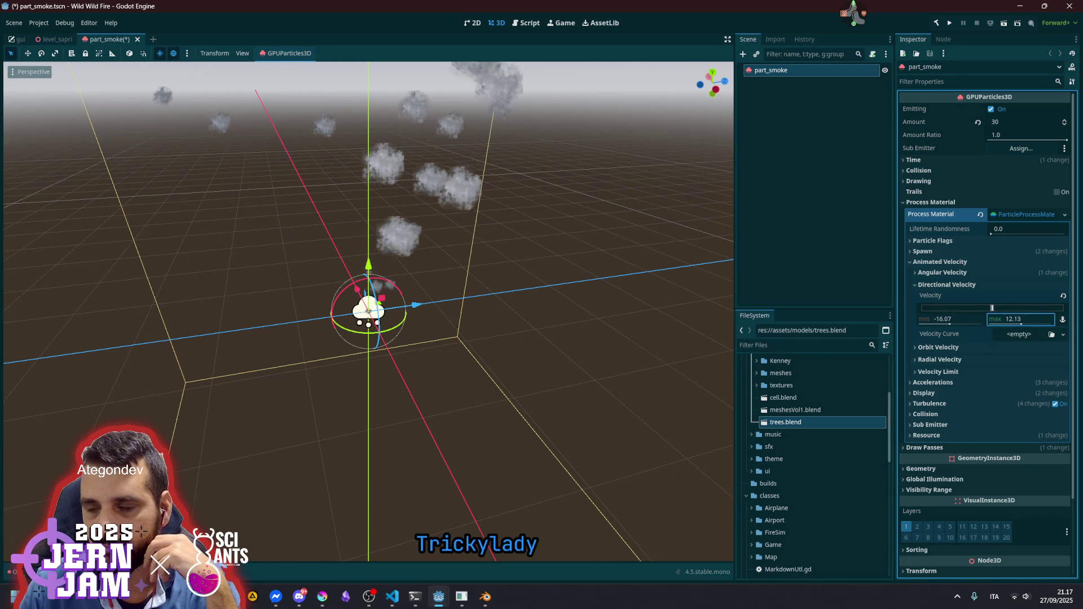
pyautogui.click(952, 318)
pyautogui.write('1')
pyautogui.press('Tab')
pyautogui.write('1')
pyautogui.press('Return')
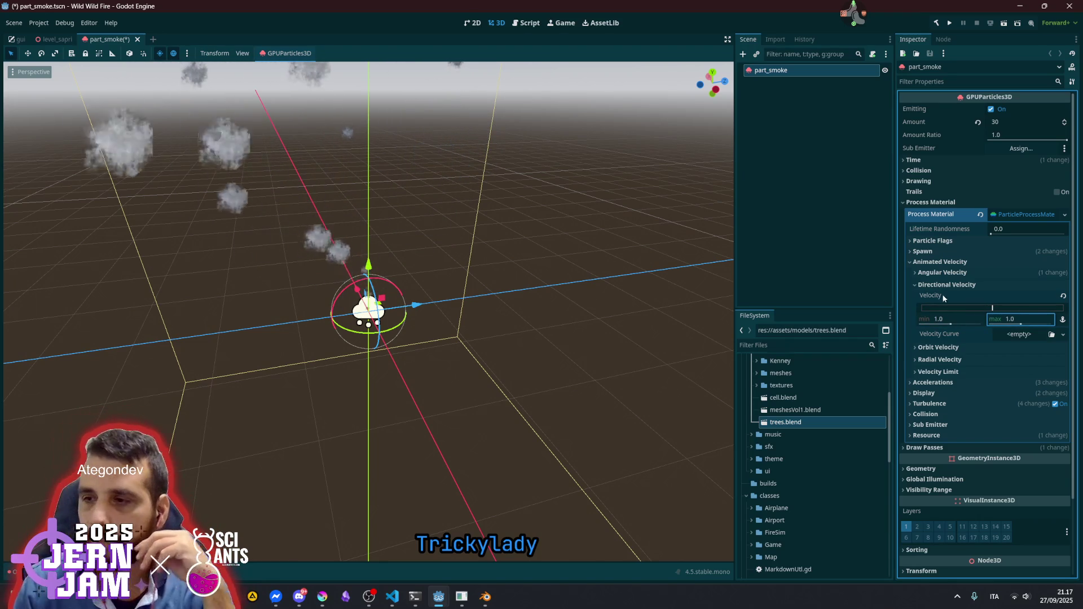
pyautogui.click(948, 285)
# Reset angular velocity to default and leave radial velocity at 0 to 0
pyautogui.click(950, 297)
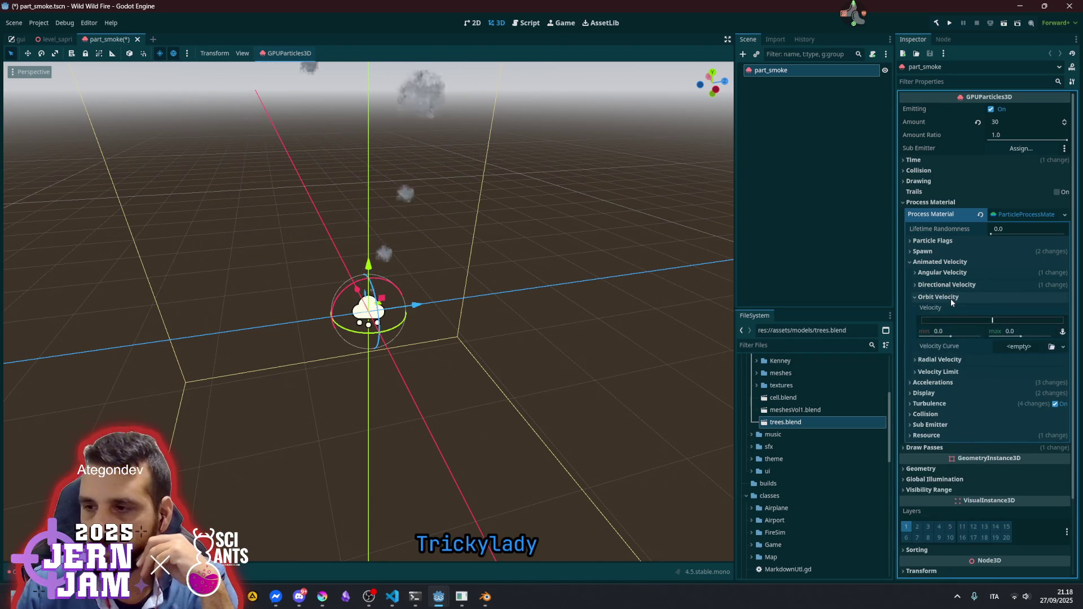
pyautogui.click(949, 297)
pyautogui.click(959, 309)
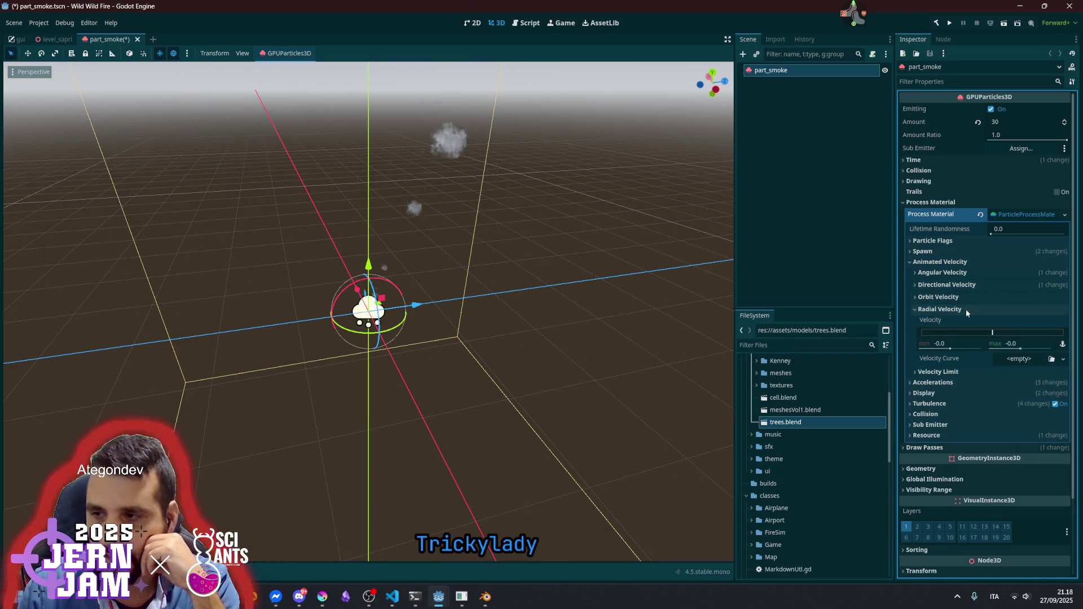
pyautogui.click(956, 274)
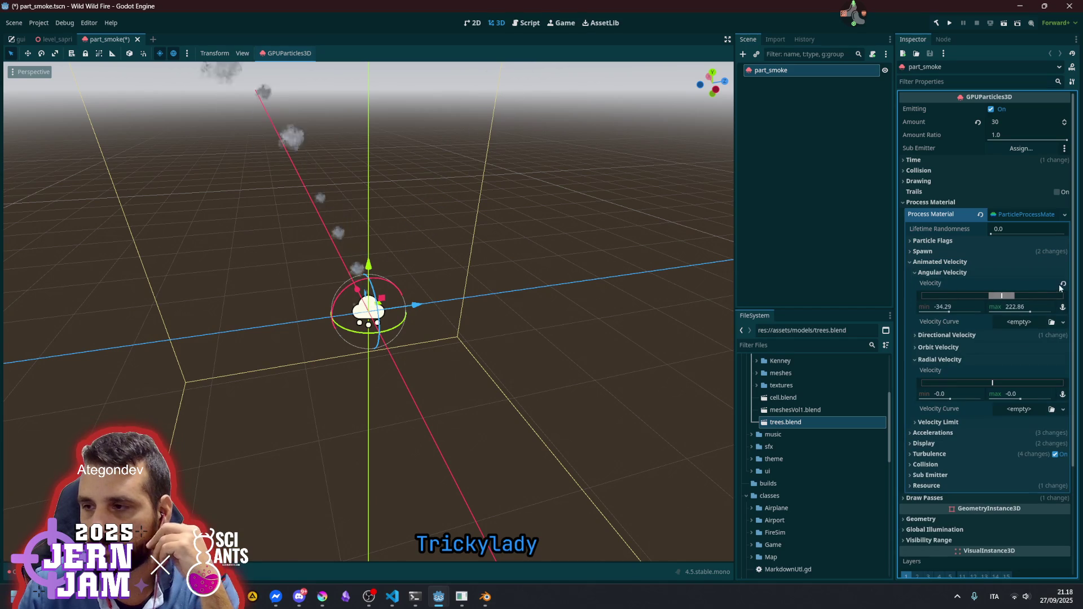
pyautogui.click(942, 273)
pyautogui.moveTo(992, 333); pyautogui.dragTo(1003, 334)
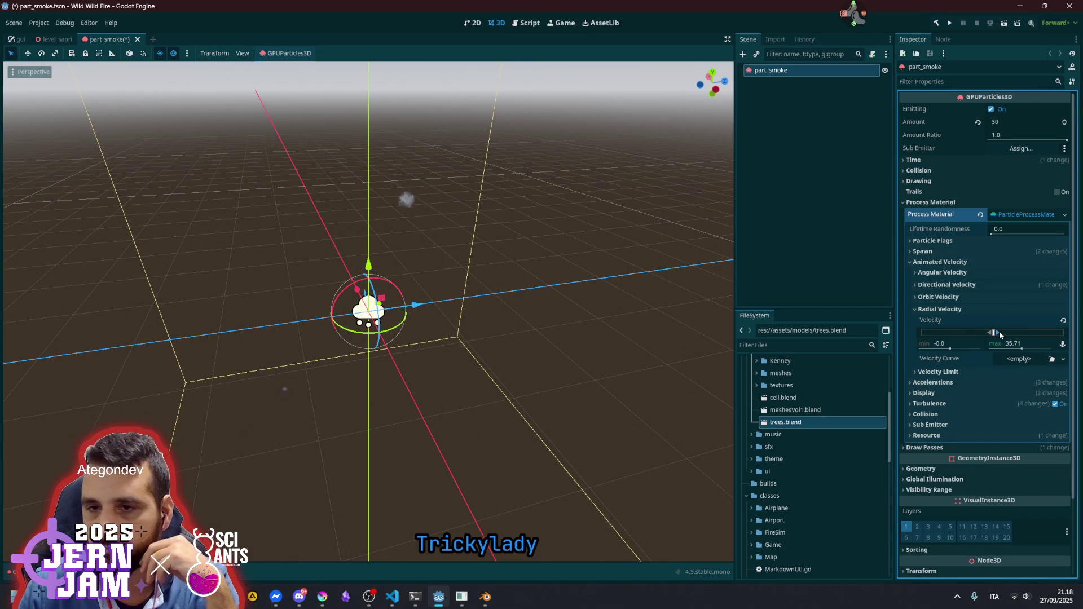
pyautogui.scroll(-4, 492, 301)
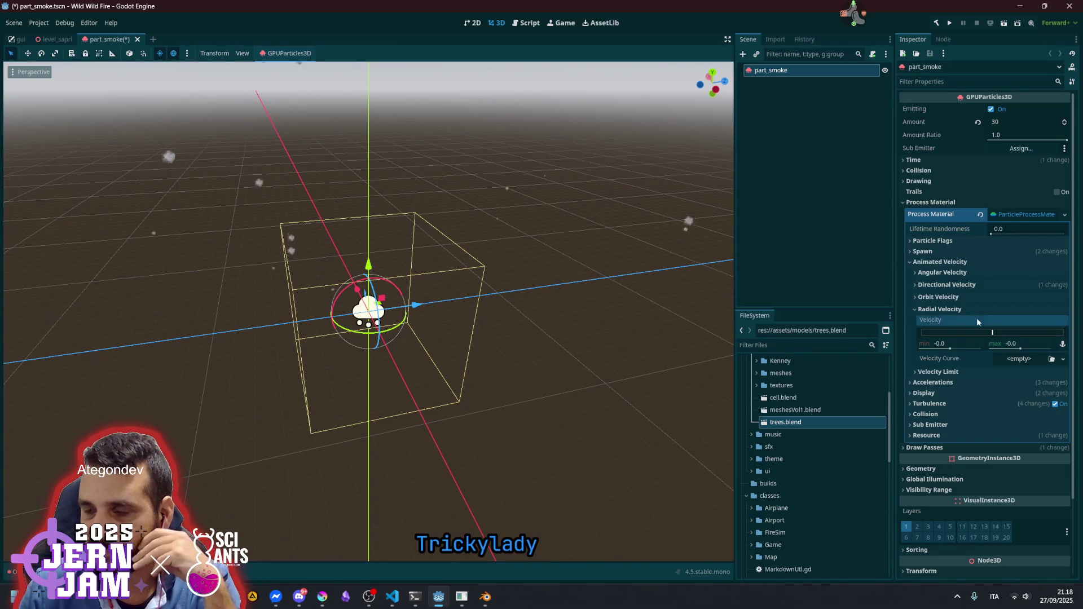
pyautogui.click(918, 310)
pyautogui.click(925, 321)
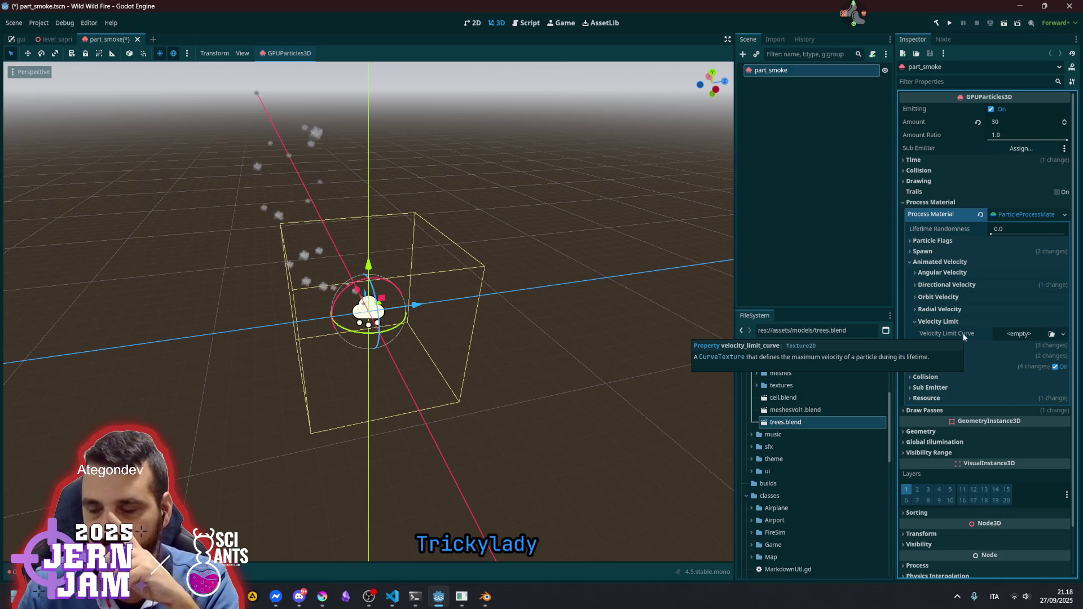
# Revert the smoke's damping range back to 0–0
pyautogui.click(1019, 334)
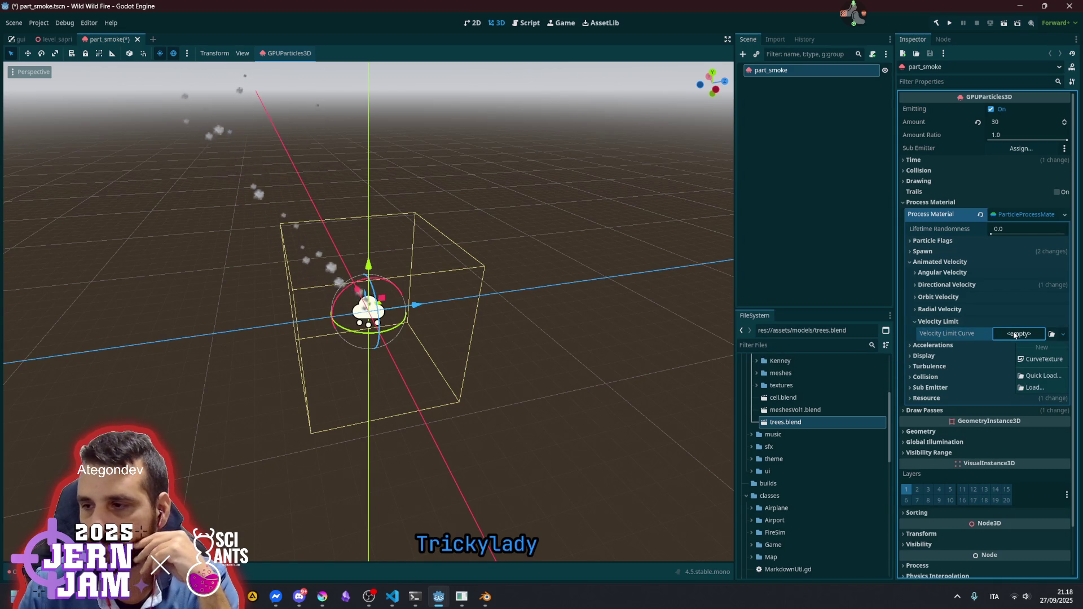
pyautogui.click(939, 331)
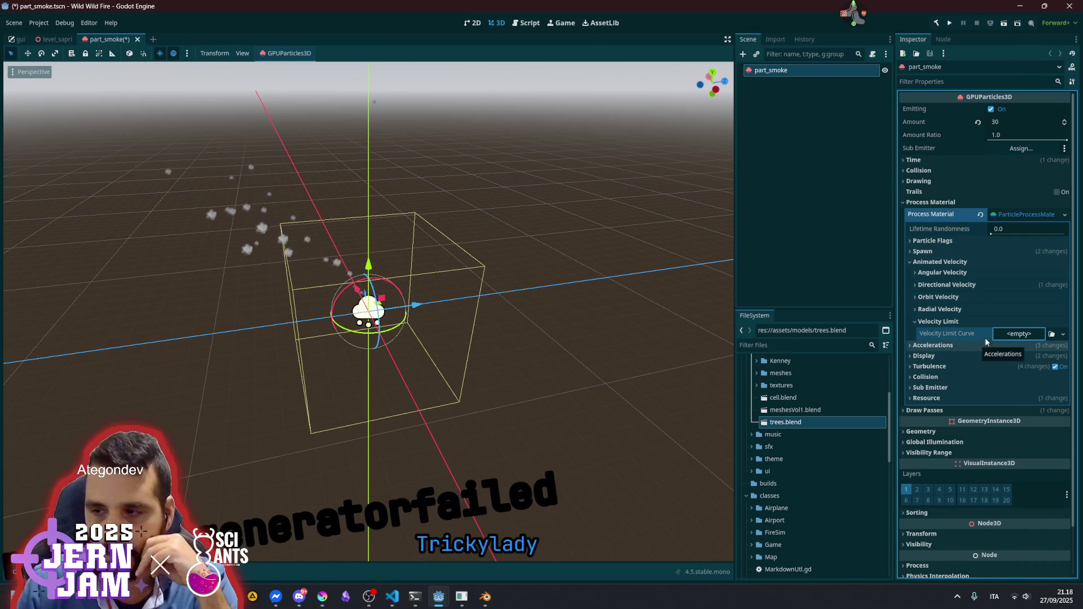
pyautogui.click(933, 345)
pyautogui.click(931, 405)
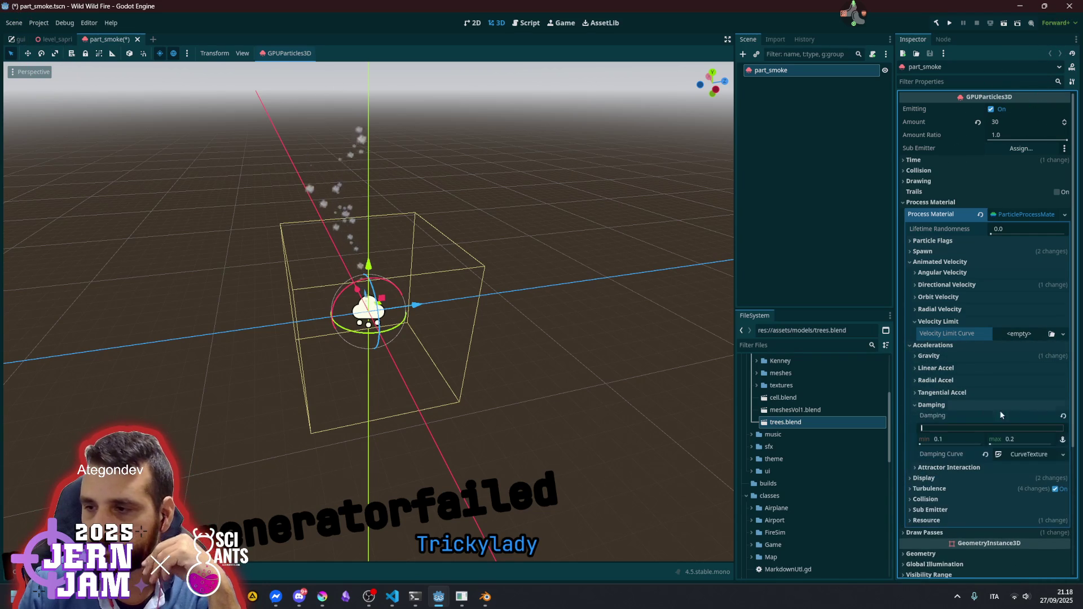
pyautogui.click(1063, 417)
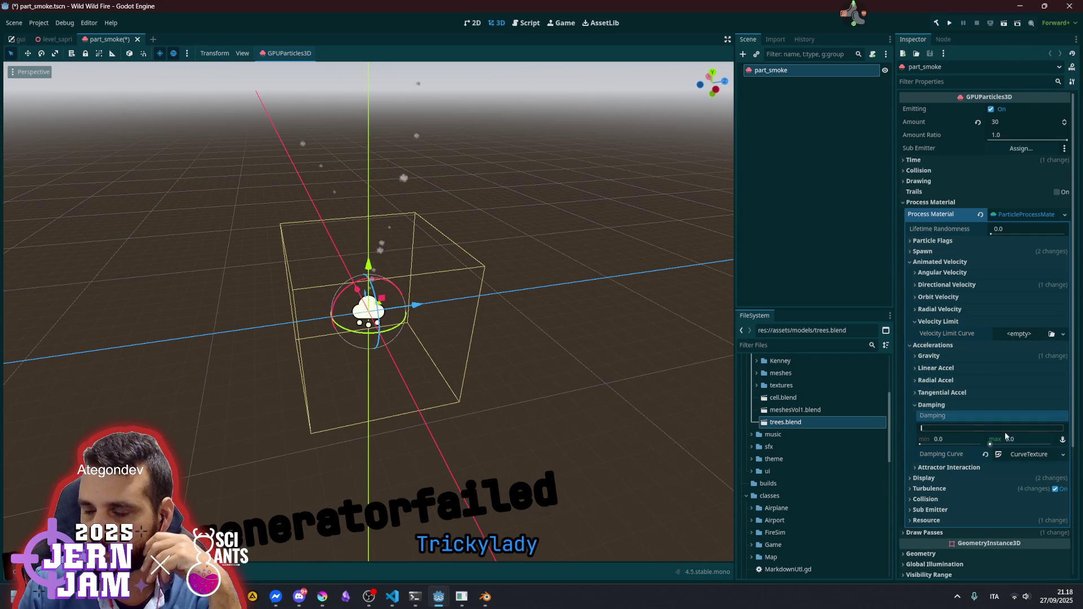
pyautogui.click(916, 406)
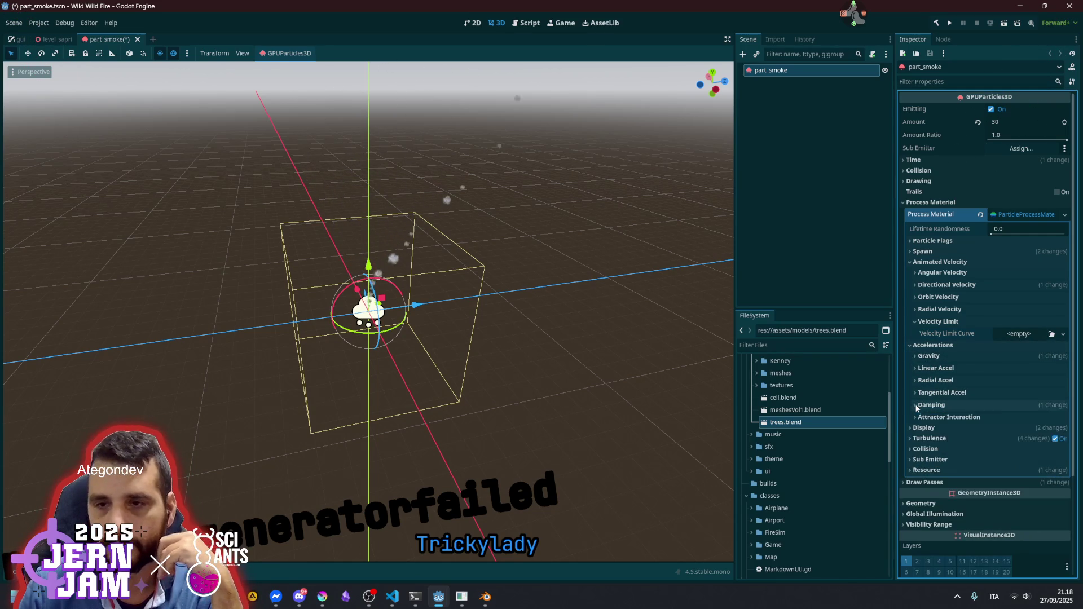
# Assign a new CurveTexture to the Velocity Limit Curve
pyautogui.click(998, 333)
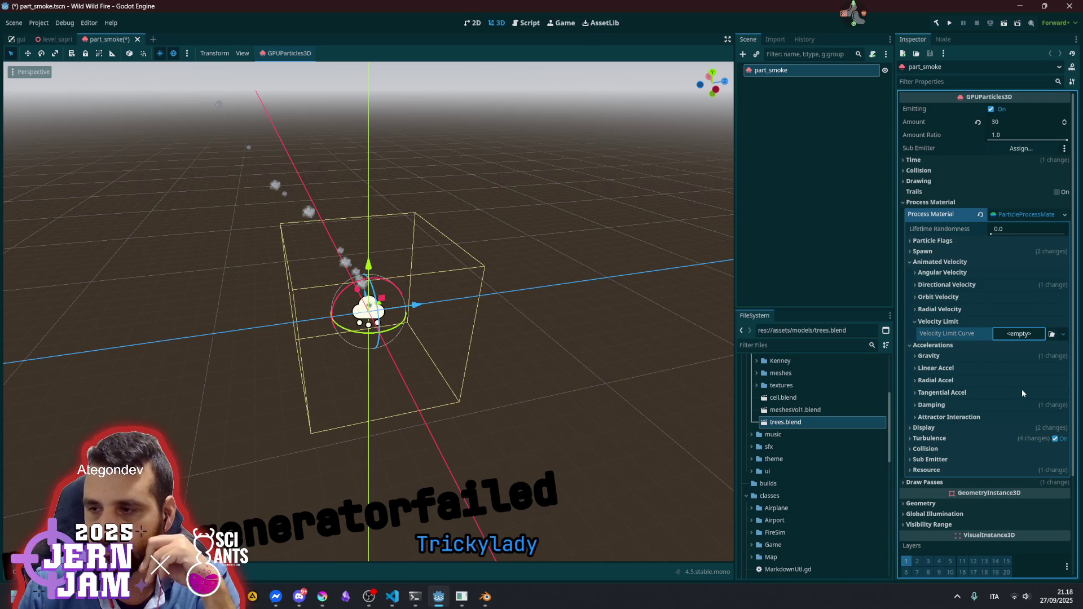
pyautogui.hotkey('ctrl', 'v')
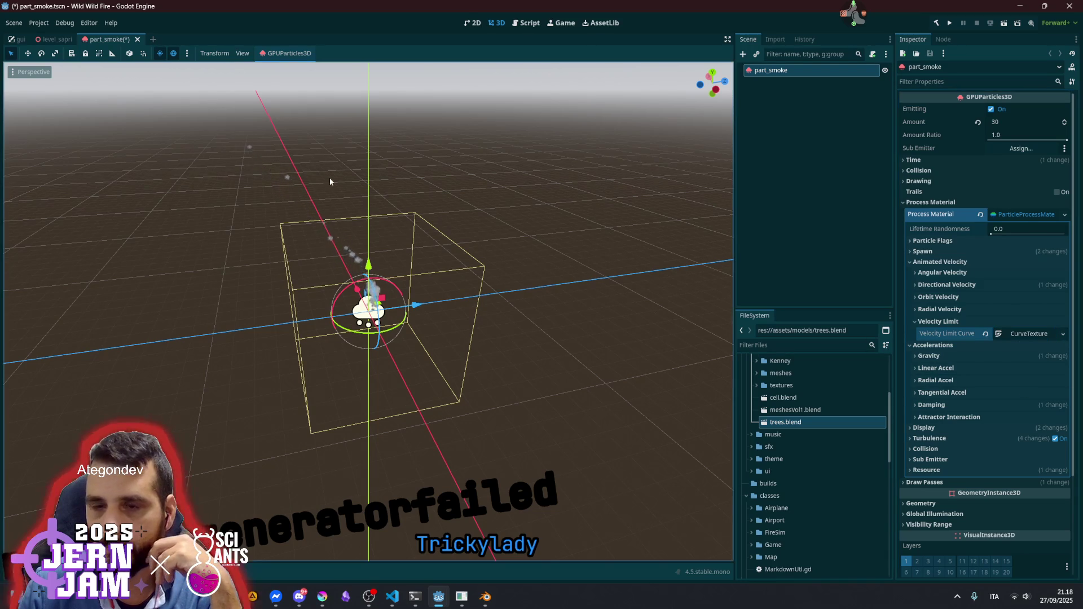
pyautogui.click(999, 333)
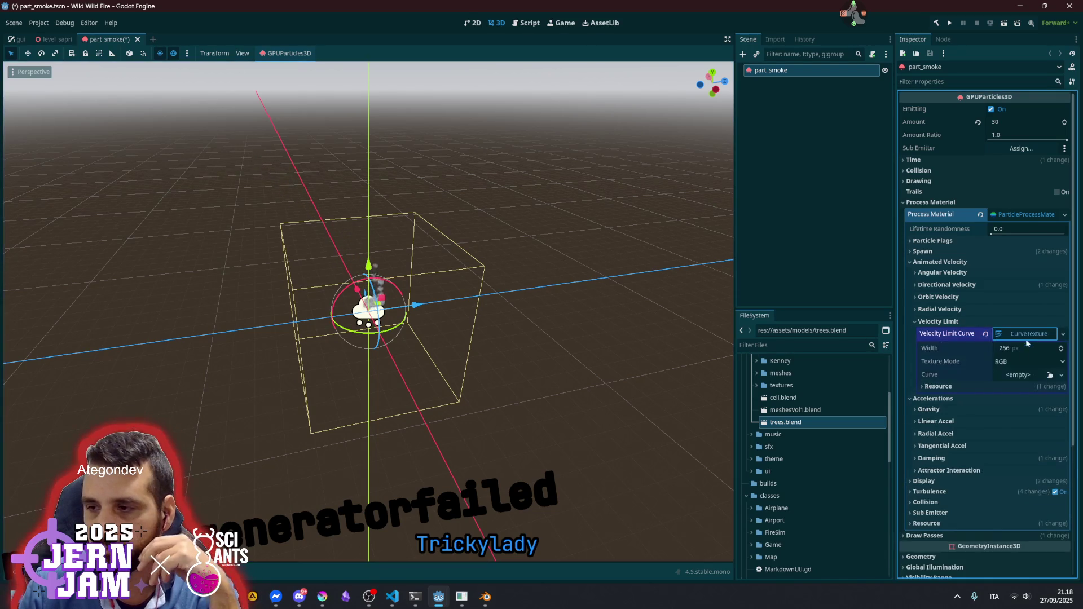
# Add a curve to the velocity limit texture with its start point raised to 1.0
pyautogui.click(1019, 375)
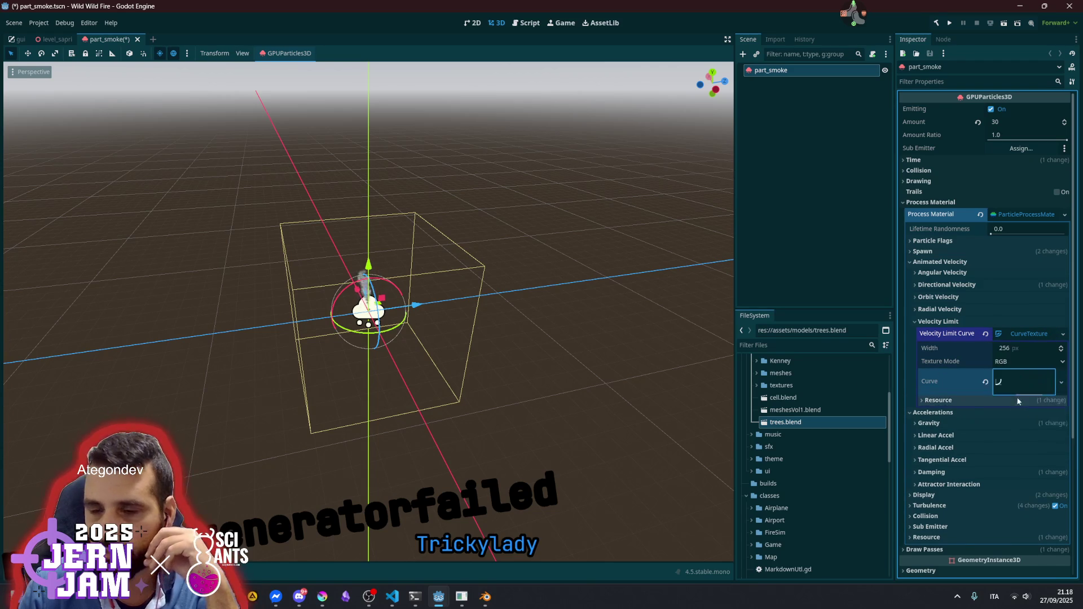
pyautogui.click(1018, 384)
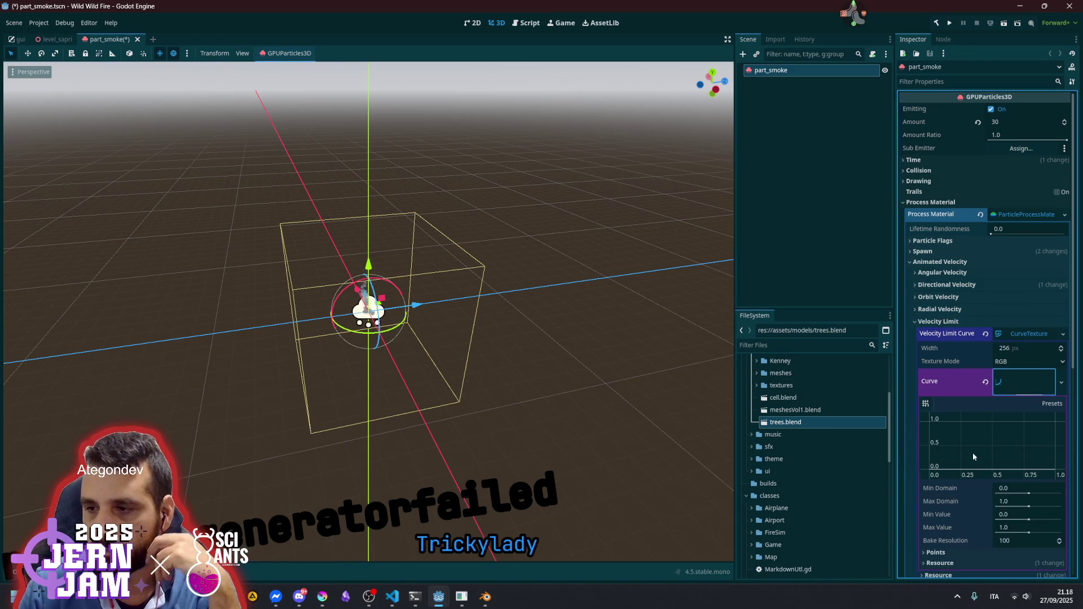
pyautogui.click(1049, 458)
pyautogui.moveTo(935, 448)
pyautogui.mouseDown()
pyautogui.moveTo(922, 449)
pyautogui.moveTo(914, 421)
pyautogui.mouseUp()
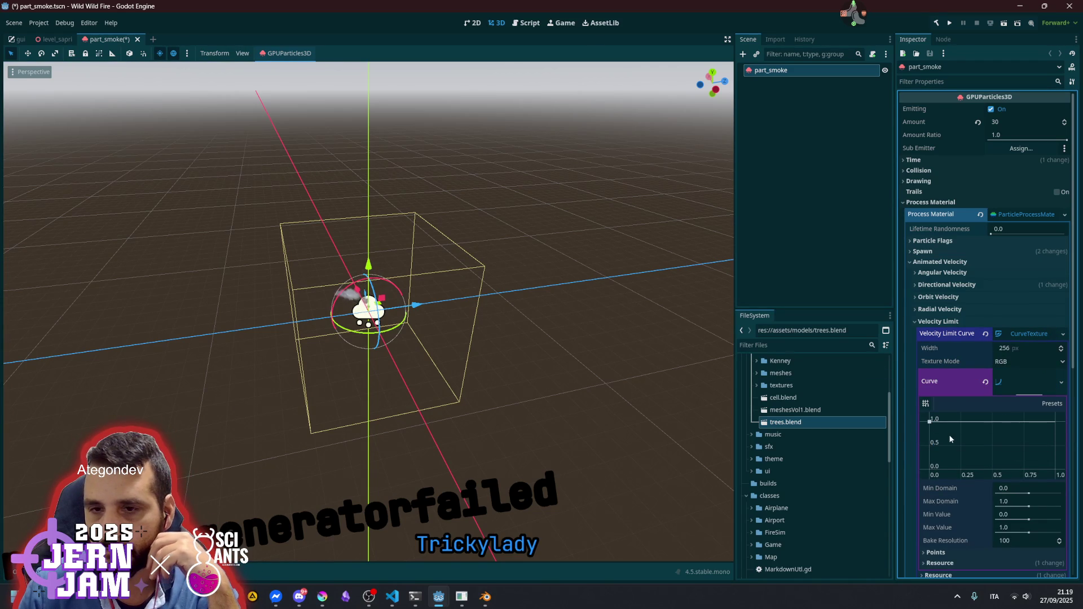
pyautogui.scroll(5, 451, 265)
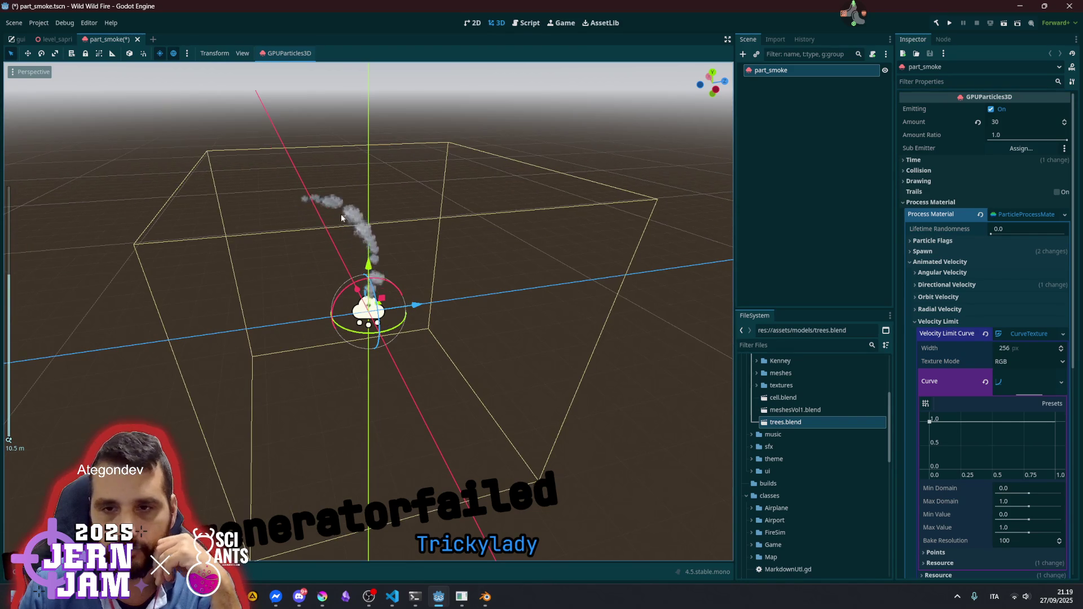
pyautogui.scroll(2, 362, 219)
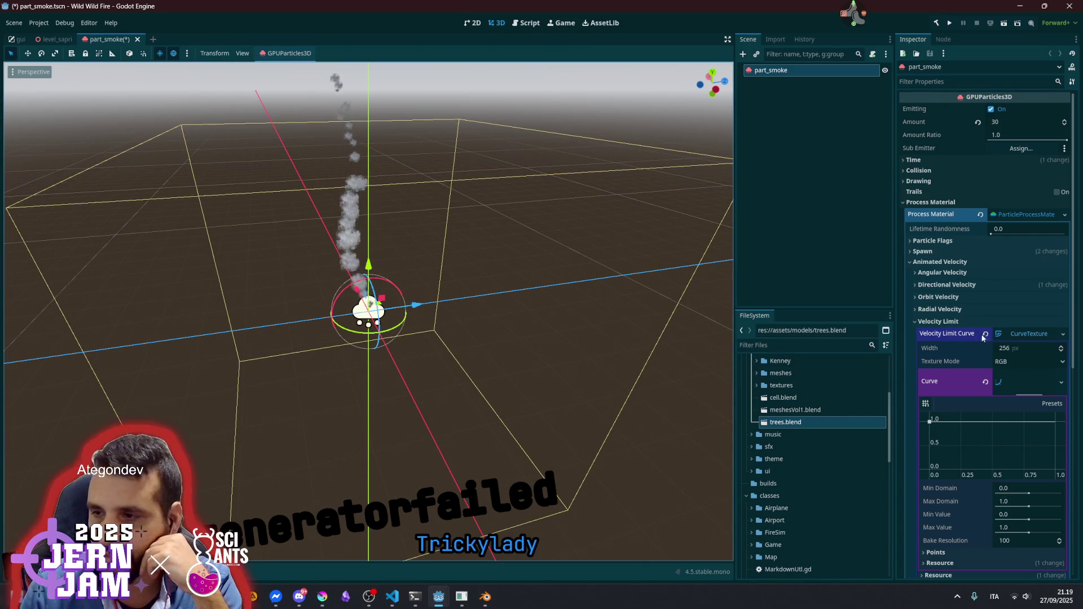
# Clear the Velocity Limit Curve so it is empty
pyautogui.click(984, 333)
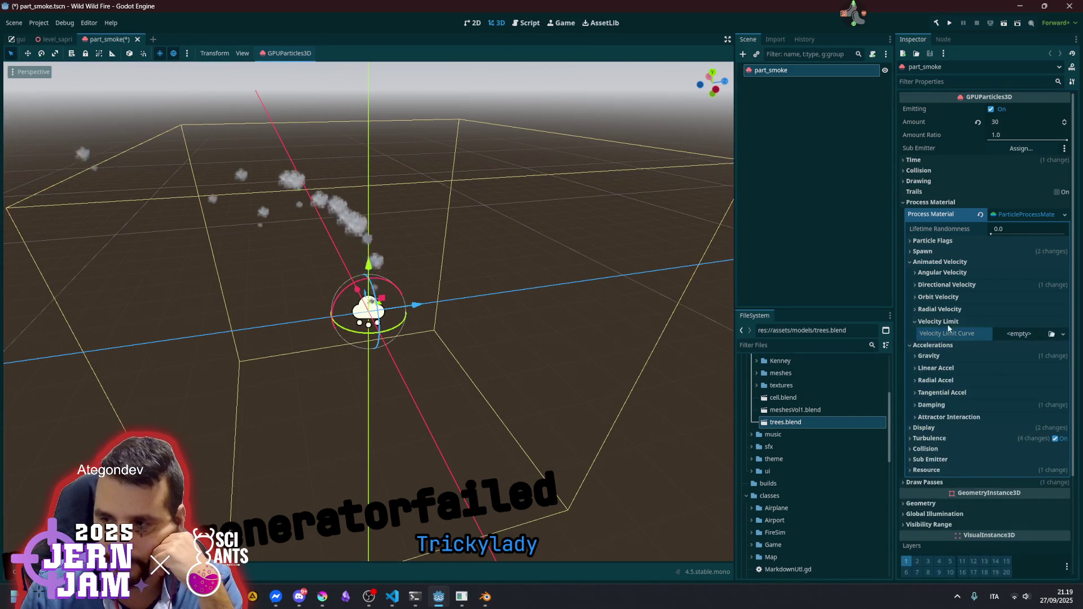
pyautogui.click(943, 322)
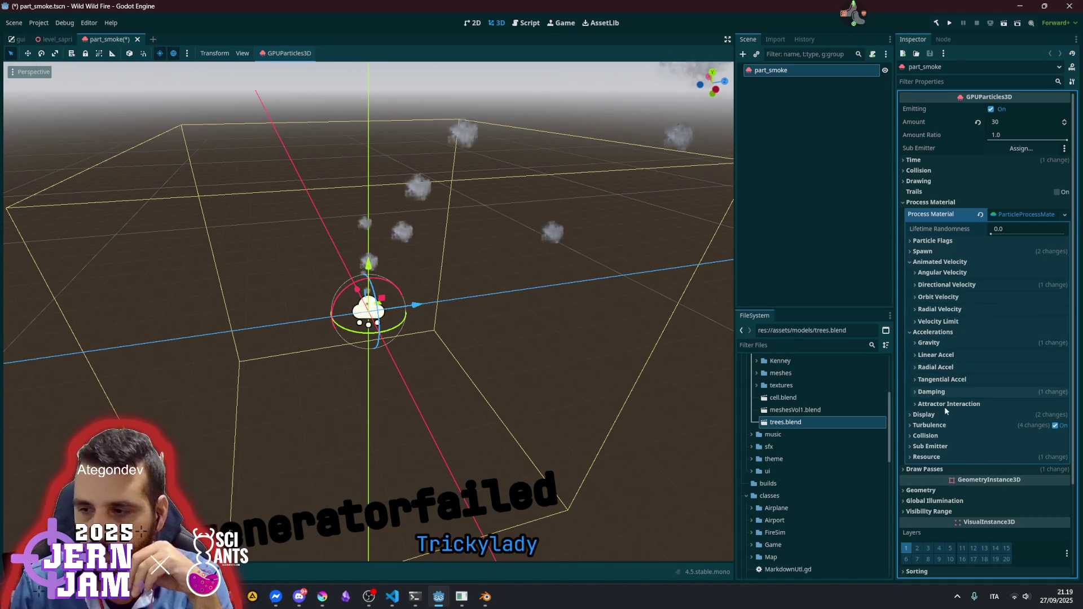
pyautogui.scroll(-5, 496, 241)
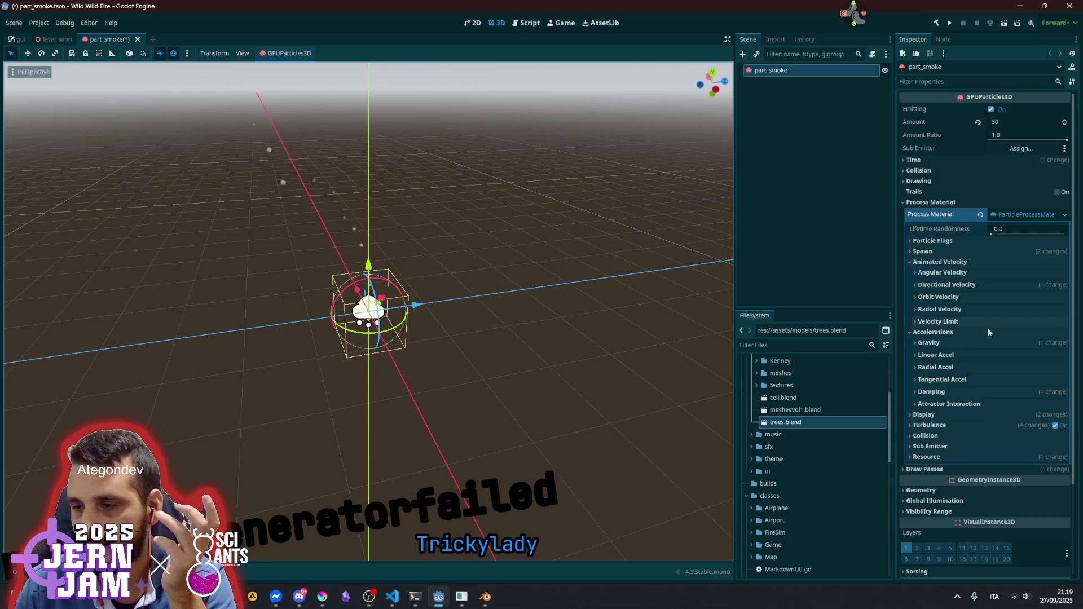
# Under Display, set the smoke's maximum scale to 4.0
pyautogui.click(915, 262)
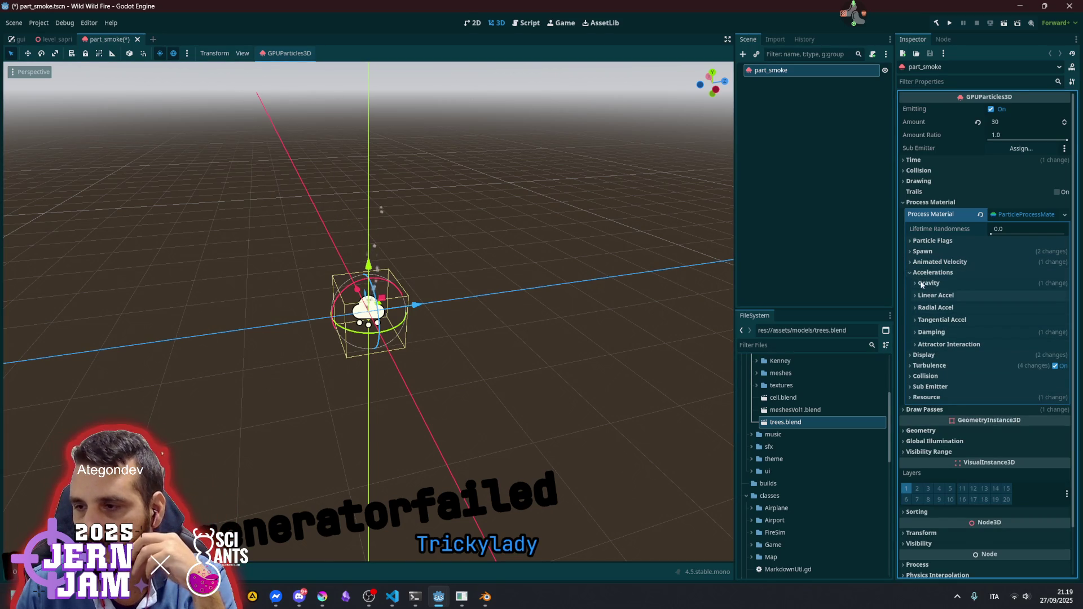
pyautogui.click(909, 273)
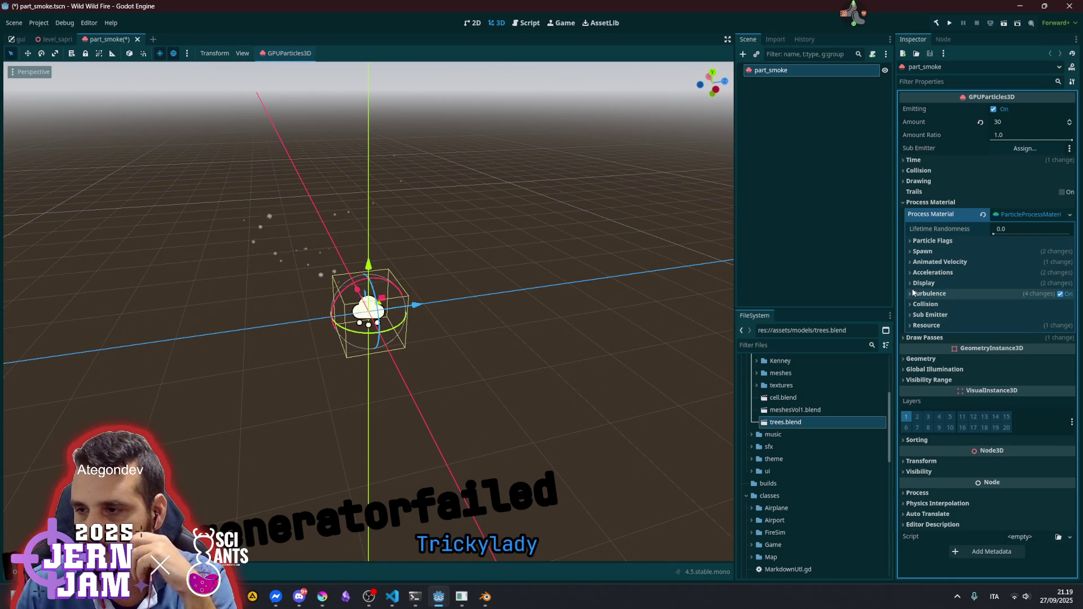
pyautogui.click(911, 284)
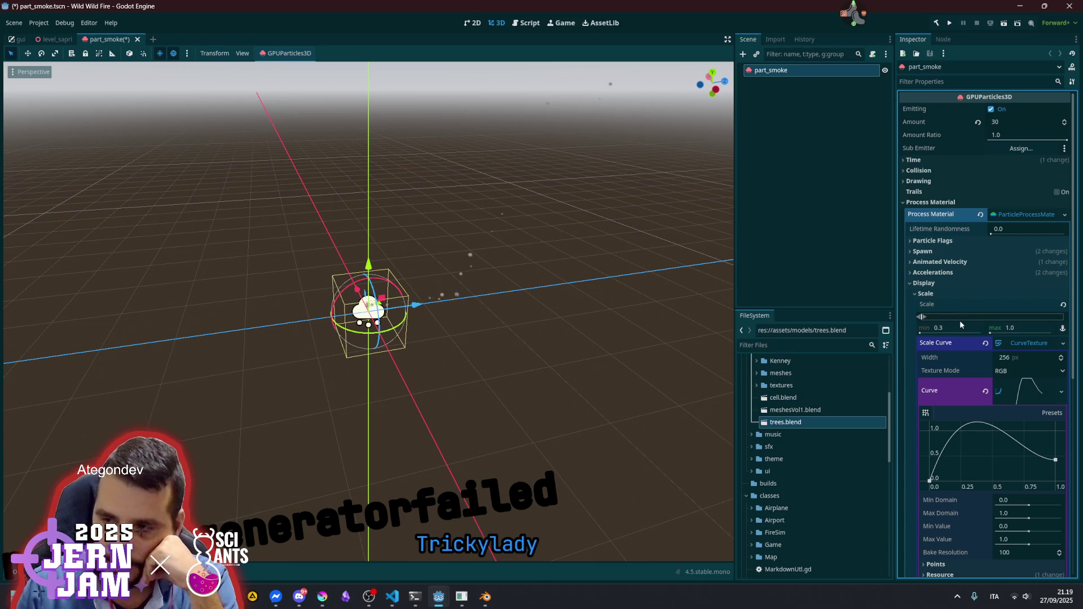
pyautogui.write('4')
pyautogui.press('Return')
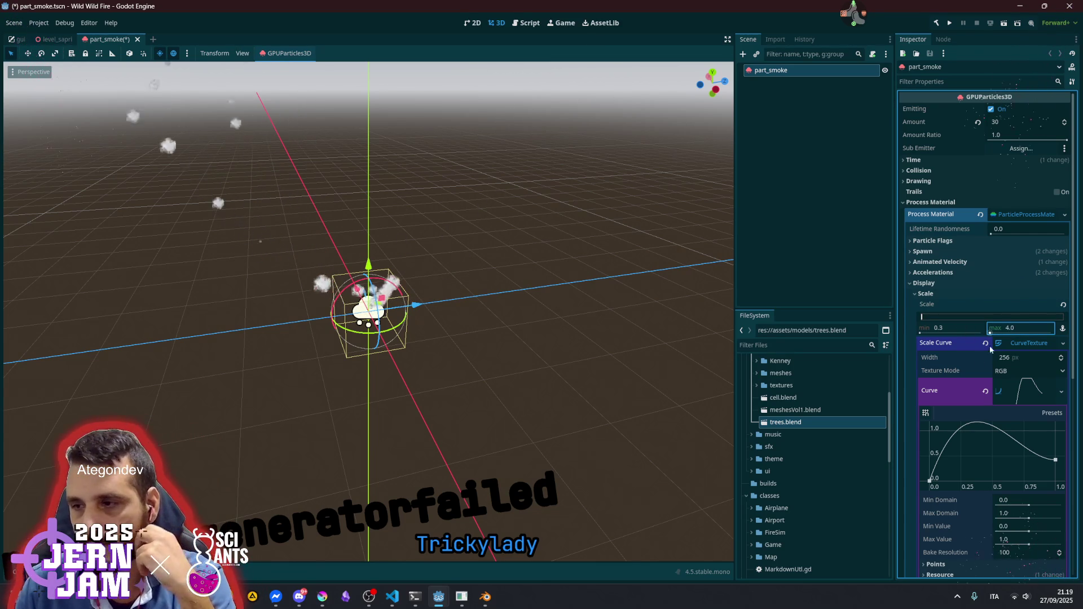
# Reshape the scale curve into a gentle rise to about 0.96, adding a midpoint
pyautogui.click(1056, 460)
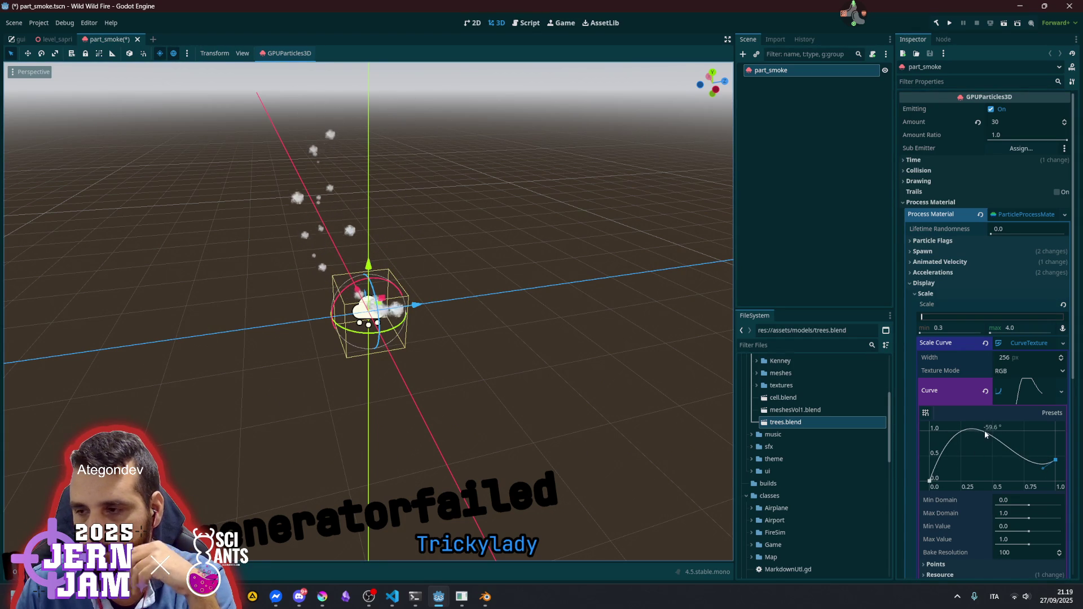
pyautogui.moveTo(1054, 463); pyautogui.dragTo(1055, 450)
pyautogui.click(930, 480)
pyautogui.moveTo(939, 476); pyautogui.dragTo(949, 472)
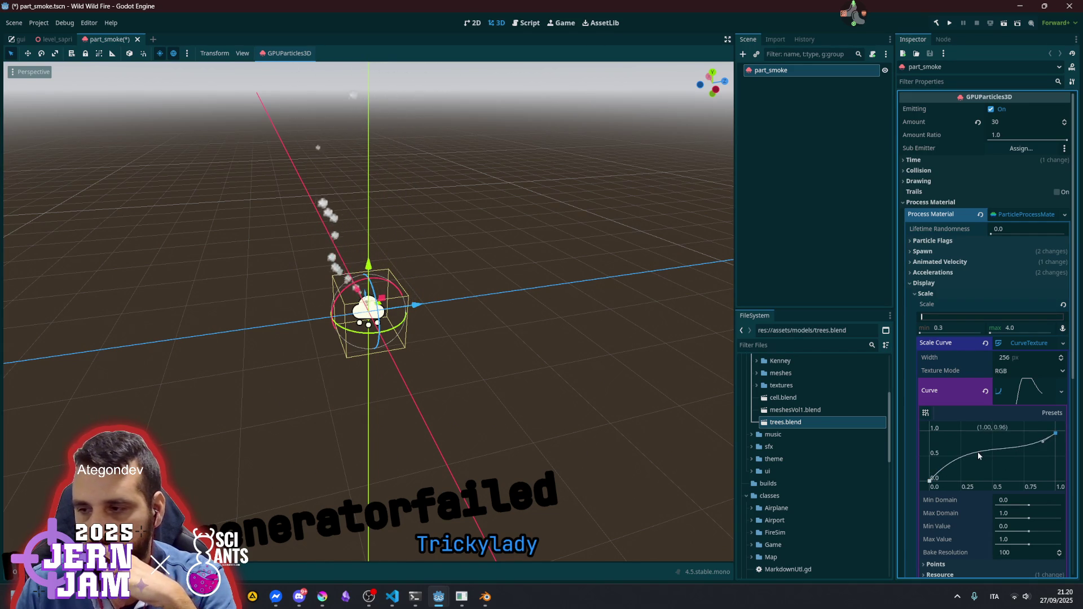
pyautogui.click(992, 453)
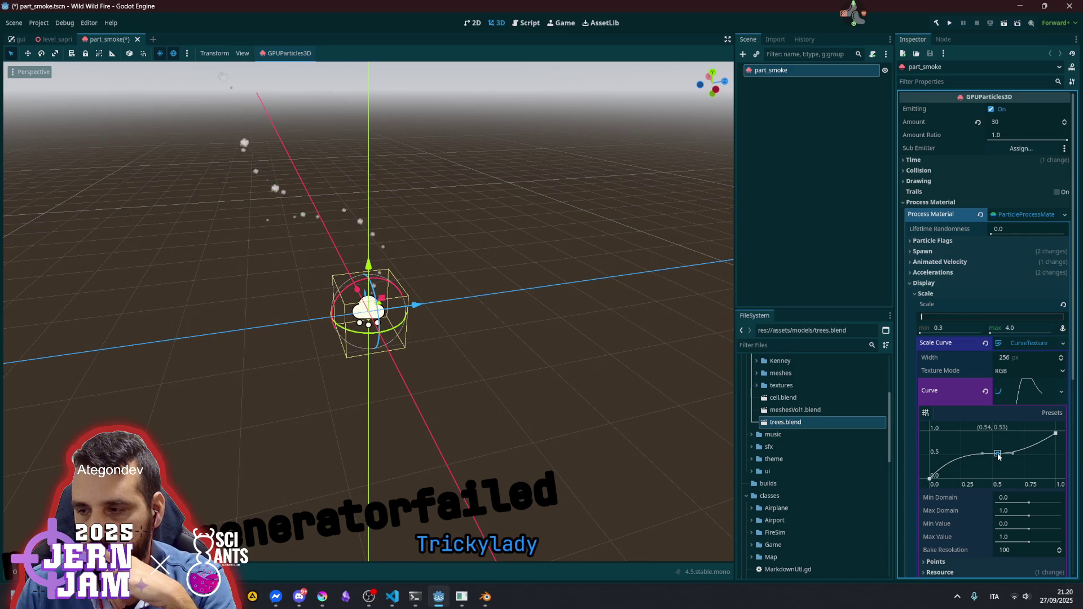
pyautogui.click(1028, 395)
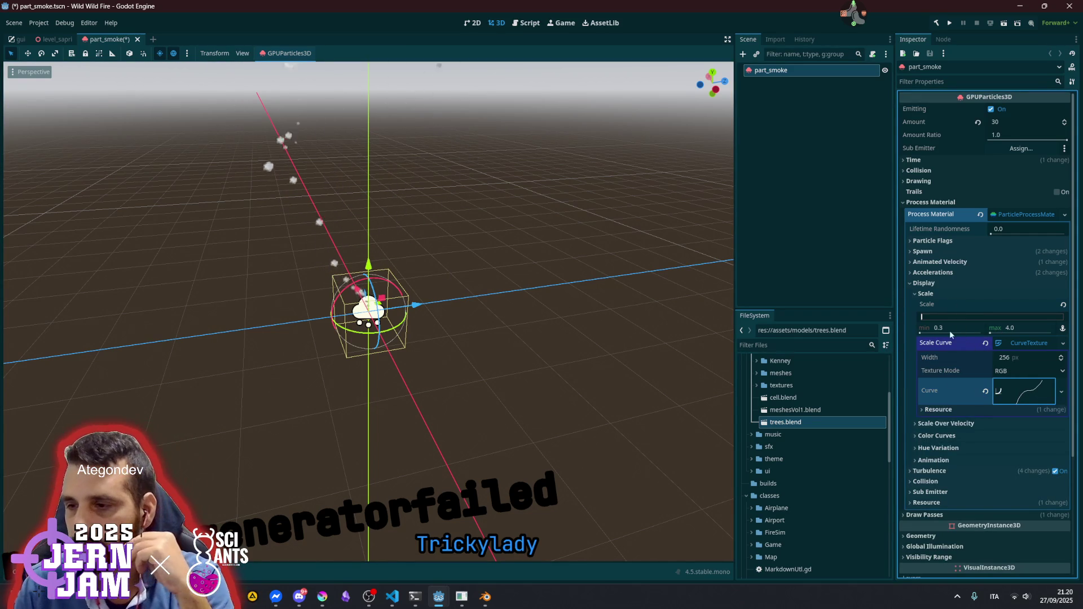
pyautogui.click(953, 424)
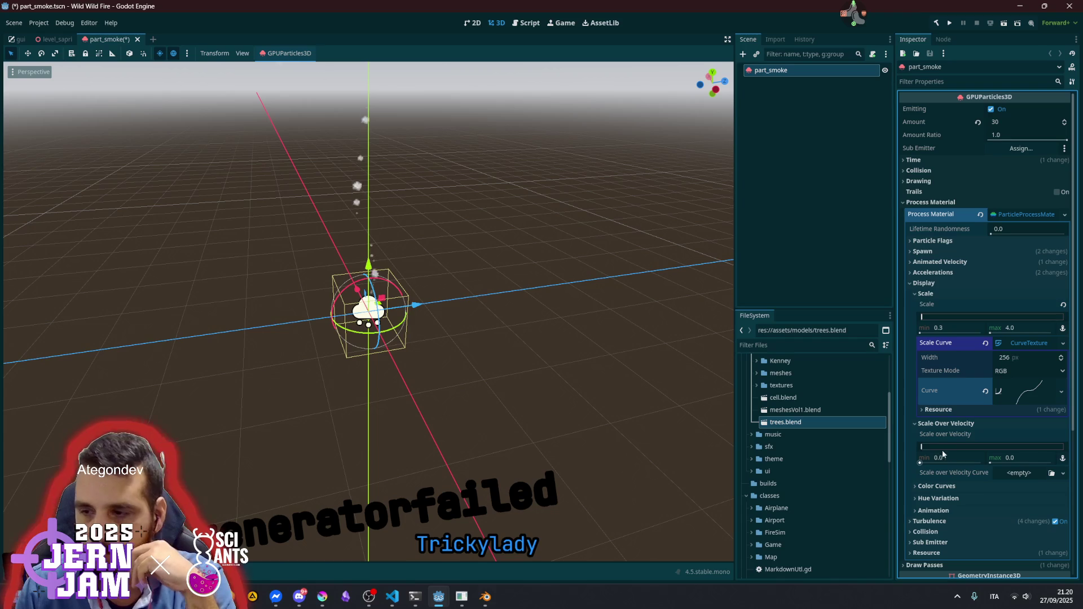
pyautogui.moveTo(930, 447); pyautogui.dragTo(930, 448)
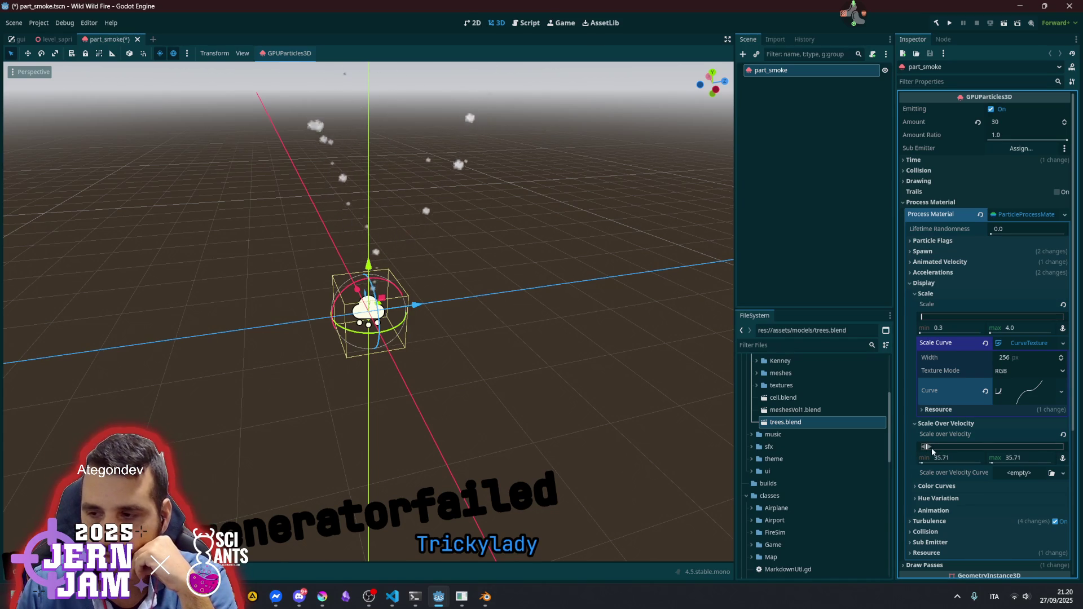
pyautogui.scroll(-2, 452, 279)
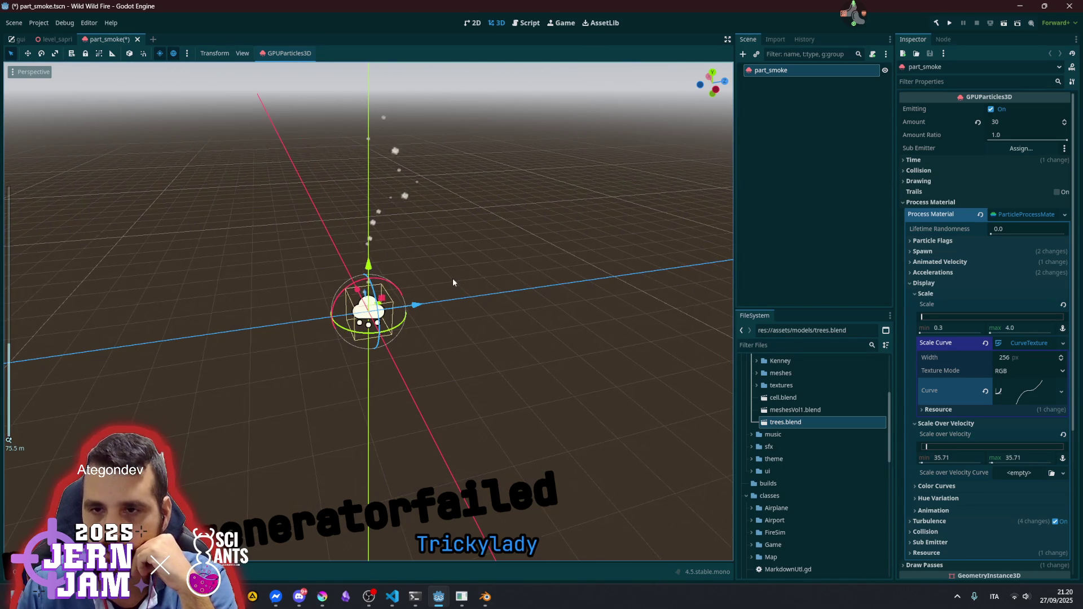
pyautogui.scroll(5, 453, 278)
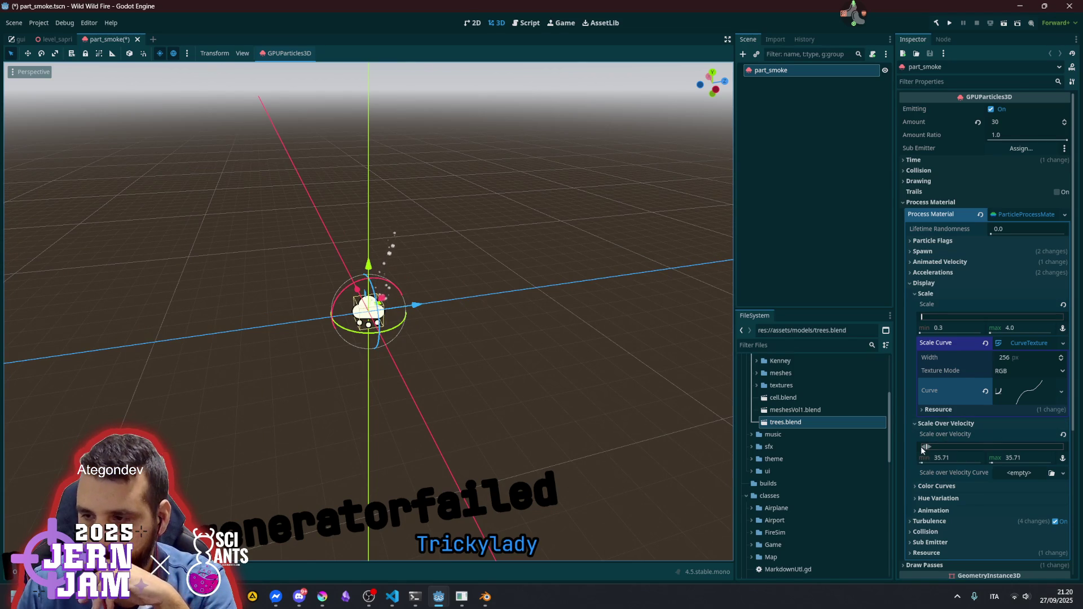
pyautogui.moveTo(932, 444); pyautogui.dragTo(907, 449)
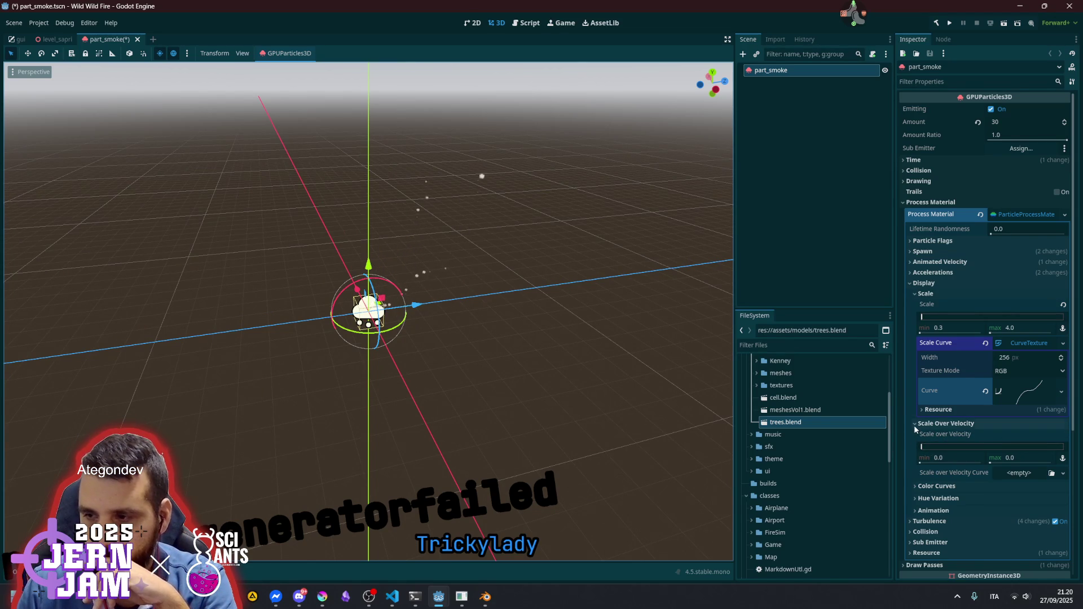
pyautogui.click(914, 424)
pyautogui.click(946, 459)
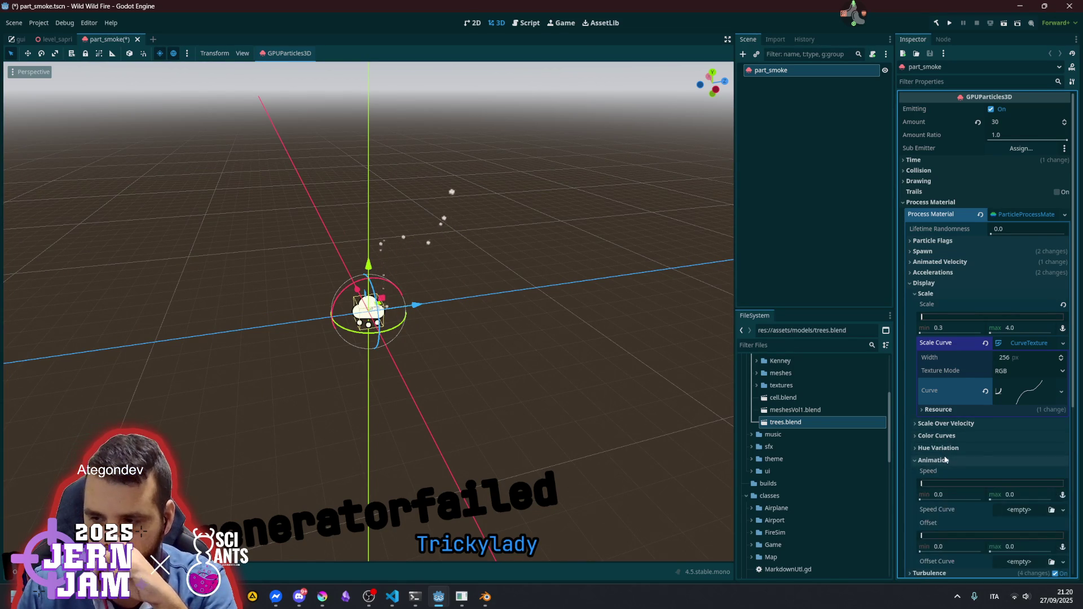
pyautogui.scroll(-4, 990, 434)
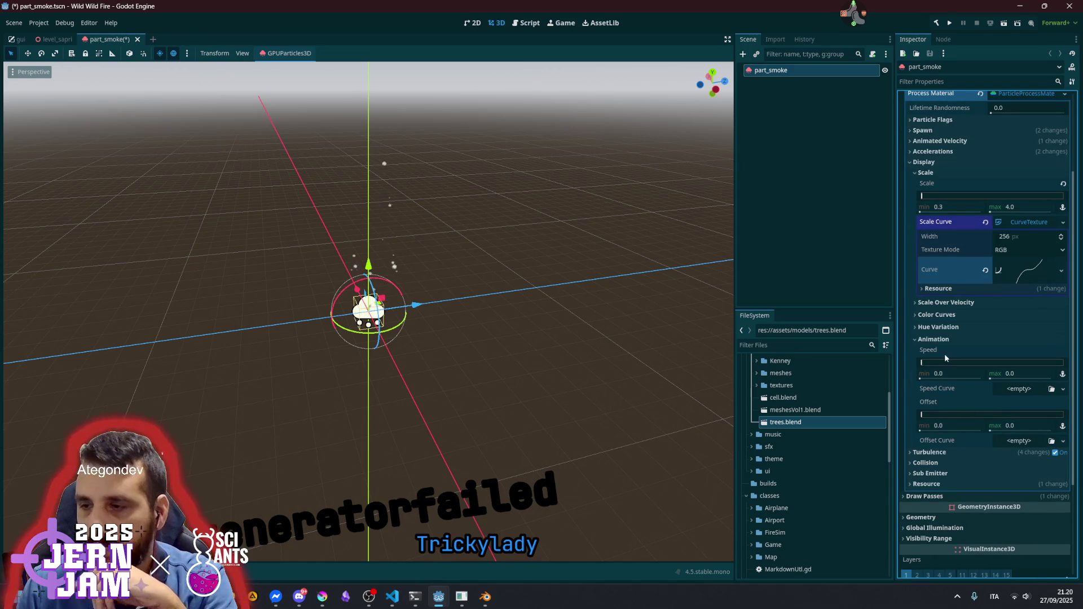
pyautogui.moveTo(929, 360); pyautogui.dragTo(915, 367)
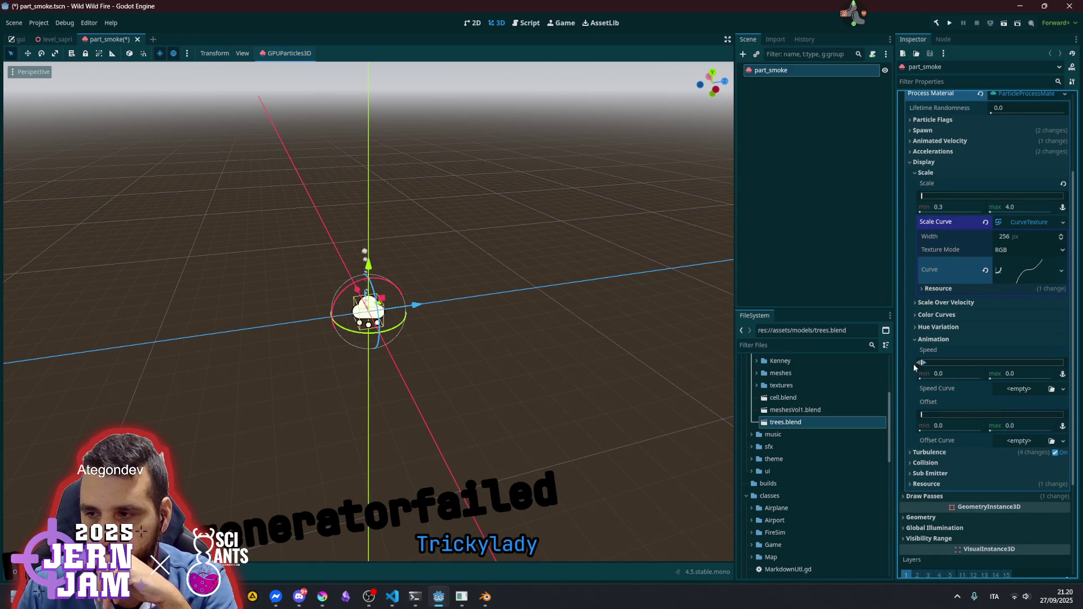
pyautogui.click(933, 339)
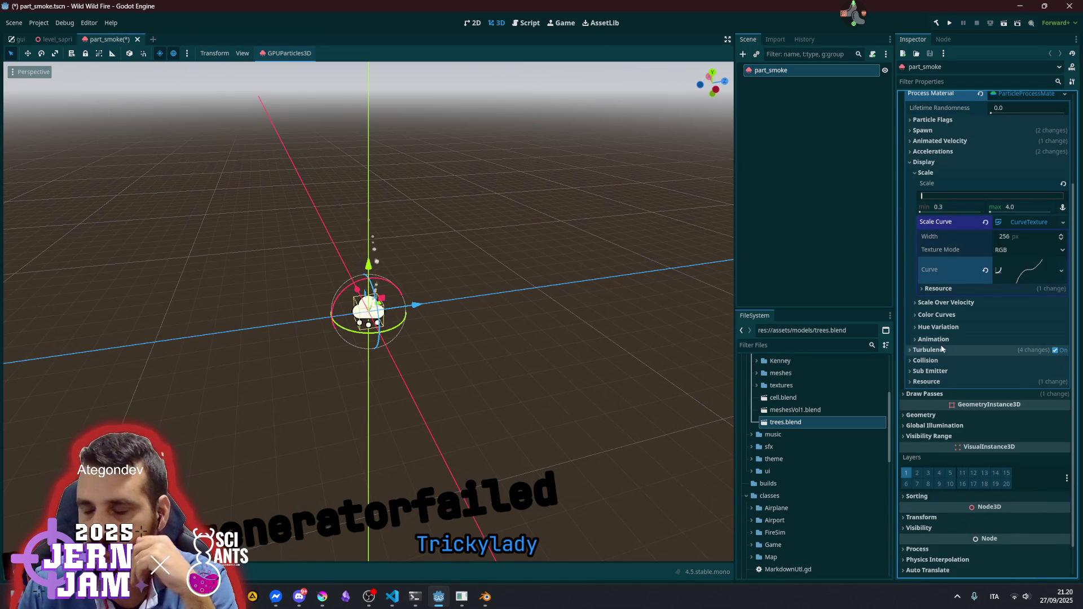
# Enlarge the smoke scale range to 4.0 minimum and 18.88 maximum
pyautogui.click(934, 339)
pyautogui.click(936, 339)
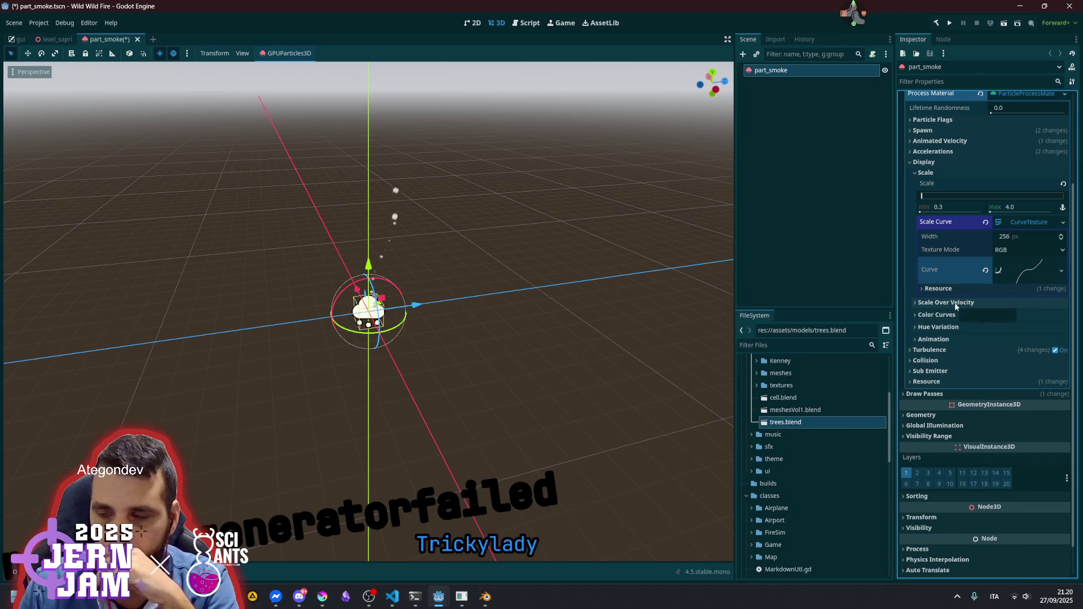
pyautogui.click(956, 303)
pyautogui.click(956, 303)
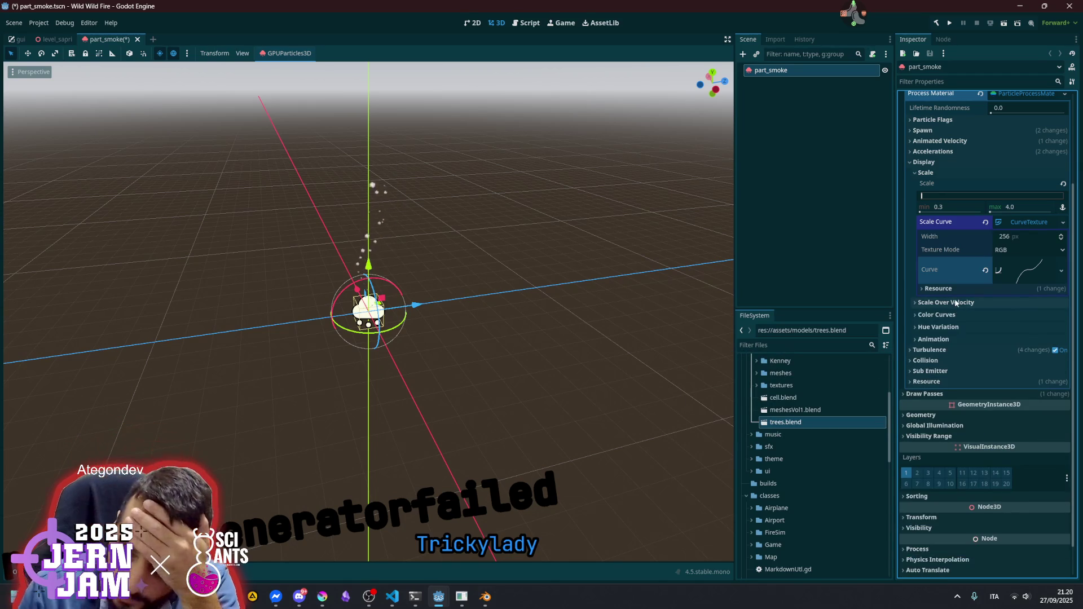
pyautogui.scroll(2, 959, 253)
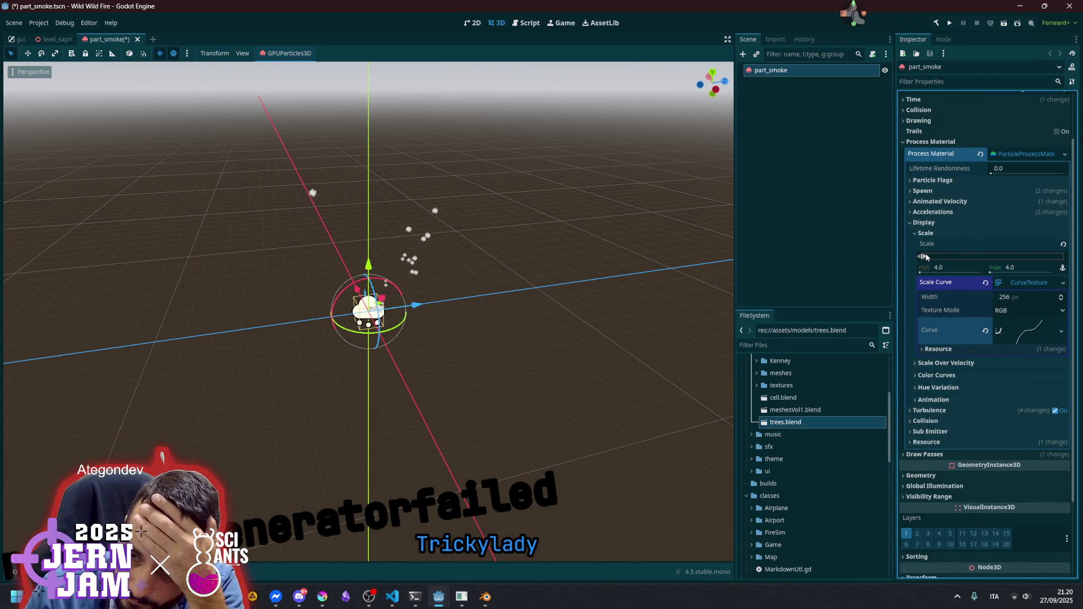
pyautogui.moveTo(925, 256); pyautogui.dragTo(926, 258)
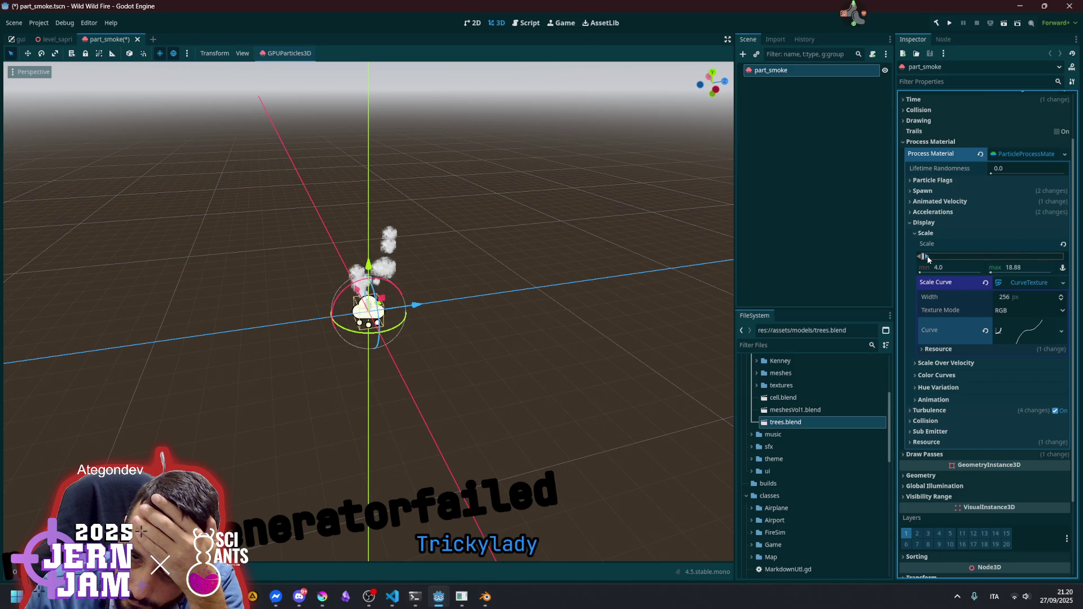
pyautogui.click(781, 219)
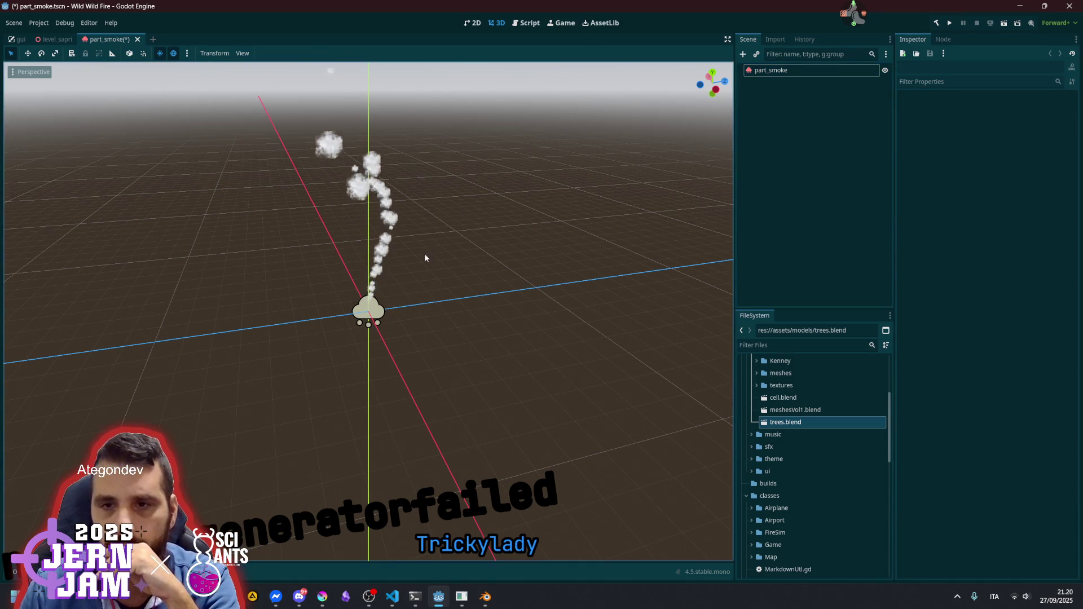
pyautogui.click(792, 72)
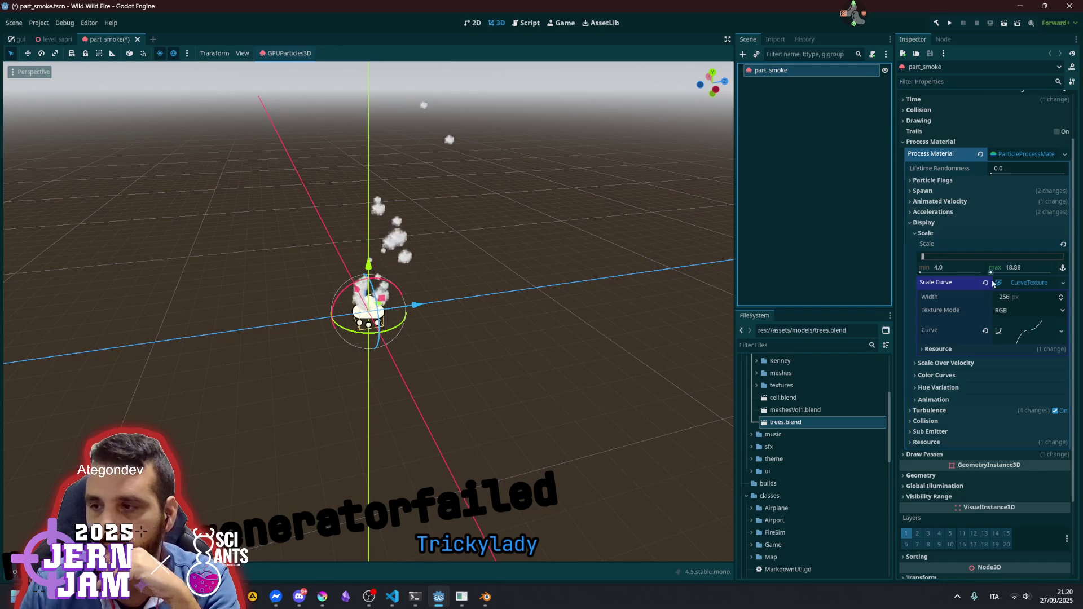
pyautogui.click(1027, 332)
# Try a Max Domain of 20 on the scale curve, revert it to 1.0, and edit Max Value
pyautogui.scroll(-2, 999, 416)
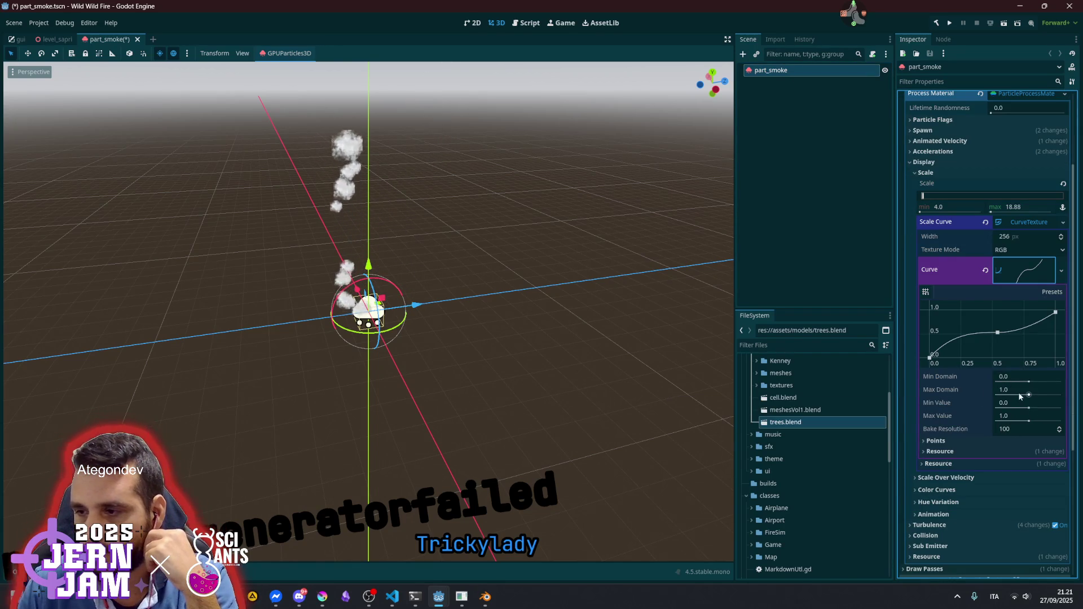
pyautogui.click(1019, 389)
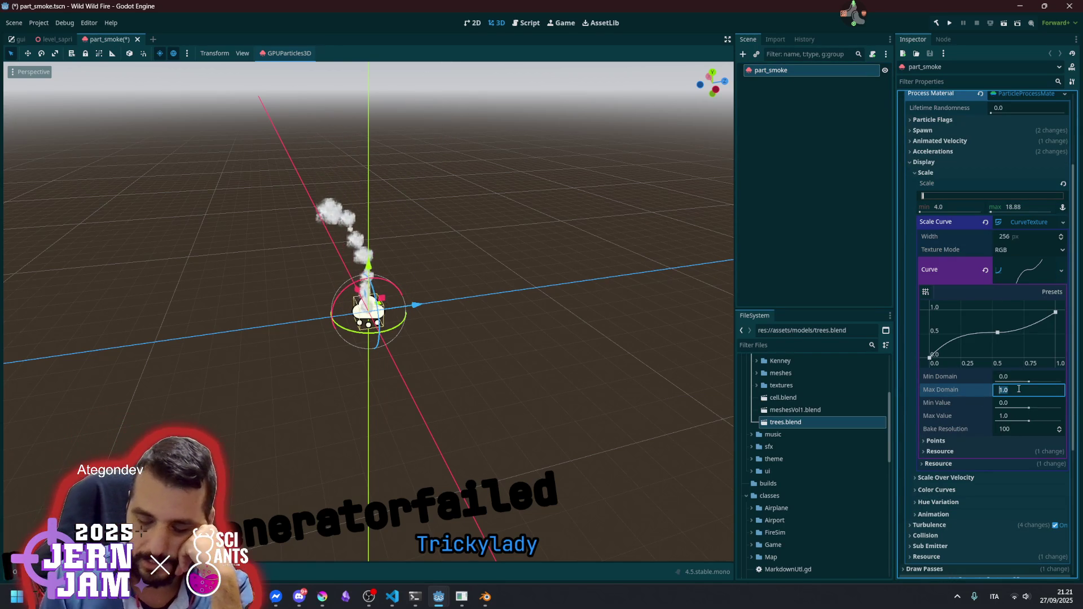
pyautogui.write('20')
pyautogui.press('Return')
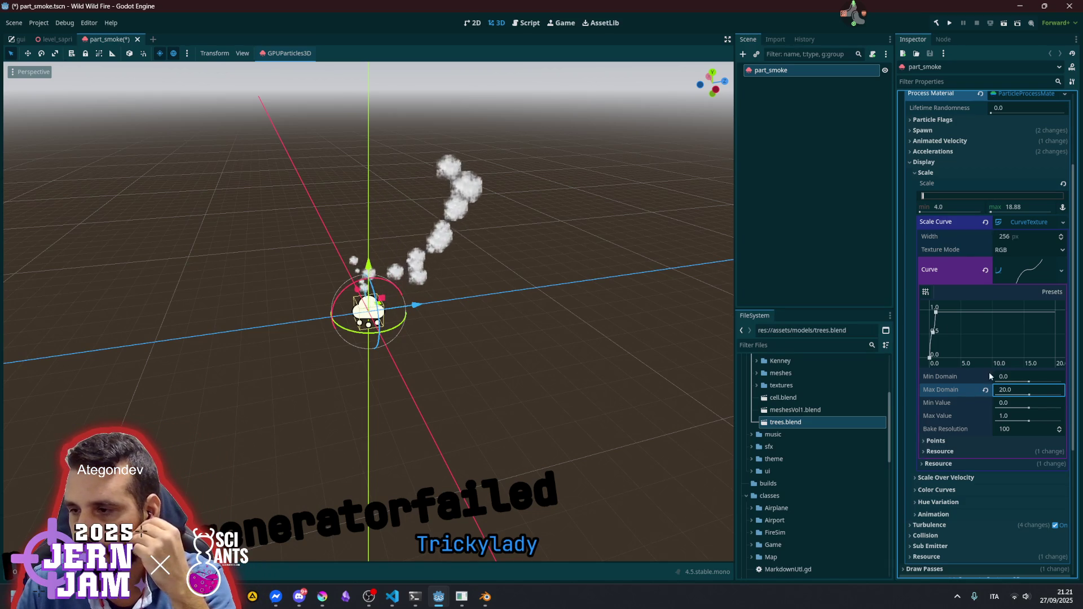
pyautogui.click(984, 390)
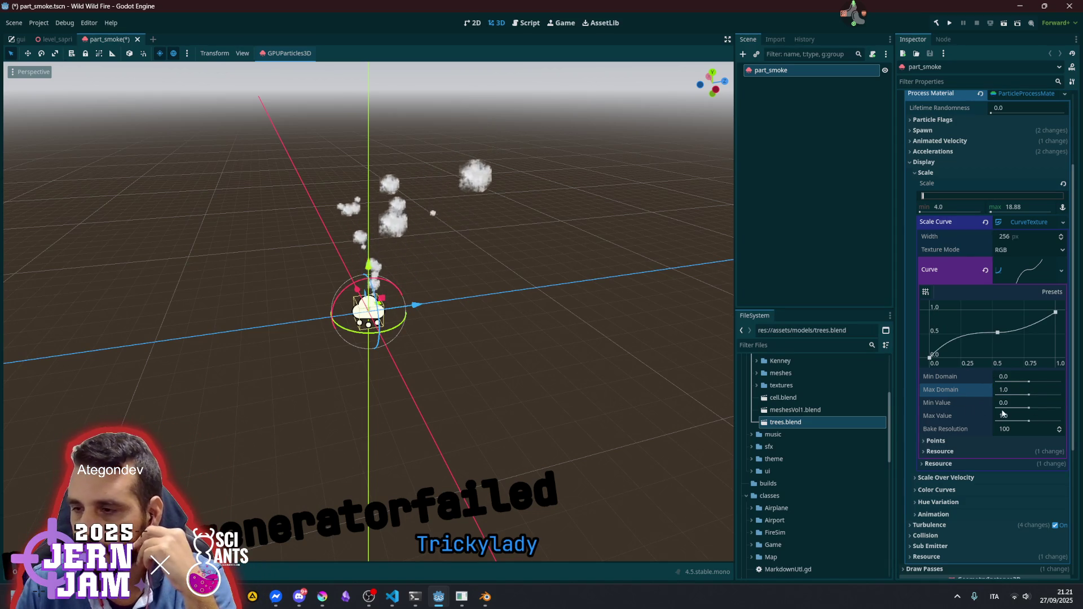
pyautogui.click(1013, 415)
pyautogui.write('20')
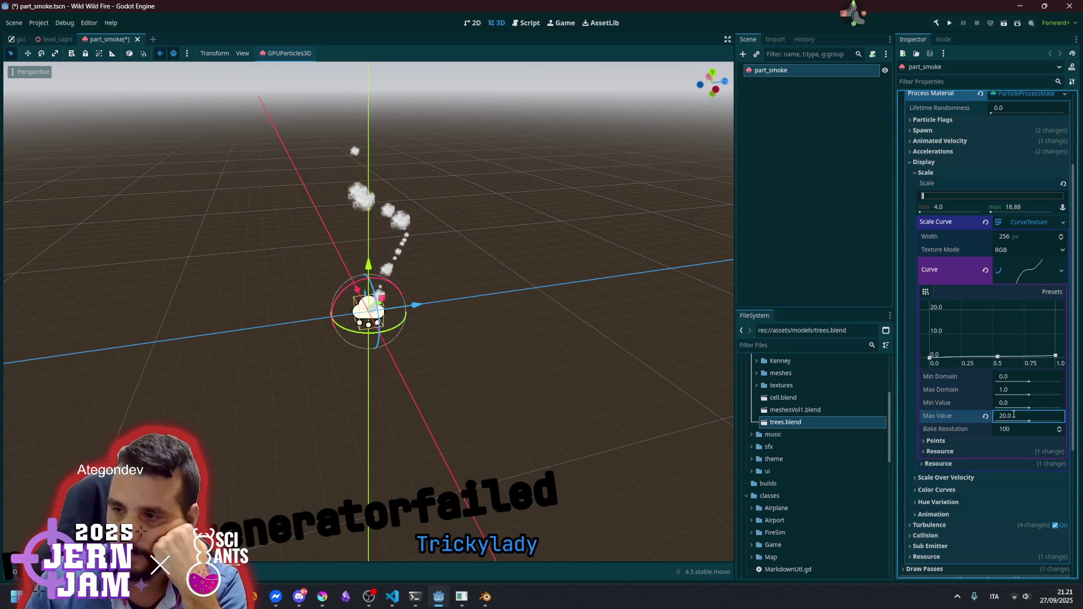
# Shape the scale curve to peak near 3.33 around 0.77, then fall to zero
pyautogui.moveTo(1060, 350); pyautogui.dragTo(1059, 341)
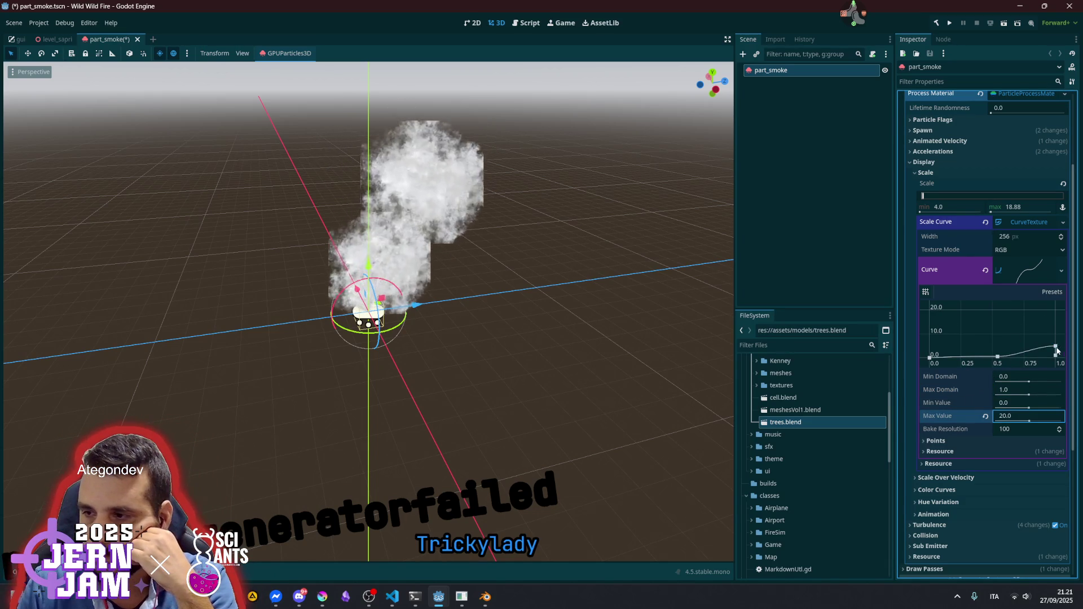
pyautogui.click(1053, 349)
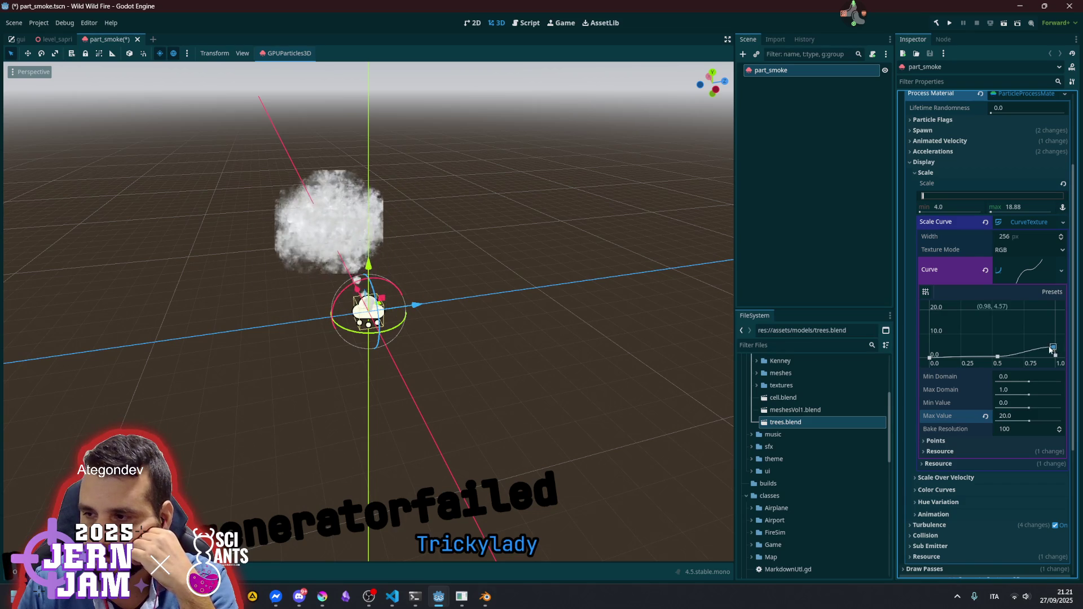
pyautogui.moveTo(1041, 347)
pyautogui.mouseDown()
pyautogui.moveTo(1000, 351)
pyautogui.moveTo(1055, 338)
pyautogui.moveTo(994, 342)
pyautogui.moveTo(1055, 357)
pyautogui.mouseUp()
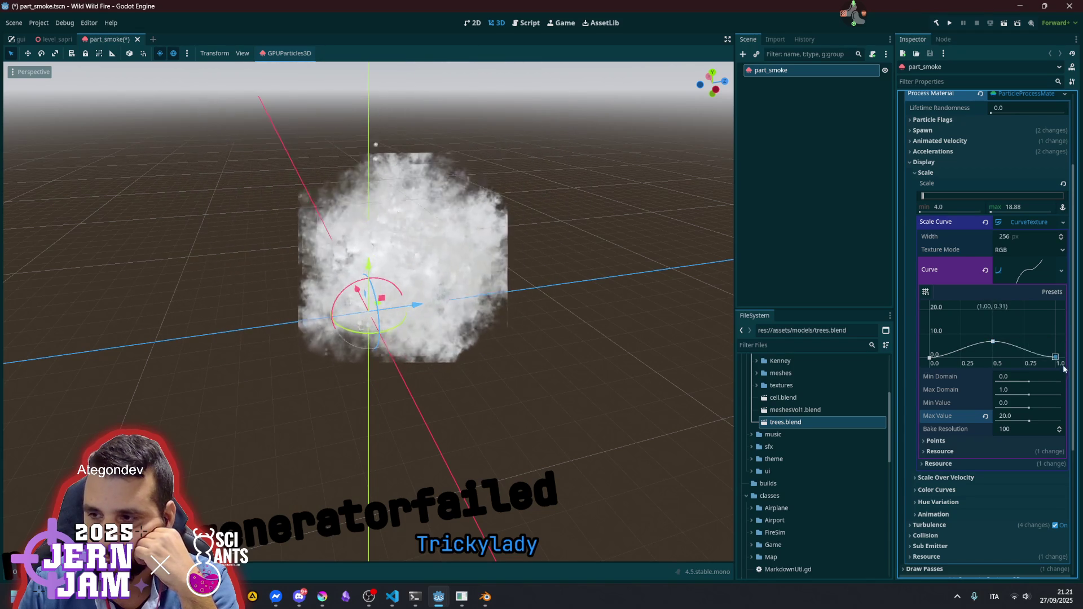
pyautogui.moveTo(993, 341); pyautogui.dragTo(1025, 353)
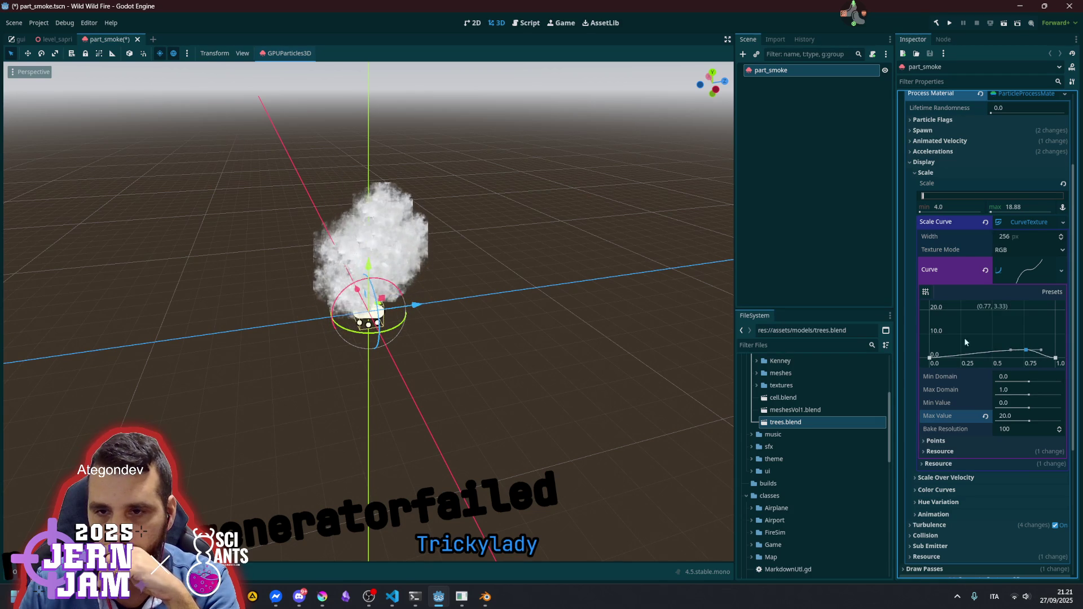
pyautogui.click(797, 213)
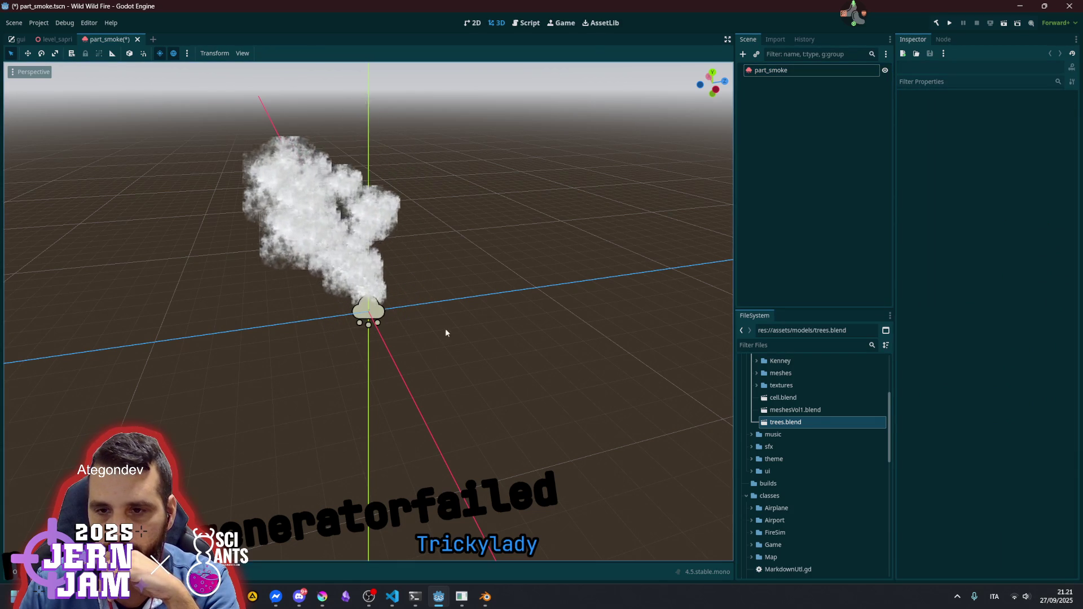
pyautogui.scroll(-3, 417, 309)
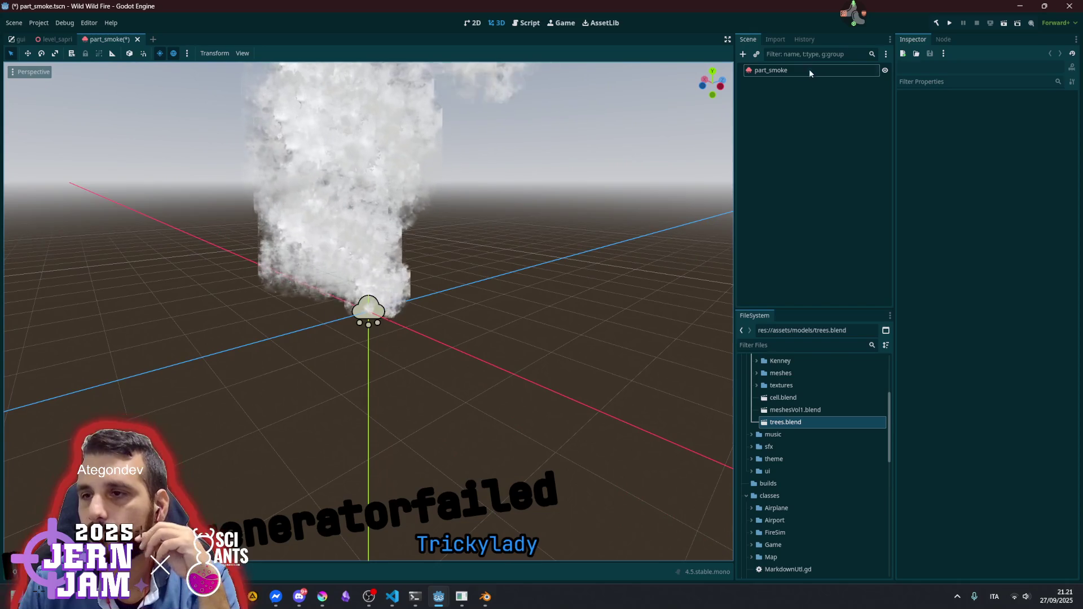
pyautogui.click(808, 70)
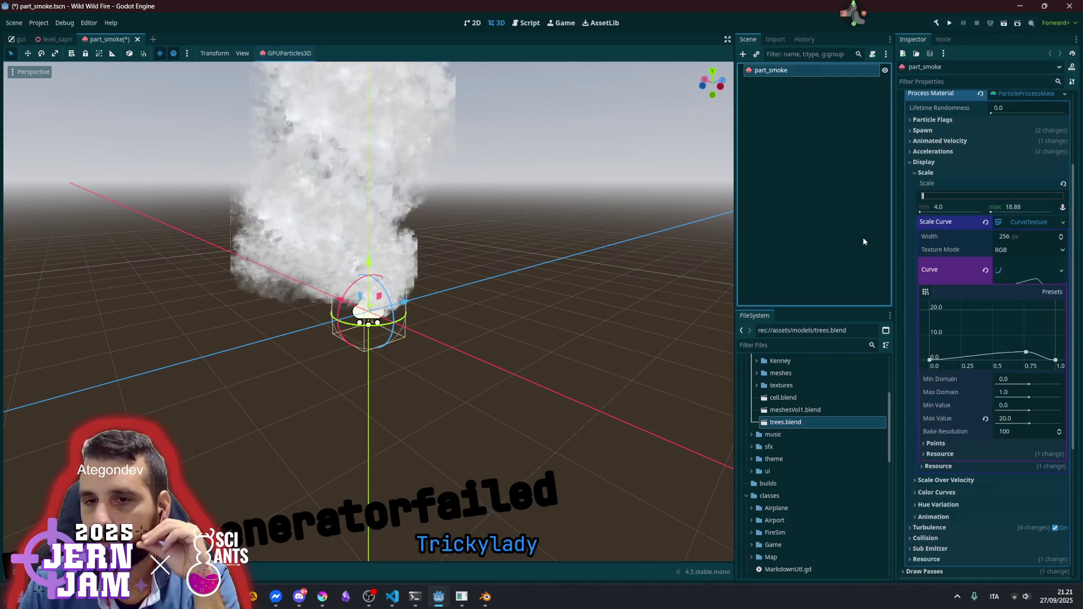
pyautogui.click(1011, 282)
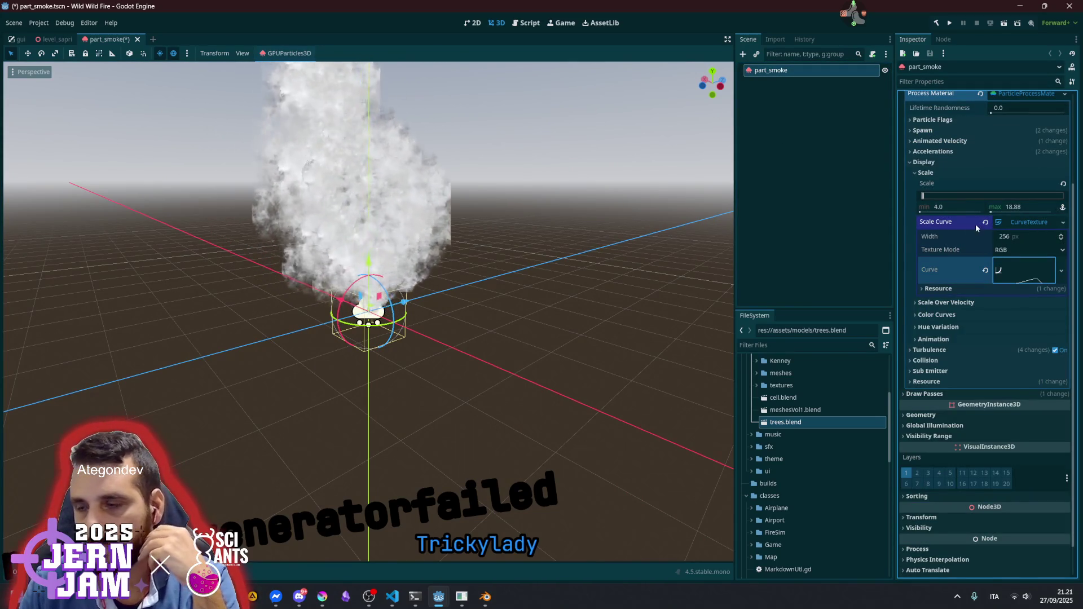
pyautogui.click(928, 174)
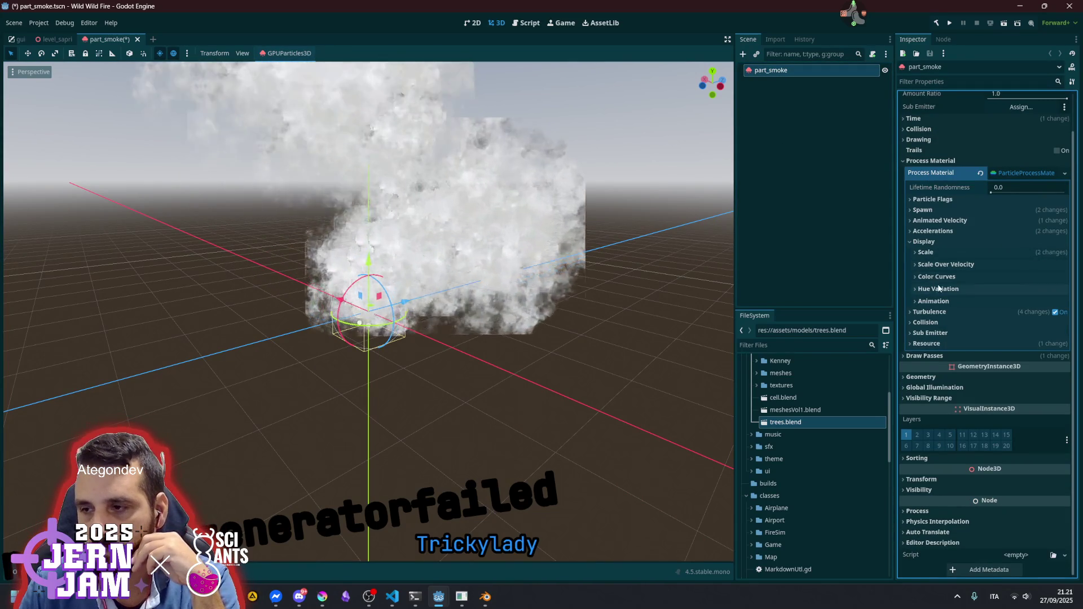
# Give part_smoke a new Alpha Curve texture that rises from 0, peaks at 0.33, and falls back to 0
pyautogui.click(942, 276)
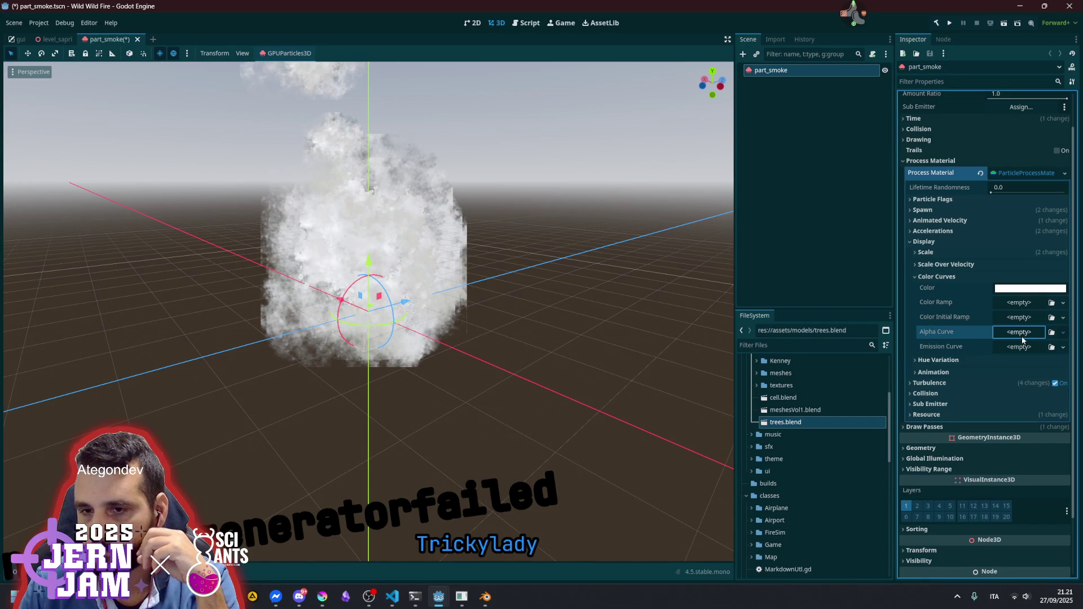
pyautogui.click(1022, 339)
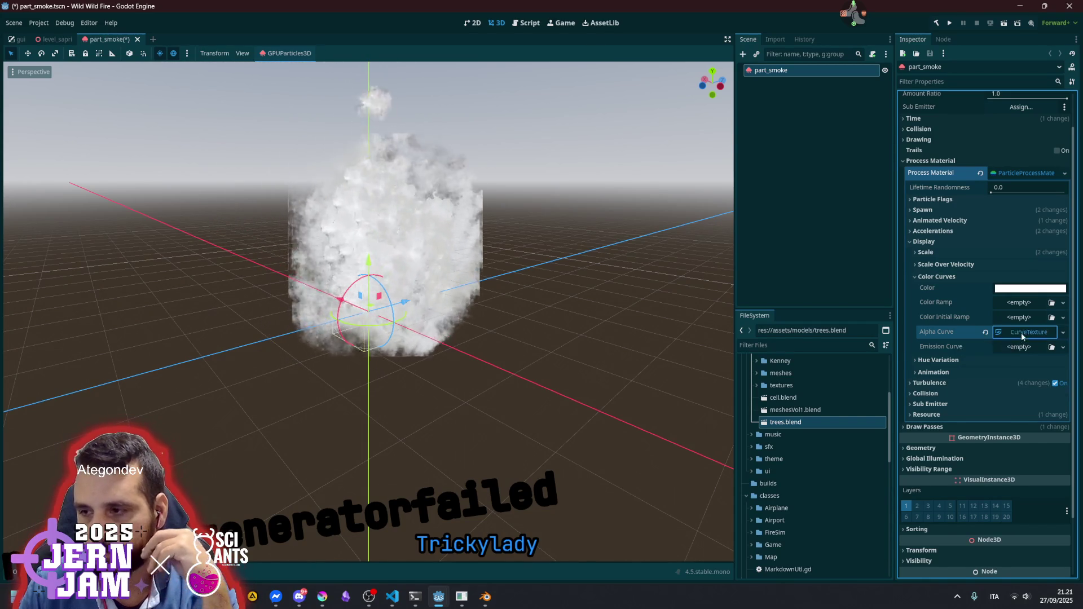
pyautogui.click(1010, 347)
pyautogui.click(1022, 372)
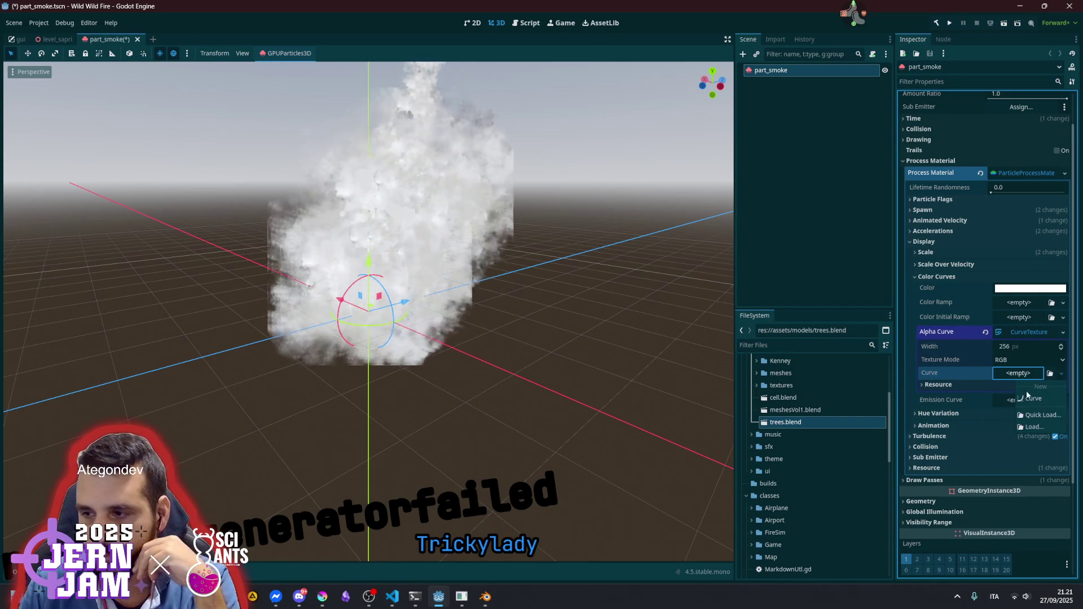
pyautogui.click(1018, 395)
pyautogui.click(1016, 381)
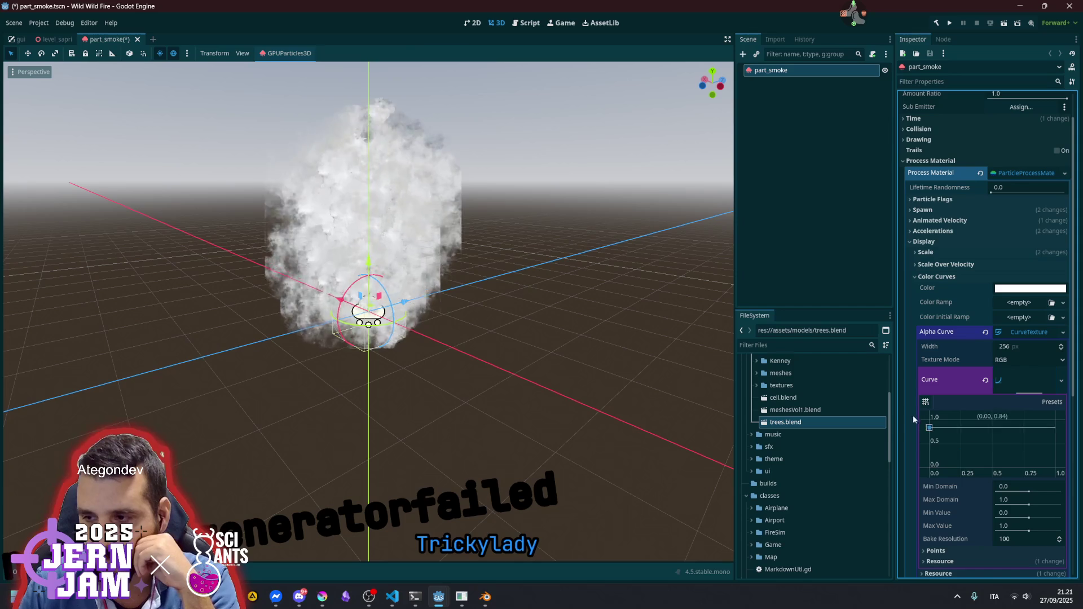
pyautogui.moveTo(1030, 421); pyautogui.dragTo(1030, 468)
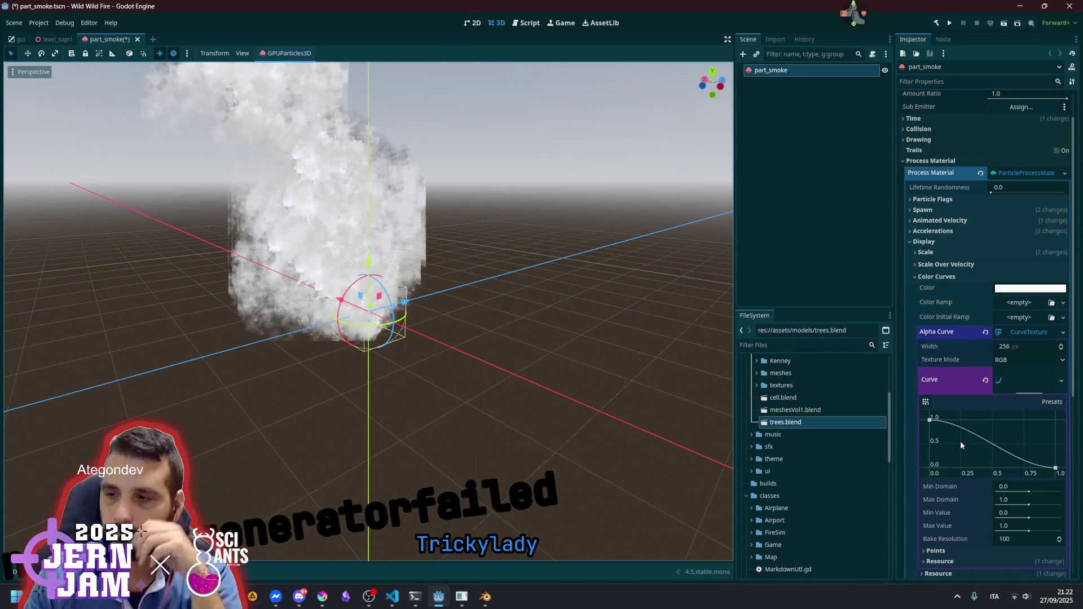
pyautogui.click(1055, 469)
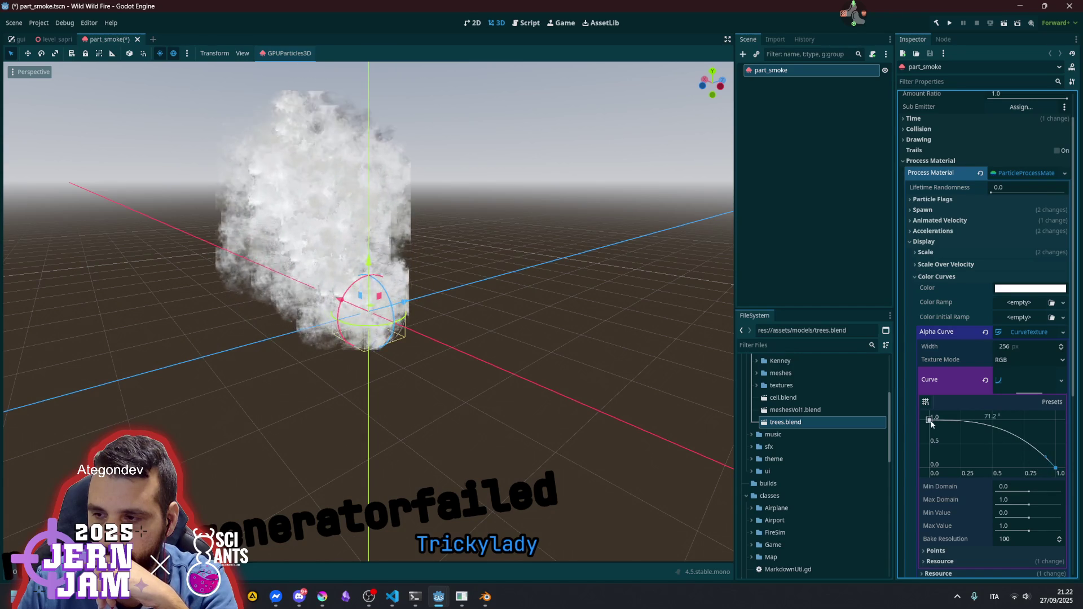
pyautogui.moveTo(990, 420); pyautogui.dragTo(929, 420)
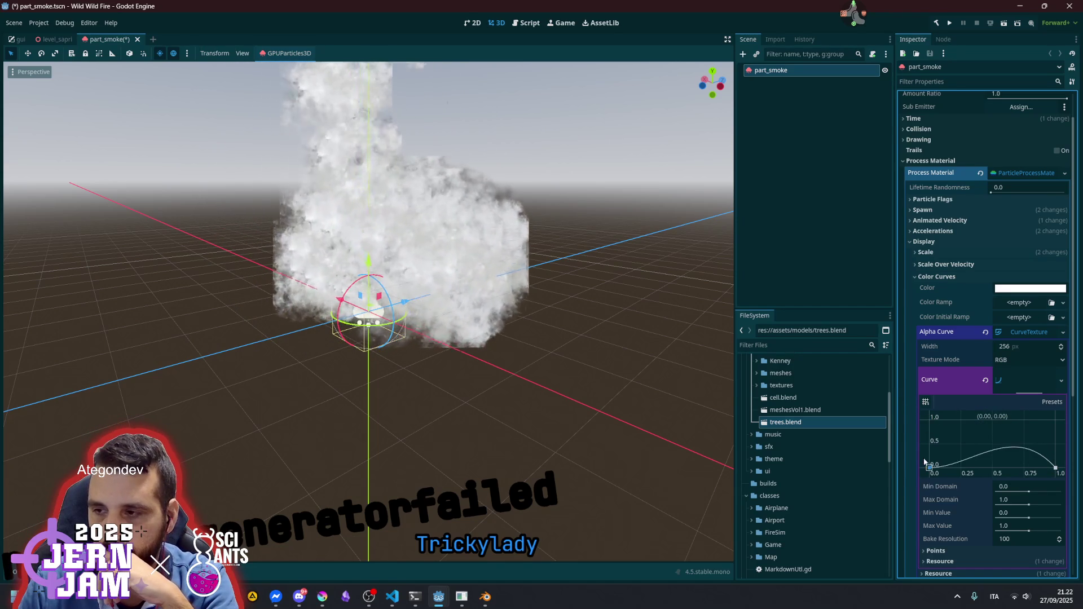
pyautogui.click(1022, 332)
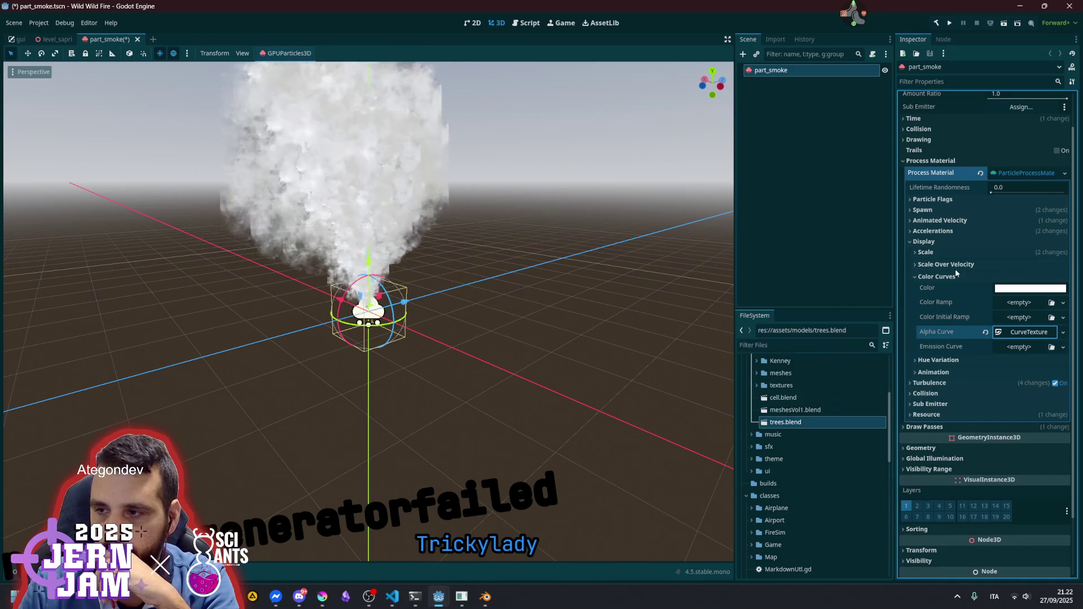
# Change the smoke particle colour from white to a dark teal (008e8f) in the Color Curves colour picker
pyautogui.click(1028, 289)
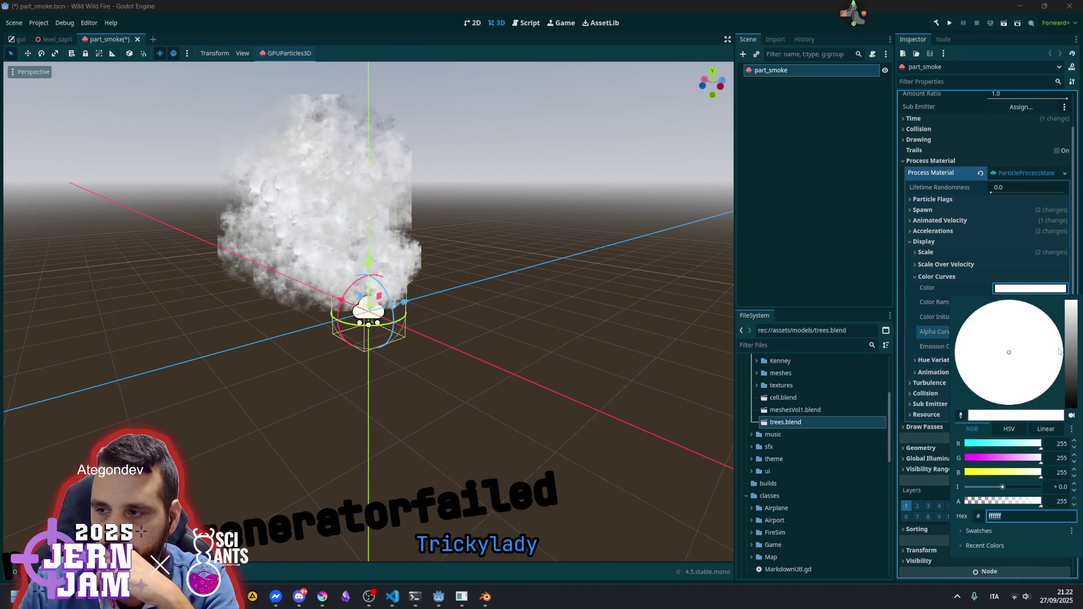
pyautogui.moveTo(1005, 503); pyautogui.dragTo(942, 509)
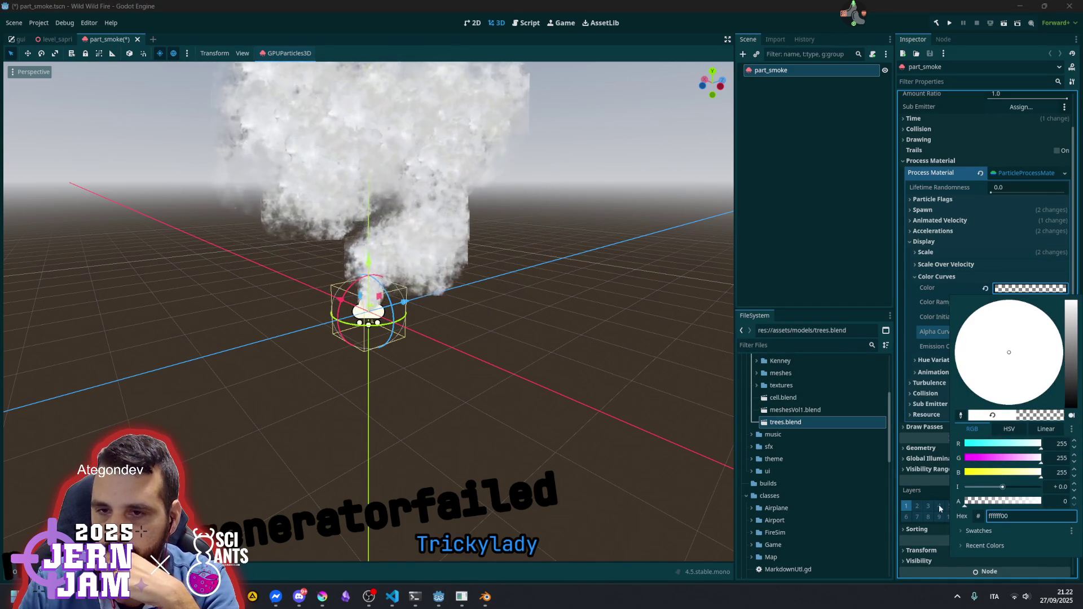
pyautogui.moveTo(1030, 504); pyautogui.dragTo(1046, 502)
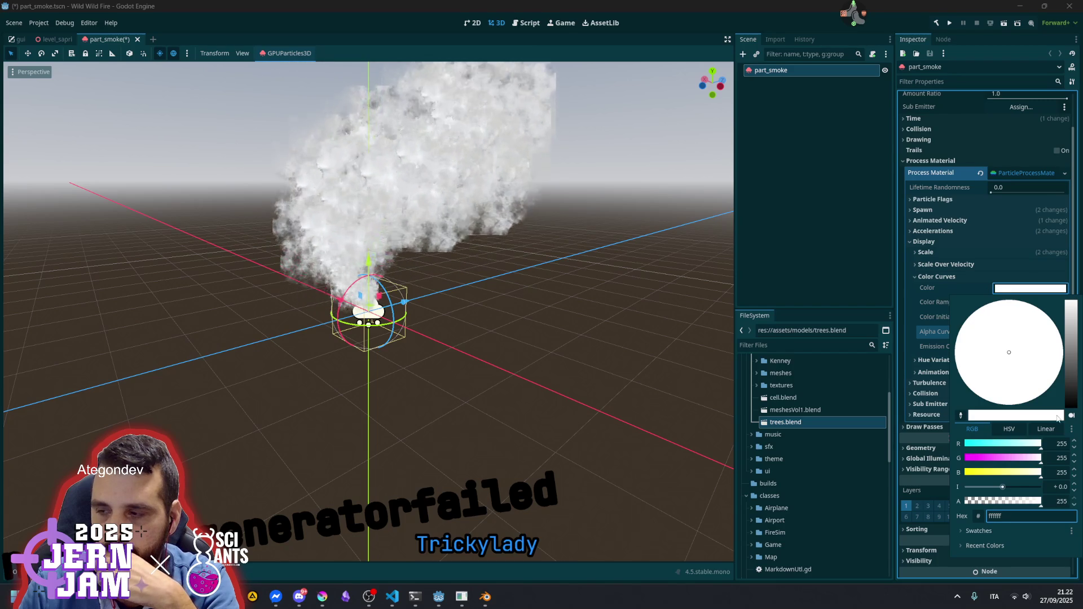
pyautogui.click(1017, 289)
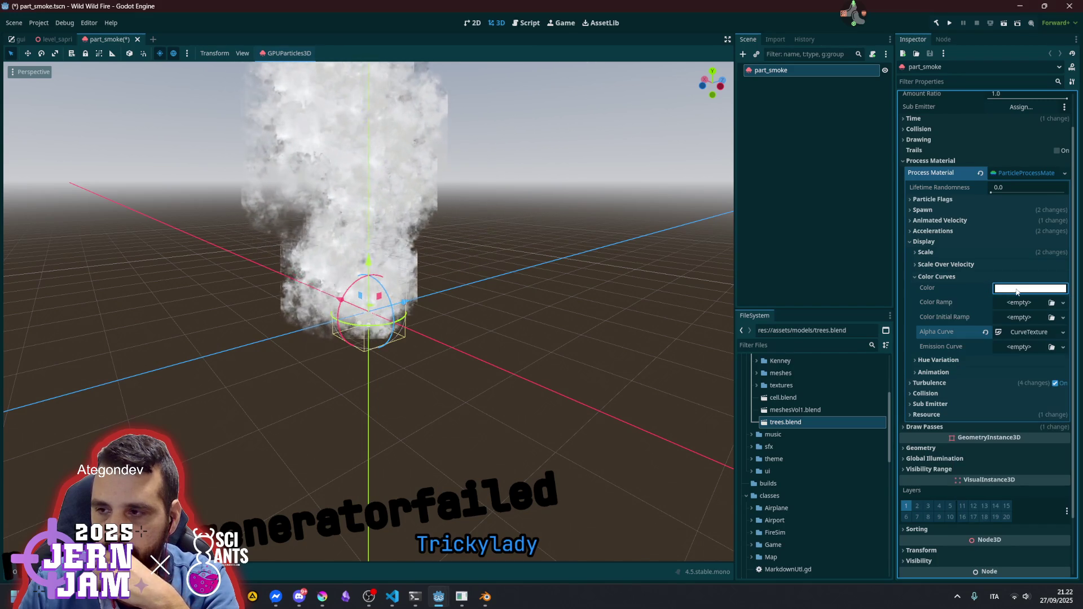
pyautogui.click(1017, 288)
pyautogui.moveTo(1018, 445); pyautogui.dragTo(965, 444)
pyautogui.moveTo(1071, 307); pyautogui.dragTo(1070, 350)
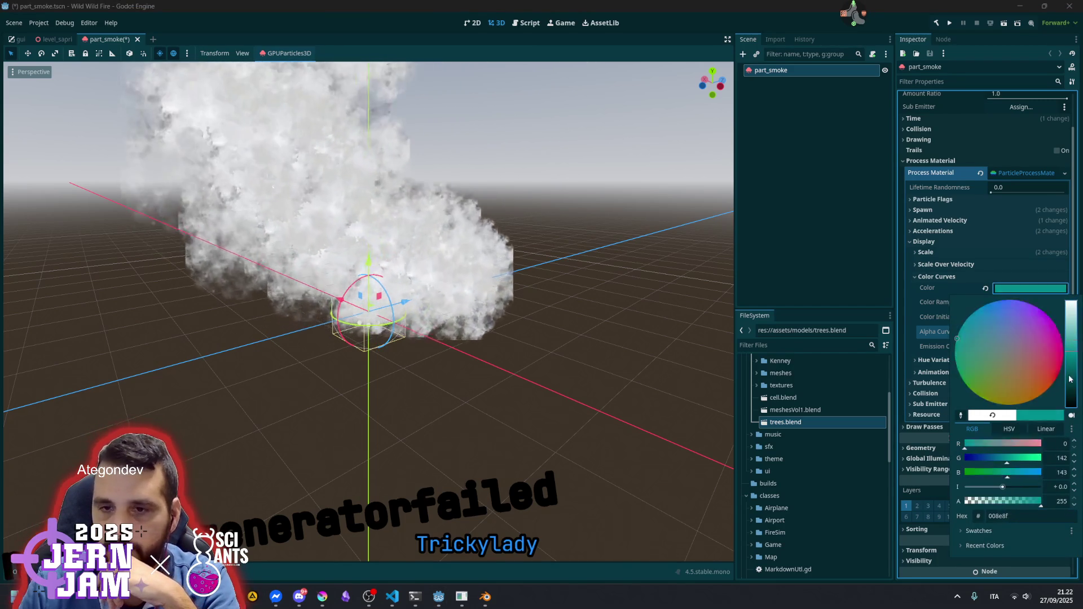
pyautogui.click(934, 274)
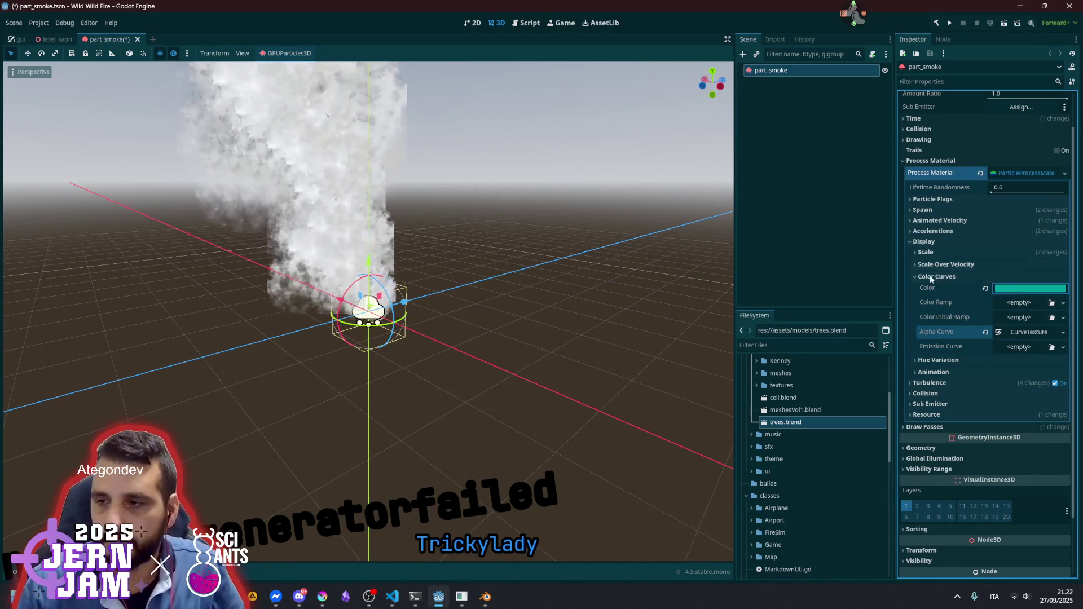
pyautogui.click(930, 277)
pyautogui.click(956, 356)
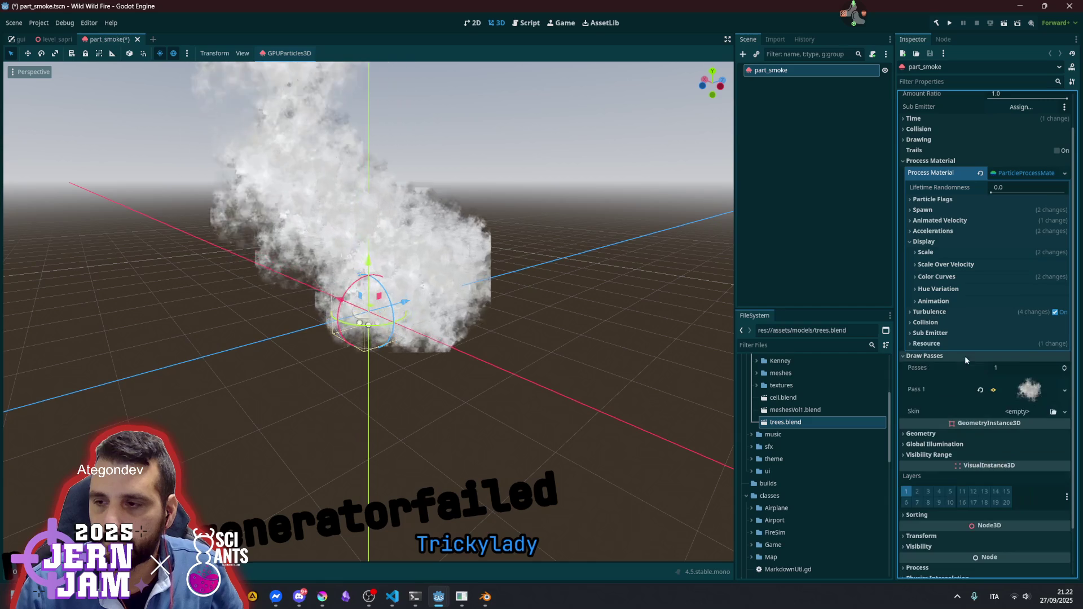
# Inspect the first draw pass mesh and its material settings without changing them
pyautogui.click(1030, 380)
pyautogui.scroll(-4, 1010, 333)
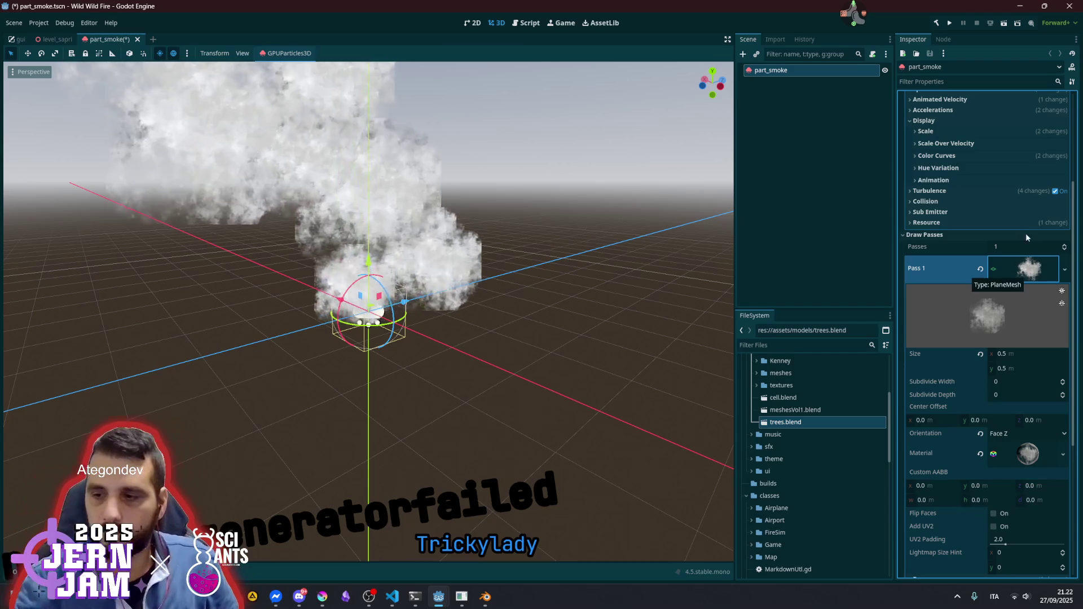
pyautogui.scroll(-4, 969, 387)
pyautogui.scroll(6, 969, 387)
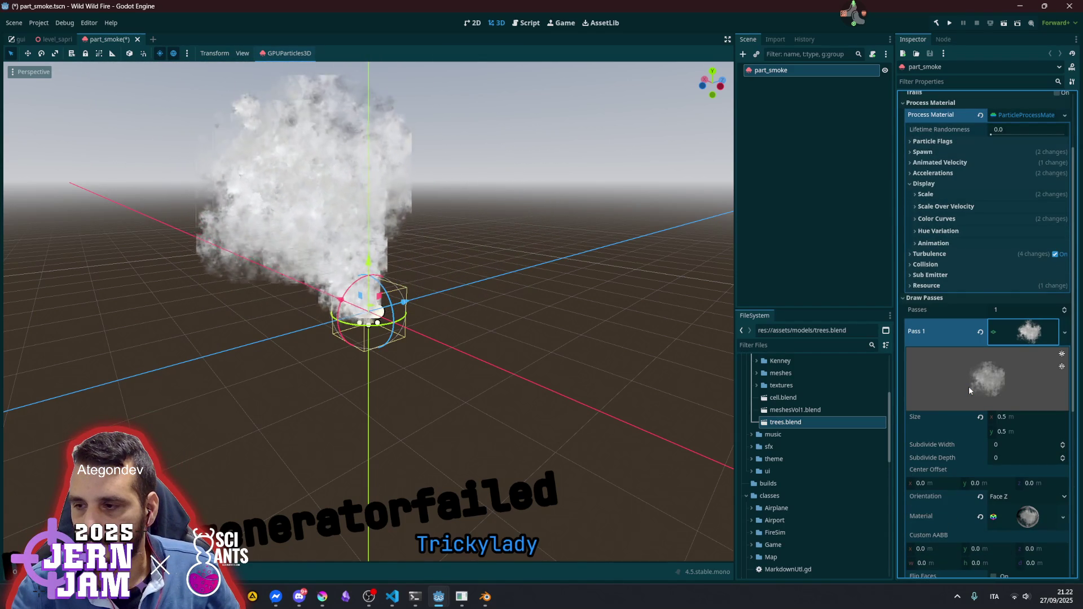
pyautogui.scroll(-6, 968, 387)
pyautogui.click(1028, 326)
pyautogui.scroll(-2, 979, 438)
pyautogui.scroll(-2, 979, 442)
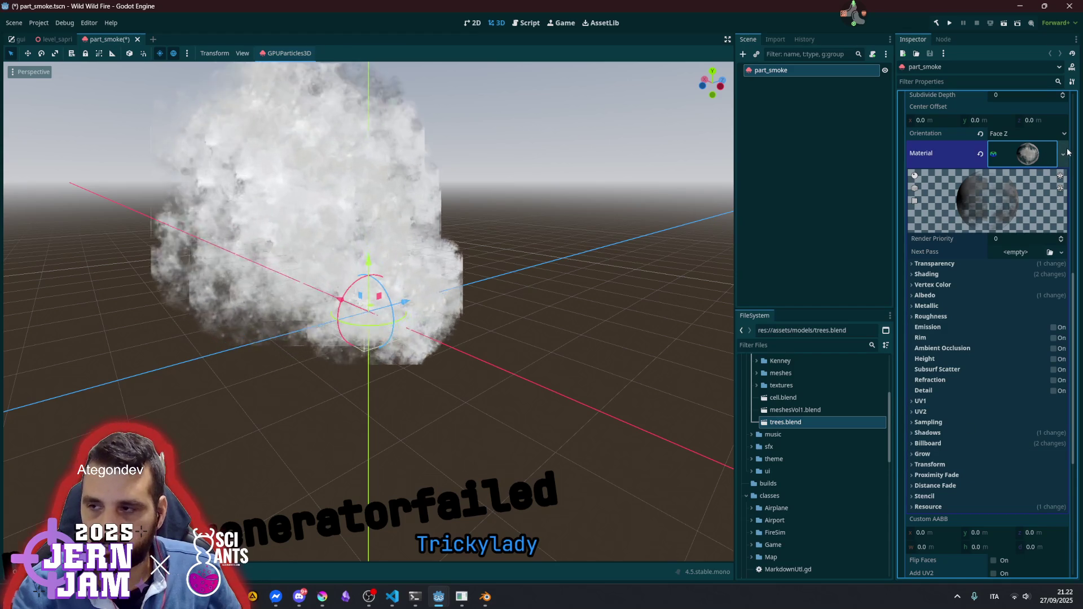
pyautogui.rightClick(1020, 157)
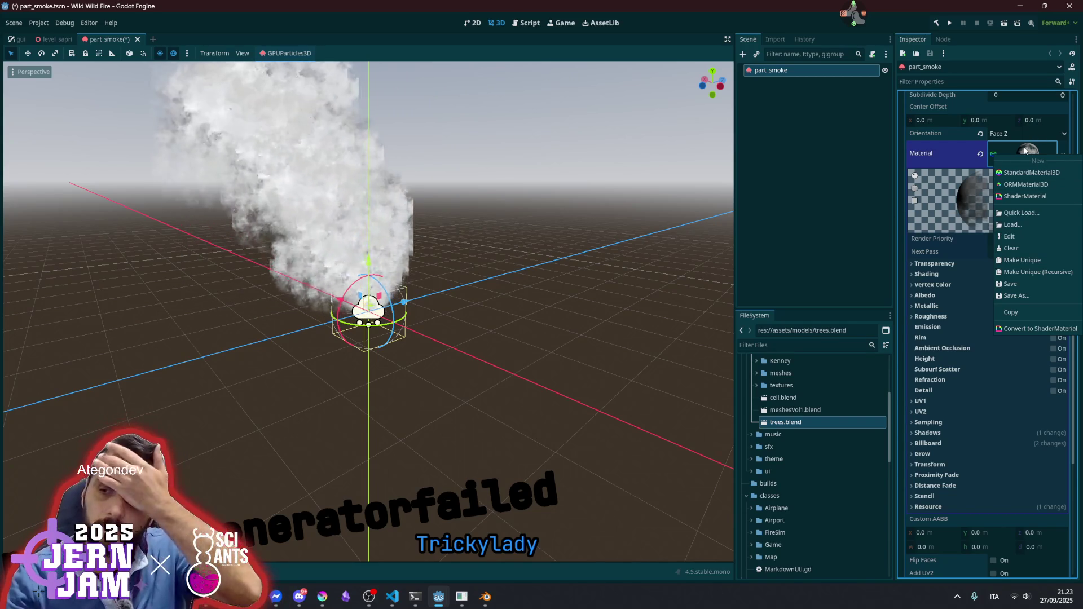
pyautogui.click(1003, 156)
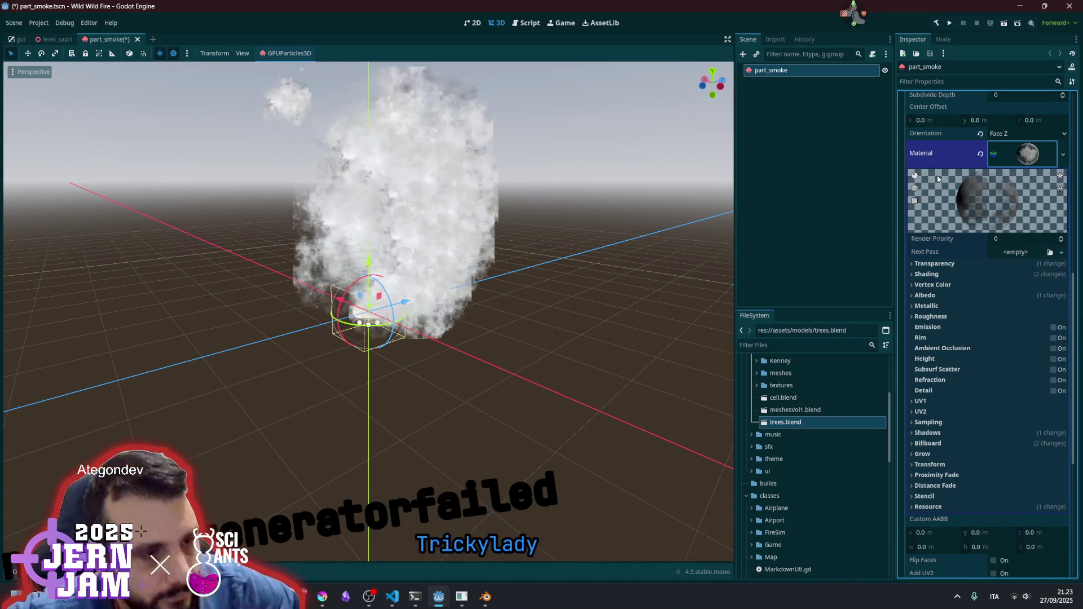
# Reselect part_smoke, collapse the draw pass material, and scroll up to the Process Material section
pyautogui.click(519, 226)
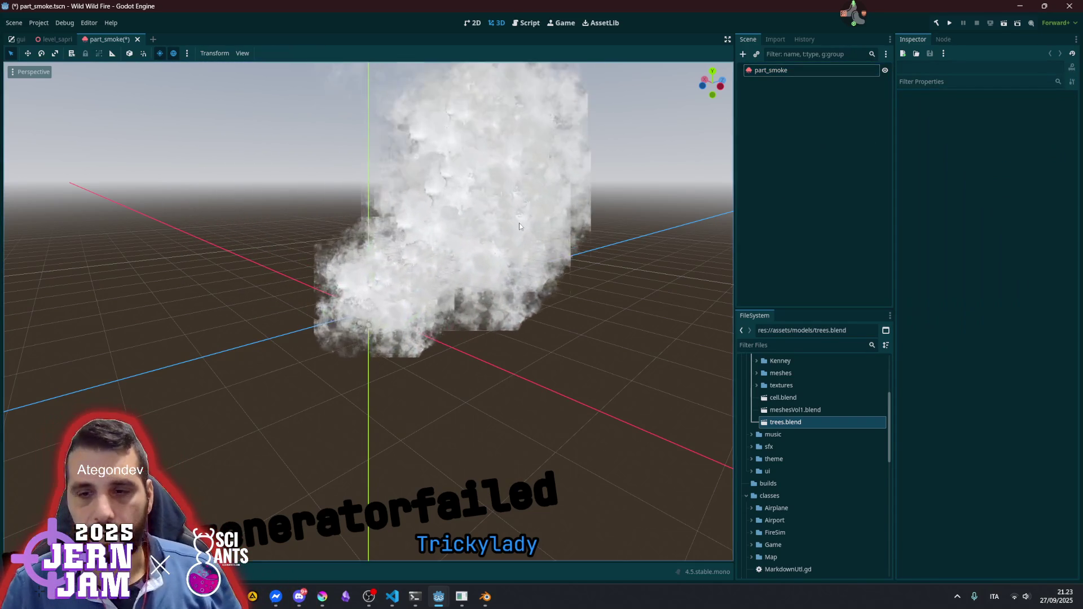
pyautogui.scroll(-8, 519, 225)
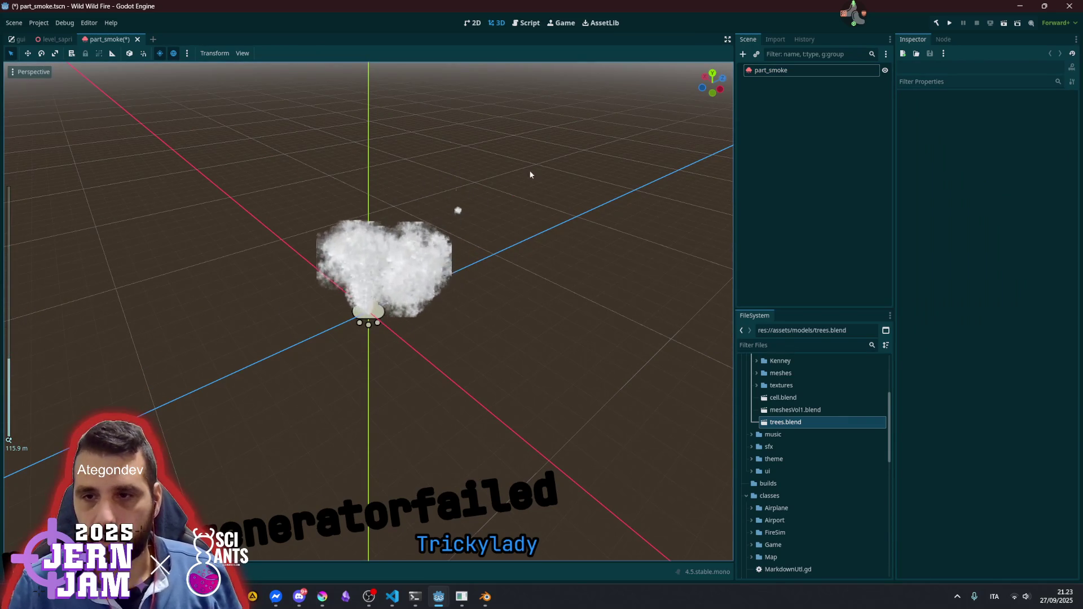
pyautogui.click(778, 70)
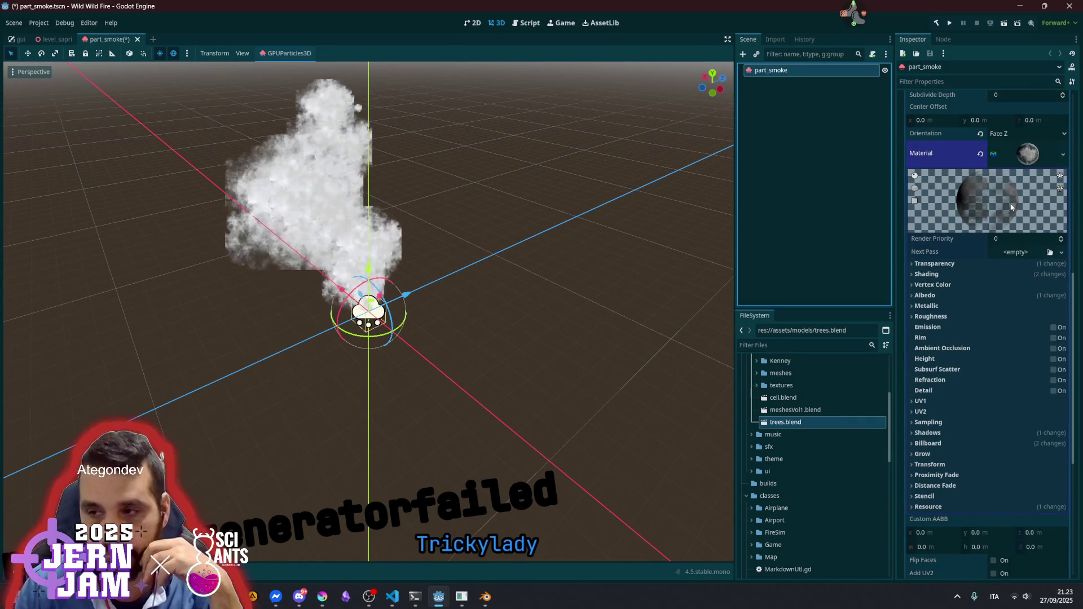
pyautogui.click(1027, 157)
pyautogui.scroll(2, 979, 310)
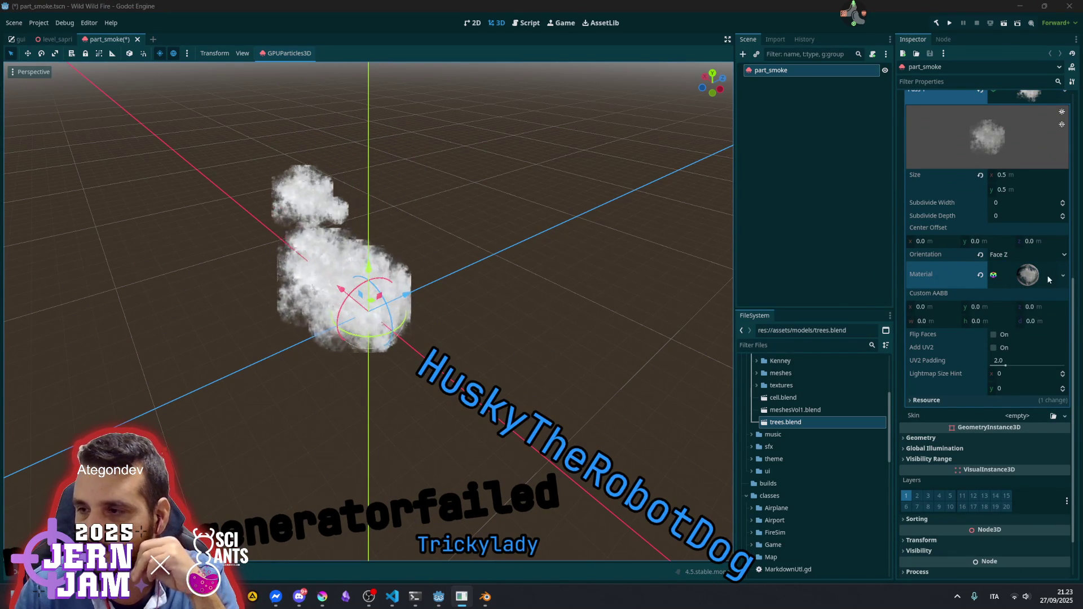
pyautogui.scroll(5, 1003, 263)
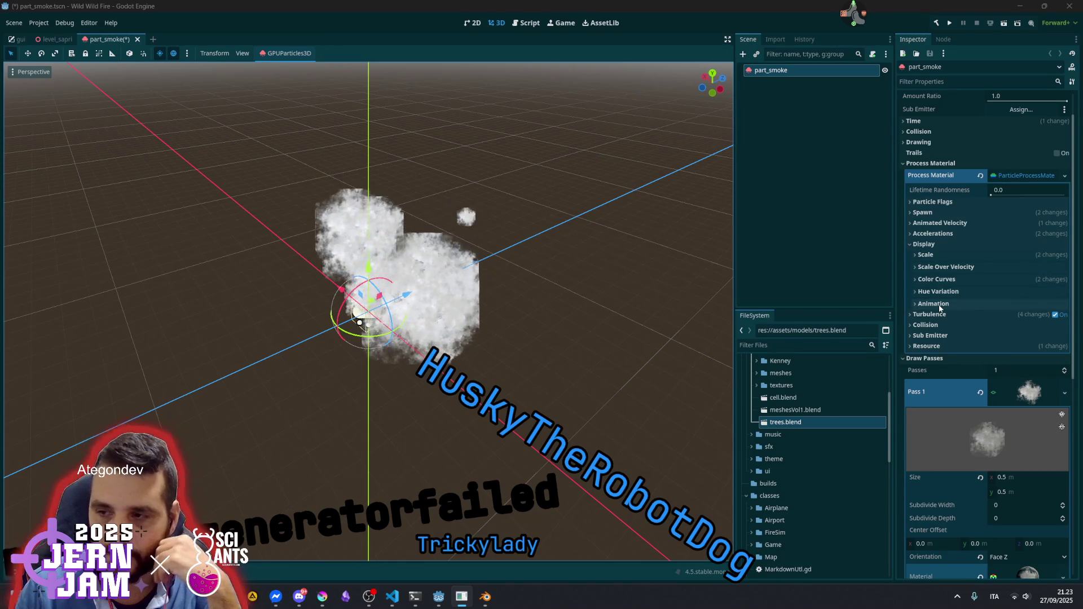
# Look over the smoke's Color Curves and Scale settings, then collapse the Display section
pyautogui.click(936, 280)
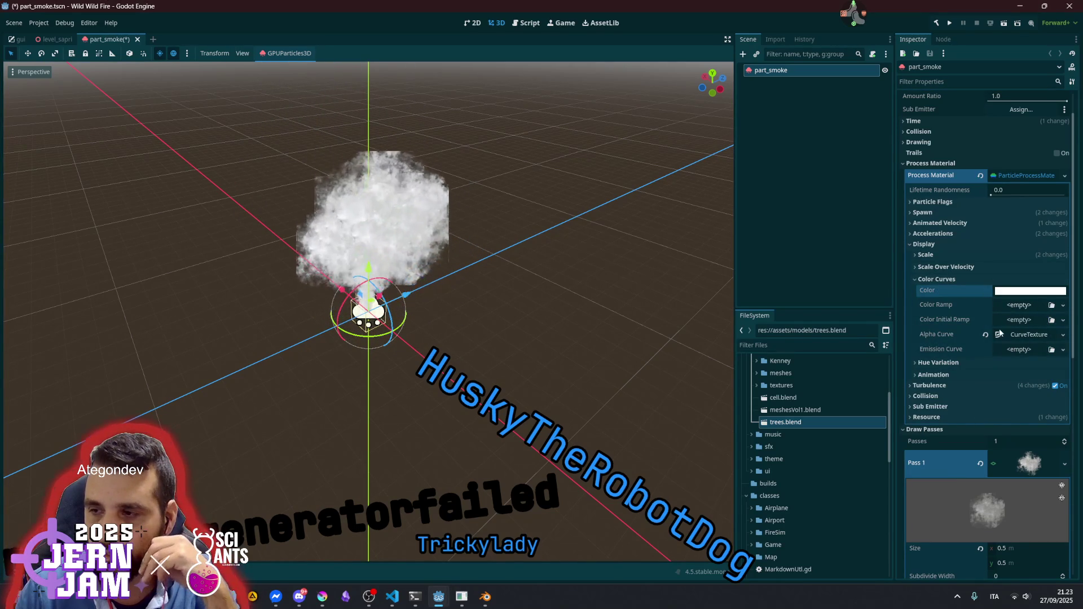
pyautogui.click(936, 280)
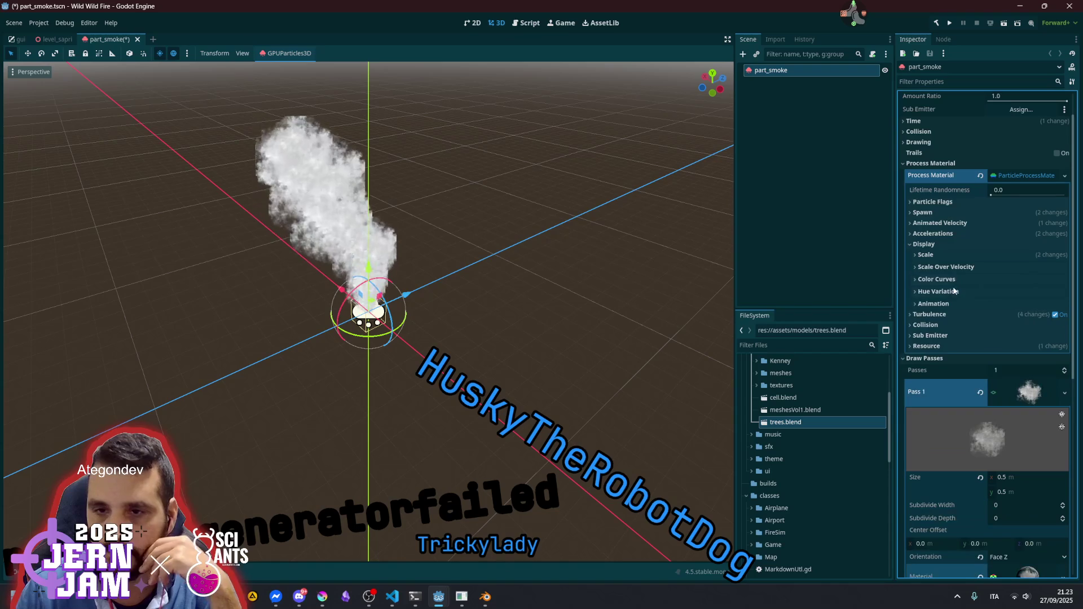
pyautogui.click(928, 252)
pyautogui.click(928, 251)
pyautogui.click(928, 245)
# Review the gravity, linear acceleration and damping settings, then deselect and save the part_smoke scene
pyautogui.click(933, 234)
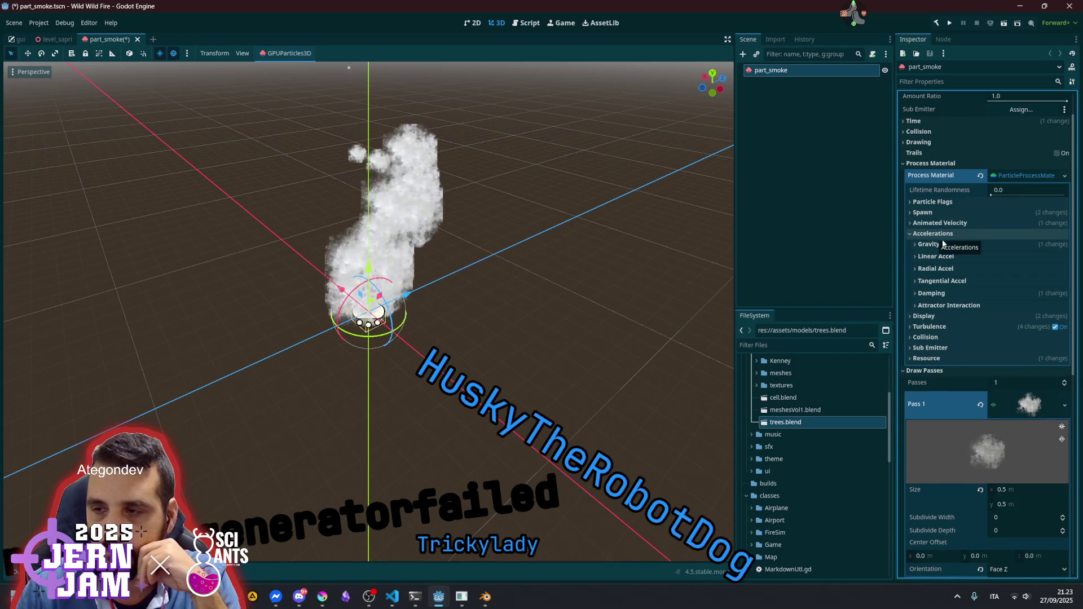
pyautogui.click(928, 244)
pyautogui.click(940, 246)
pyautogui.click(941, 246)
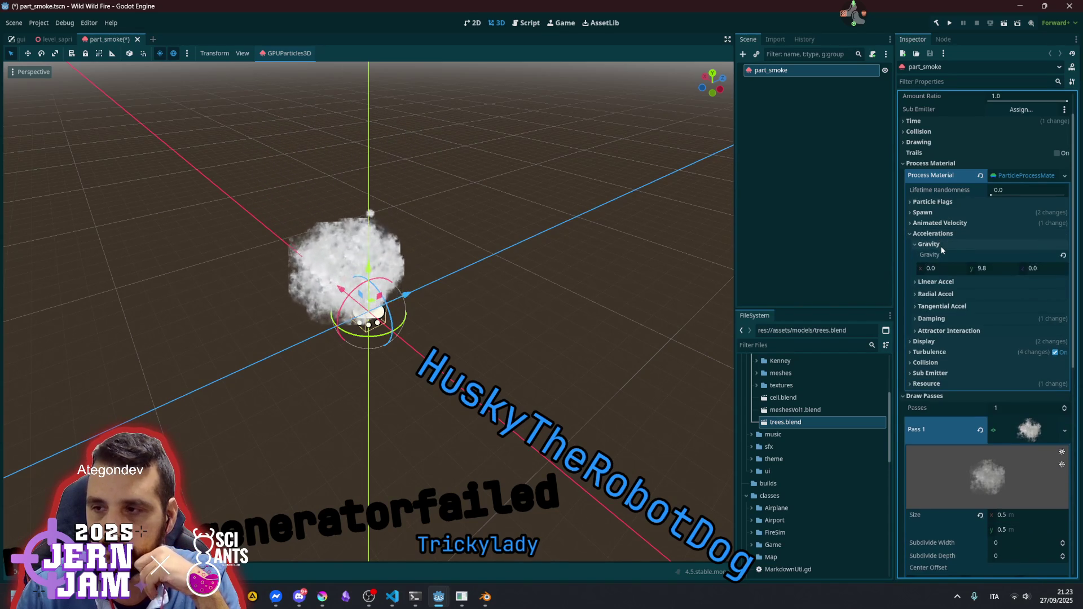
pyautogui.click(941, 248)
pyautogui.click(940, 258)
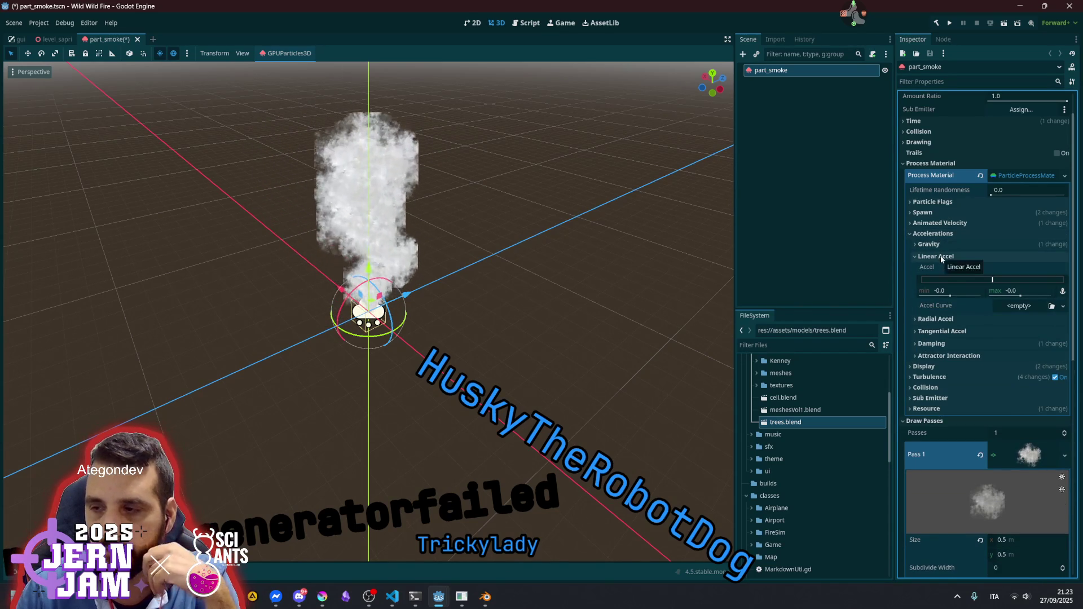
pyautogui.click(941, 257)
pyautogui.click(938, 281)
pyautogui.click(938, 281)
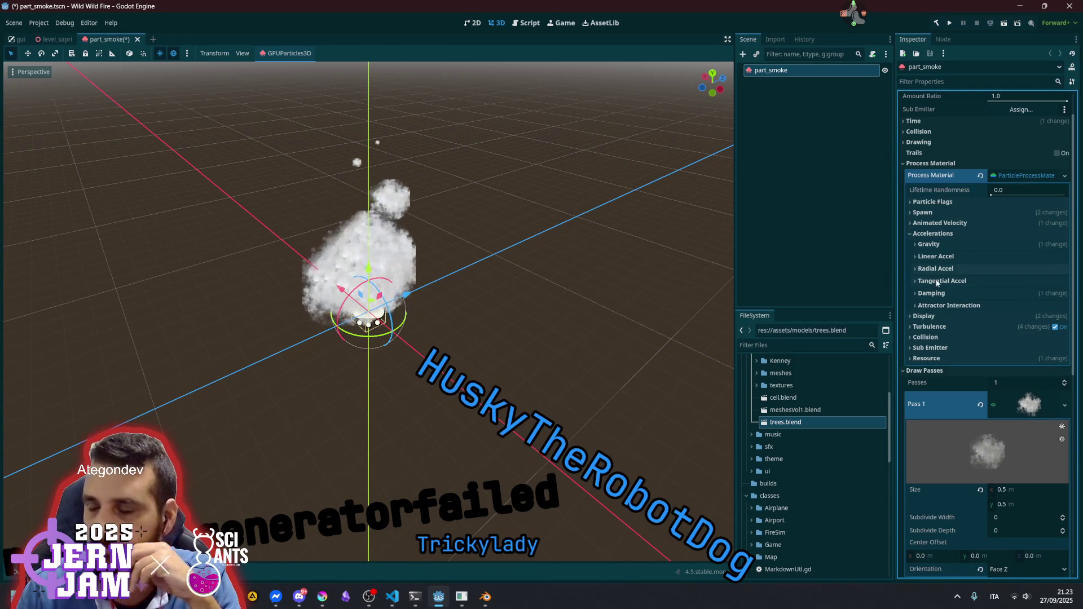
pyautogui.click(933, 293)
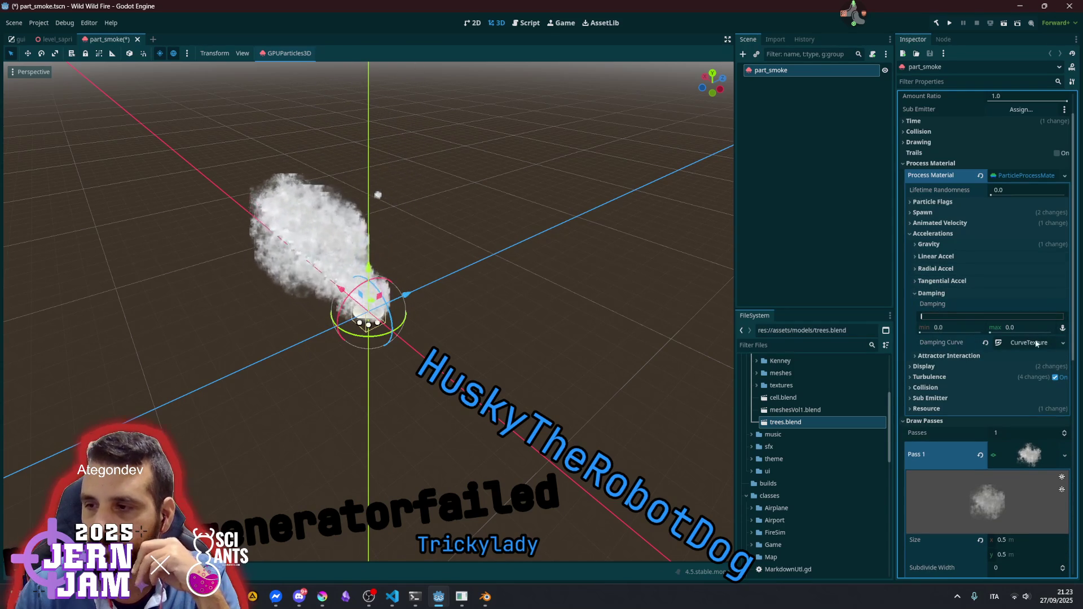
pyautogui.click(931, 295)
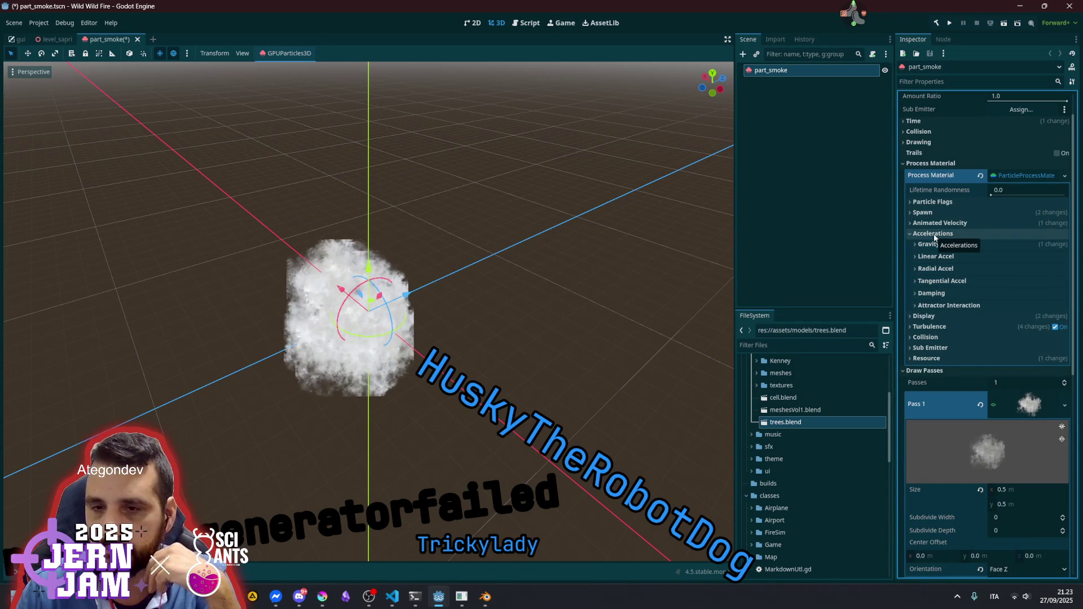
pyautogui.click(802, 225)
pyautogui.hotkey('ctrl', 's')
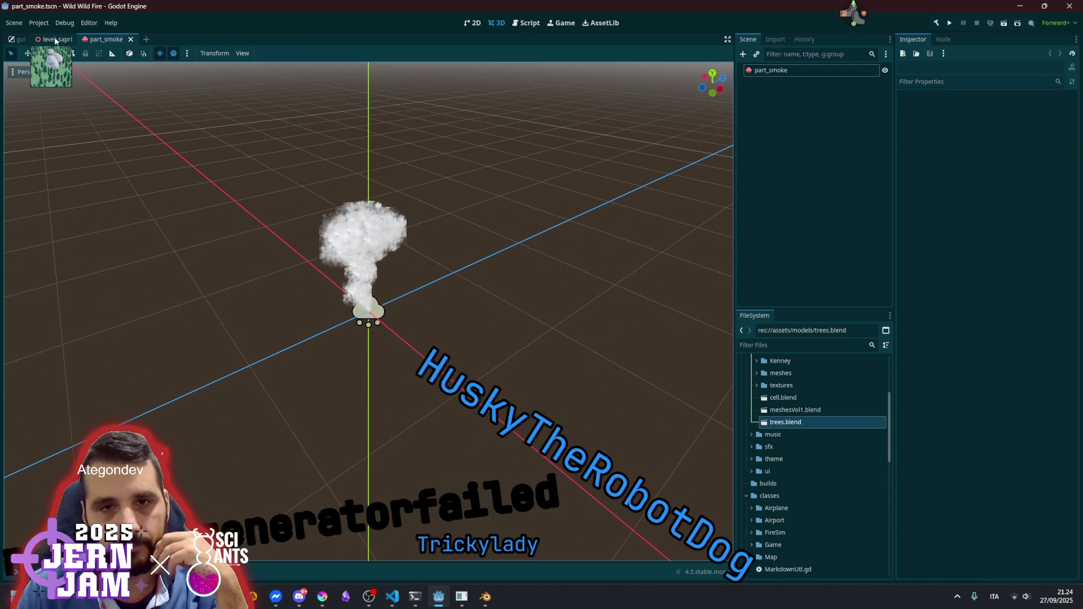
pyautogui.click(56, 41)
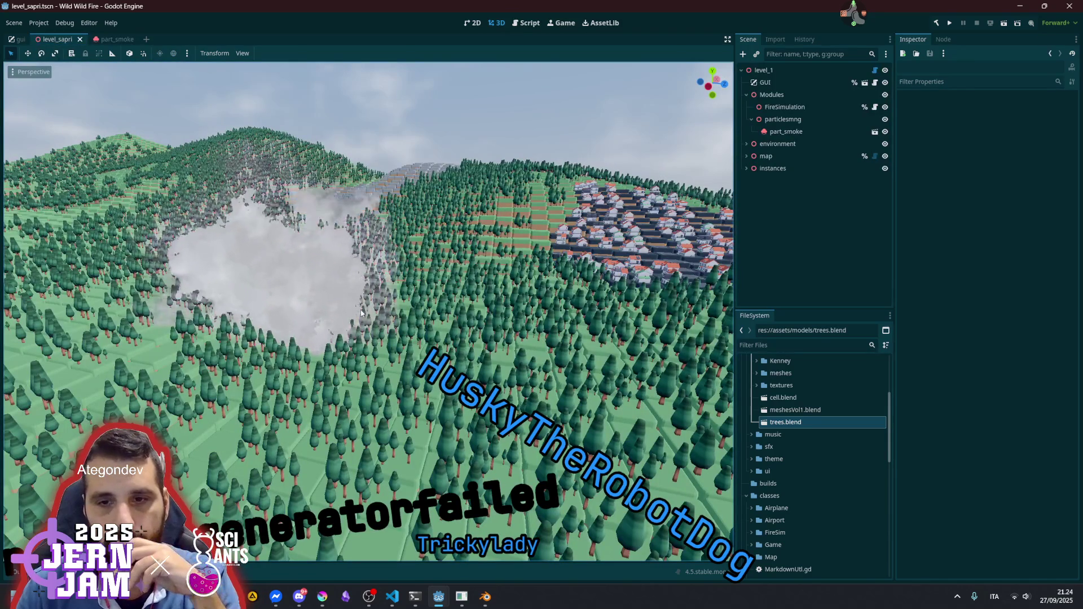
pyautogui.moveTo(360, 309)
pyautogui.mouseDown()
pyautogui.moveTo(299, 315)
pyautogui.moveTo(294, 299)
pyautogui.moveTo(307, 293)
pyautogui.moveTo(316, 338)
pyautogui.moveTo(316, 293)
pyautogui.mouseUp()
pyautogui.scroll(5, 365, 307)
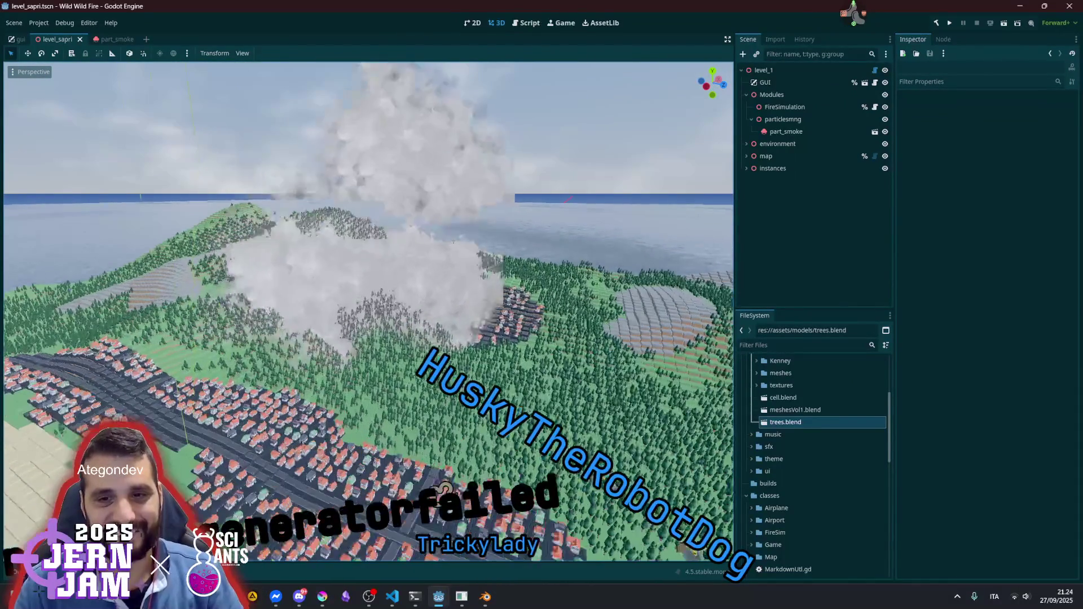
pyautogui.scroll(-5, 366, 306)
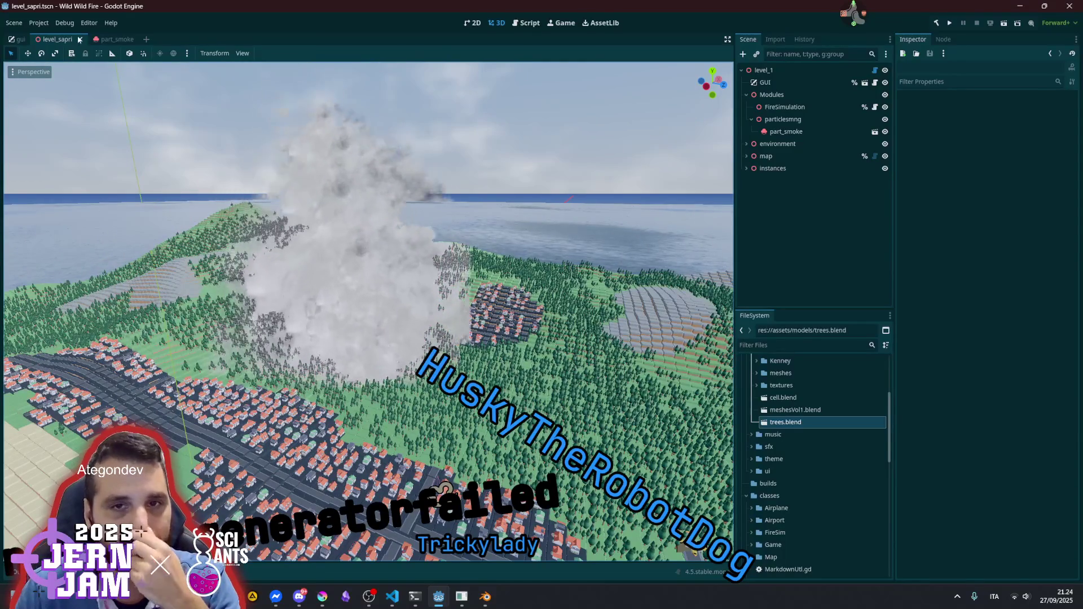
pyautogui.click(117, 40)
pyautogui.scroll(5, 365, 306)
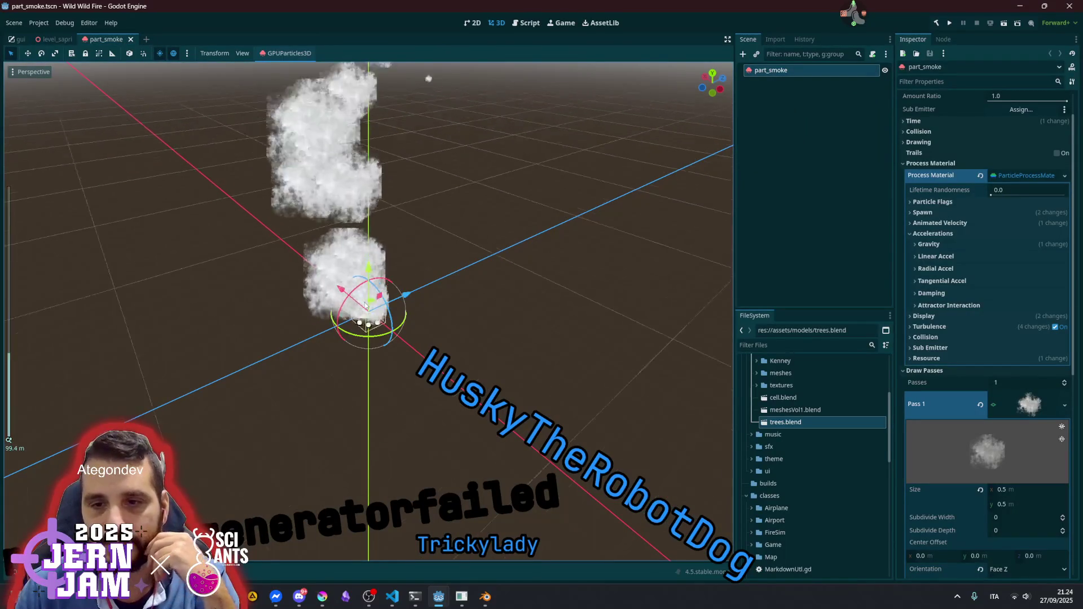
# Set the smoke particles' scale range to a minimum of 0.5 and a maximum of 1.0
pyautogui.scroll(3, 365, 306)
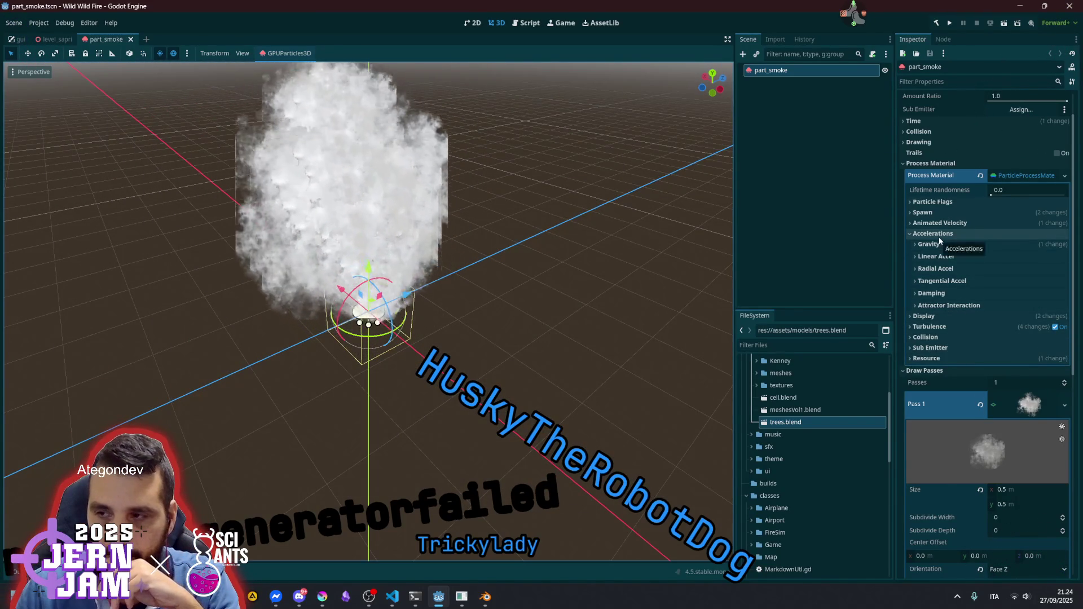
pyautogui.click(938, 233)
pyautogui.click(938, 246)
pyautogui.click(935, 254)
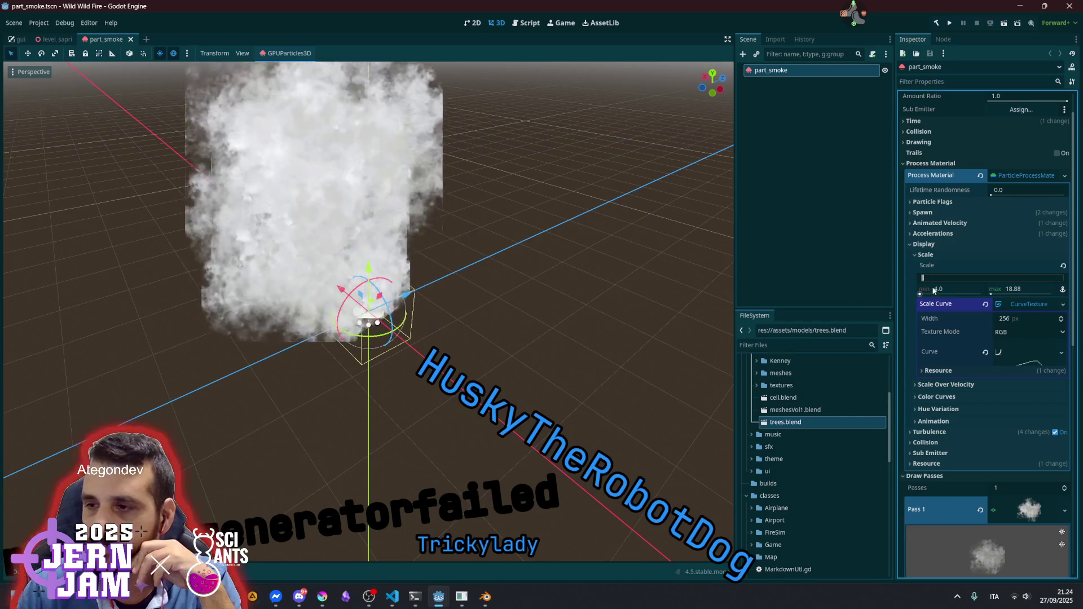
pyautogui.click(945, 289)
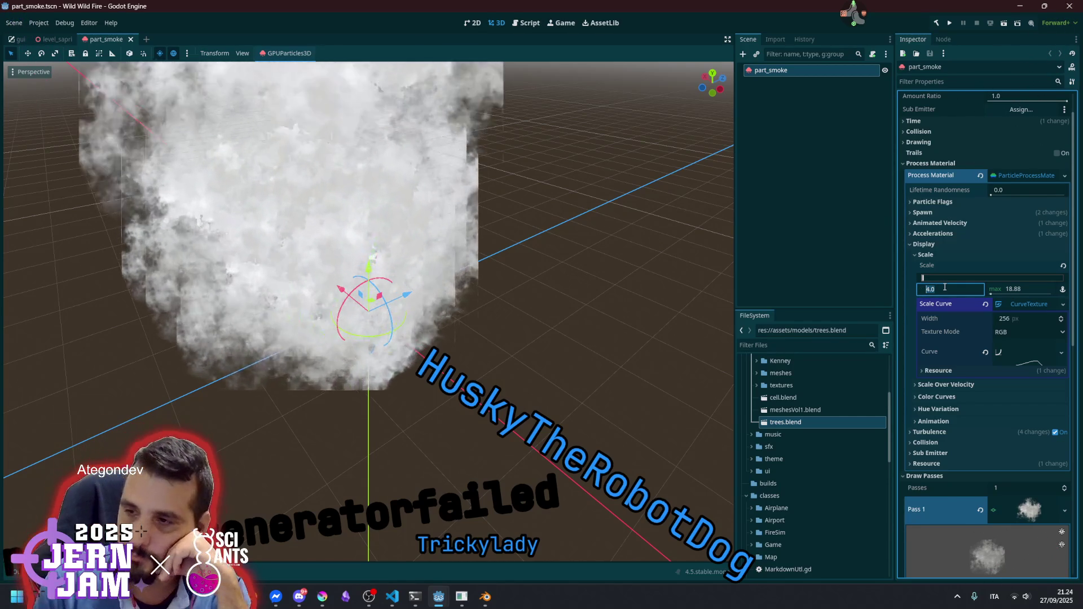
pyautogui.write('0.5')
pyautogui.press('Return')
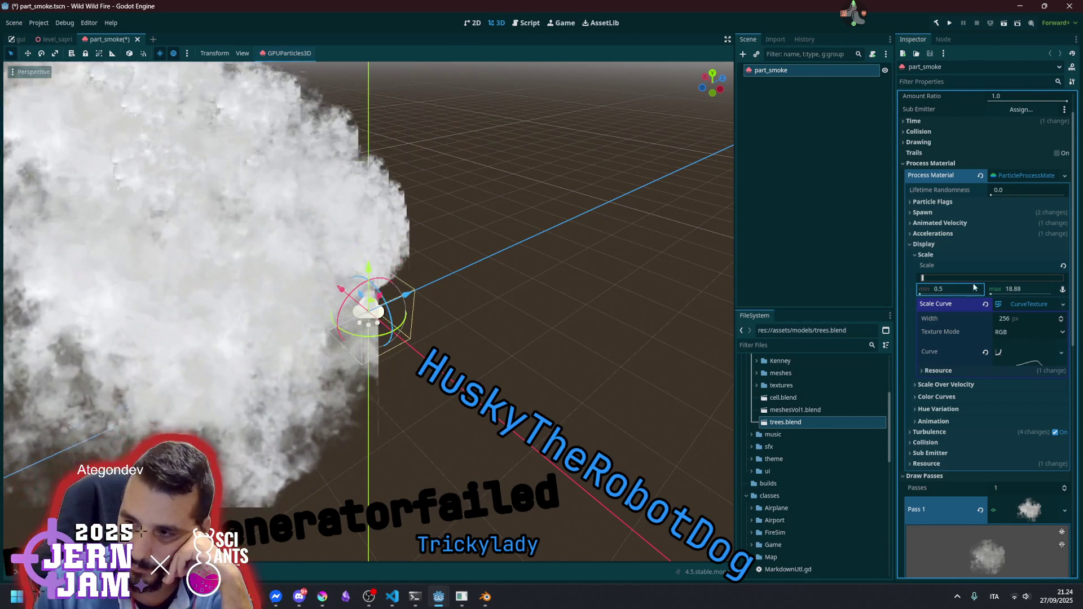
pyautogui.click(1015, 289)
pyautogui.write('1.0')
pyautogui.press('Return')
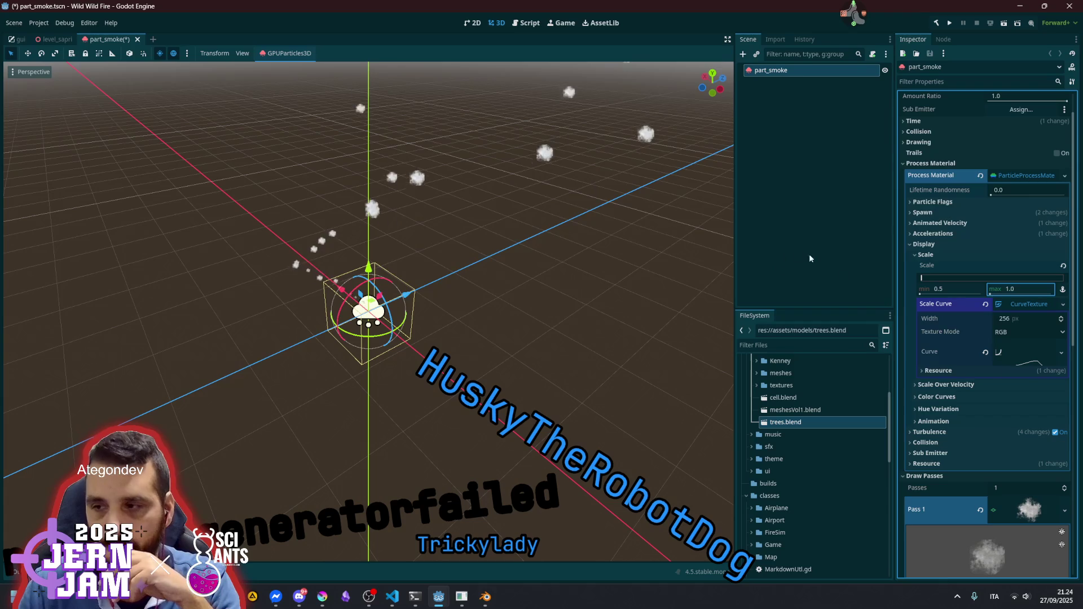
# Adjust the Scale Curve's end tangent and delete its peak point
pyautogui.click(1034, 354)
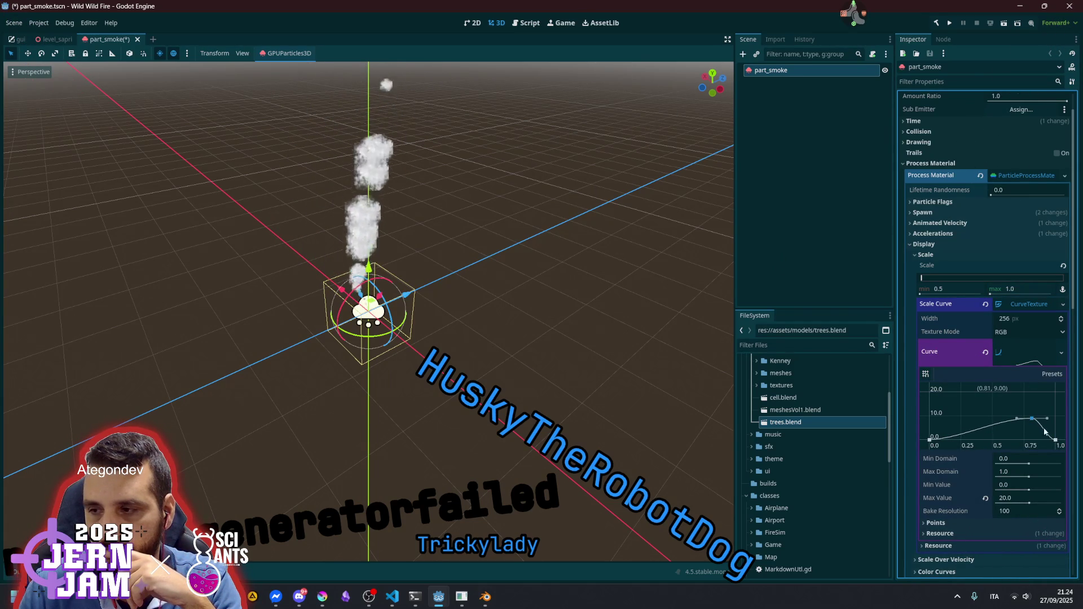
pyautogui.moveTo(1047, 441)
pyautogui.mouseDown()
pyautogui.moveTo(1056, 418)
pyautogui.moveTo(1041, 398)
pyautogui.mouseUp()
pyautogui.rightClick(1038, 398)
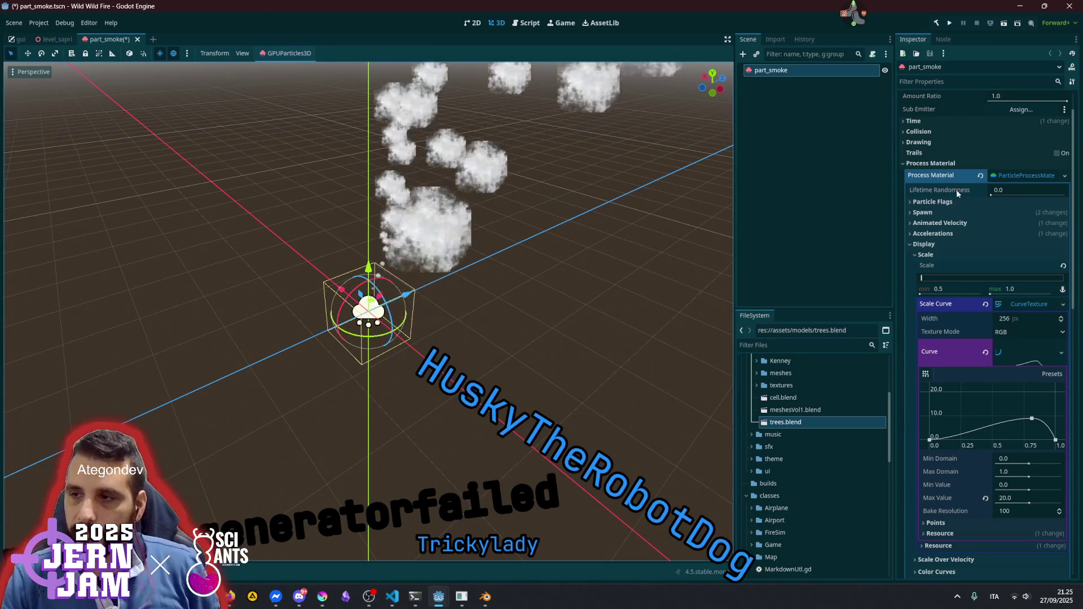
pyautogui.click(1030, 175)
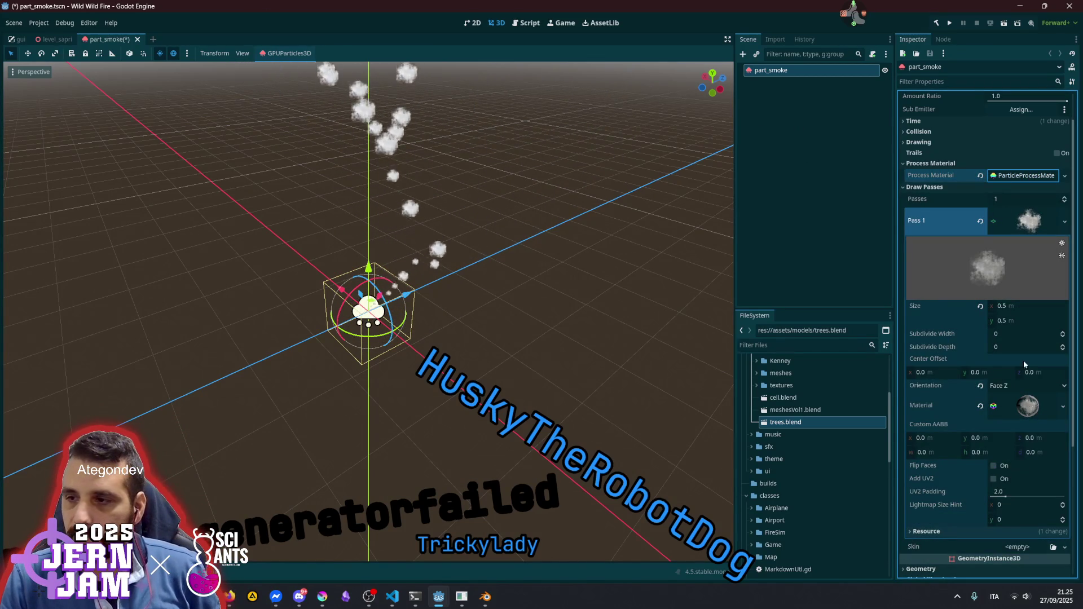
# Check the draw pass material's vertex colour options, then collapse the material and Pass 1 mesh
pyautogui.click(1028, 406)
pyautogui.scroll(-4, 996, 341)
pyautogui.click(941, 355)
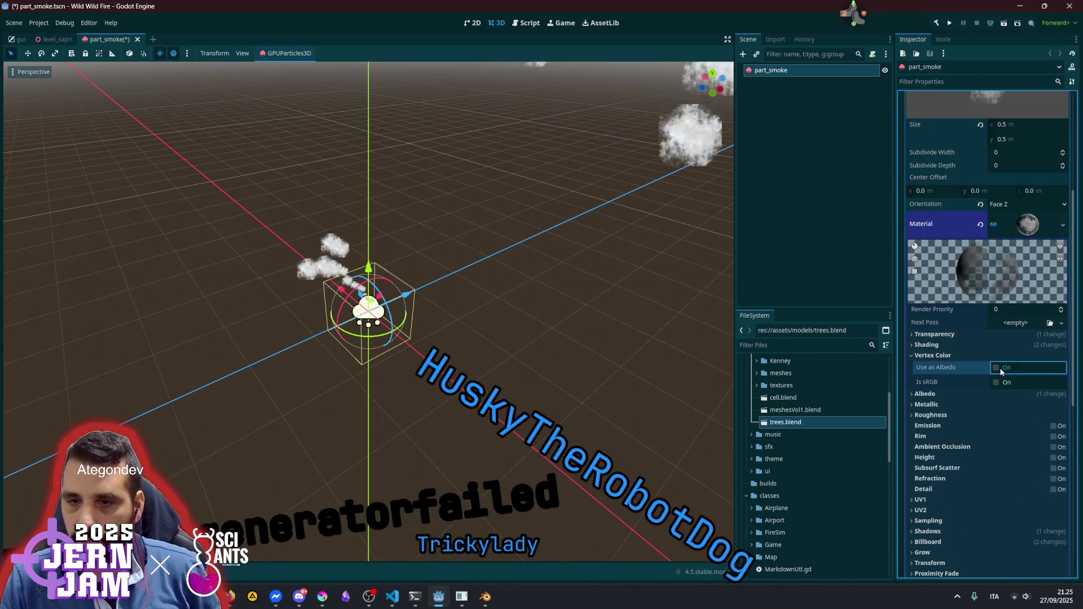
pyautogui.click(1015, 227)
pyautogui.scroll(3, 1003, 282)
pyautogui.click(1021, 235)
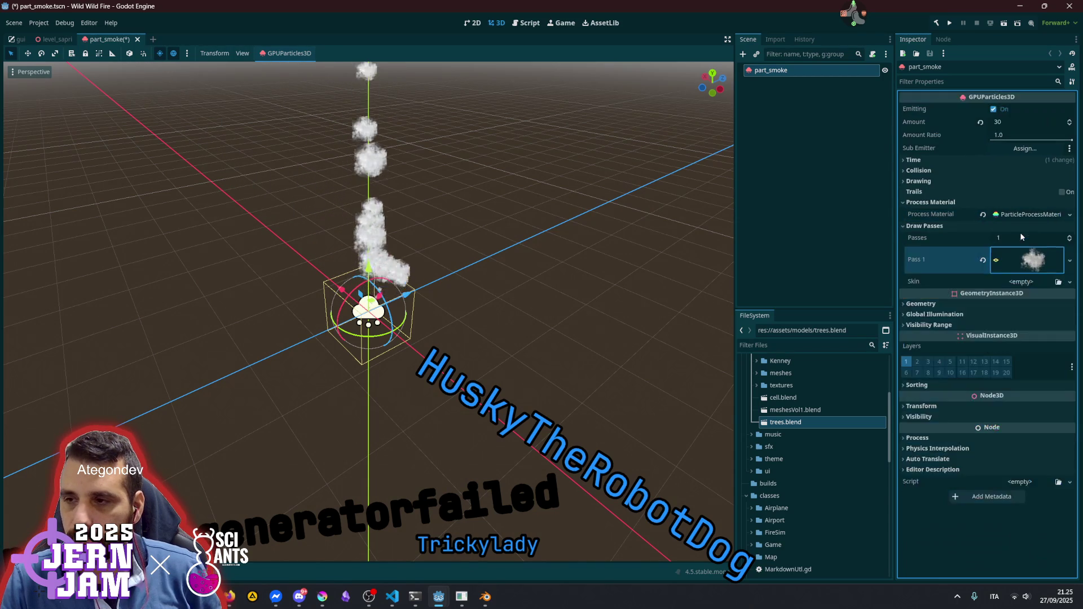
# Keep the particle colour white (ffffff), undoing a pink tint, and add a new CurveTexture as Alpha Curve
pyautogui.click(1020, 217)
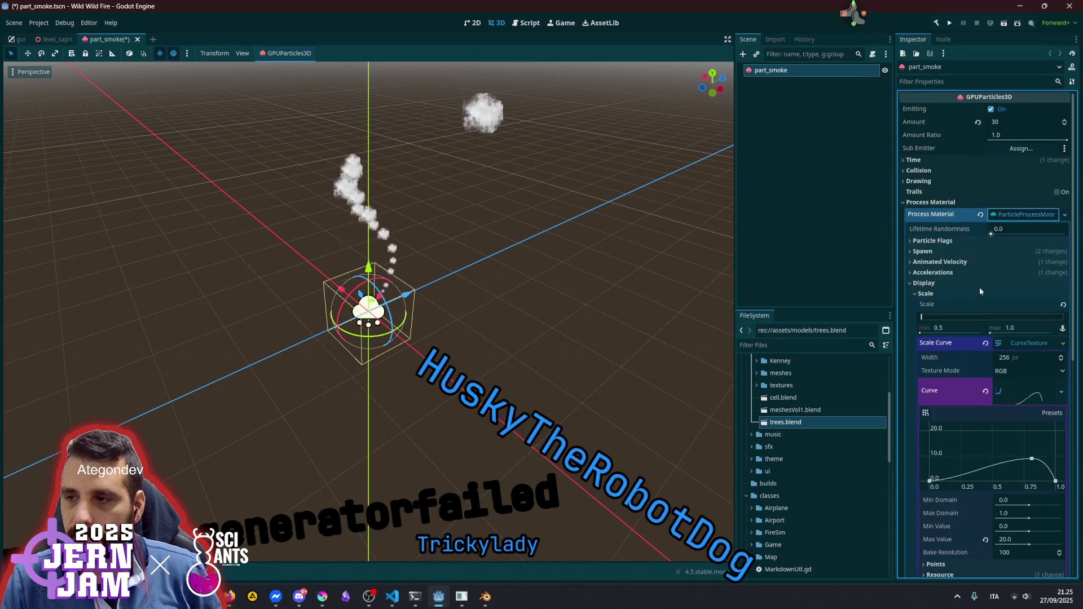
pyautogui.click(1010, 344)
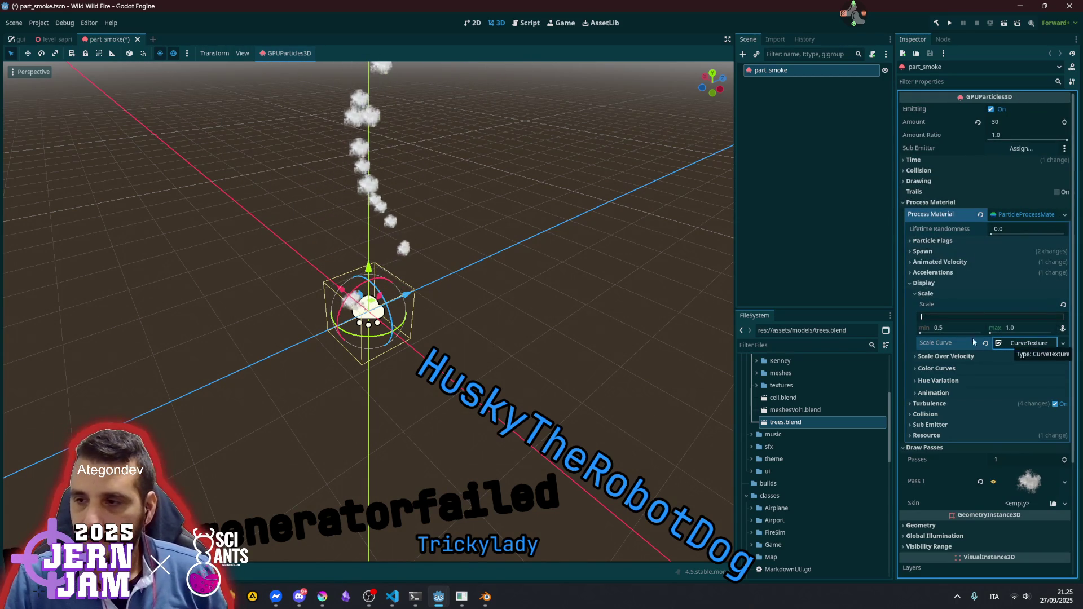
pyautogui.click(925, 295)
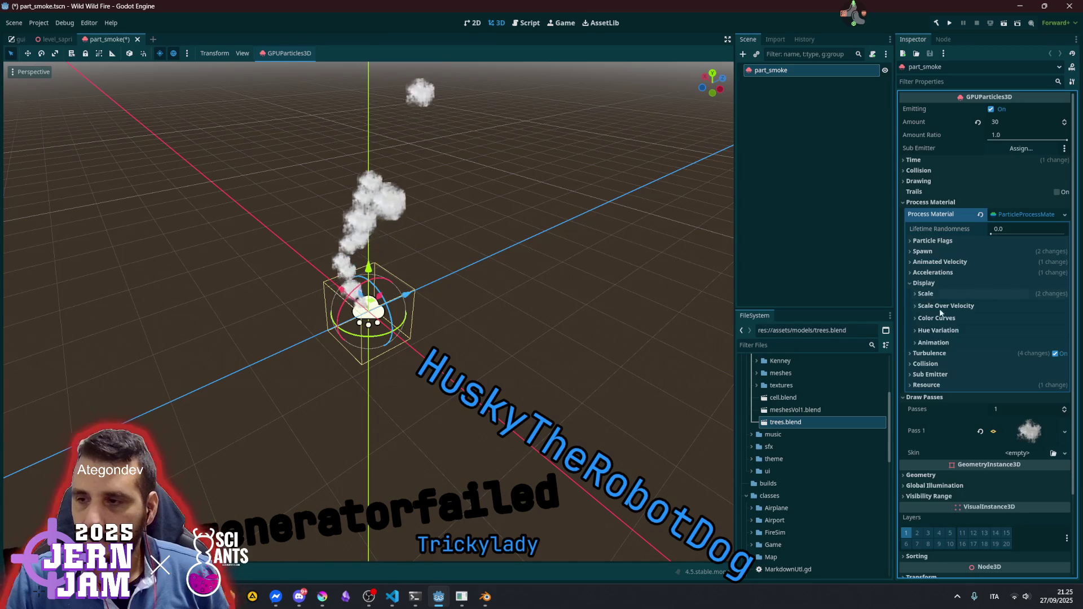
pyautogui.click(941, 320)
pyautogui.click(1019, 330)
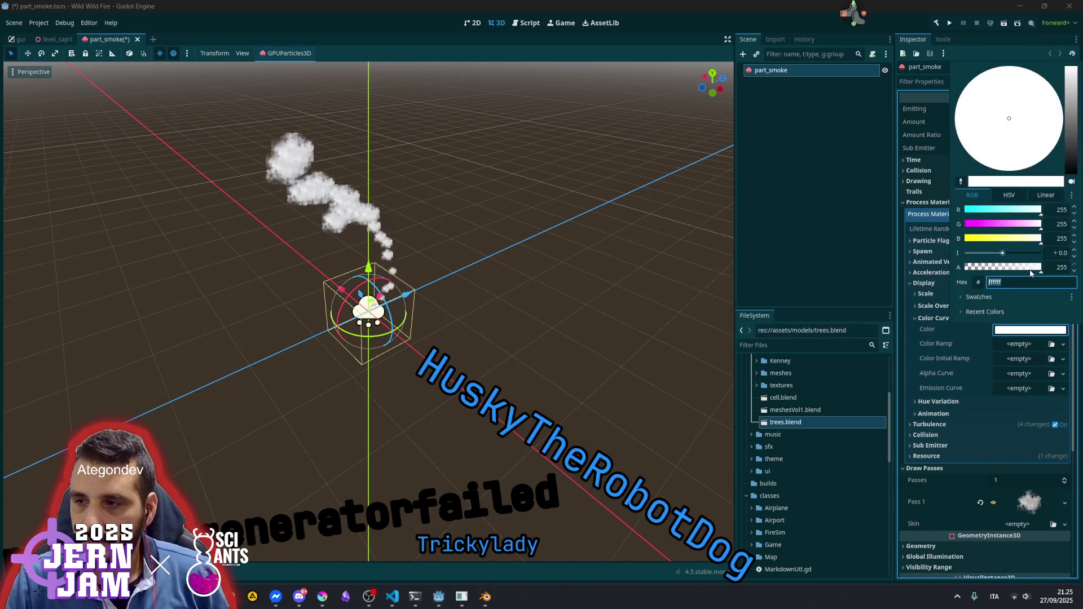
pyautogui.moveTo(1006, 224); pyautogui.dragTo(1012, 224)
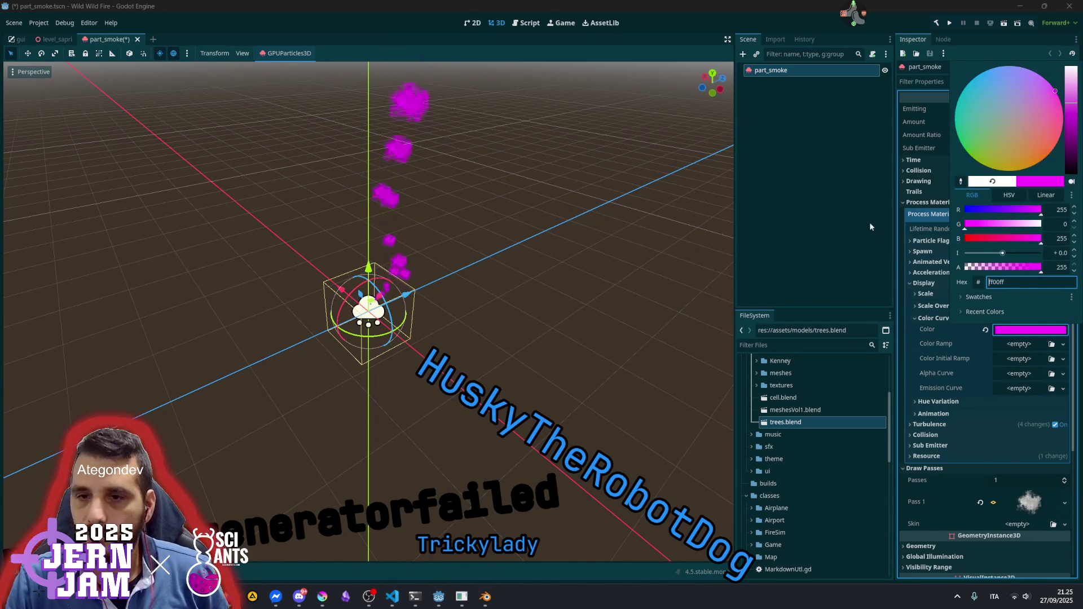
pyautogui.hotkey('ctrl', 'z')
pyautogui.click(948, 330)
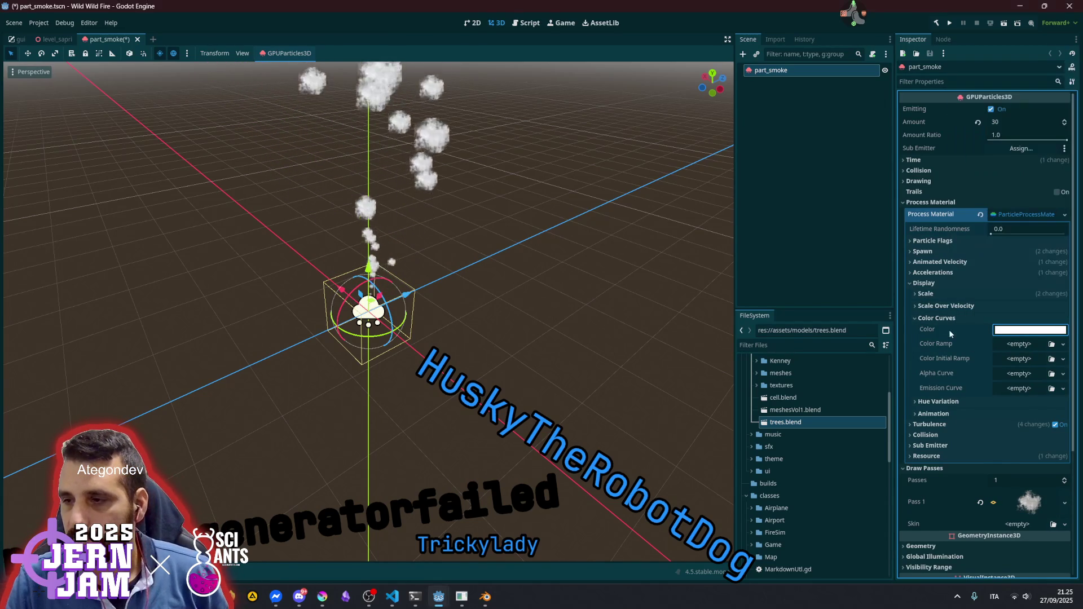
pyautogui.click(1031, 373)
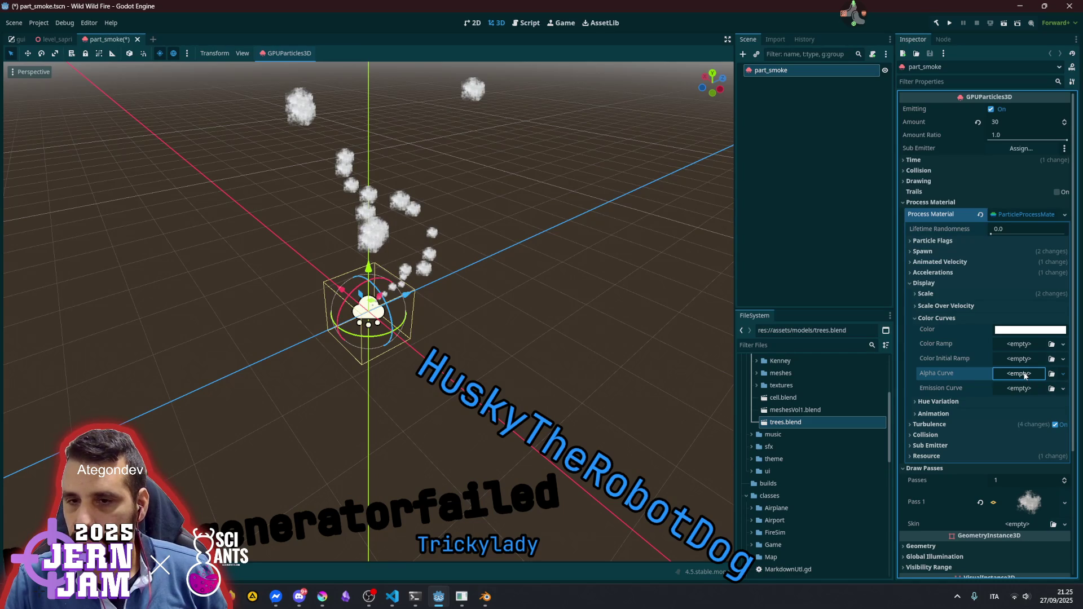
pyautogui.click(1025, 373)
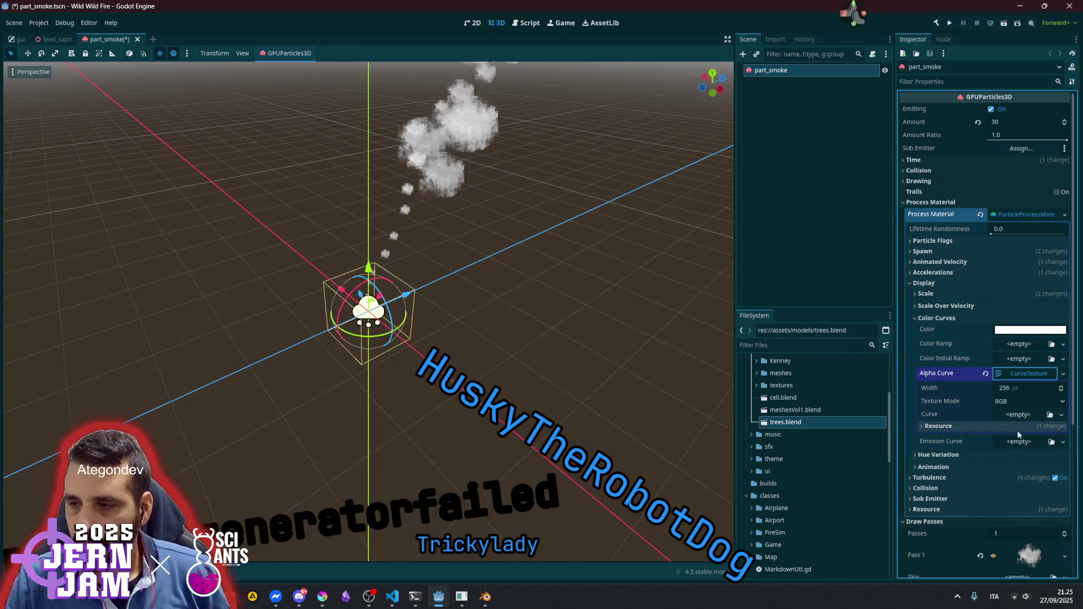
# Add a new Curve to the alpha texture running from 1.0 at the start to 0 at the end
pyautogui.click(1018, 415)
pyautogui.click(1028, 444)
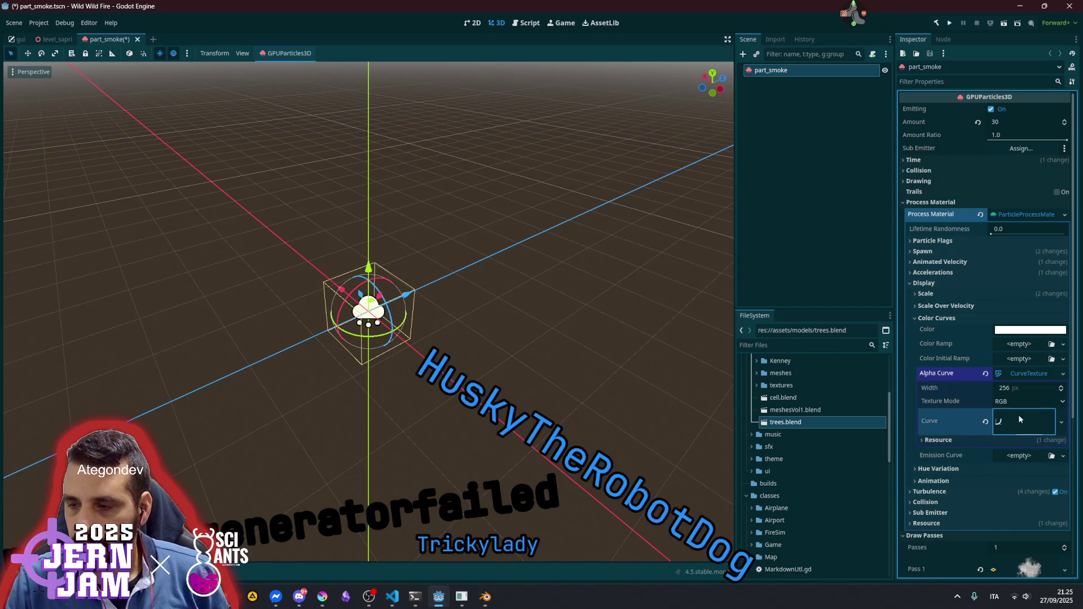
pyautogui.click(1015, 418)
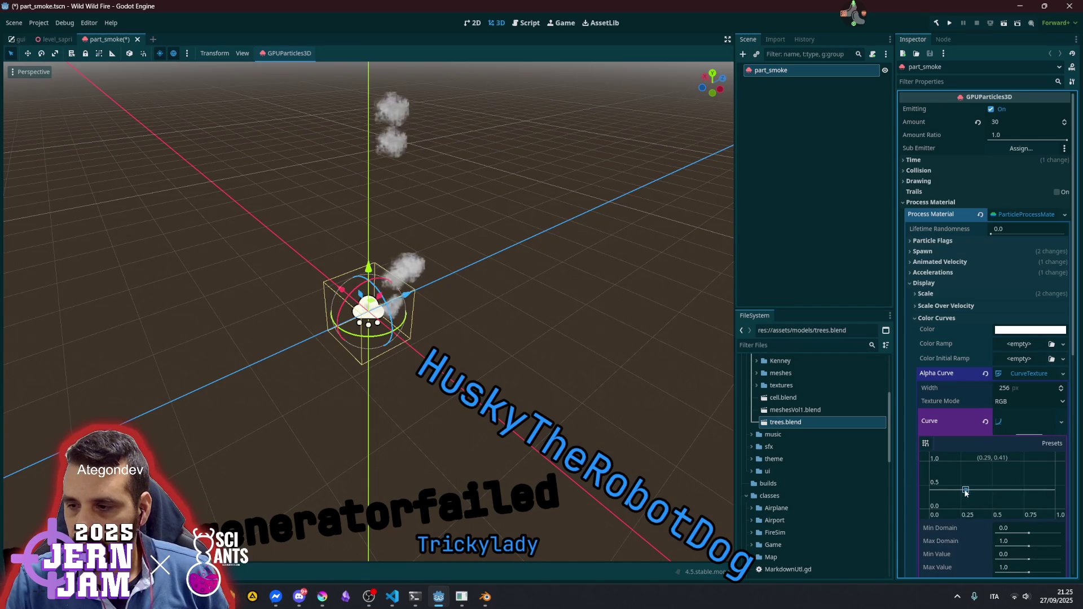
pyautogui.moveTo(926, 495); pyautogui.dragTo(921, 502)
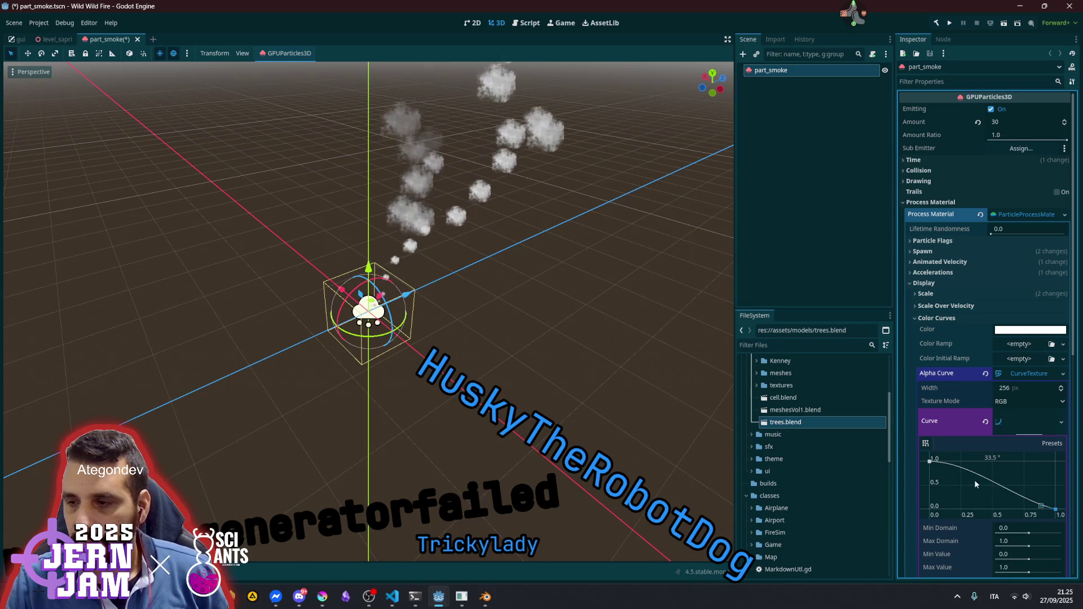
pyautogui.moveTo(1041, 507); pyautogui.dragTo(958, 457)
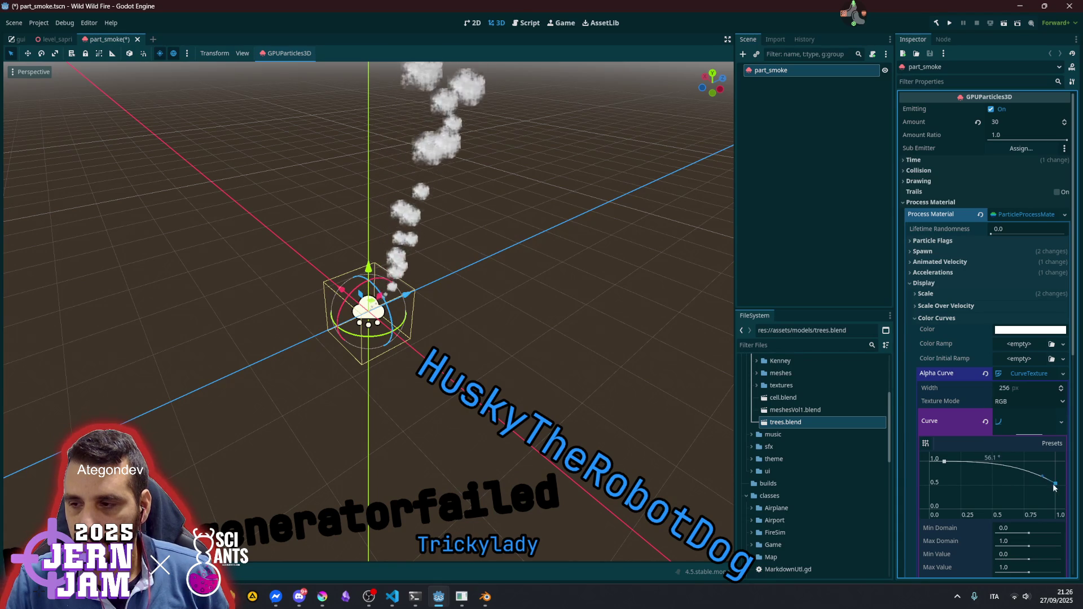
pyautogui.moveTo(1054, 484); pyautogui.dragTo(1042, 504)
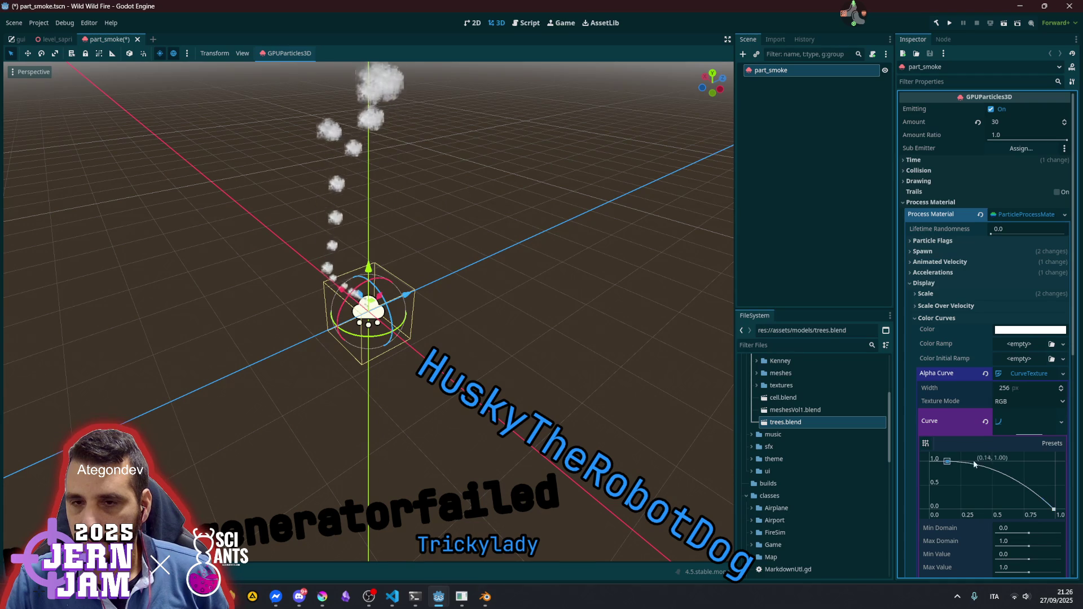
pyautogui.moveTo(932, 462)
pyautogui.mouseDown()
pyautogui.moveTo(949, 467)
pyautogui.moveTo(946, 477)
pyautogui.mouseUp()
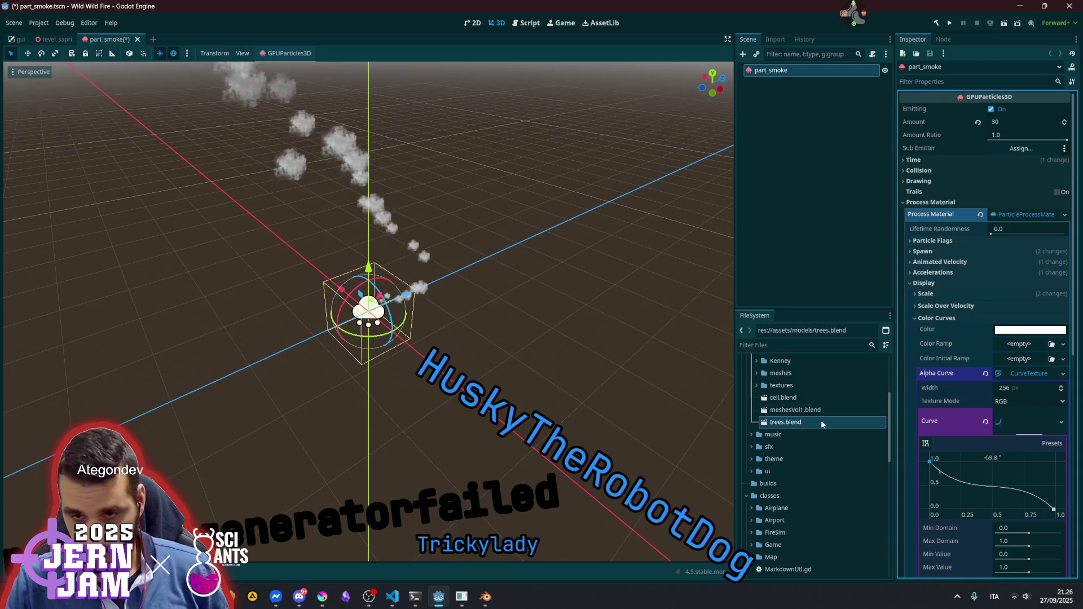
# Preview the full smoke plume in the viewport, then collapse the Alpha Curve and Color Curves sections
pyautogui.scroll(-3, 387, 205)
pyautogui.moveTo(485, 245)
pyautogui.mouseDown()
pyautogui.moveTo(464, 216)
pyautogui.moveTo(524, 256)
pyautogui.mouseUp()
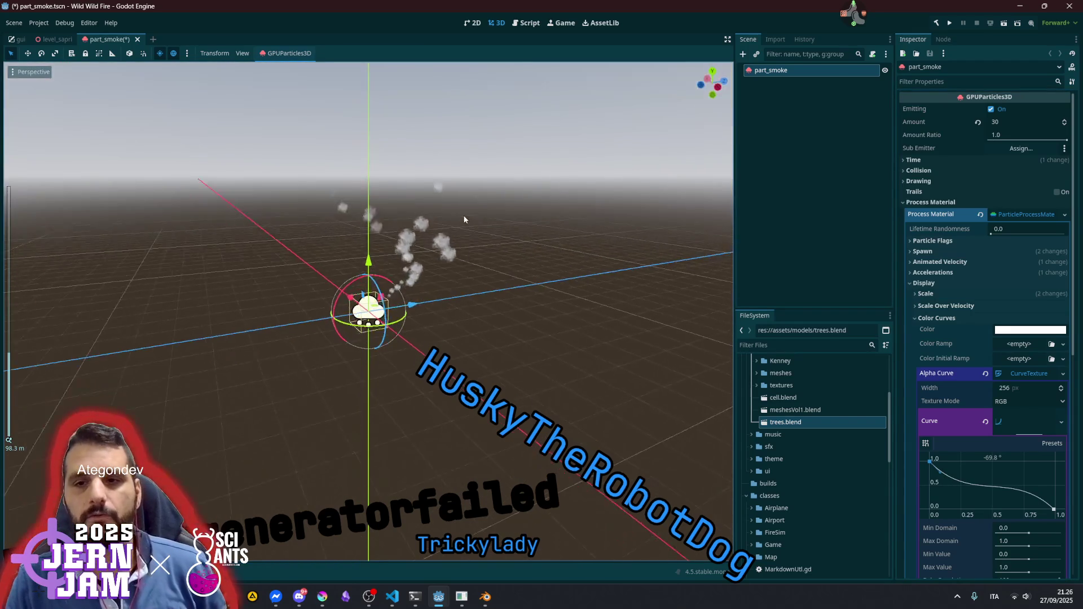
pyautogui.click(525, 269)
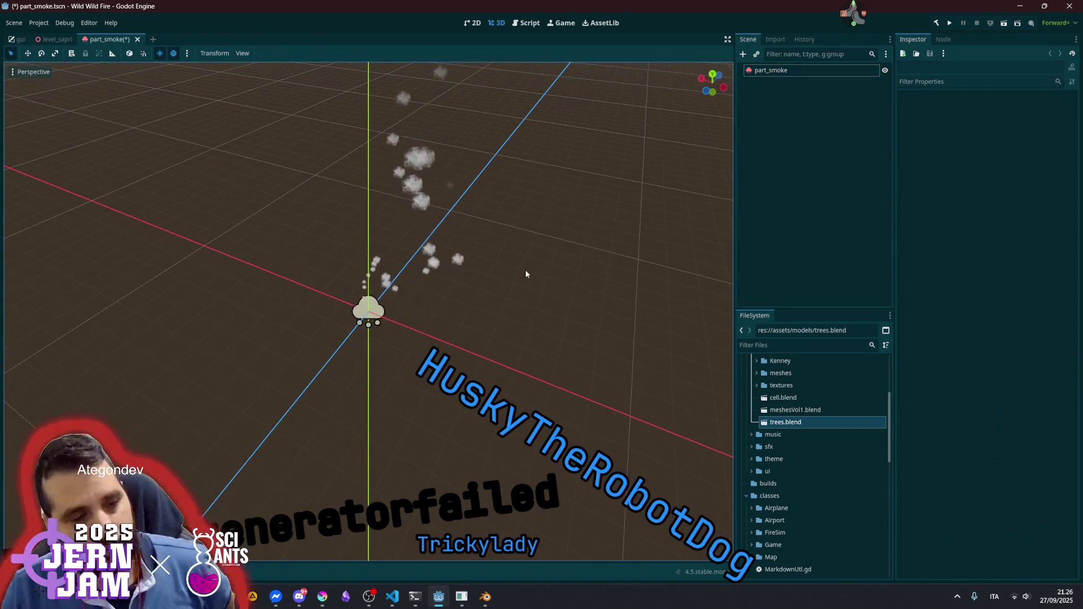
pyautogui.click(795, 70)
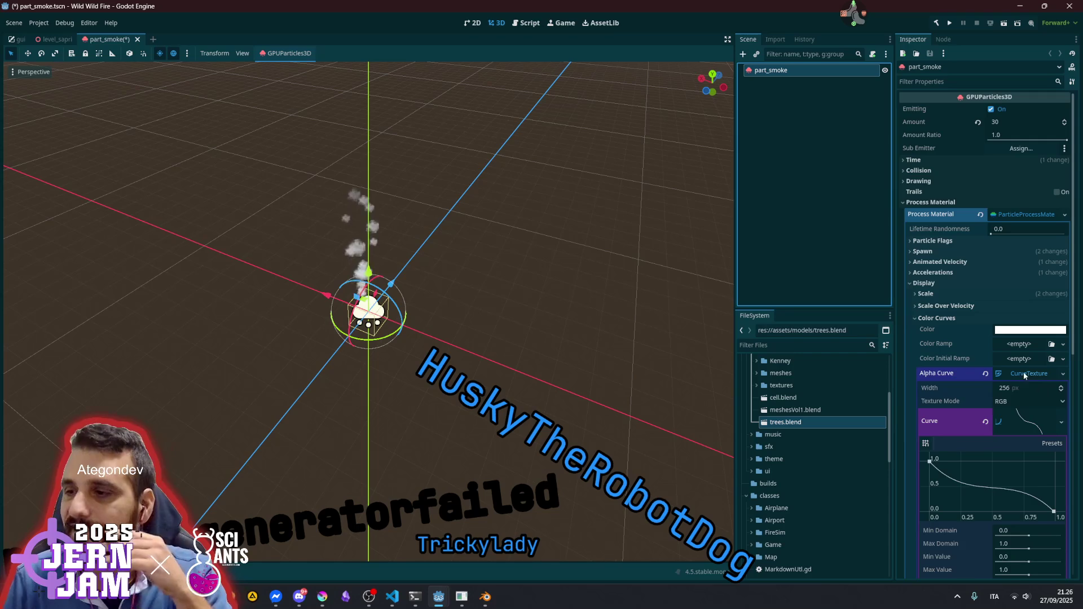
pyautogui.click(1025, 376)
pyautogui.click(948, 319)
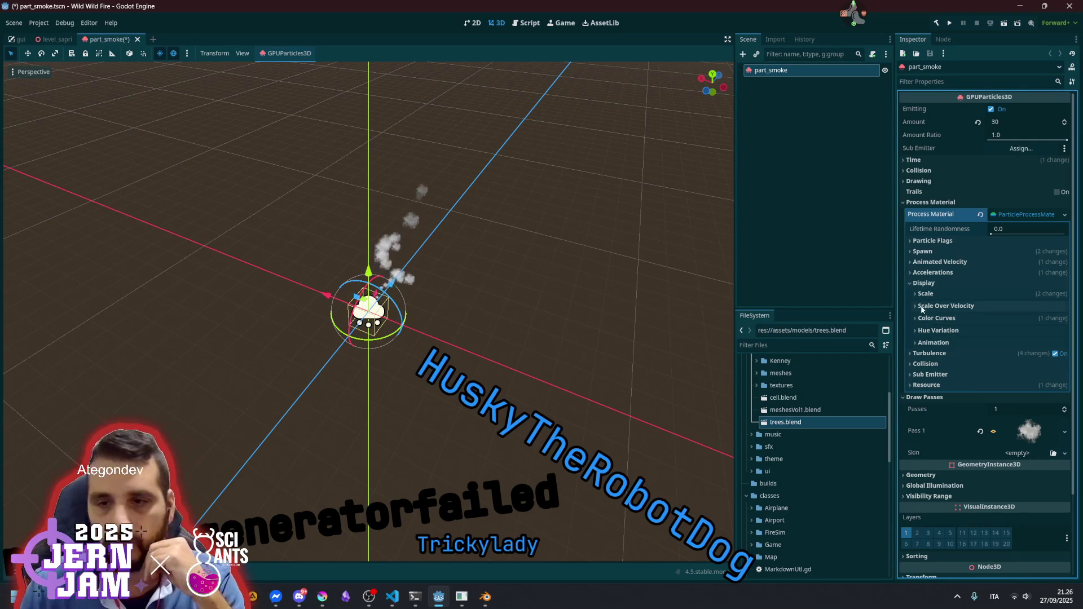
pyautogui.click(390, 275)
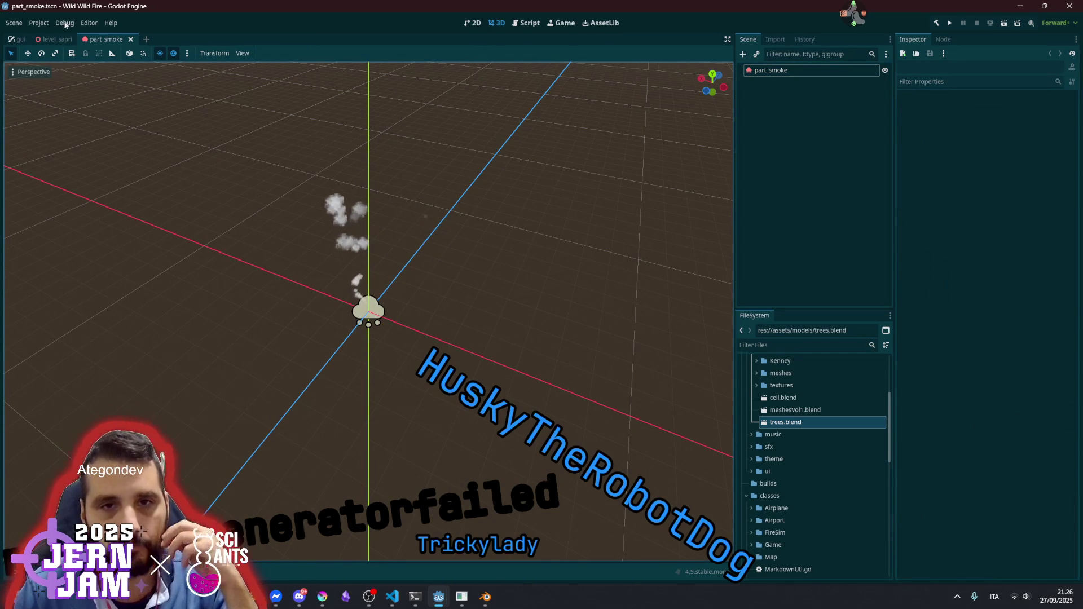
pyautogui.click(56, 39)
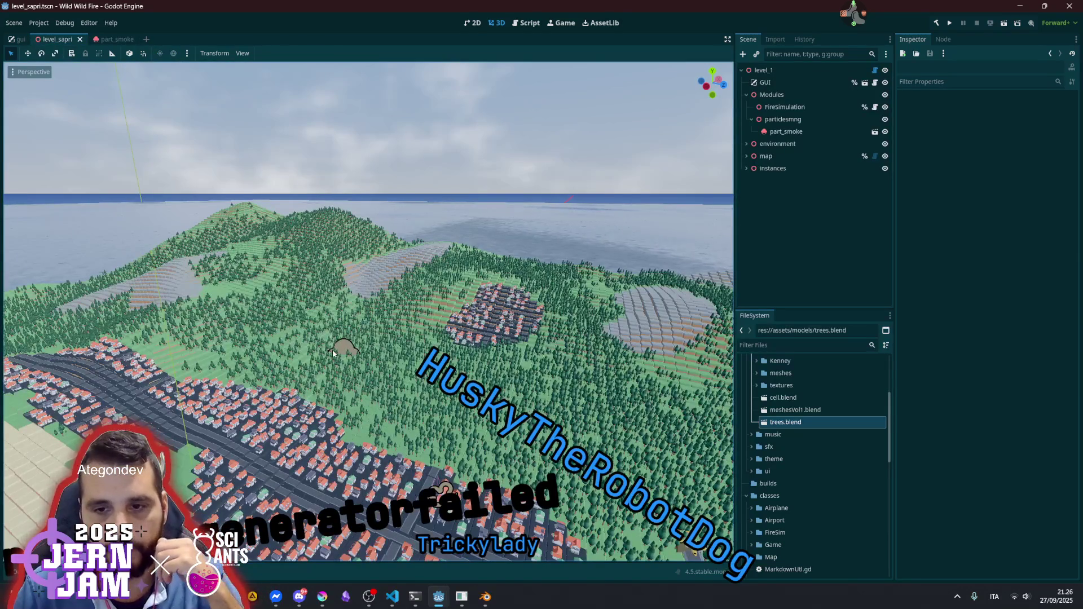
# Inspect the water_mesh node under map, including its Mesh and geometry settings, and open its scene
pyautogui.scroll(5, 305, 356)
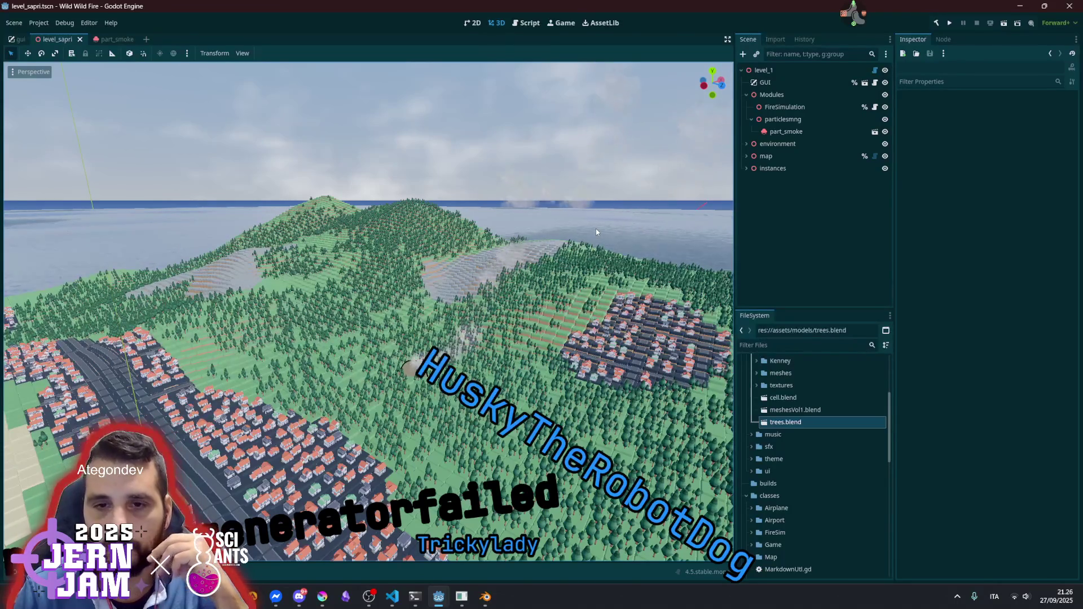
pyautogui.click(746, 157)
pyautogui.click(782, 188)
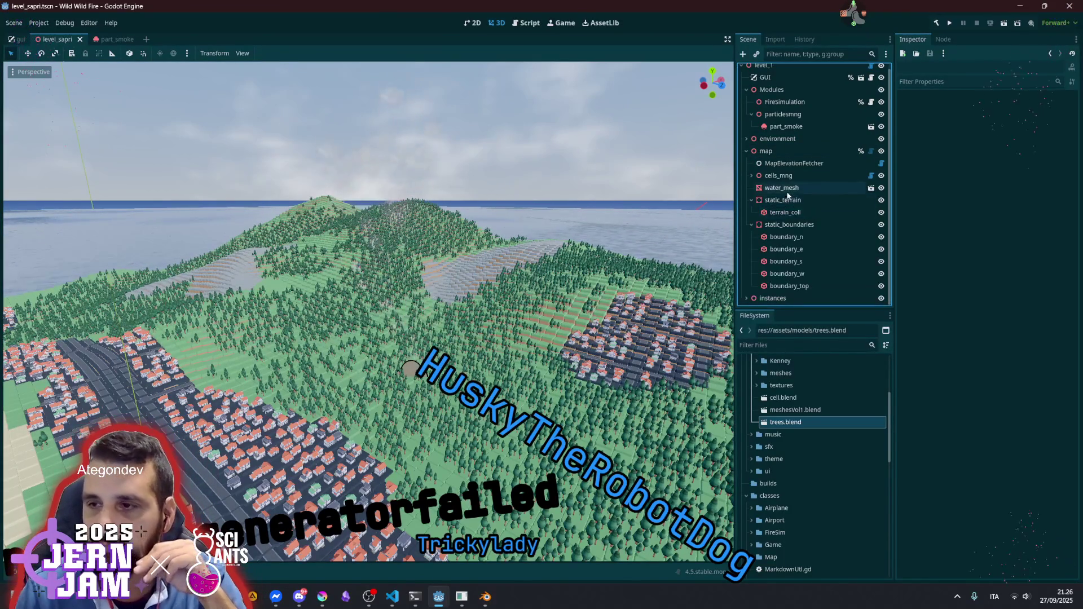
pyautogui.click(1023, 118)
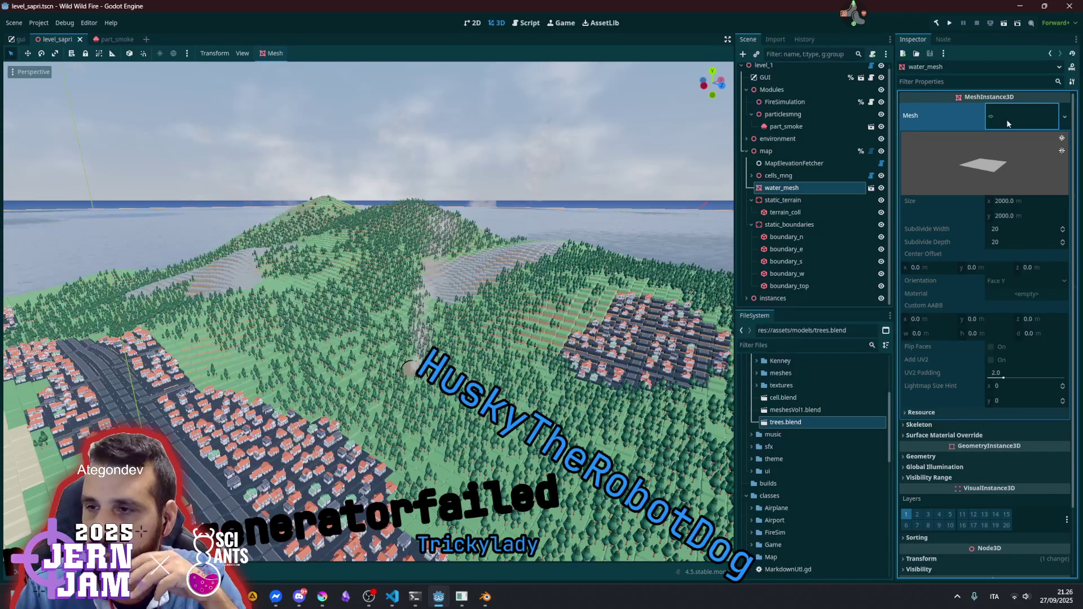
pyautogui.click(1006, 119)
pyautogui.click(949, 166)
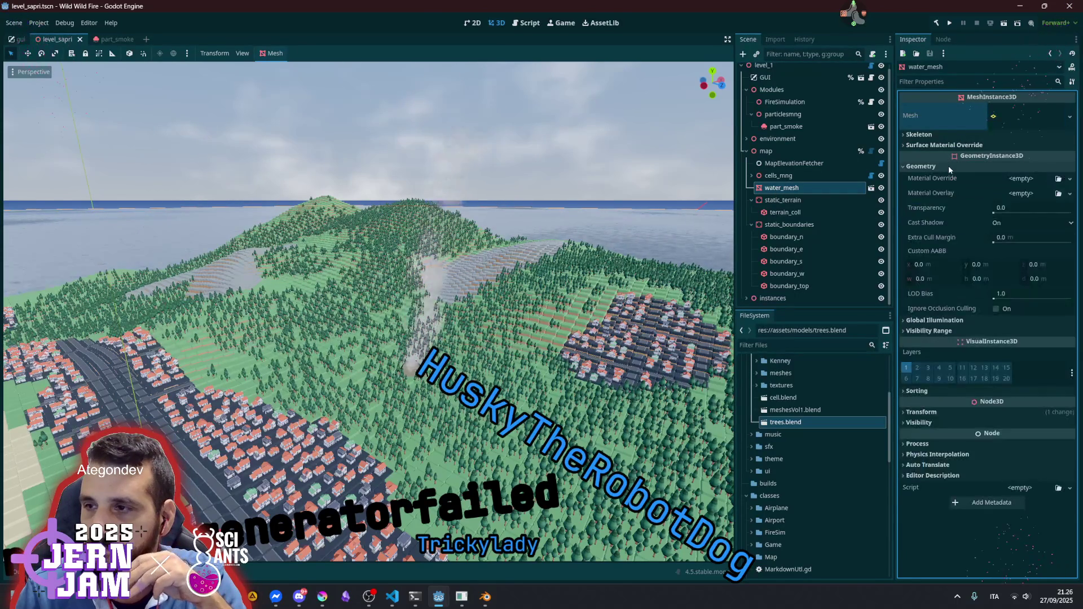
pyautogui.click(948, 166)
pyautogui.click(869, 190)
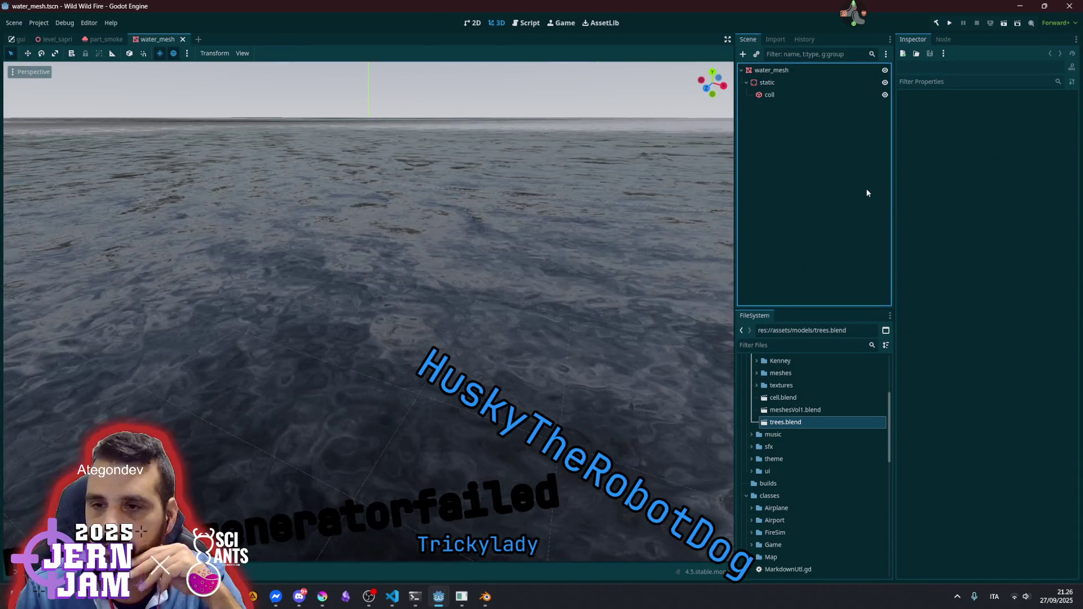
pyautogui.scroll(3, 427, 278)
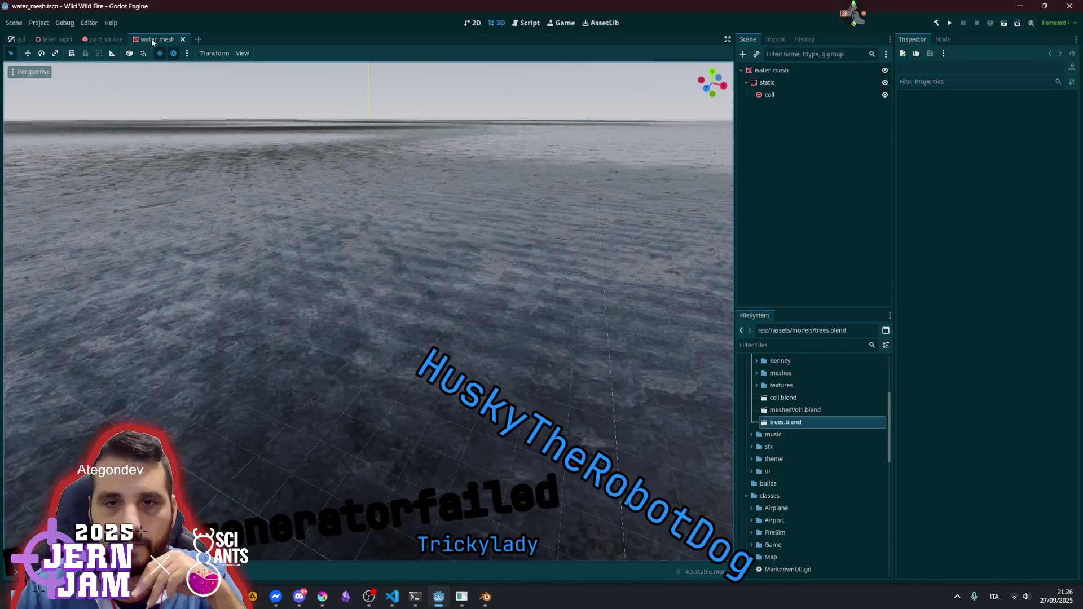
# Back in level_sapri, fly the camera toward the village and launch the game with F5
pyautogui.click(76, 41)
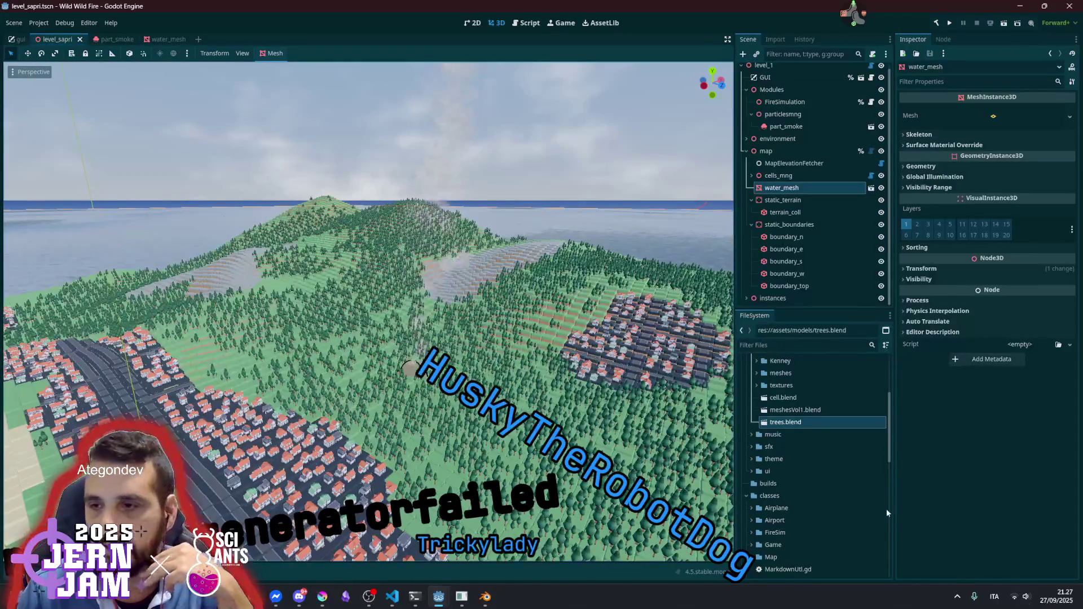
pyautogui.click(809, 348)
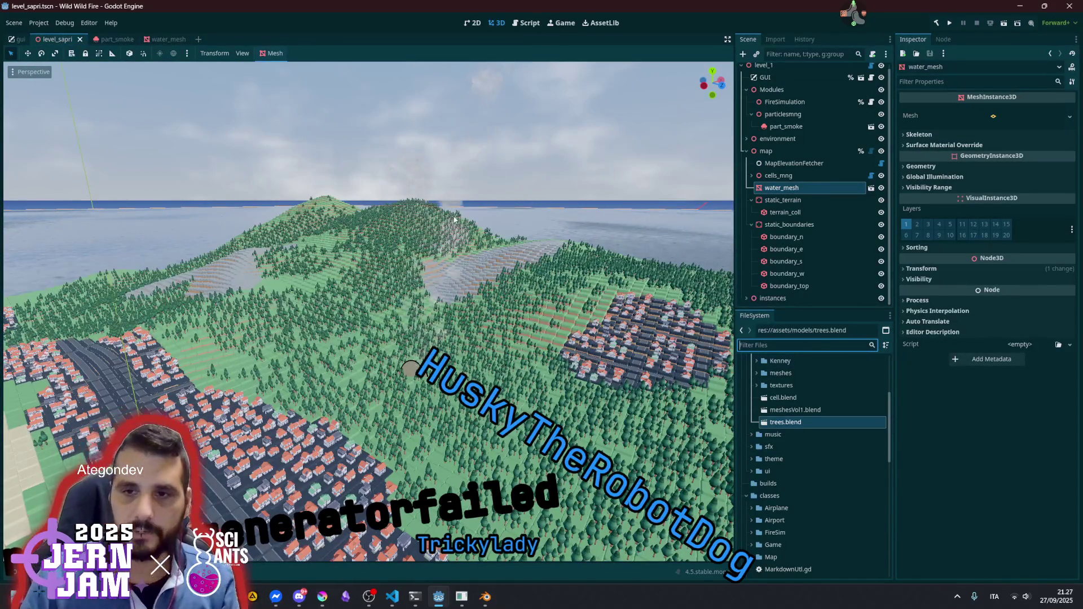
pyautogui.scroll(5, 464, 224)
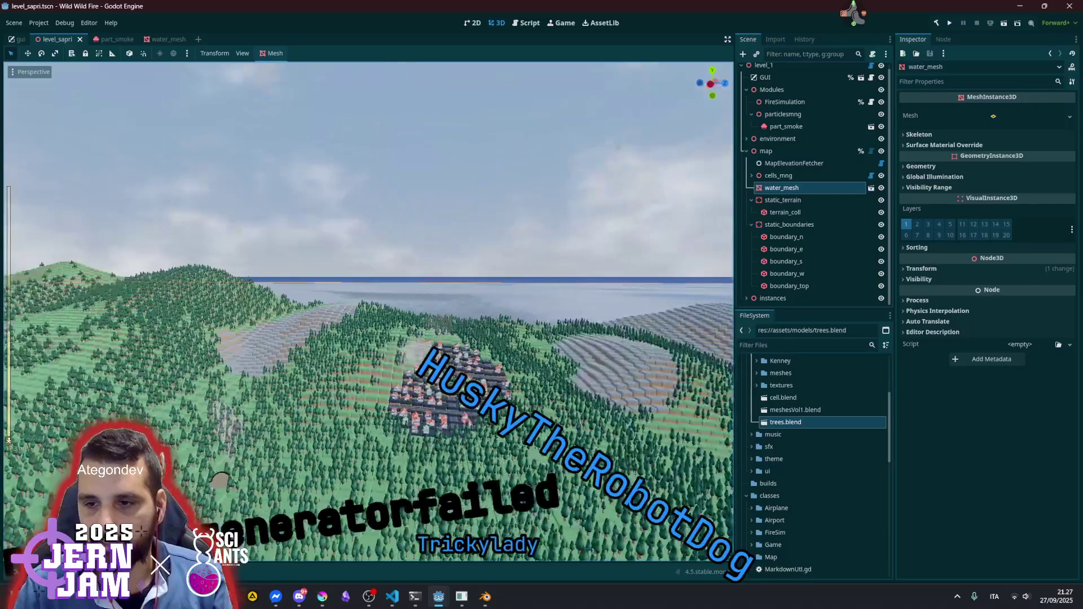
pyautogui.press('w')
pyautogui.press('w')
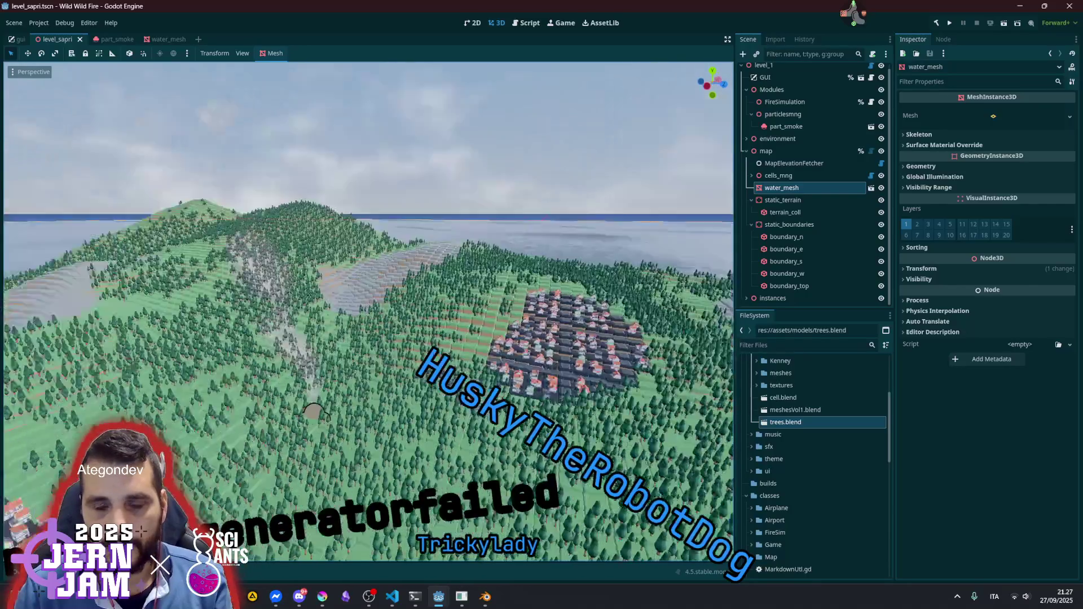
pyautogui.press('w')
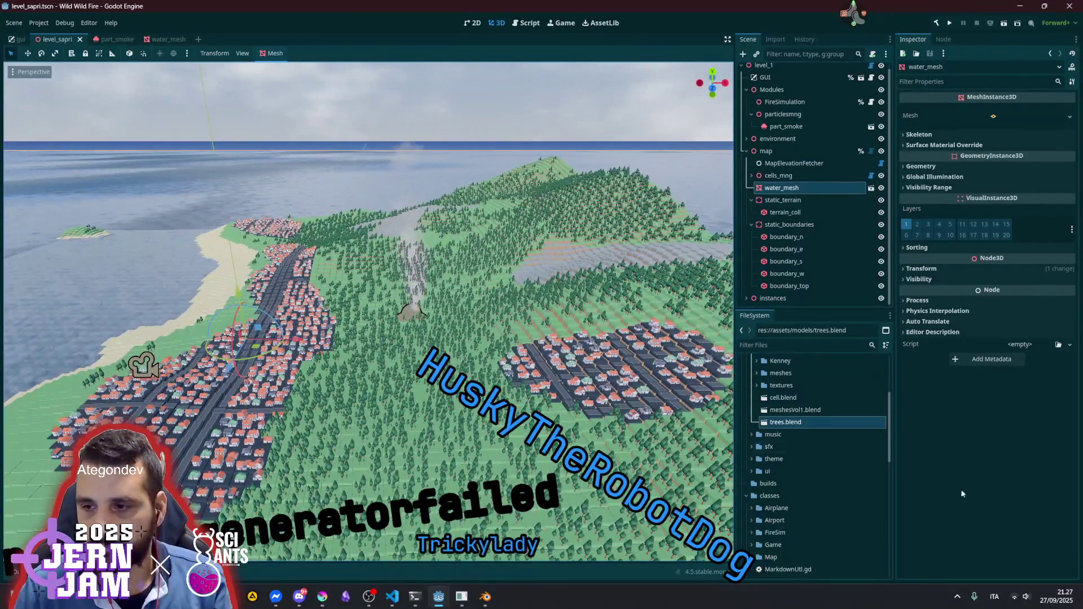
pyautogui.click(962, 494)
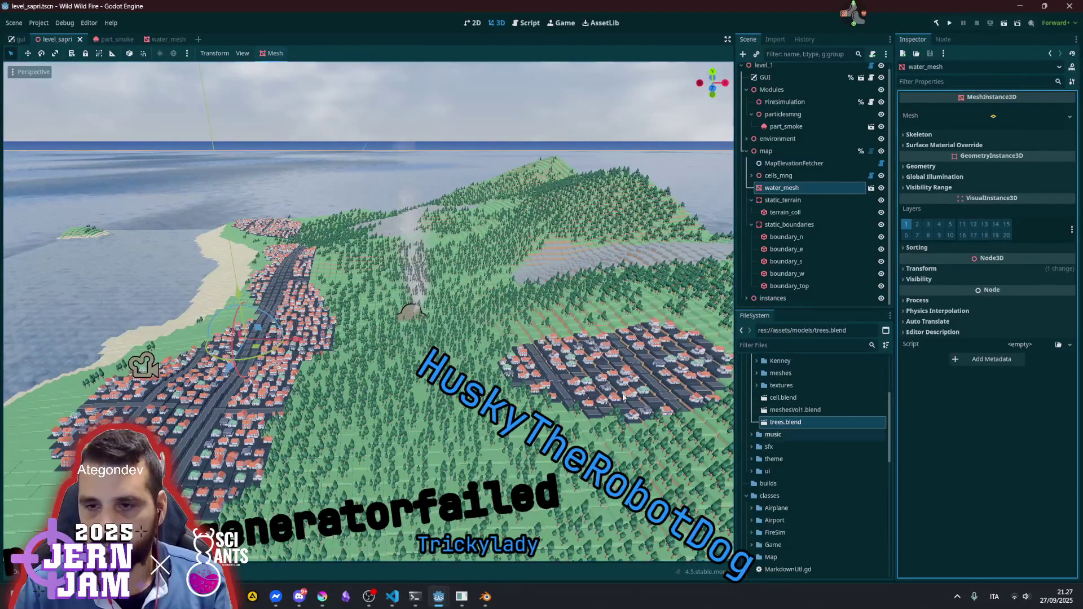
pyautogui.press('F5')
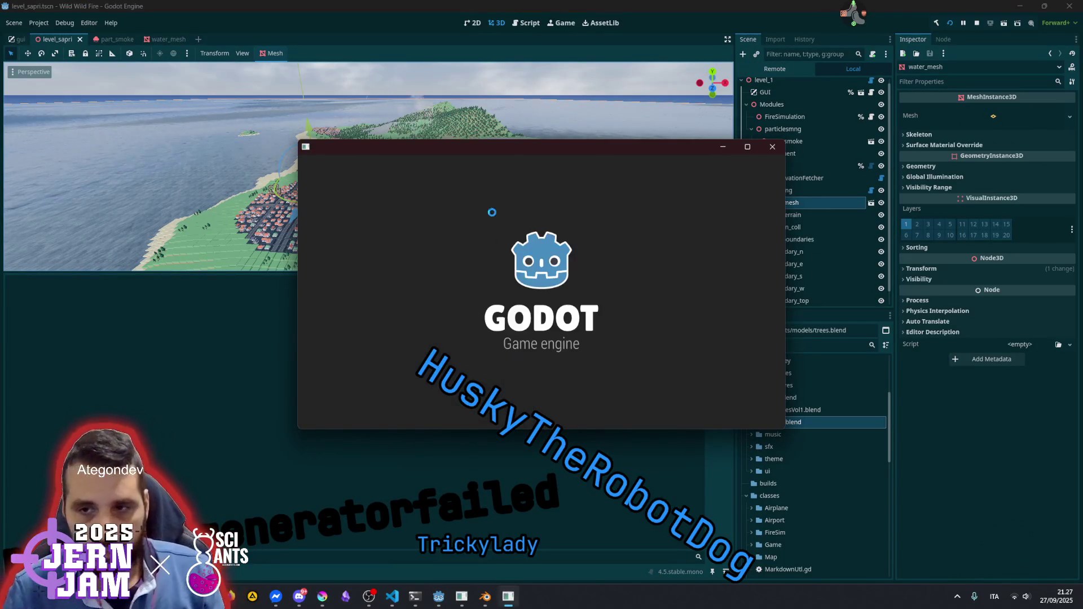
# Start a new game, fly the plane over the forest and coast to watch the smoke, then stop with F8
pyautogui.doubleClick(530, 150)
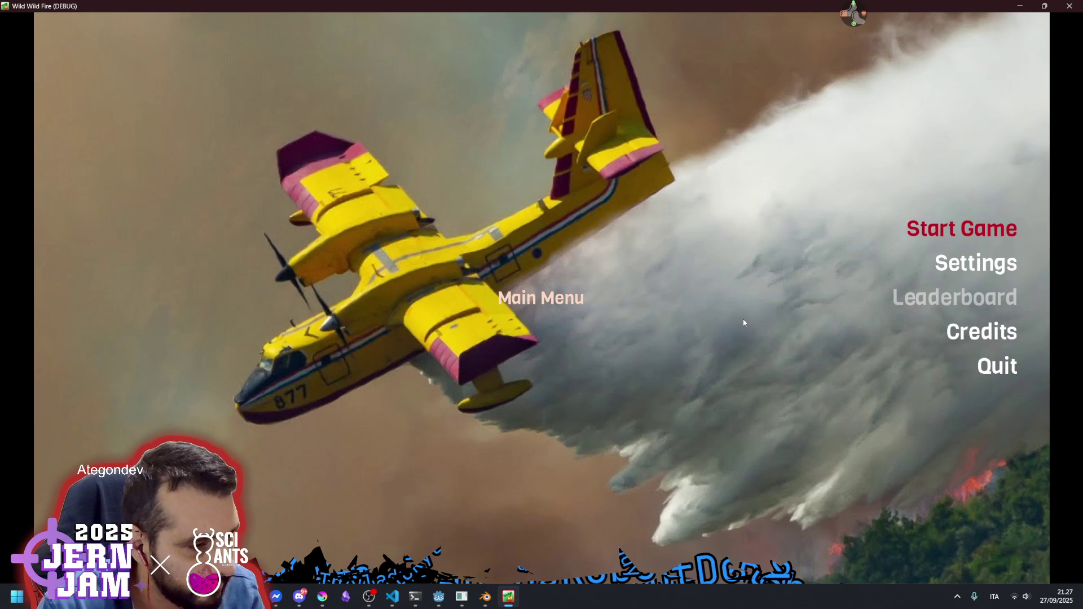
pyautogui.press('Return')
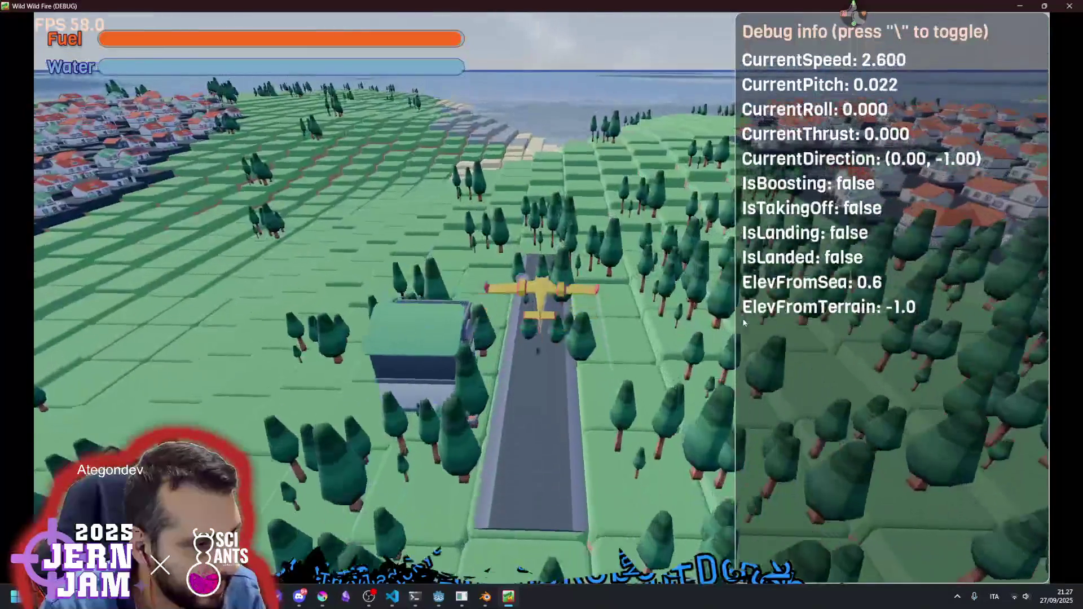
pyautogui.press('a')
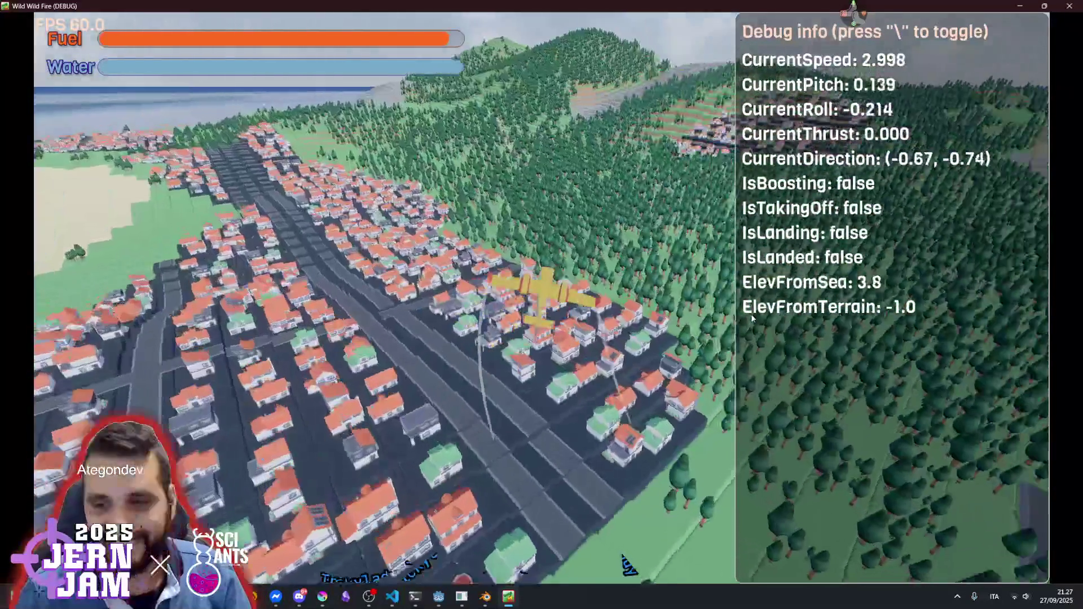
pyautogui.press('\\')
pyautogui.press('a')
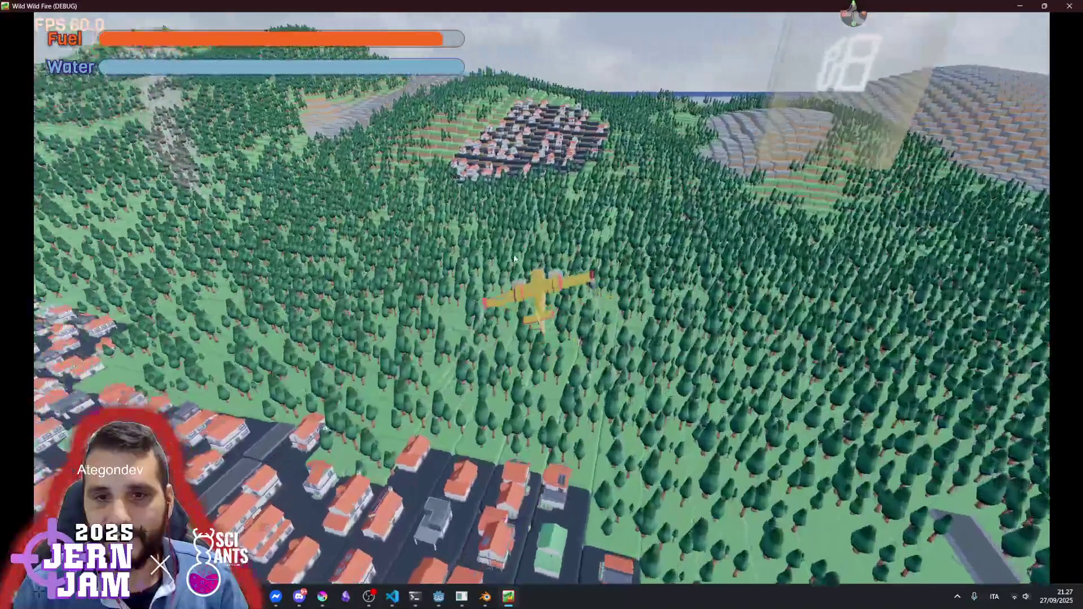
pyautogui.press('a')
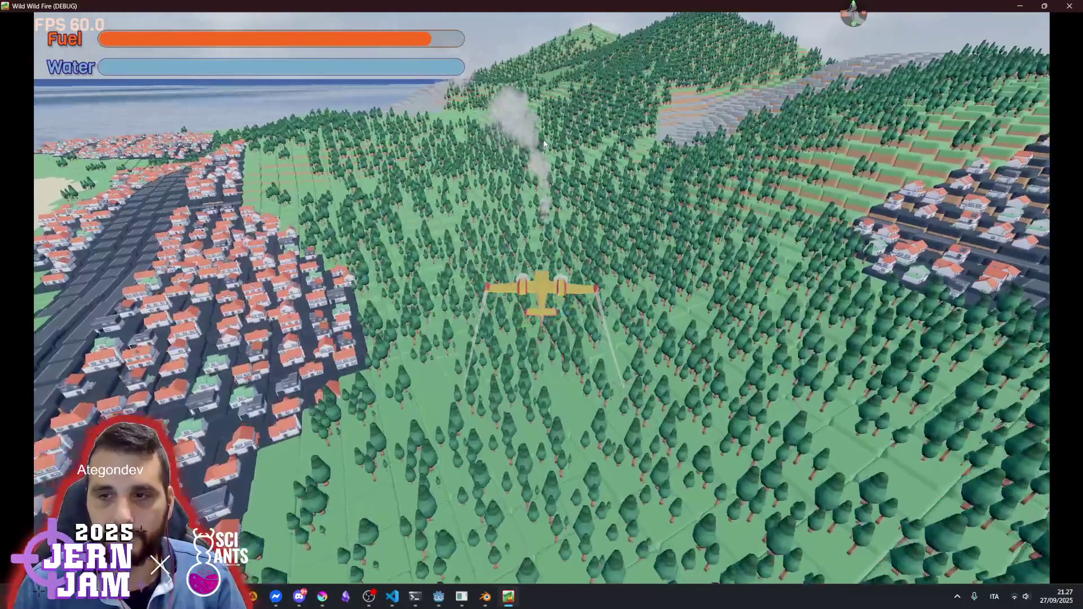
pyautogui.press('a')
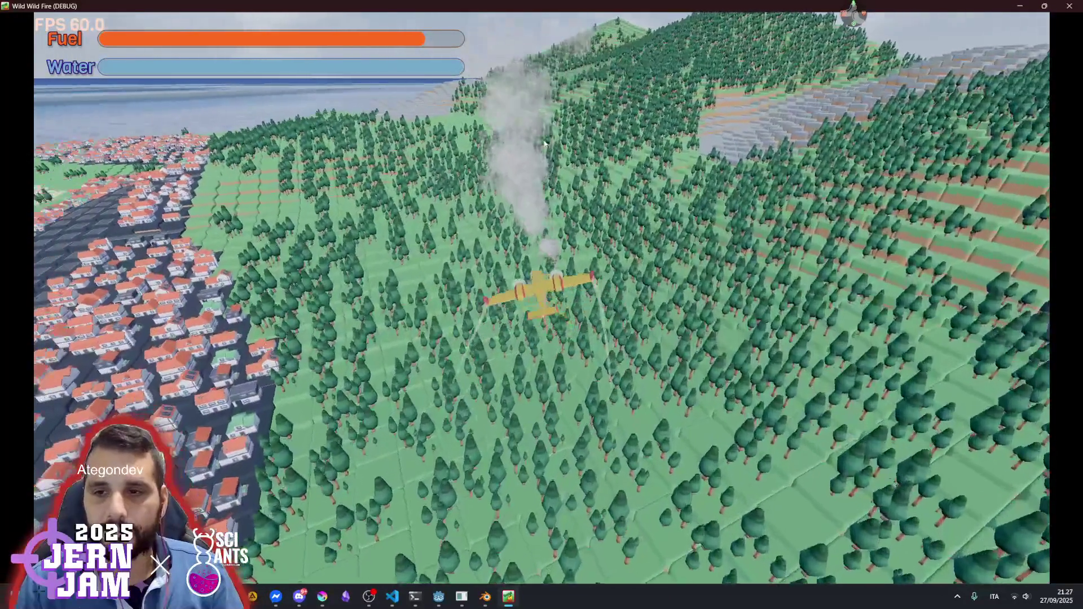
pyautogui.press('a')
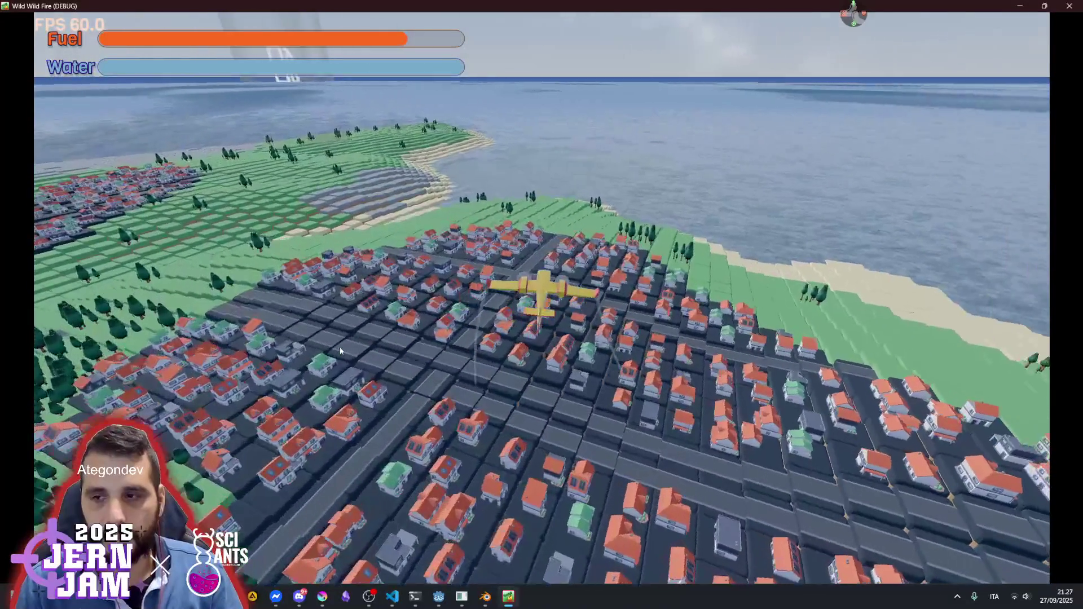
pyautogui.press('d')
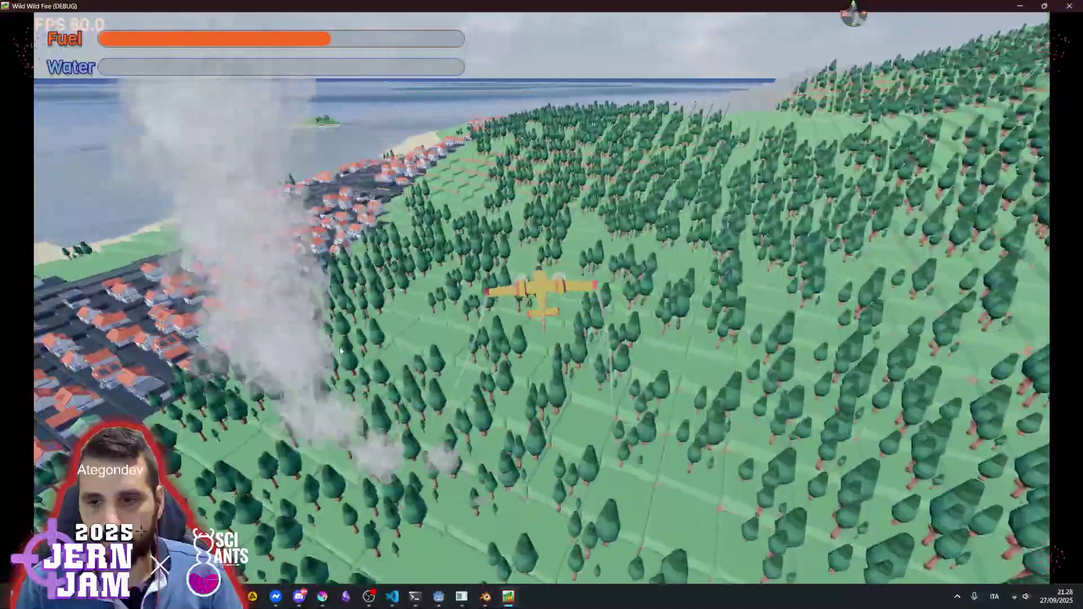
pyautogui.press('F8')
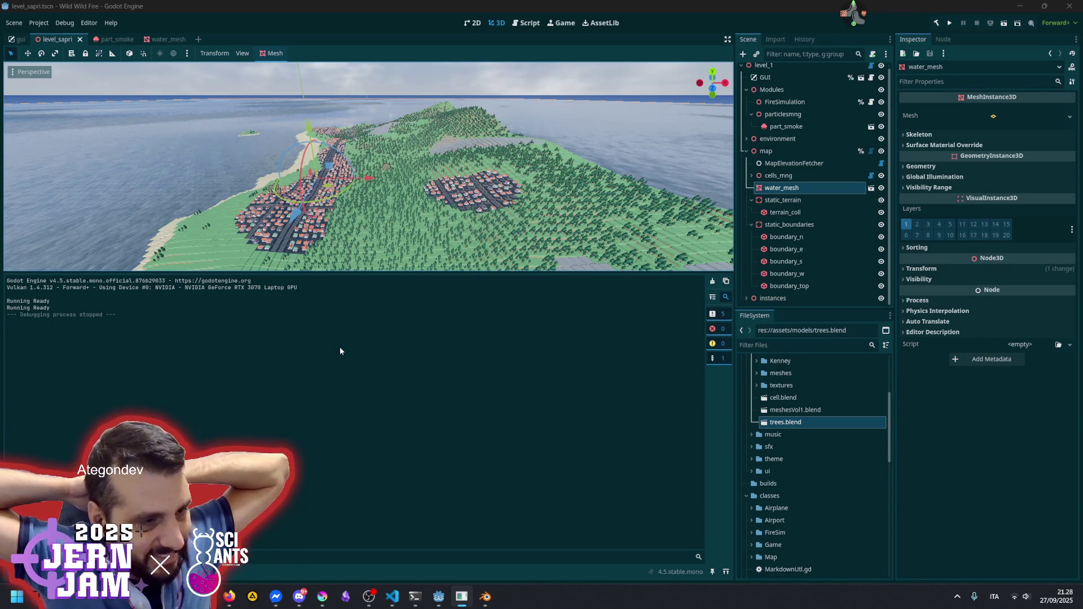
# Enlarge the 3D viewport over the Output panel and zoom and tilt the view over the smoking forest
pyautogui.moveTo(363, 272); pyautogui.dragTo(365, 471)
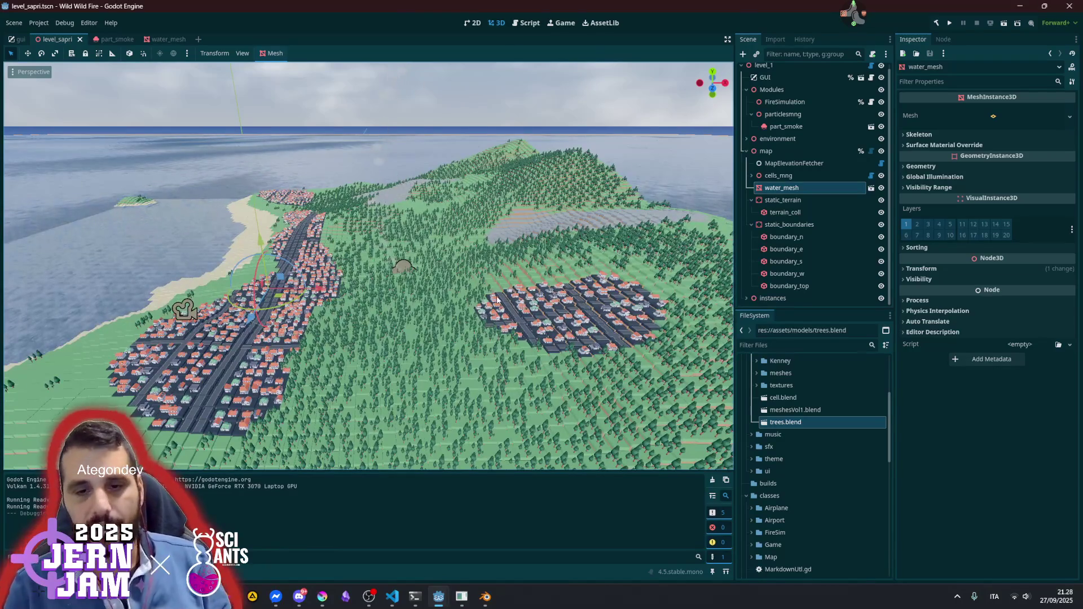
pyautogui.scroll(5, 478, 315)
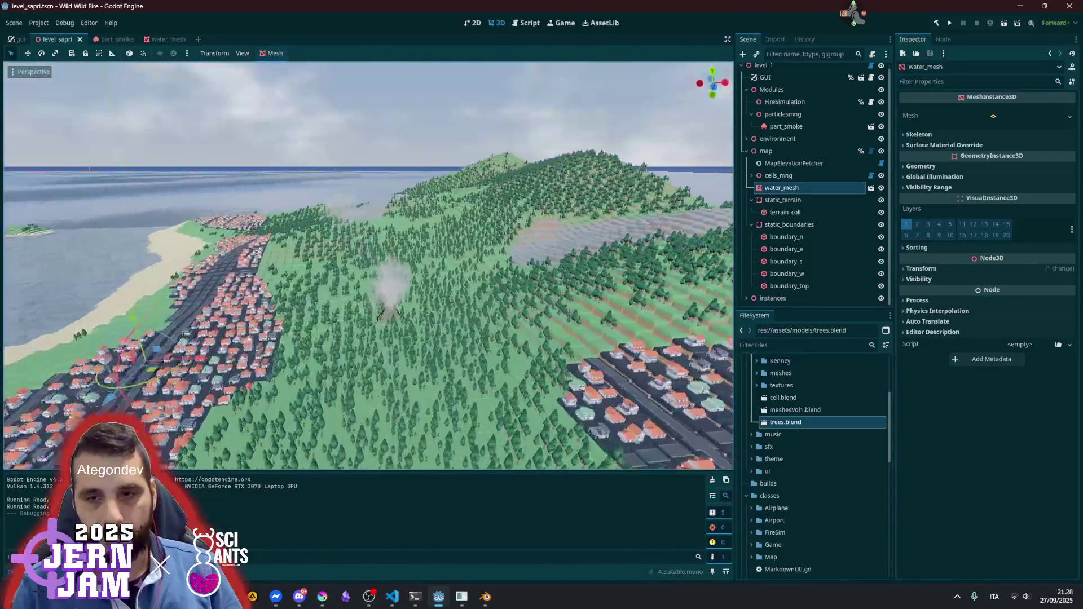
pyautogui.scroll(6, 367, 265)
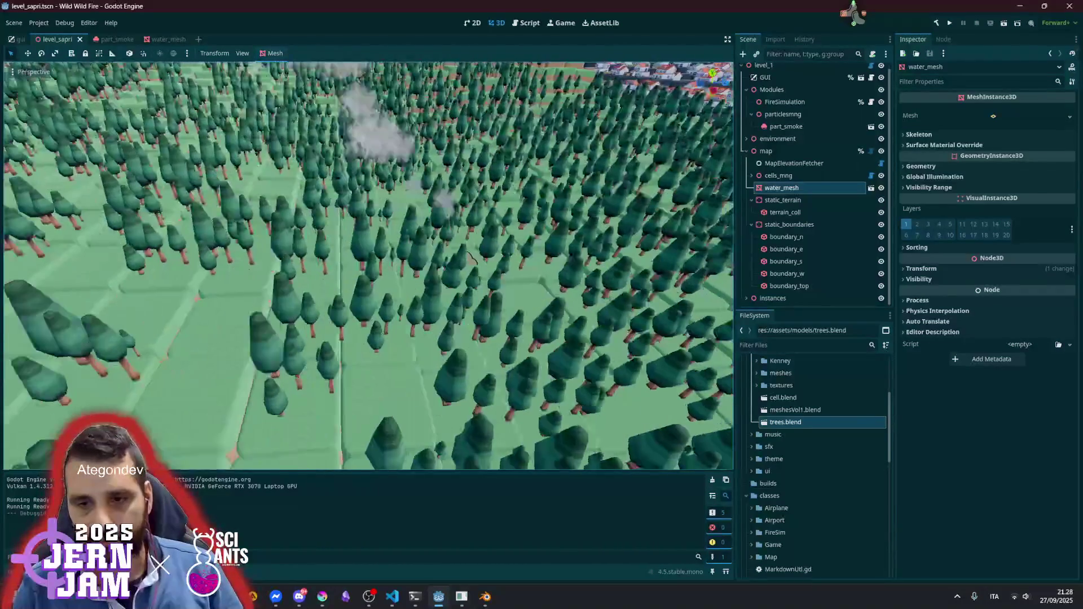
pyautogui.scroll(-8, 384, 265)
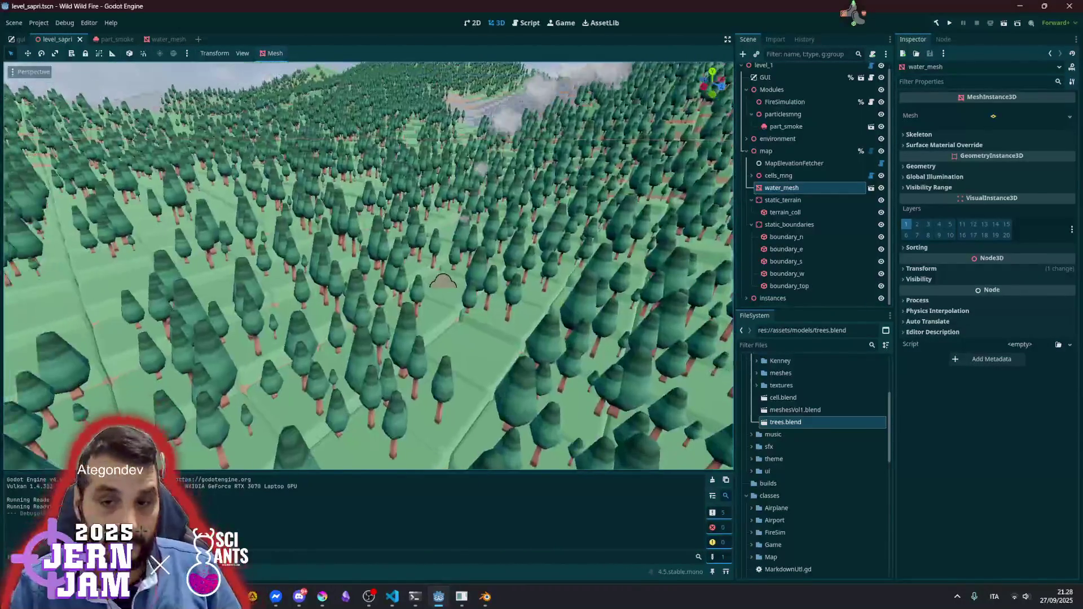
pyautogui.scroll(-5, 369, 265)
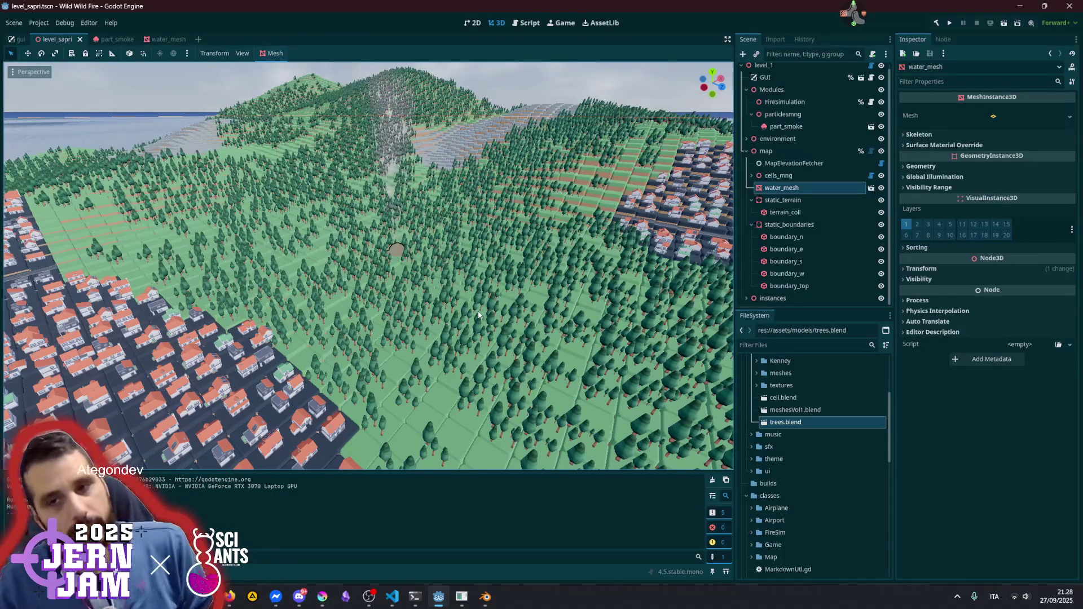
pyautogui.moveTo(412, 278)
pyautogui.mouseDown()
pyautogui.moveTo(374, 248)
pyautogui.moveTo(350, 240)
pyautogui.moveTo(344, 249)
pyautogui.moveTo(350, 243)
pyautogui.mouseUp()
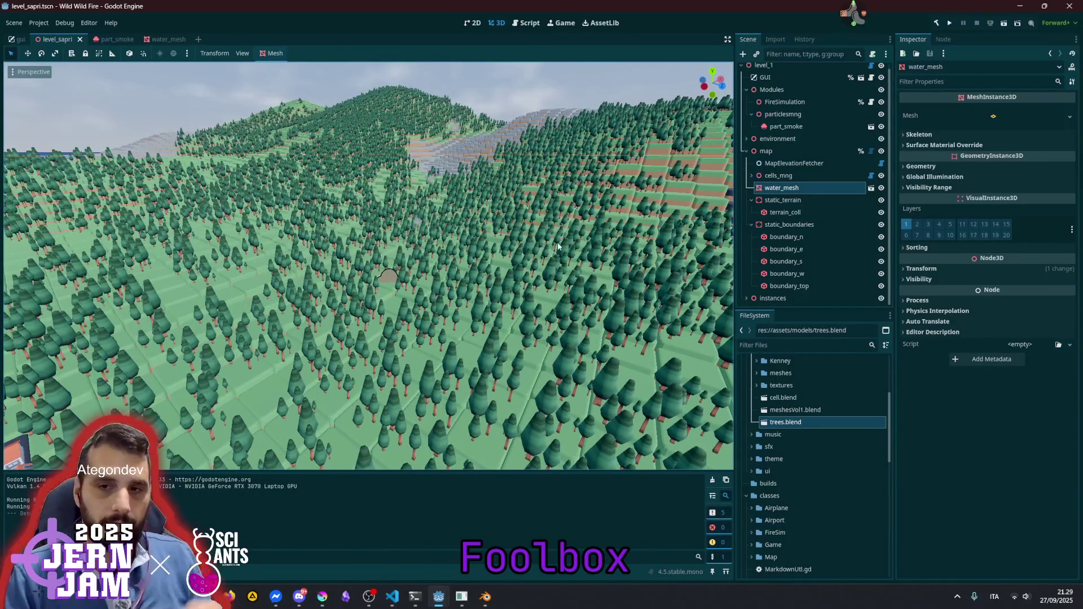
# Expand cells_mng > trees in the Scene dock and select Mtree_group_1
pyautogui.click(799, 262)
pyautogui.click(751, 175)
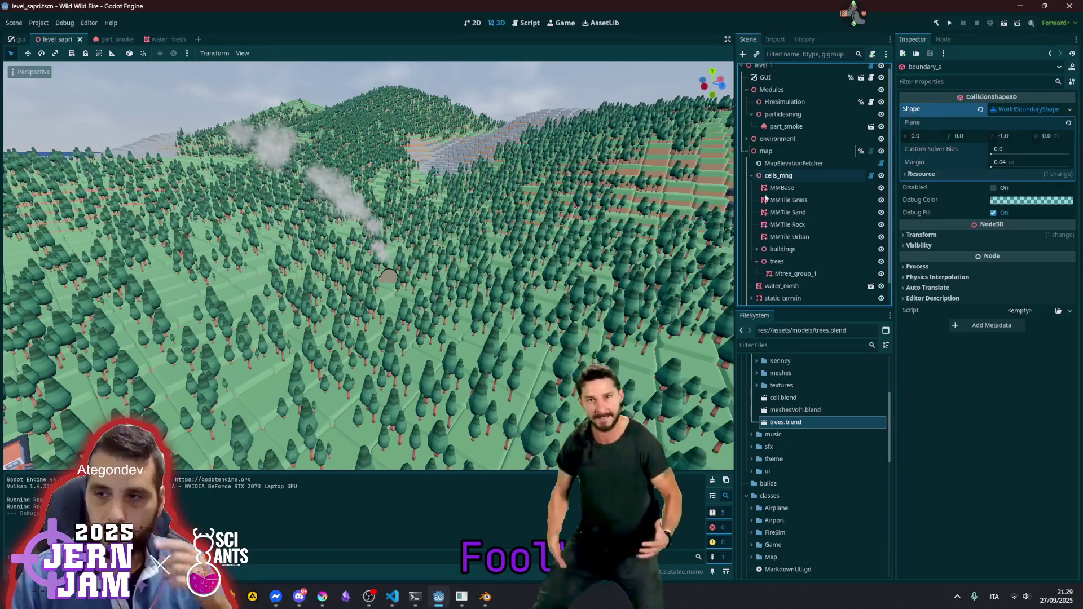
pyautogui.click(756, 261)
pyautogui.click(784, 274)
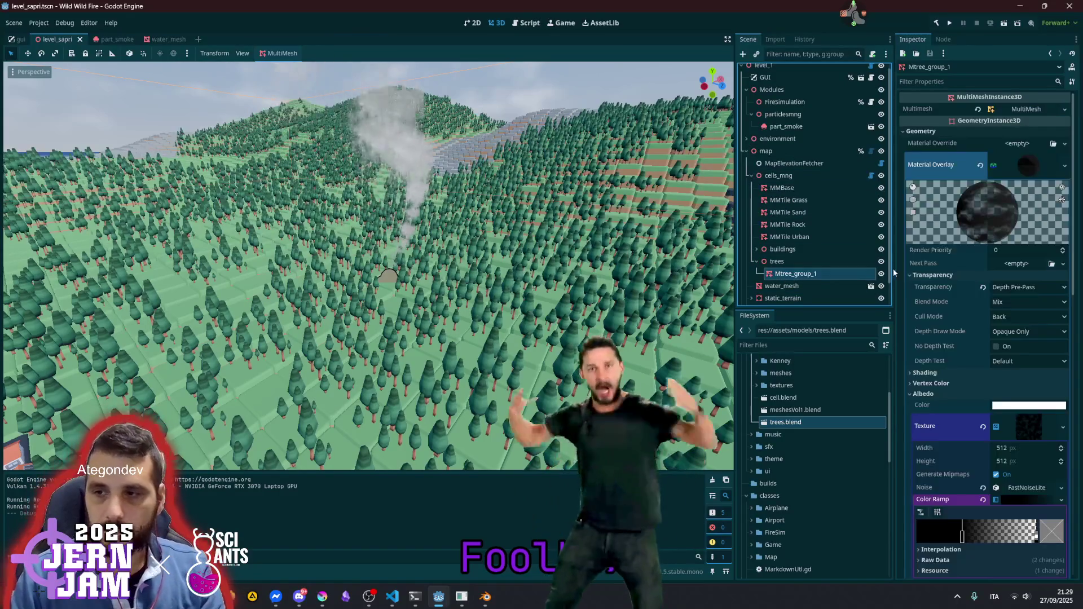
# Hide and reshow the Mtree_group_1 trees twice to compare how the smoke renders
pyautogui.click(882, 274)
pyautogui.click(881, 274)
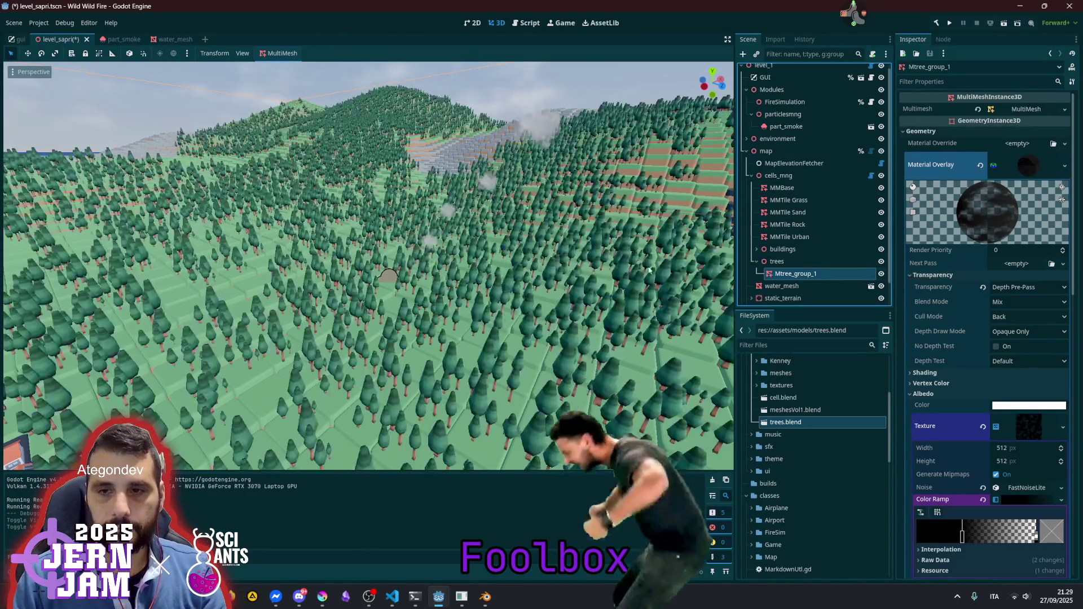
pyautogui.scroll(-5, 391, 252)
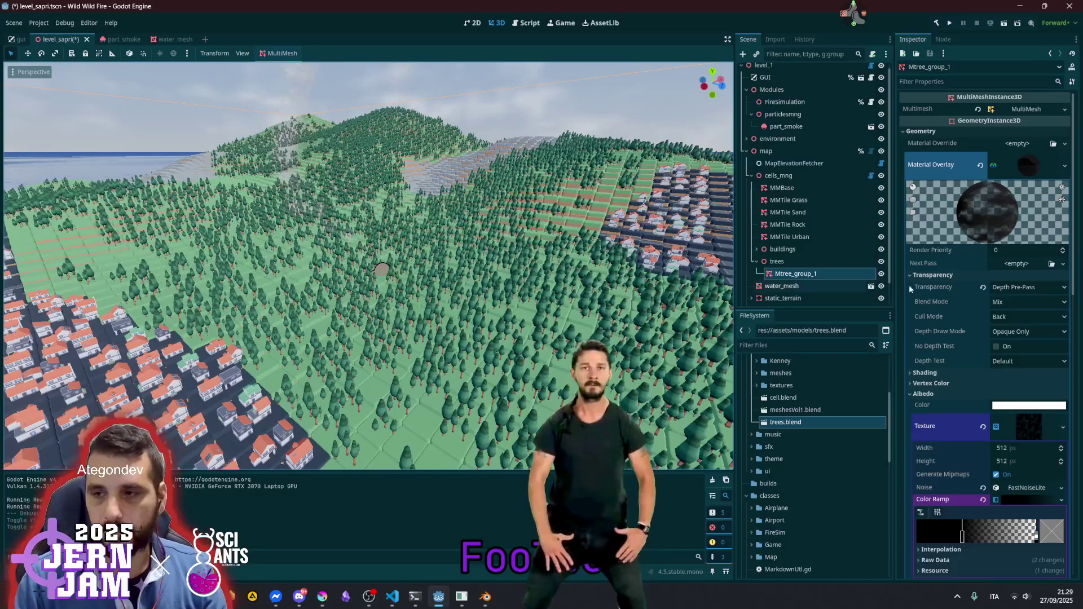
pyautogui.click(882, 273)
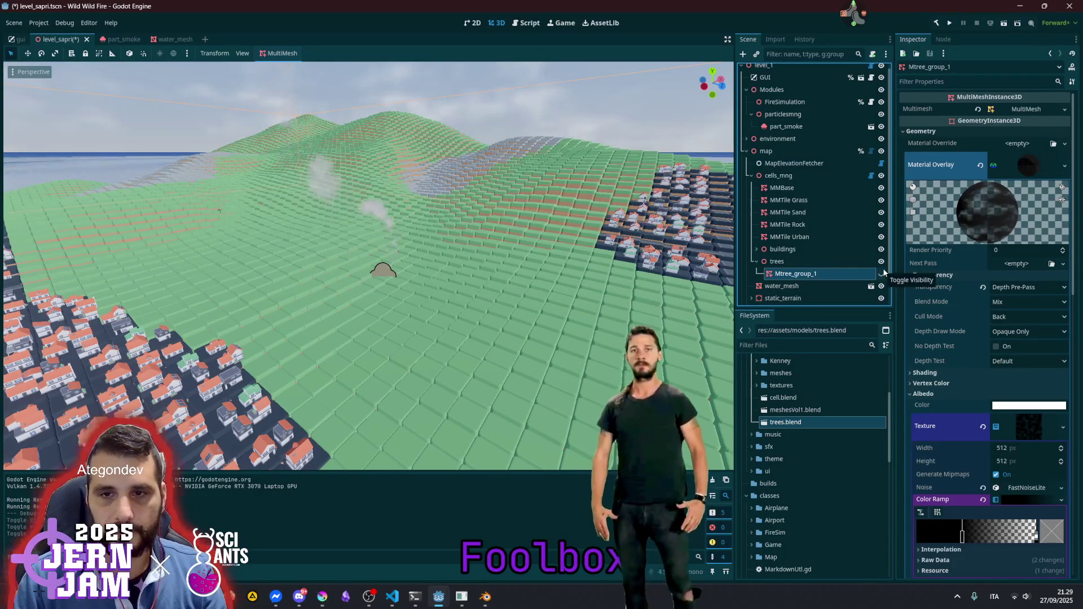
pyautogui.click(883, 273)
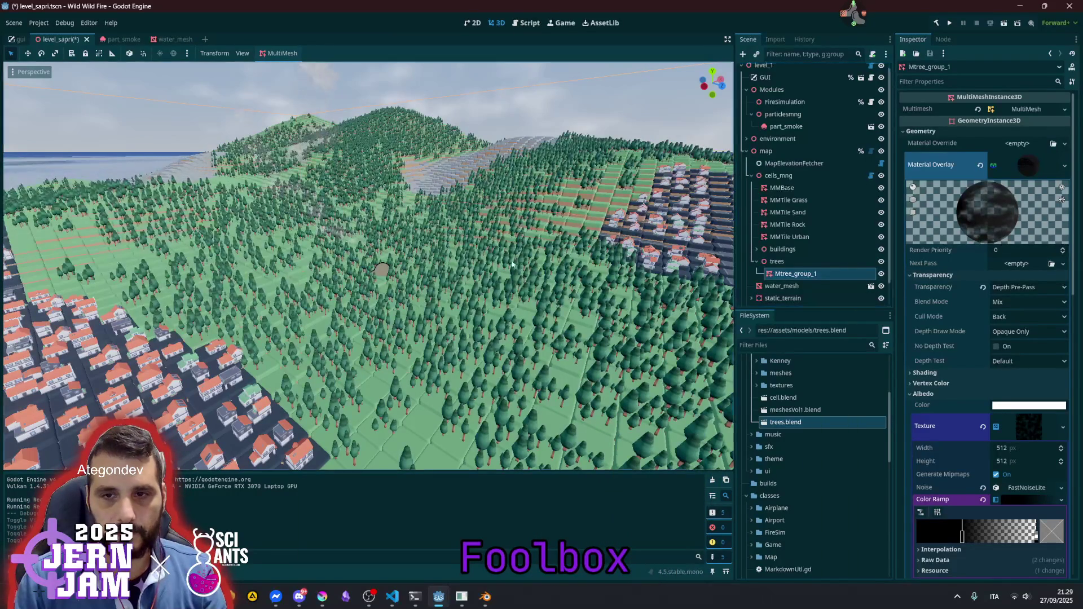
pyautogui.scroll(3, 451, 253)
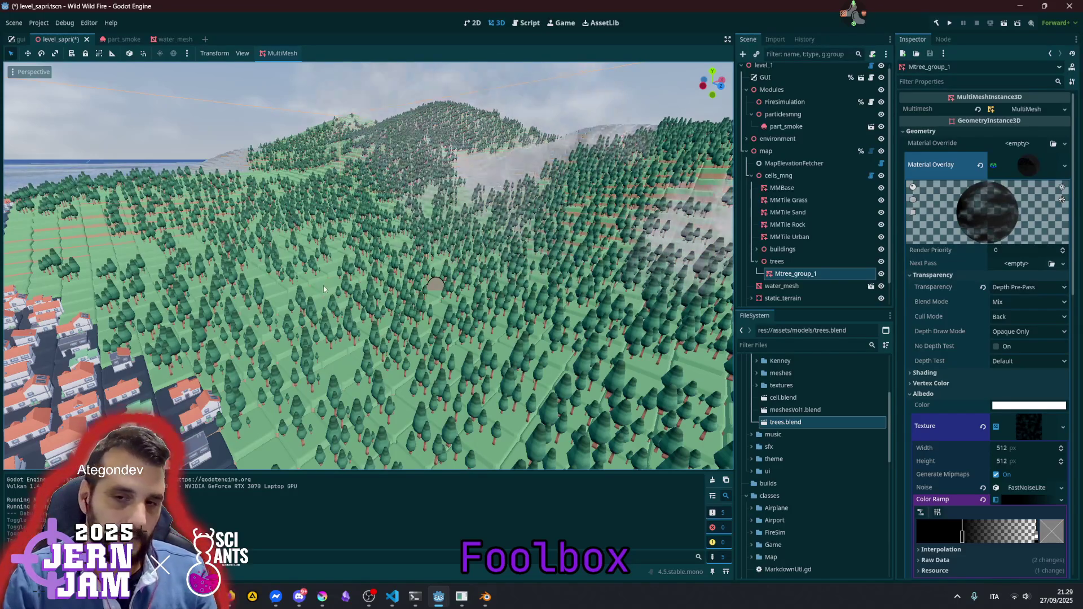
pyautogui.click(775, 348)
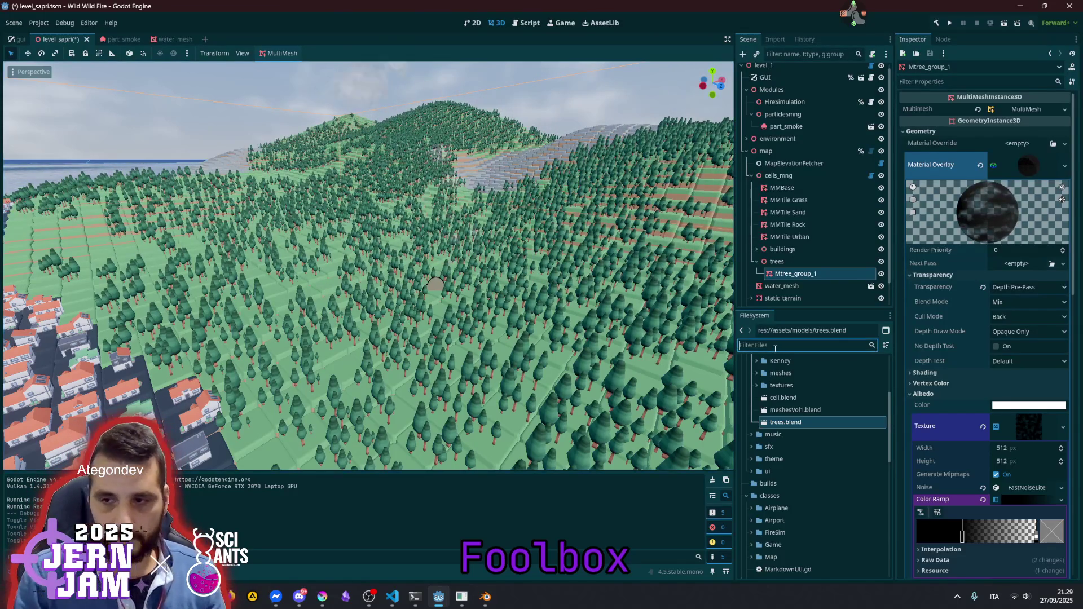
# Filter the FileSystem for 'grass' and open cell_grass.material in the Inspector
pyautogui.write('tile')
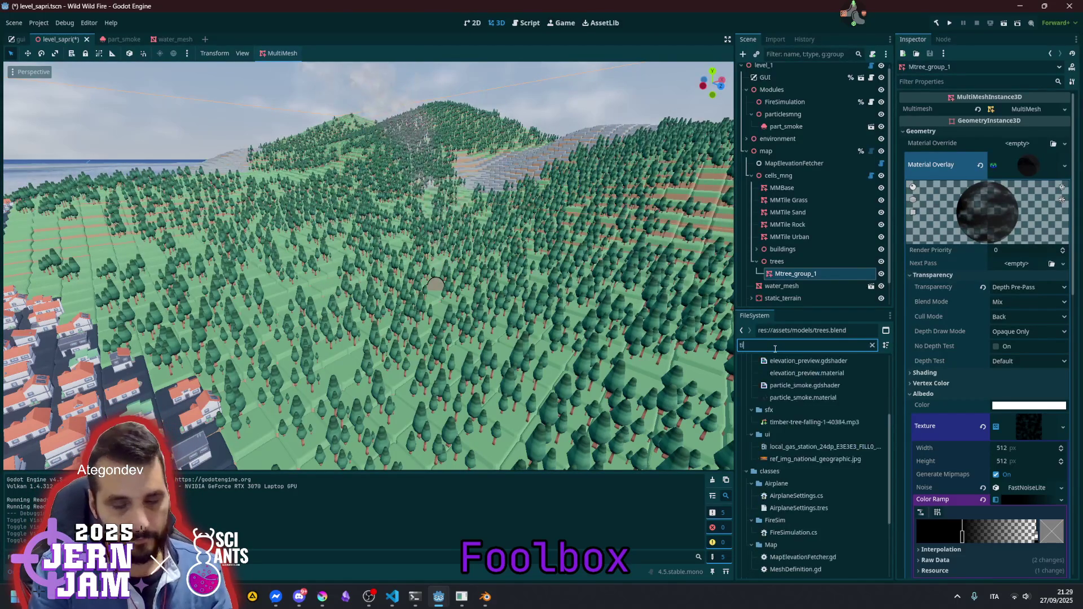
pyautogui.press('BackSpace')
pyautogui.press('BackSpace')
pyautogui.press('BackSpace')
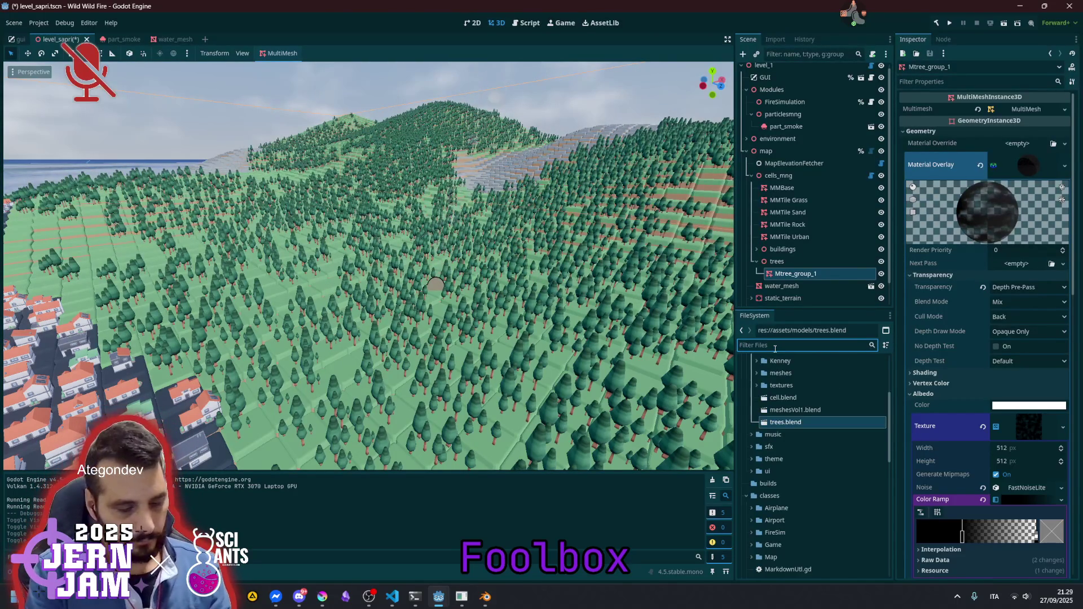
pyautogui.write('grass')
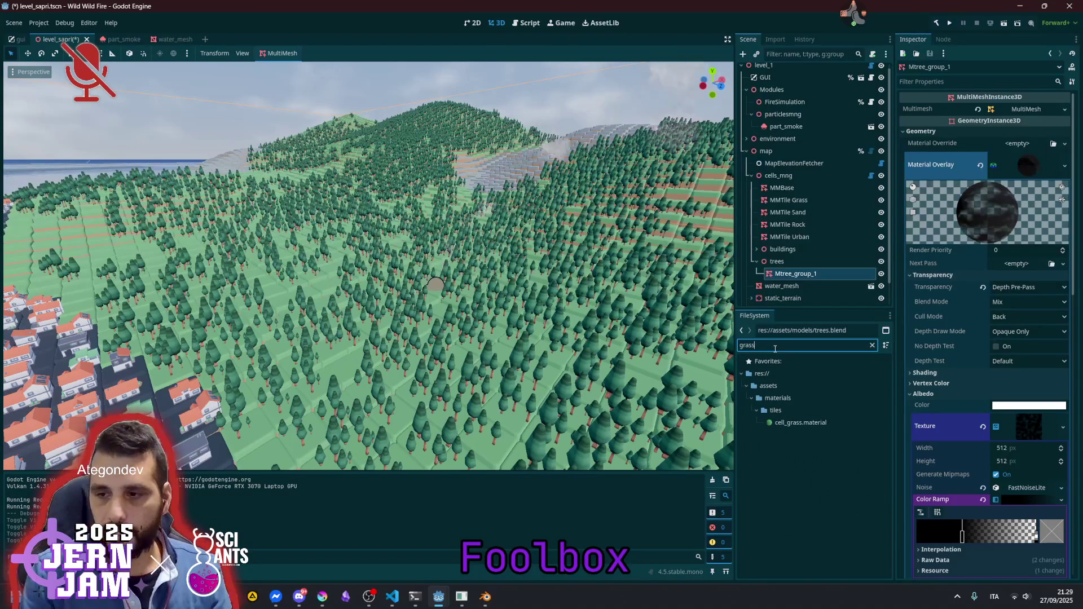
pyautogui.click(800, 423)
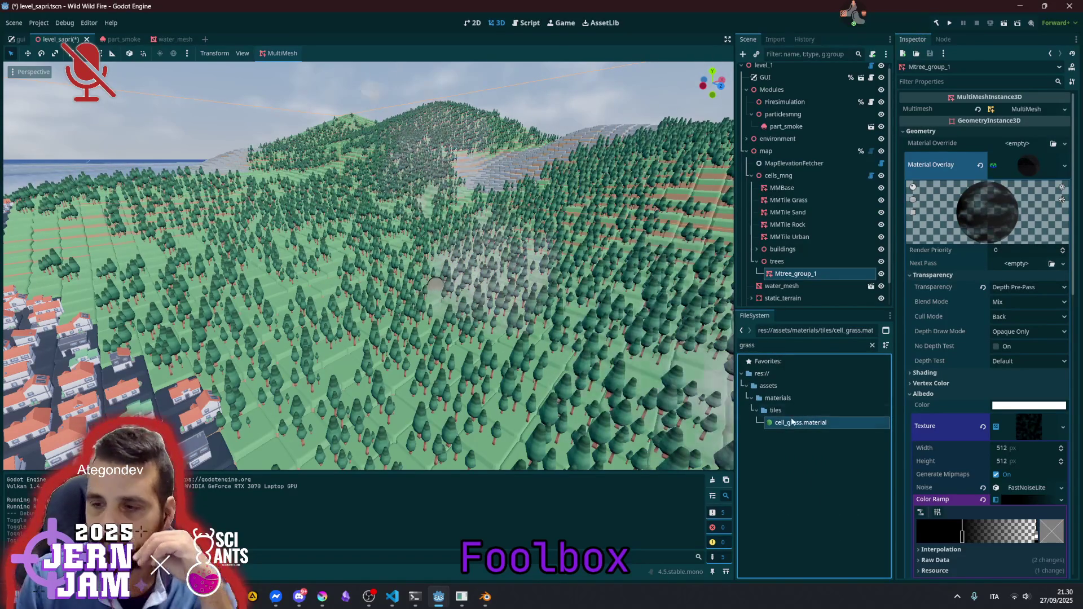
pyautogui.press('Return')
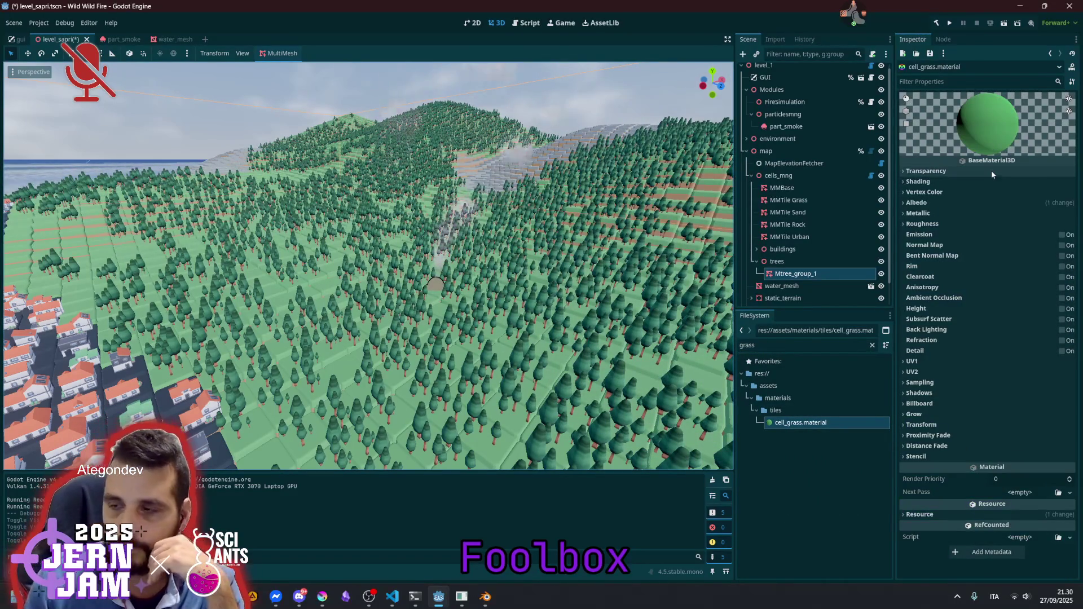
# Keep the grass material's transparency Disabled and depth draw Opaque Only, with No Depth Test off
pyautogui.click(990, 170)
pyautogui.click(1014, 186)
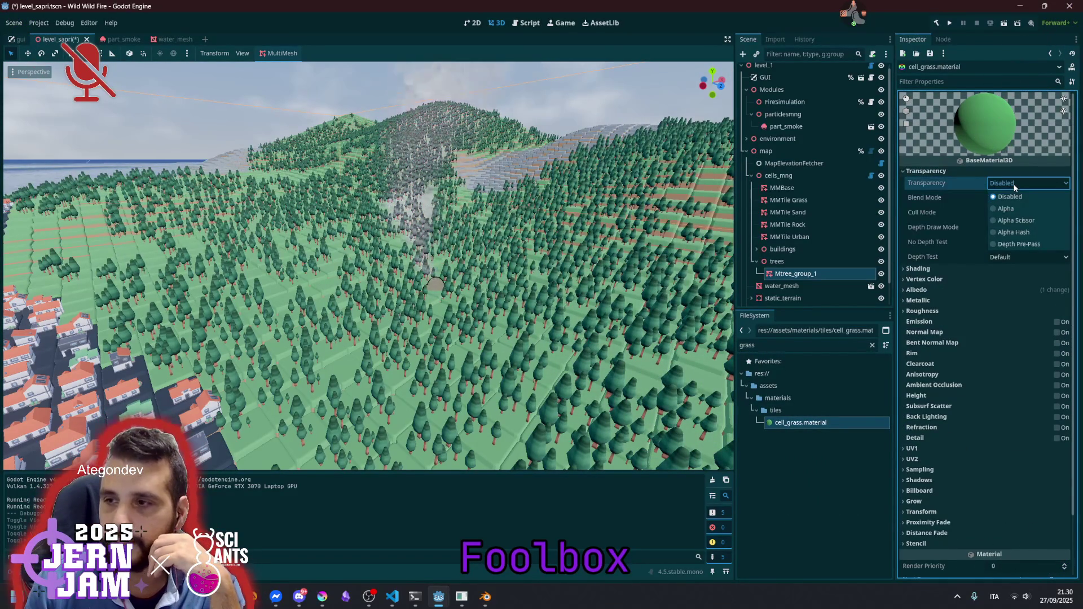
pyautogui.click(1013, 187)
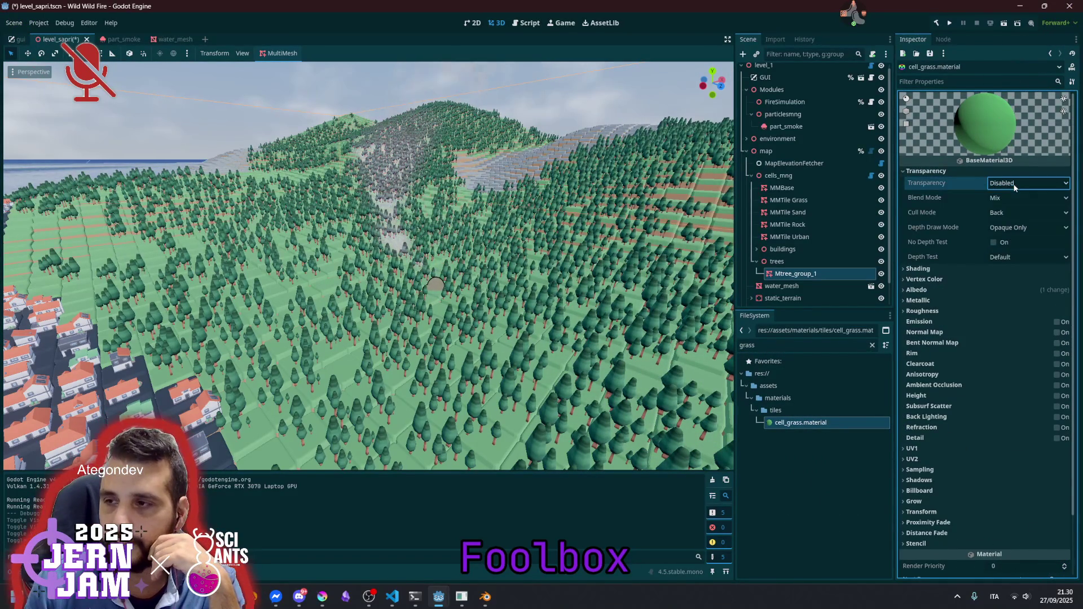
pyautogui.click(1010, 228)
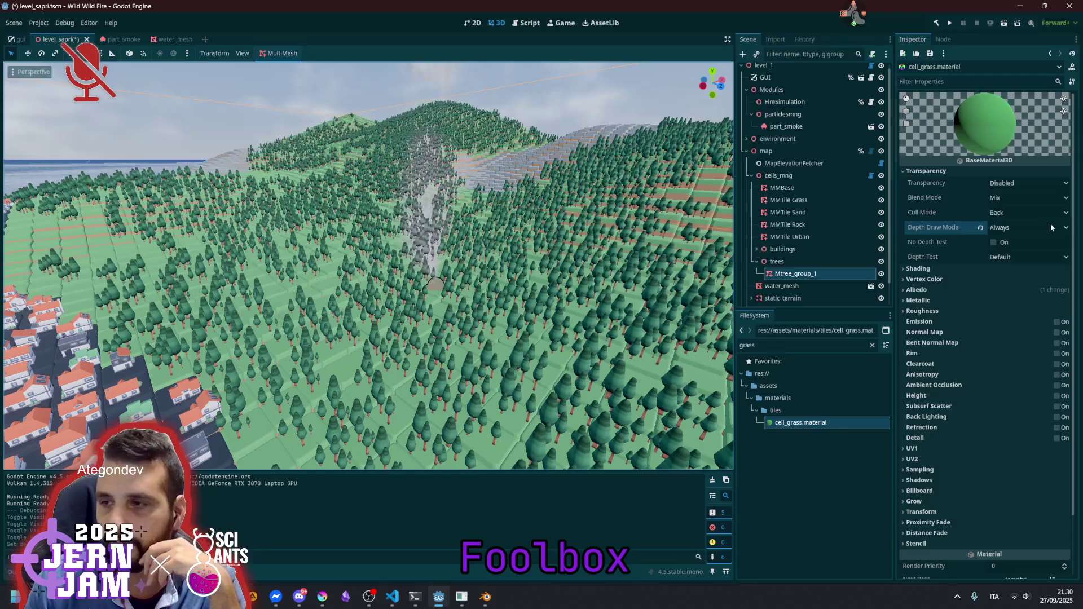
pyautogui.click(980, 227)
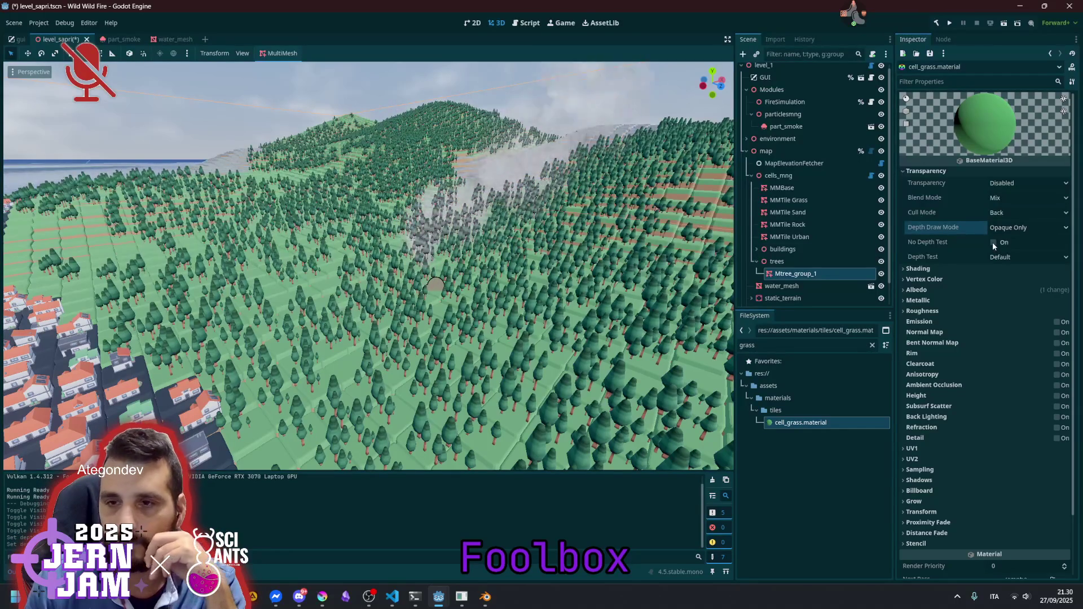
pyautogui.click(993, 242)
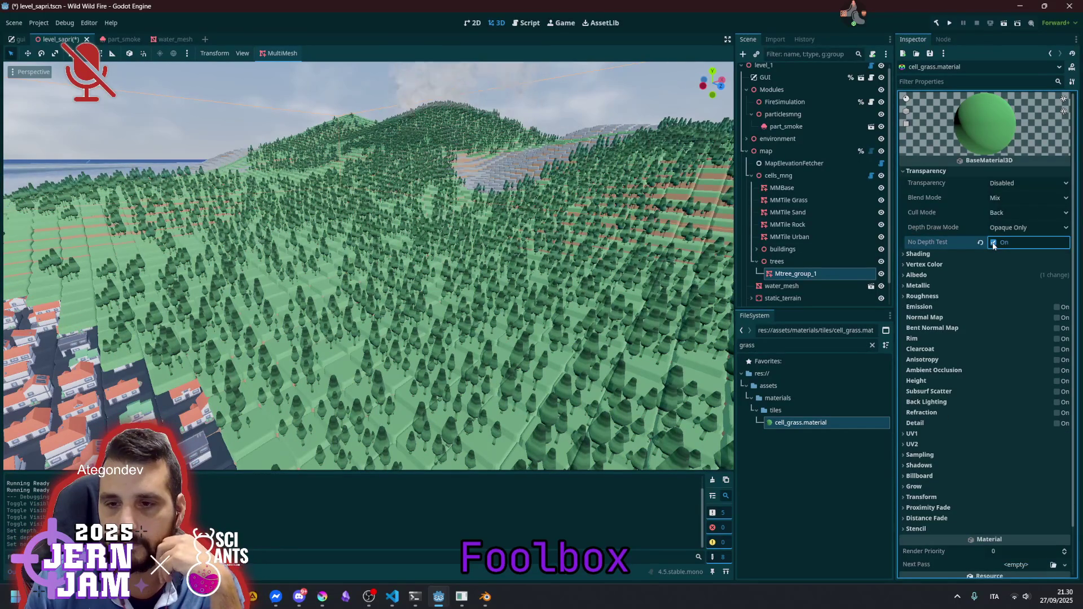
pyautogui.click(992, 243)
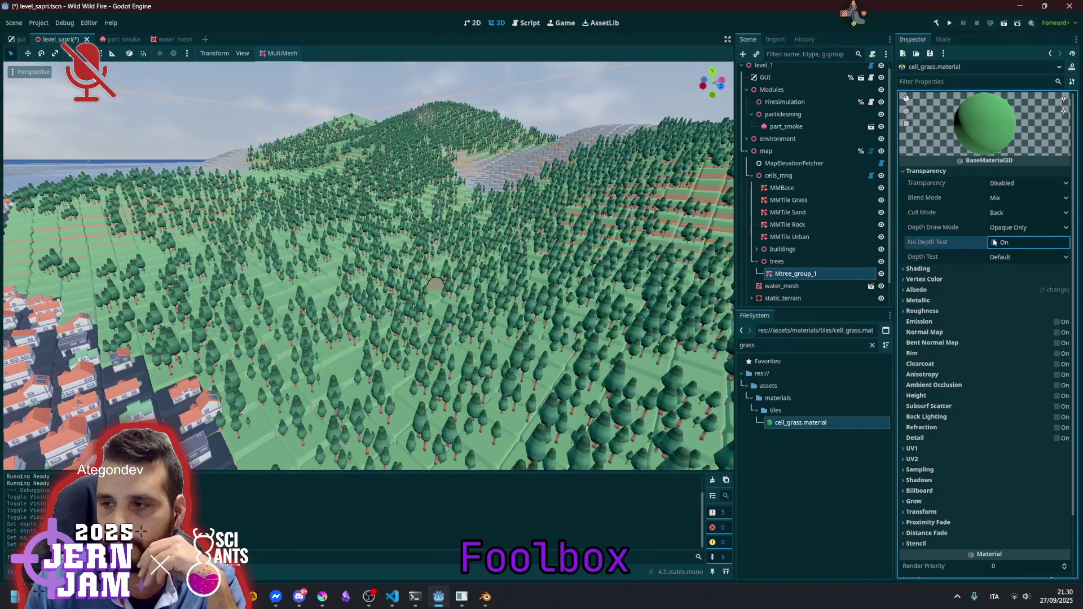
pyautogui.click(994, 244)
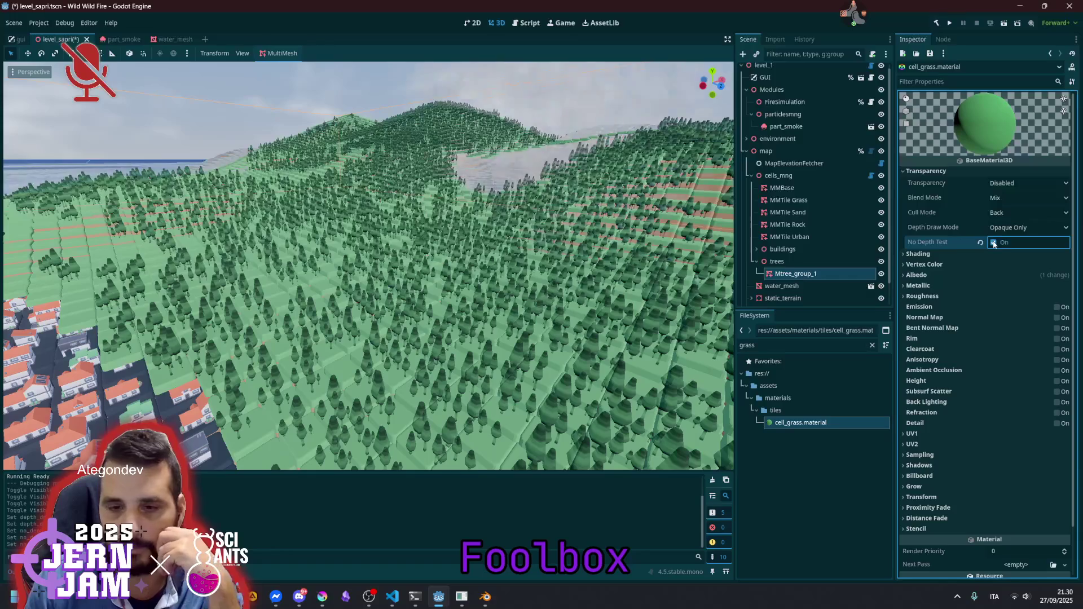
pyautogui.click(994, 244)
pyautogui.click(993, 242)
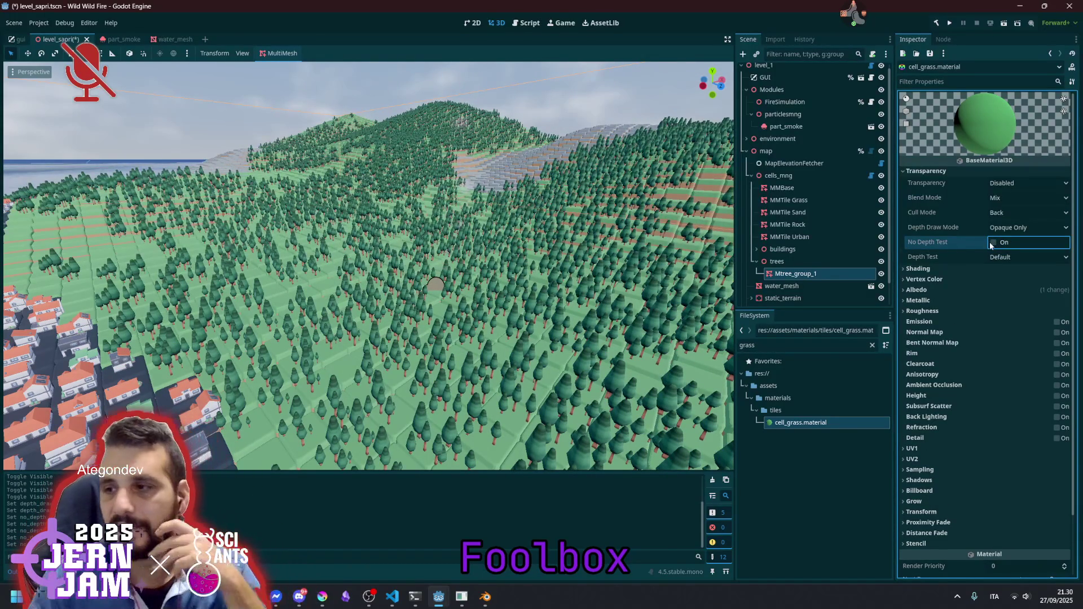
# Set the grass material's Shading Mode to Per-Vertex
pyautogui.moveTo(966, 256)
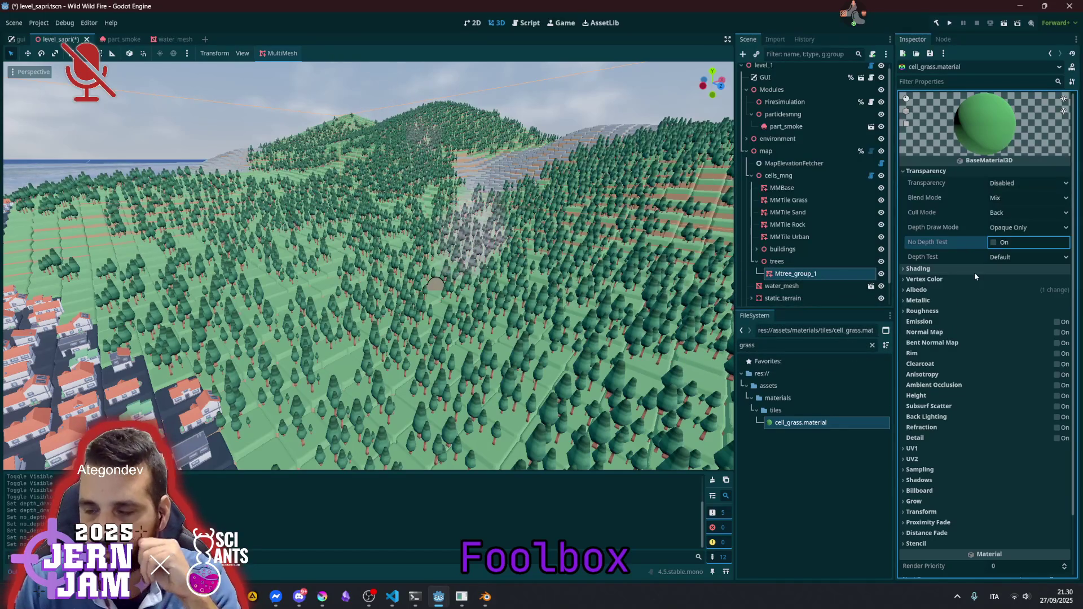
pyautogui.click(973, 271)
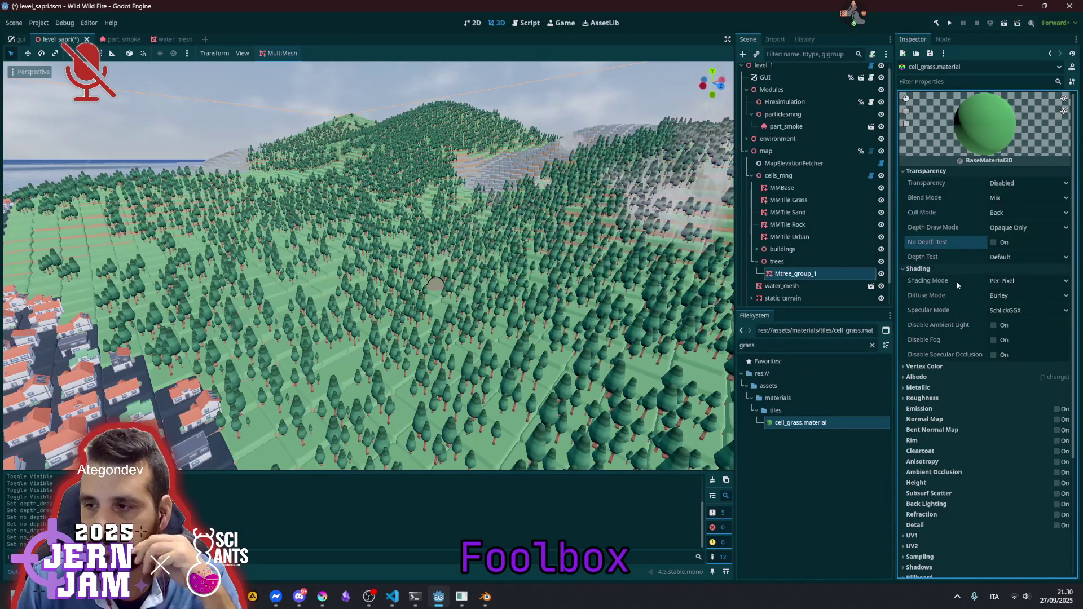
pyautogui.click(1015, 282)
pyautogui.click(1015, 306)
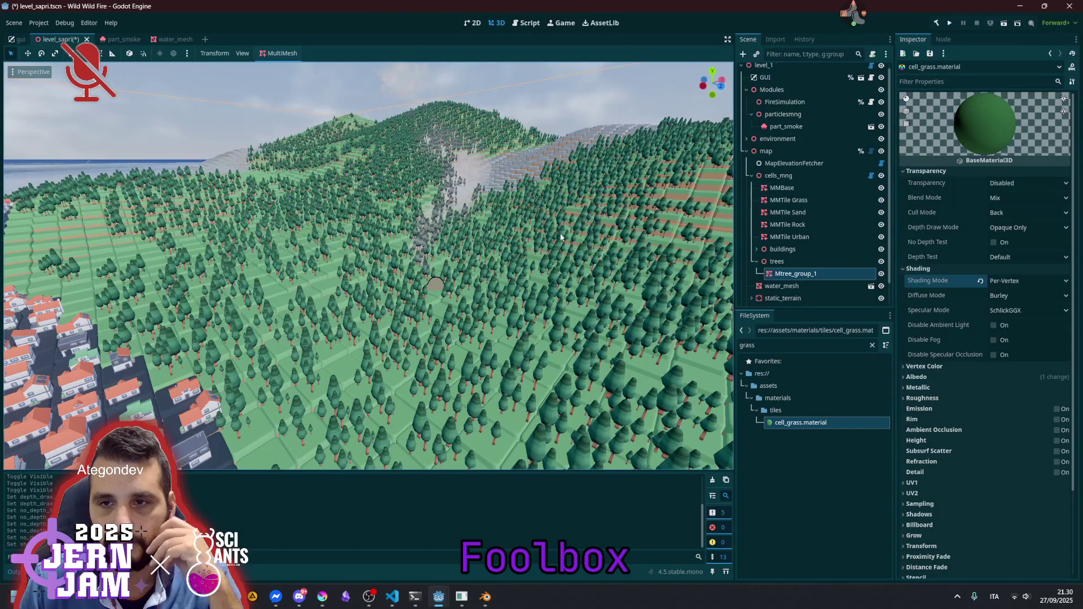
# Hide and reshow the trees node, then select the Mtree_group_1 multimesh
pyautogui.click(881, 261)
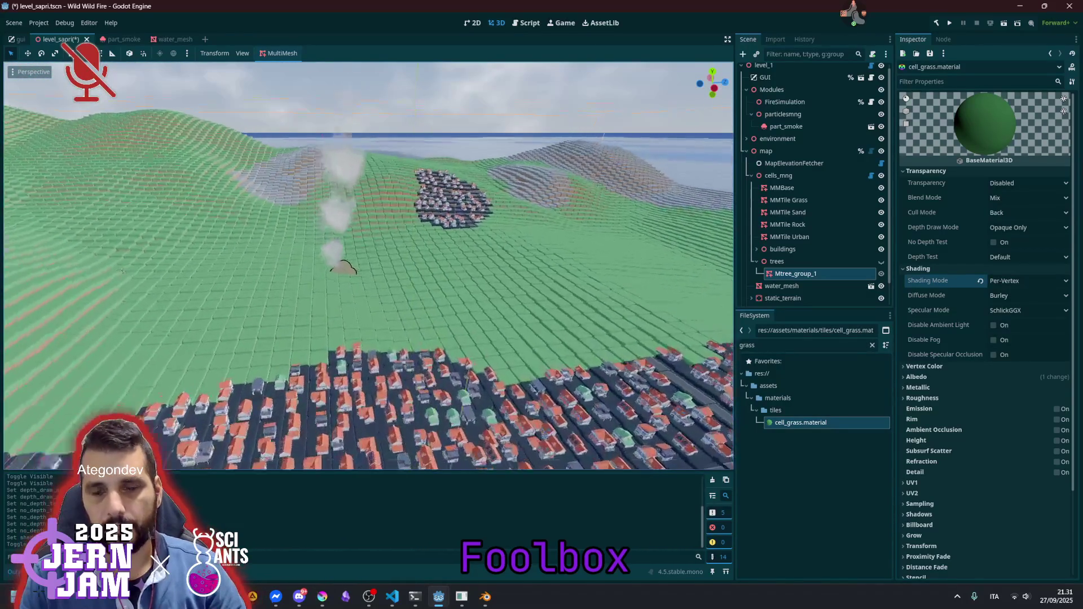
pyautogui.click(881, 261)
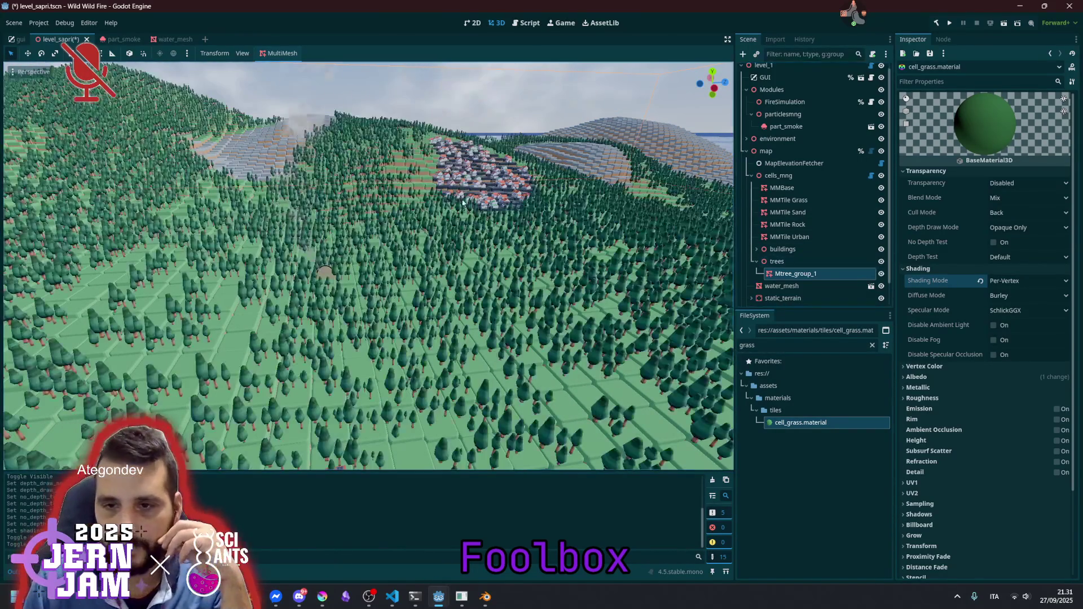
pyautogui.click(810, 273)
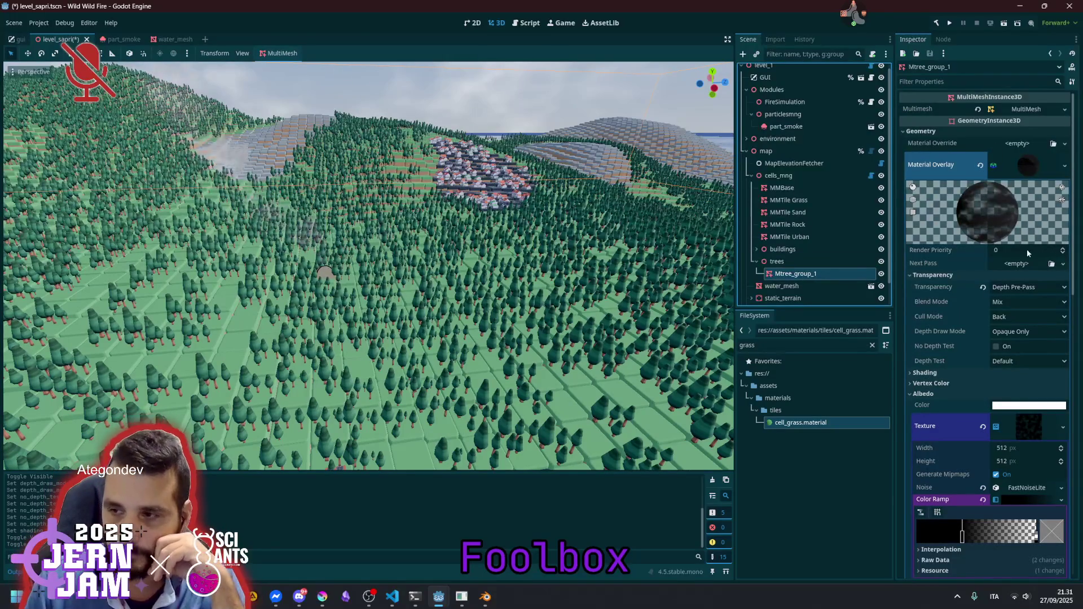
# Try Alpha and Alpha Scissor on the tree overlay material, settling on Alpha Hash transparency
pyautogui.click(1027, 167)
pyautogui.click(1026, 166)
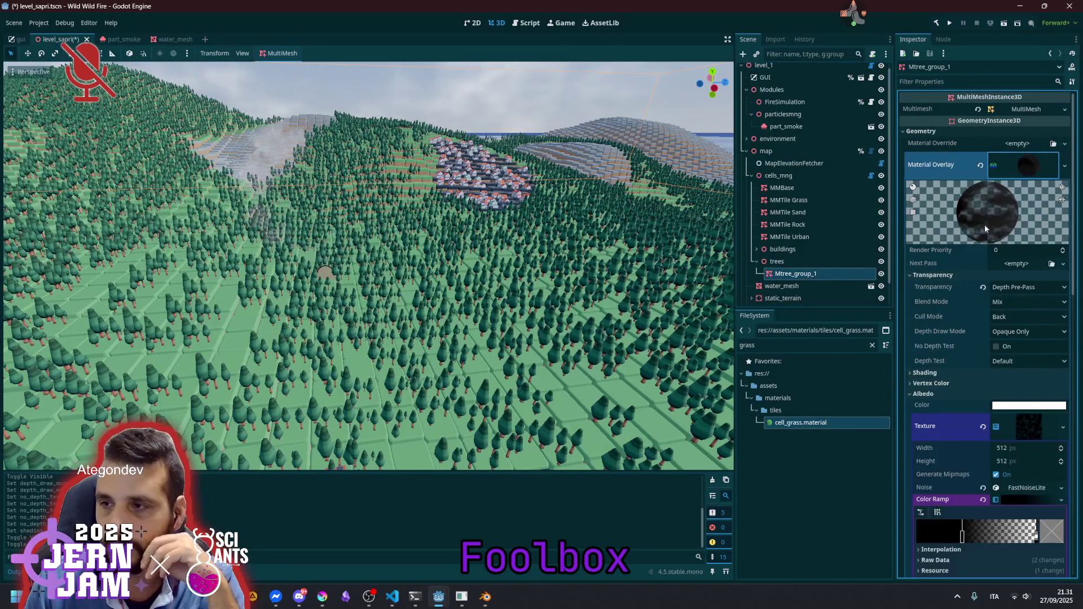
pyautogui.click(1011, 287)
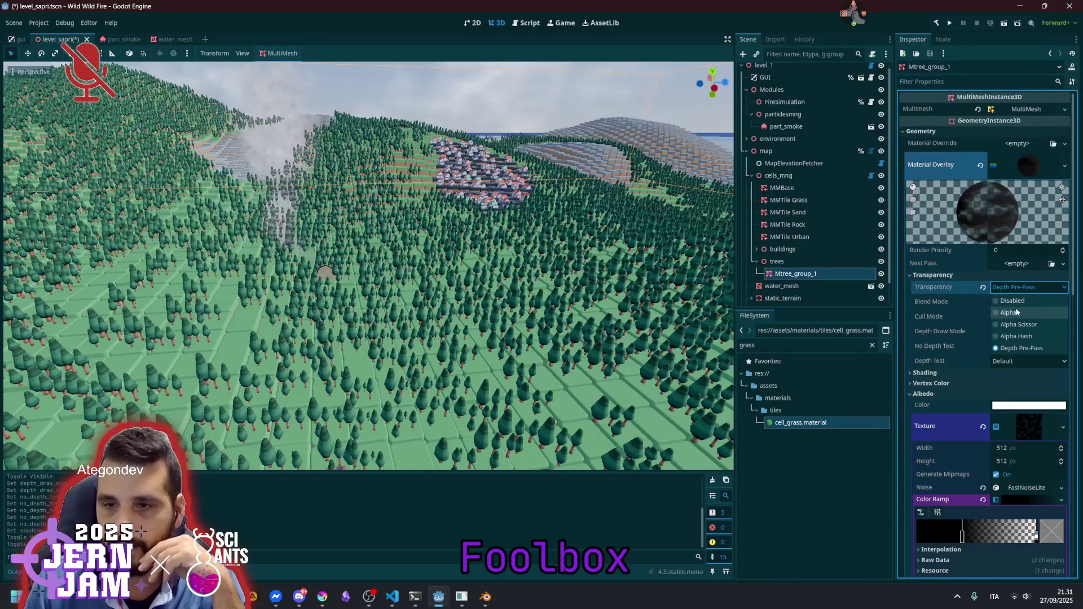
pyautogui.click(1015, 310)
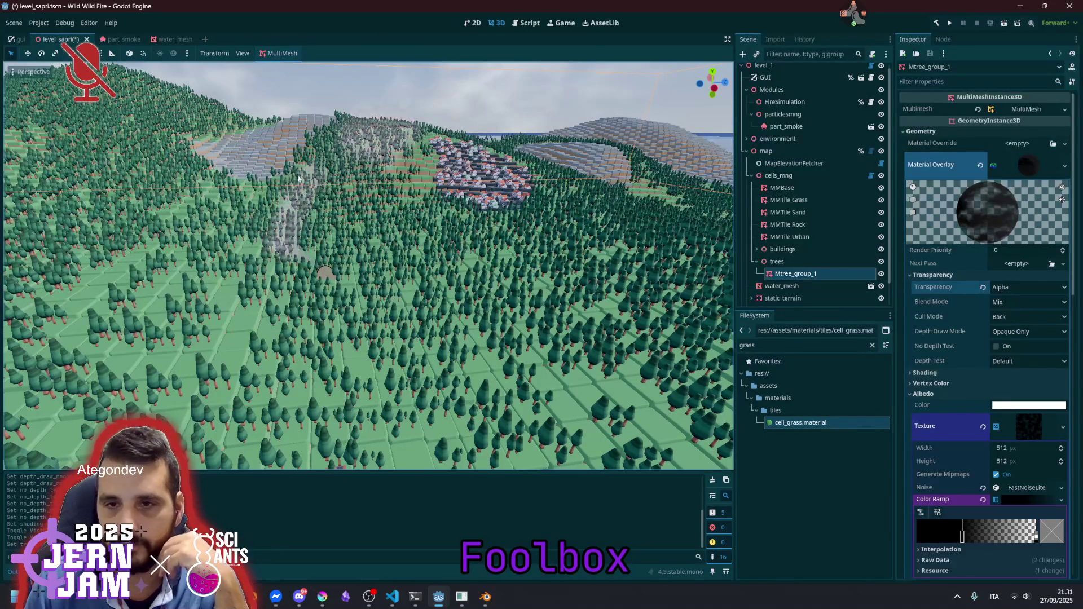
pyautogui.click(1028, 286)
pyautogui.click(1021, 311)
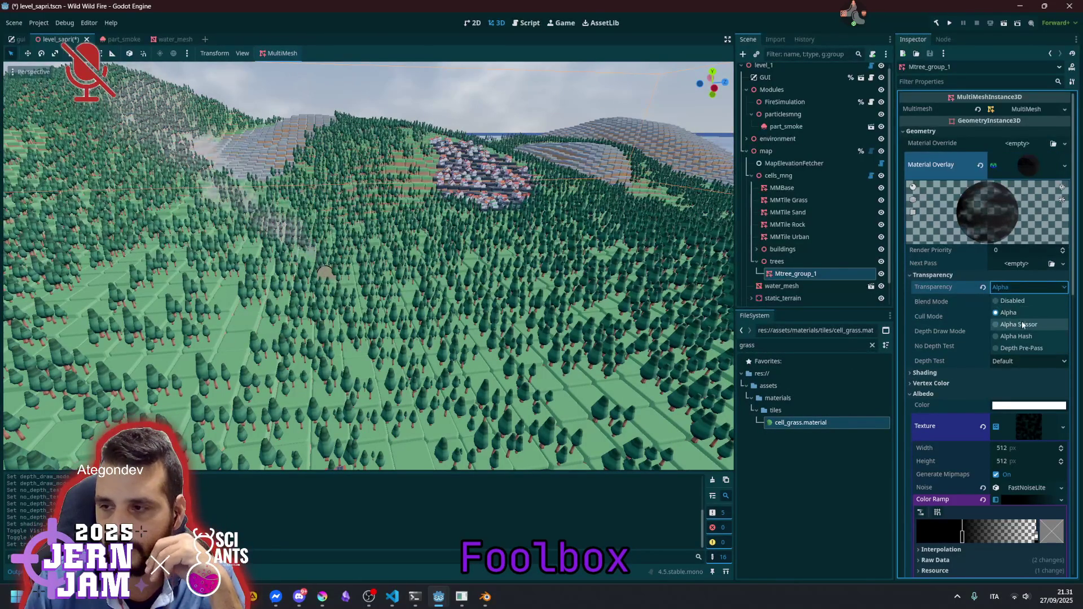
pyautogui.click(1021, 320)
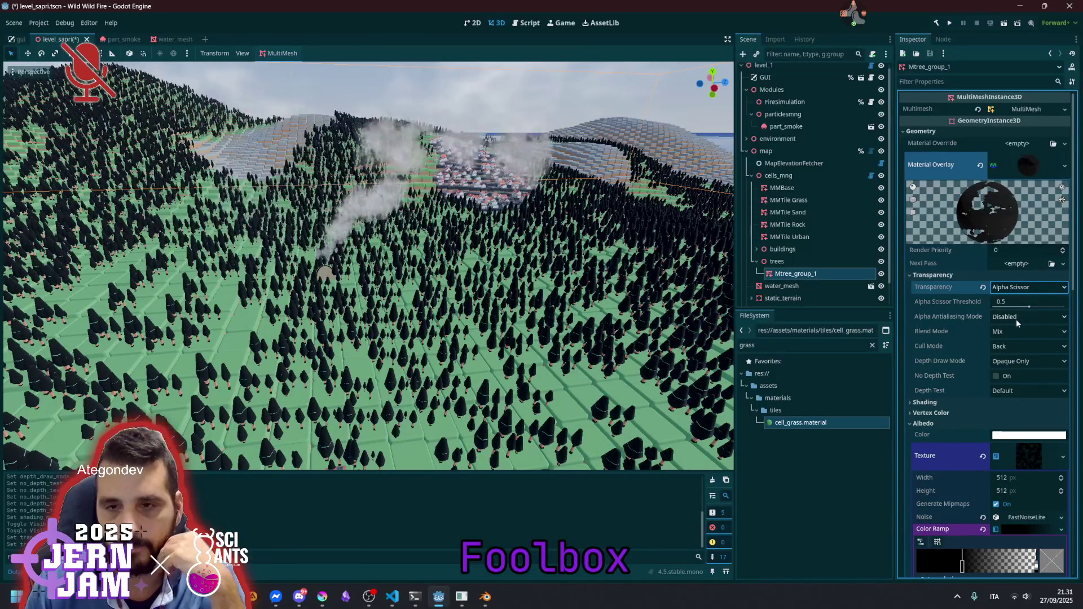
pyautogui.click(1009, 288)
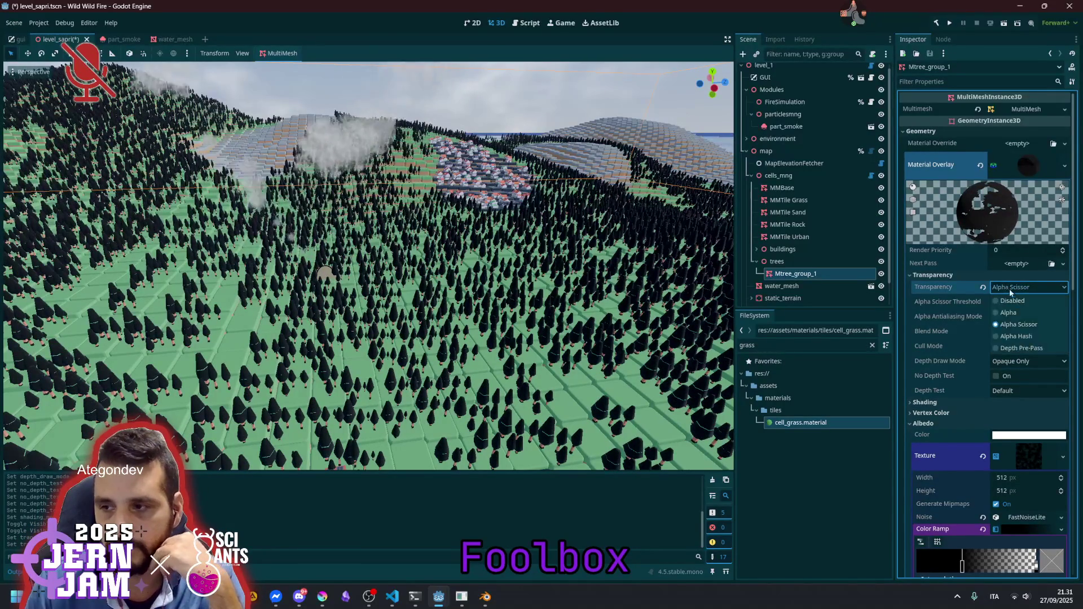
pyautogui.click(1019, 336)
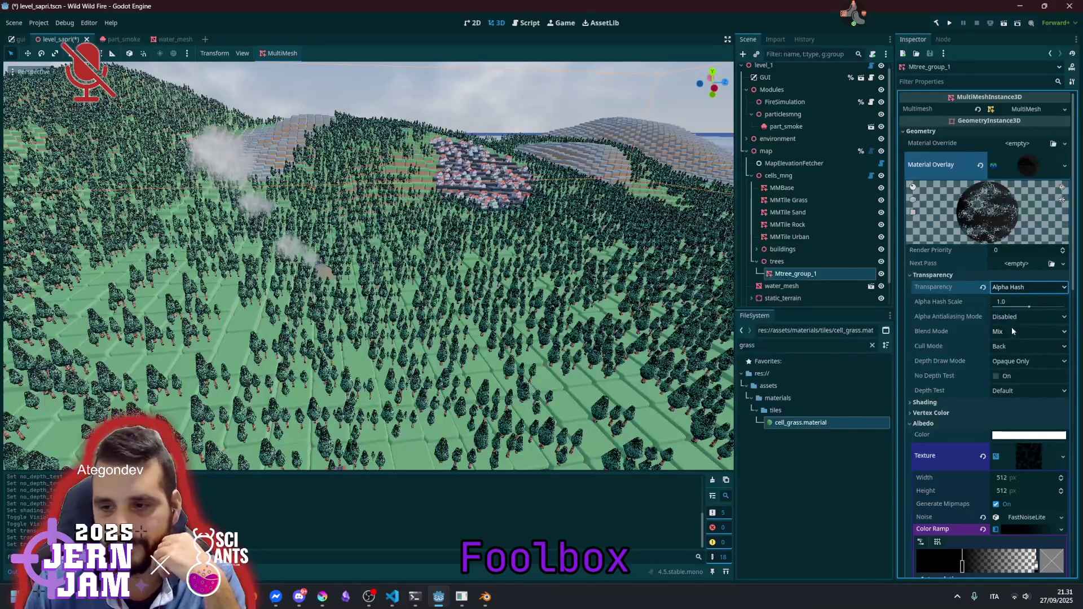
pyautogui.scroll(3, 366, 265)
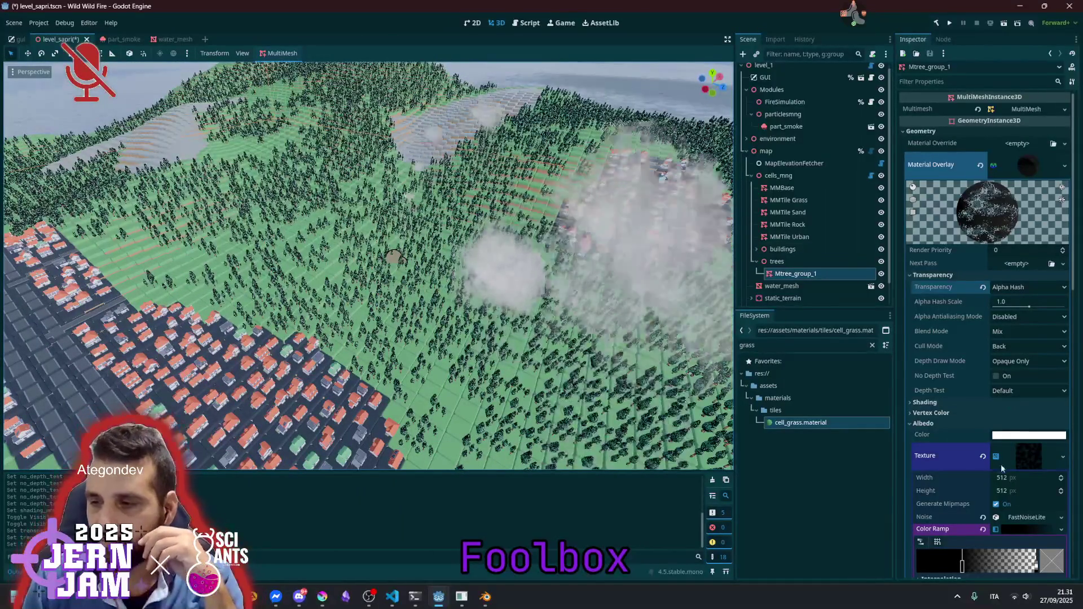
# Drag the overlay colour ramp's right-hand stop slightly to the left
pyautogui.scroll(-5, 1000, 461)
pyautogui.click(962, 388)
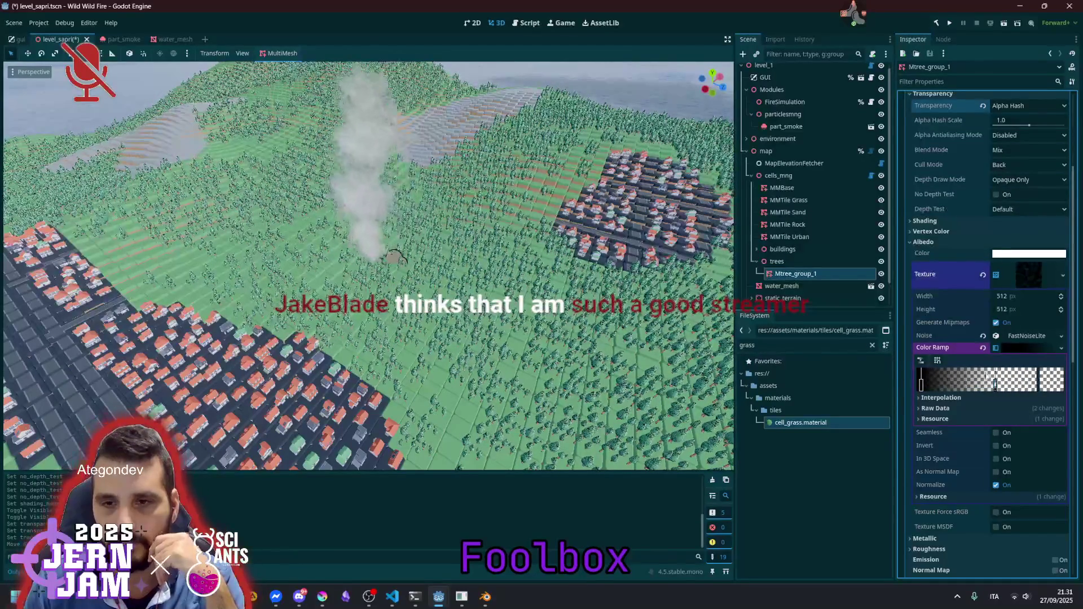
pyautogui.moveTo(1064, 390)
pyautogui.mouseDown()
pyautogui.moveTo(978, 384)
pyautogui.moveTo(1031, 386)
pyautogui.mouseUp()
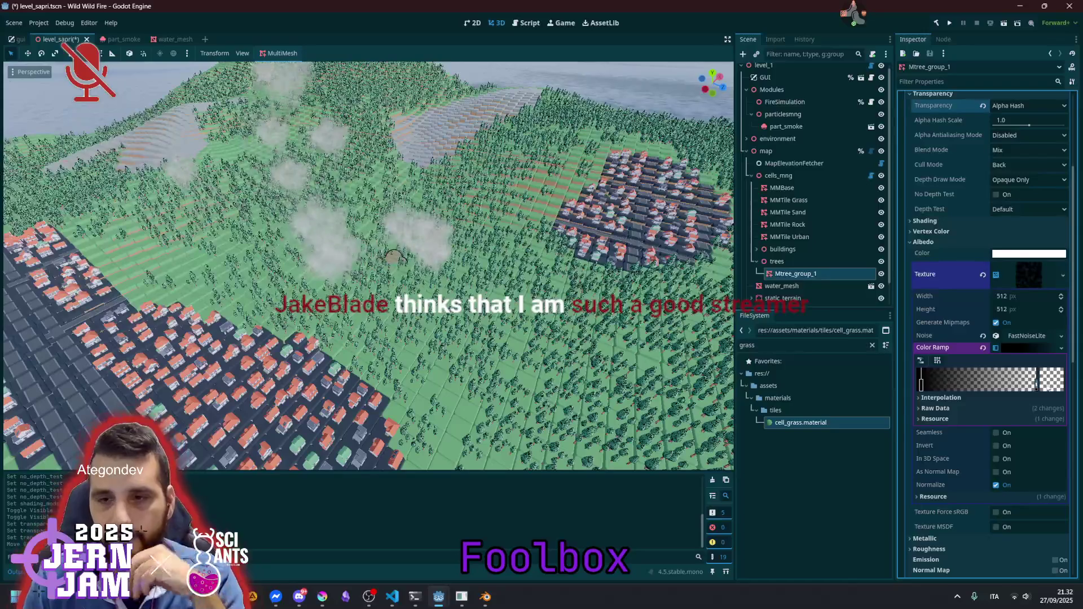
# Zoom around the viewport to inspect the dithered Alpha Hash overlay on the trees
pyautogui.scroll(5, 366, 265)
pyautogui.scroll(5, 353, 231)
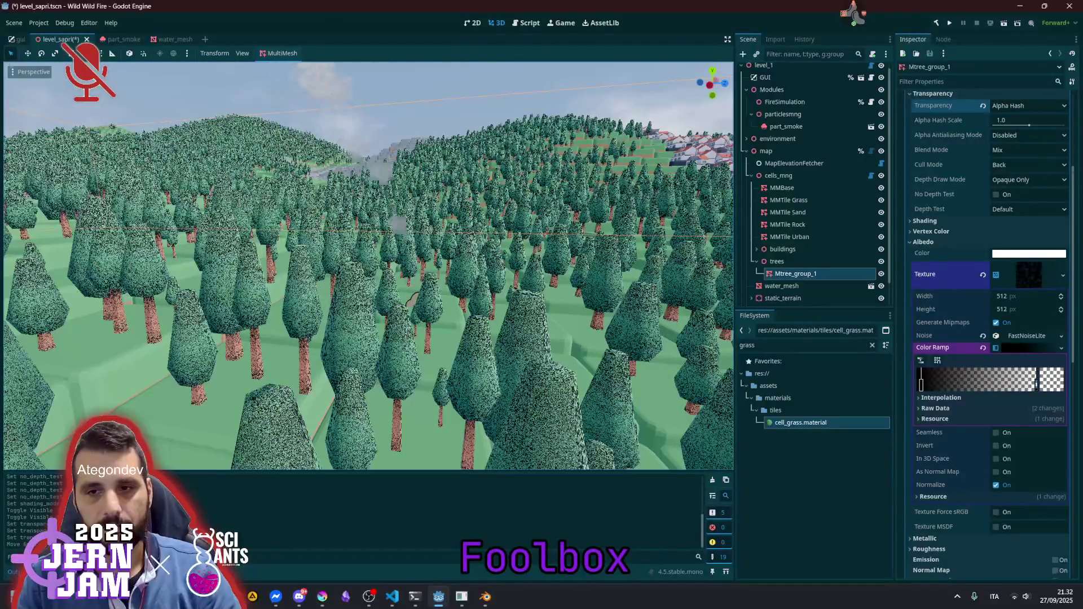
pyautogui.scroll(3, 369, 265)
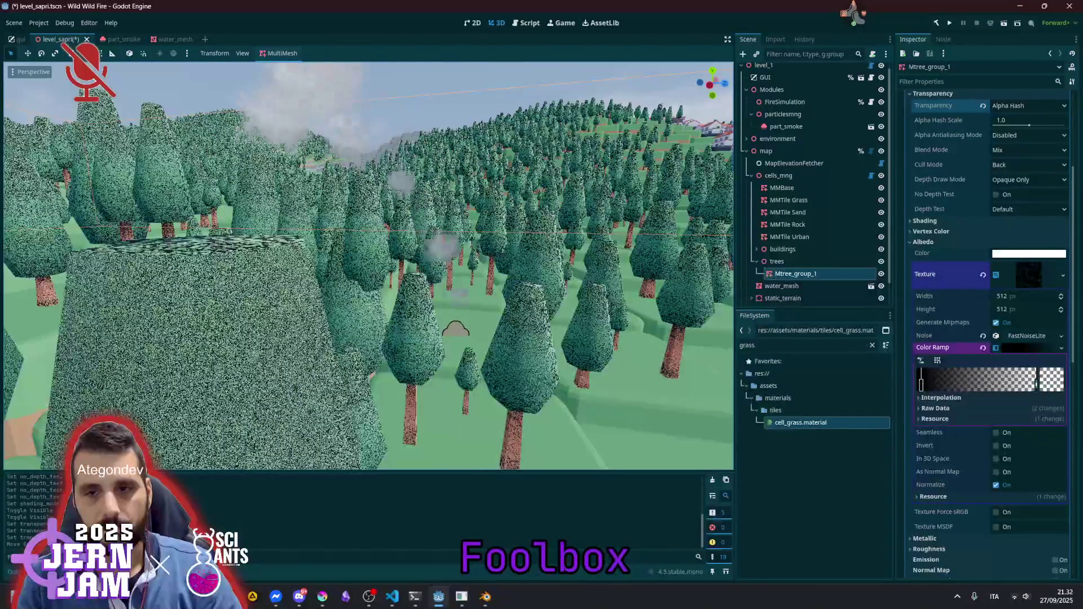
pyautogui.scroll(3, 369, 265)
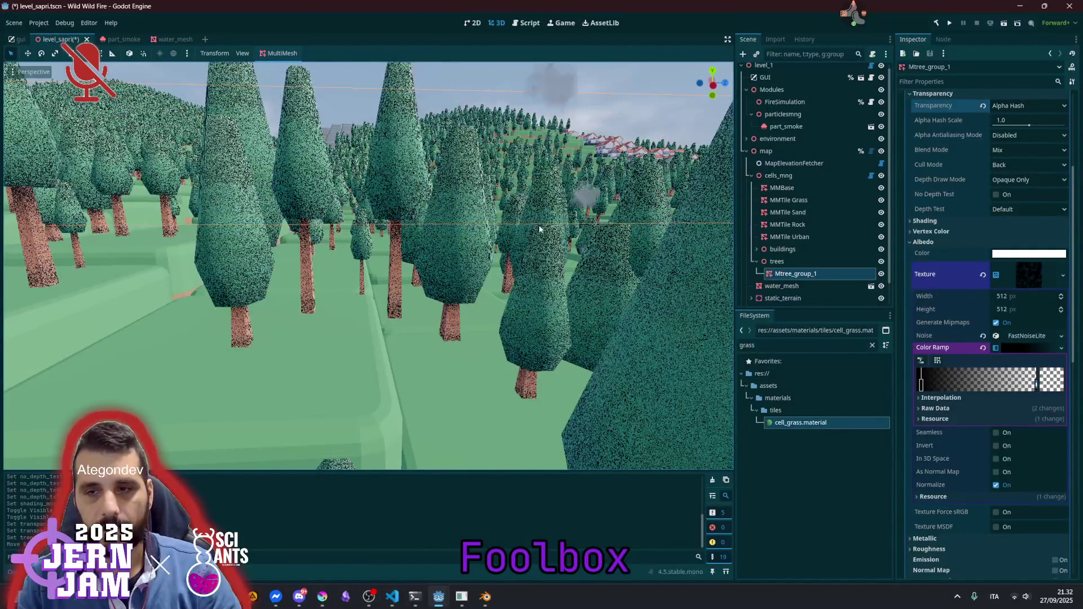
pyautogui.scroll(5, 369, 265)
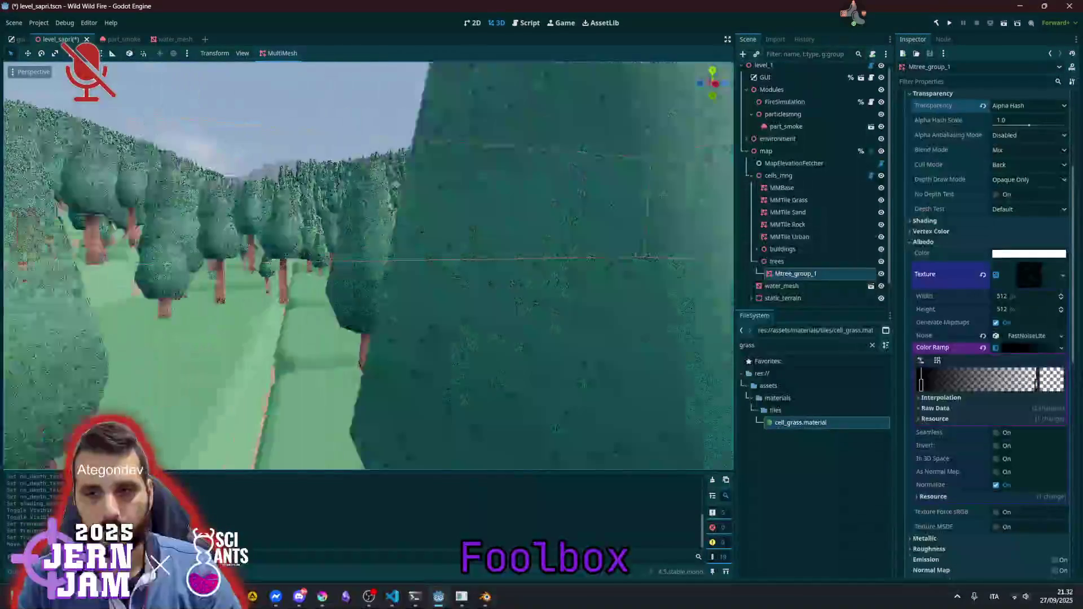
pyautogui.scroll(-3, 563, 273)
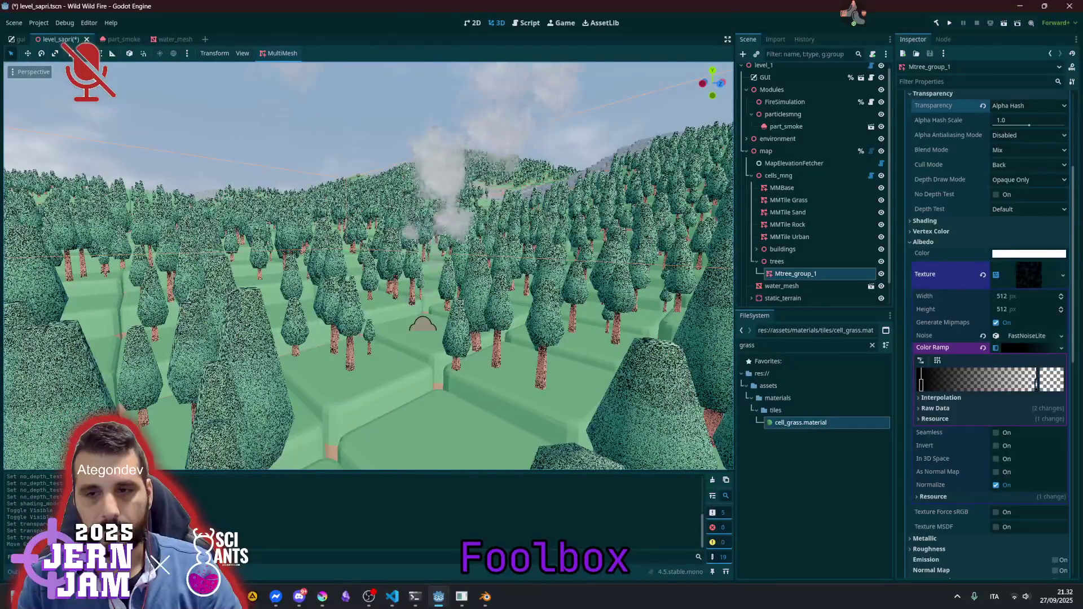
pyautogui.scroll(-5, 431, 151)
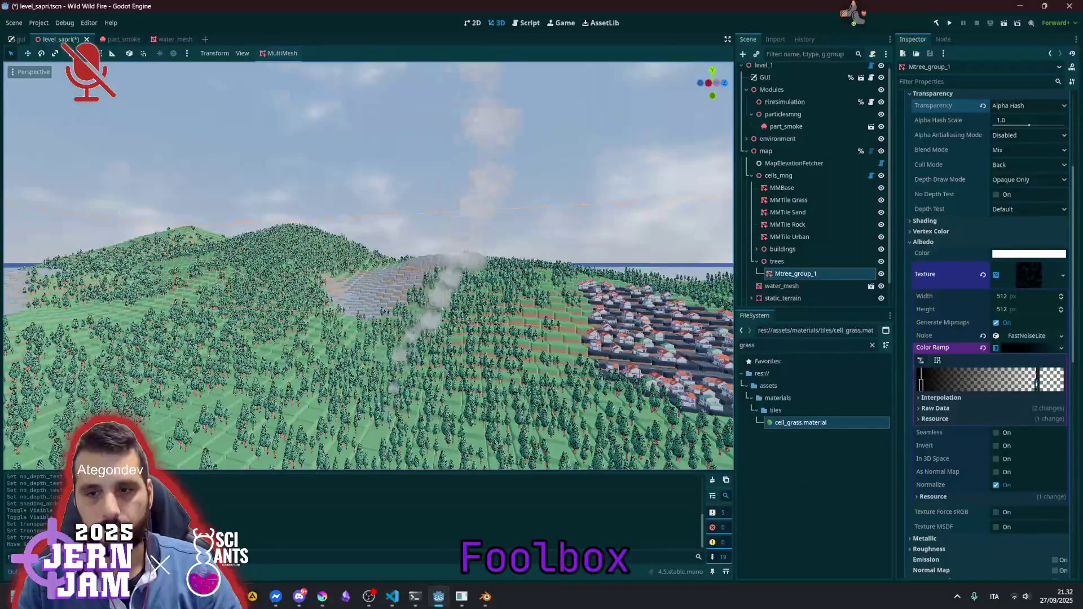
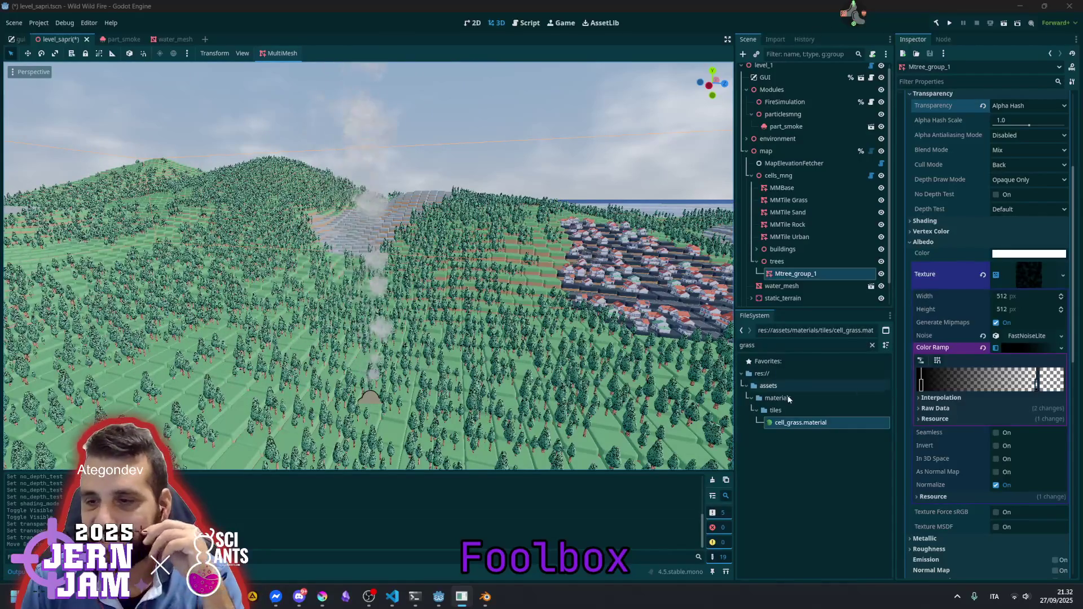
# Shift the tree noise colour ramp stops and make one stop red (ff0000d3) for speckled red trees
pyautogui.click(803, 461)
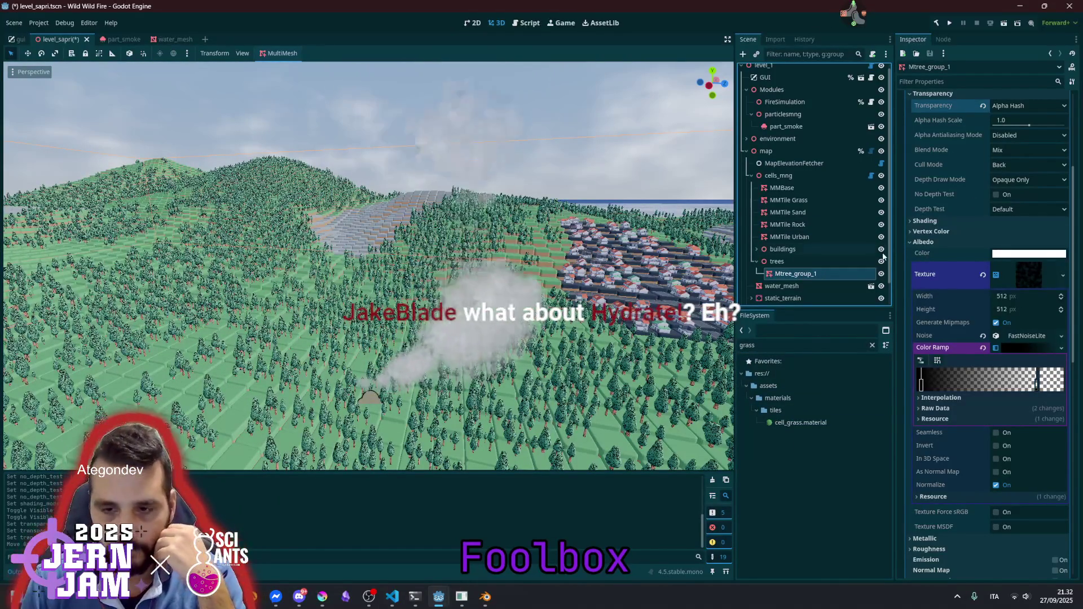
pyautogui.moveTo(921, 385); pyautogui.dragTo(987, 387)
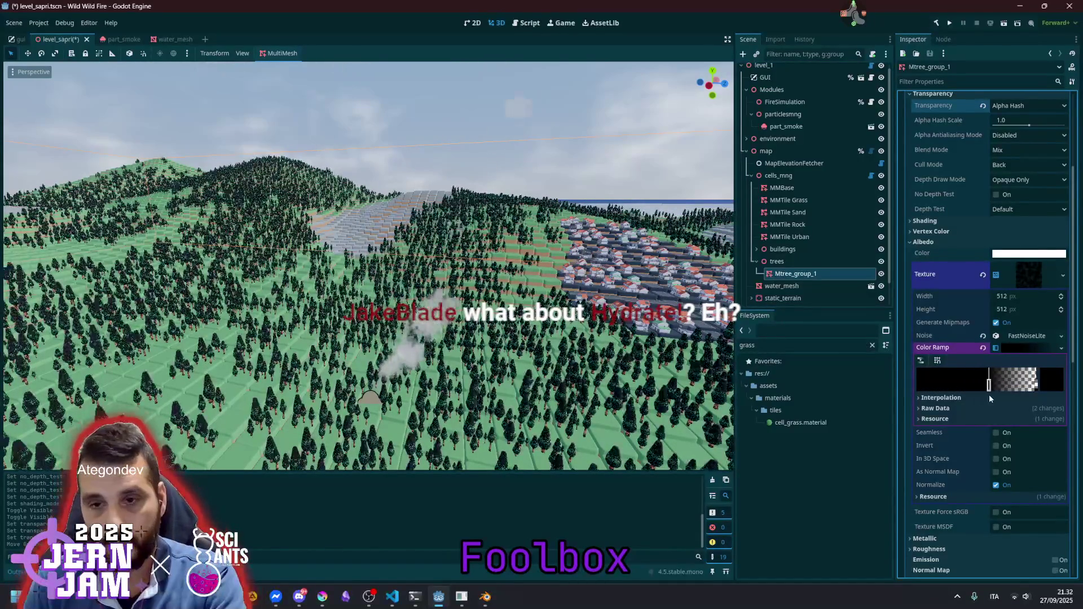
pyautogui.moveTo(989, 387); pyautogui.dragTo(947, 385)
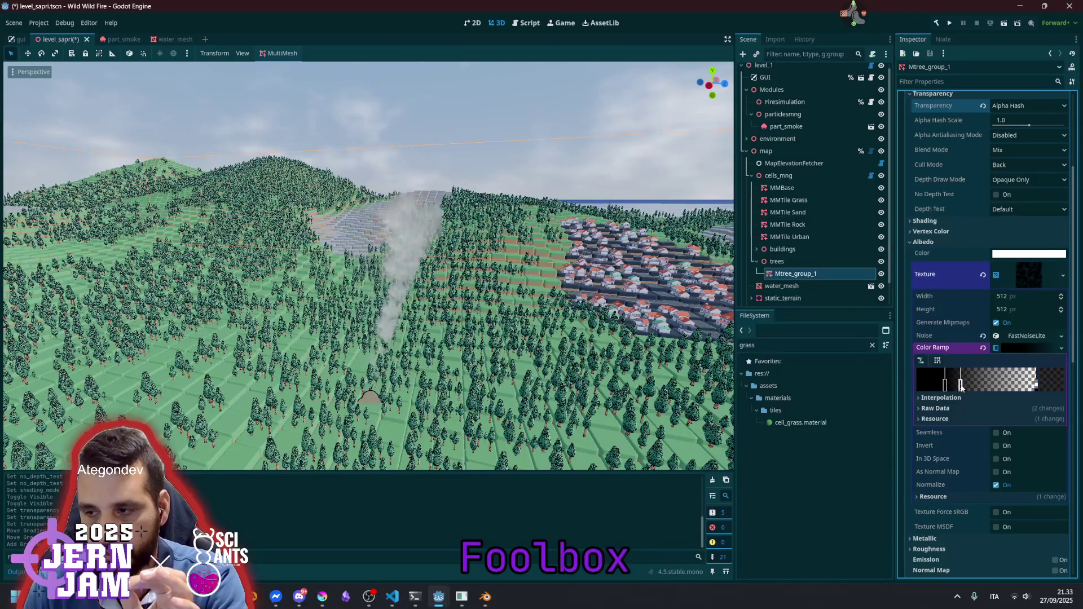
pyautogui.click(1051, 378)
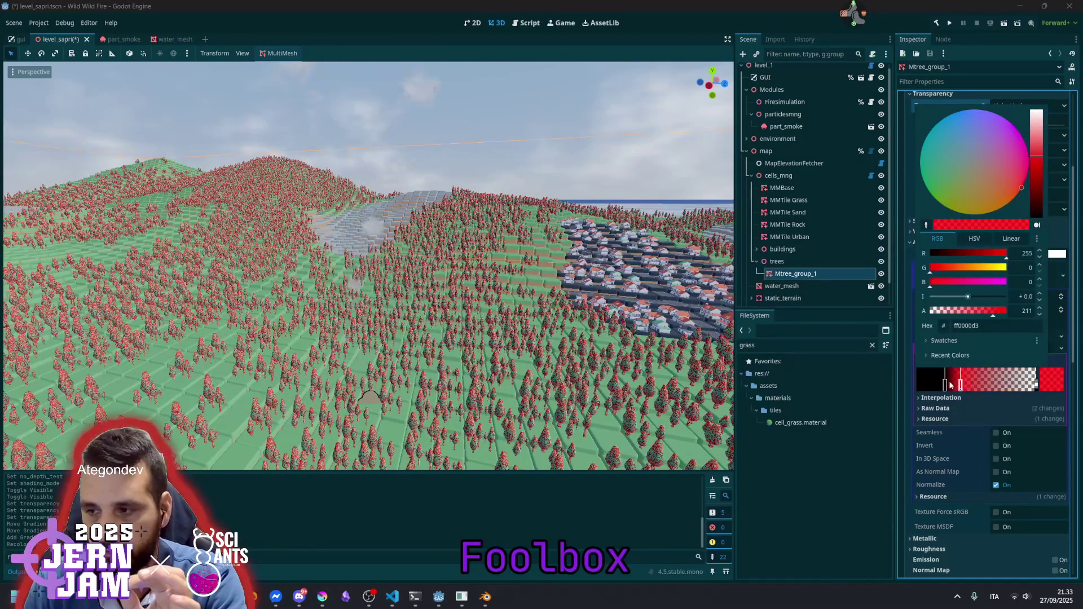
pyautogui.moveTo(962, 388); pyautogui.dragTo(965, 388)
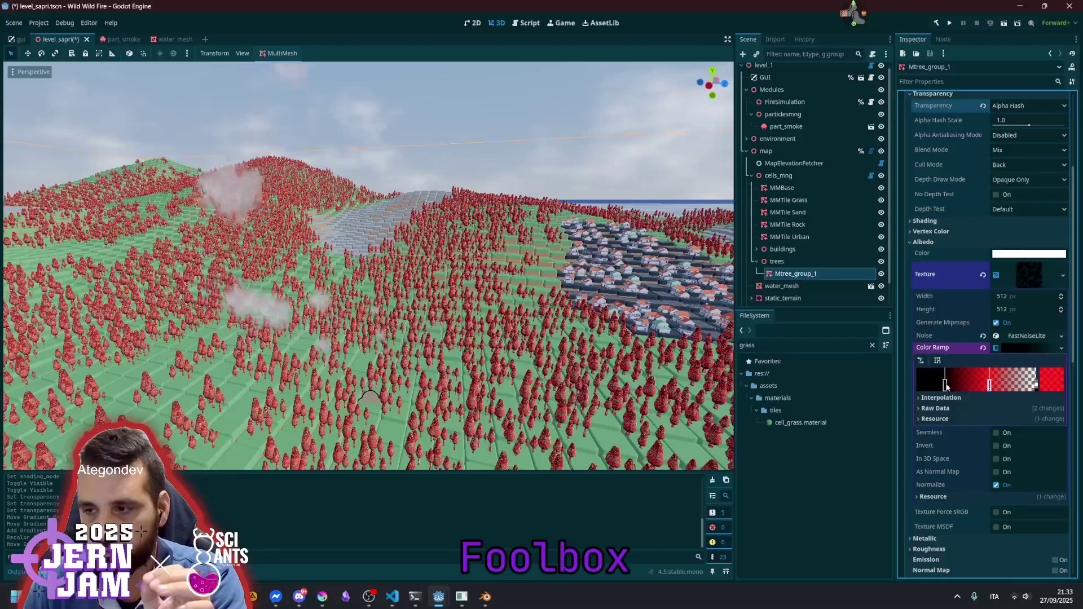
pyautogui.moveTo(945, 386)
pyautogui.mouseDown()
pyautogui.moveTo(999, 386)
pyautogui.moveTo(935, 386)
pyautogui.moveTo(973, 386)
pyautogui.mouseUp()
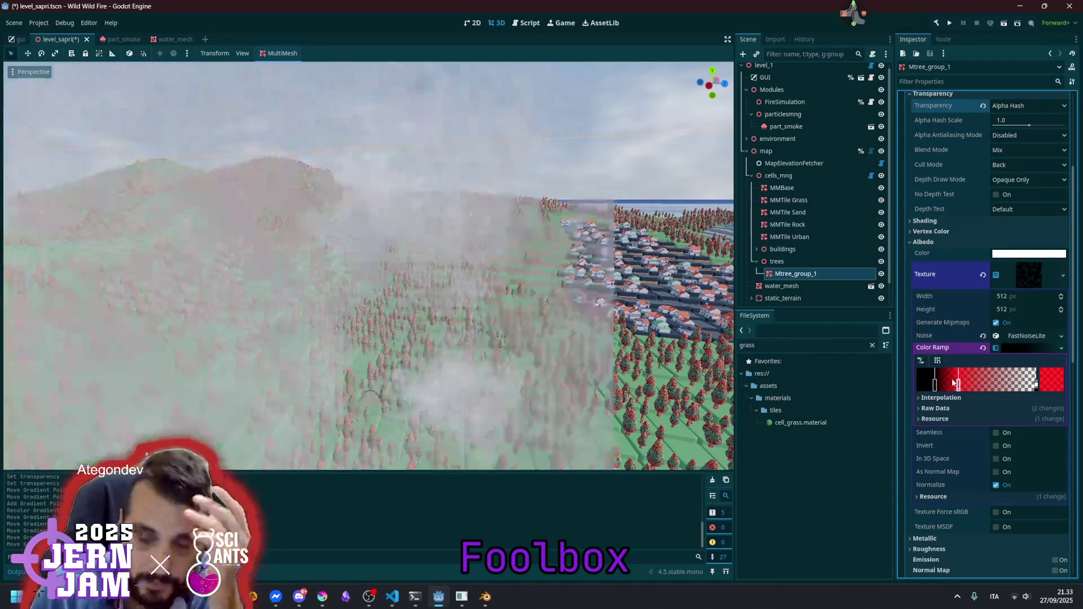
pyautogui.doubleClick(957, 385)
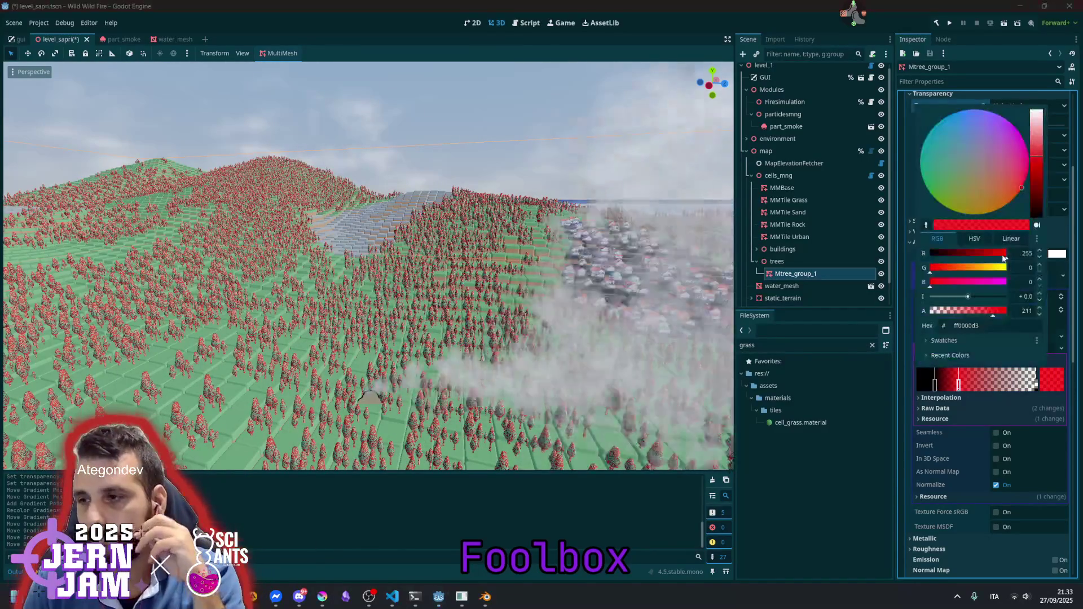
# Turn the red ramp stop orange by raising G, and drag stops left to widen the orange band
pyautogui.moveTo(989, 267)
pyautogui.mouseDown()
pyautogui.moveTo(948, 269)
pyautogui.moveTo(964, 273)
pyautogui.mouseUp()
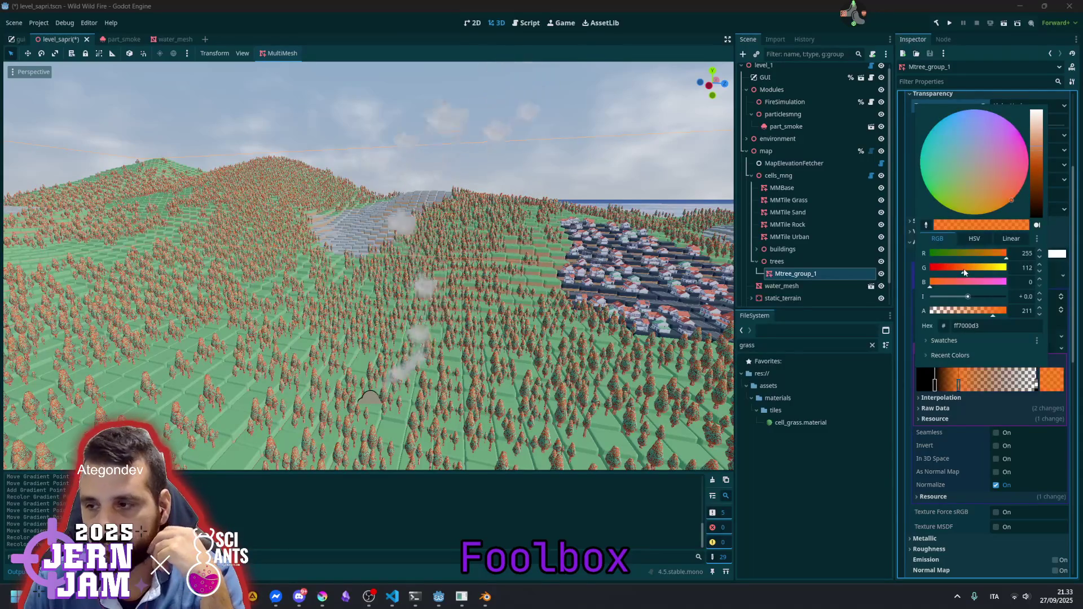
pyautogui.click(961, 386)
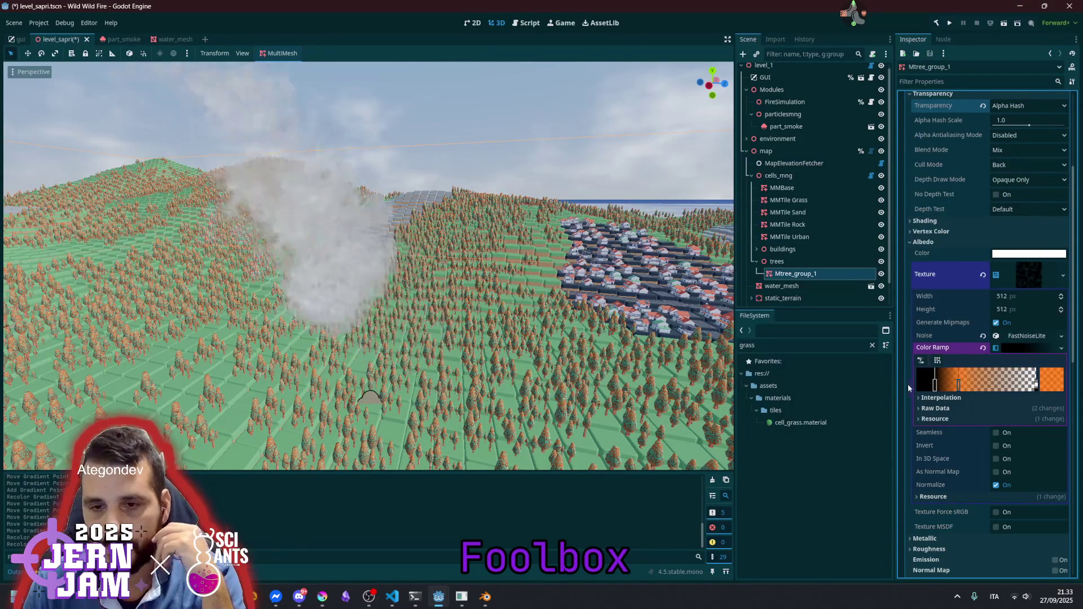
pyautogui.moveTo(959, 386)
pyautogui.mouseDown()
pyautogui.moveTo(914, 388)
pyautogui.moveTo(998, 389)
pyautogui.moveTo(934, 388)
pyautogui.mouseUp()
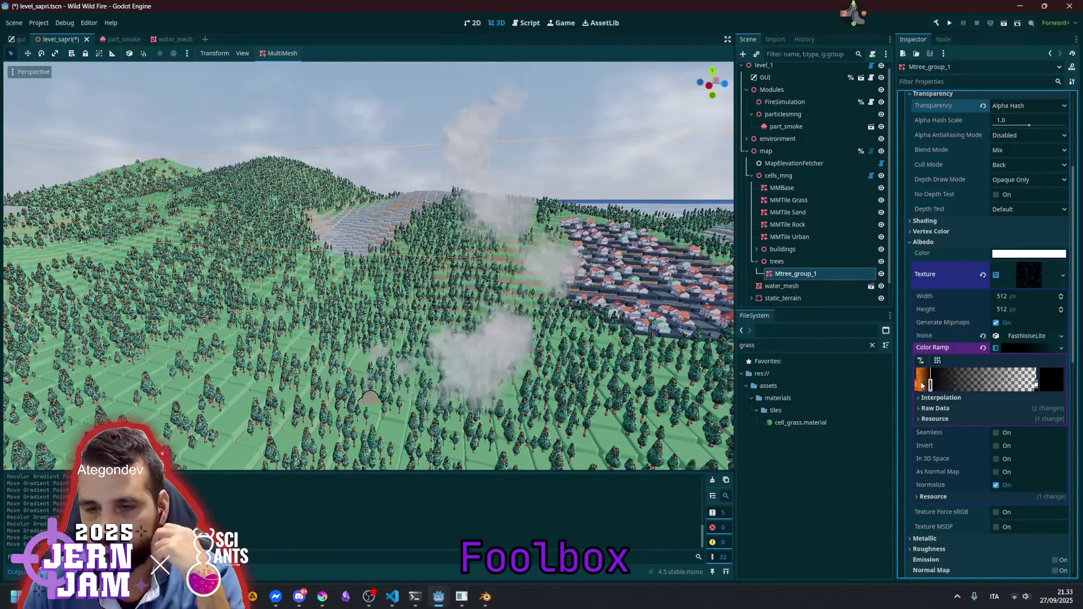
pyautogui.moveTo(983, 386)
pyautogui.mouseDown()
pyautogui.moveTo(943, 387)
pyautogui.moveTo(1013, 391)
pyautogui.moveTo(942, 387)
pyautogui.mouseUp()
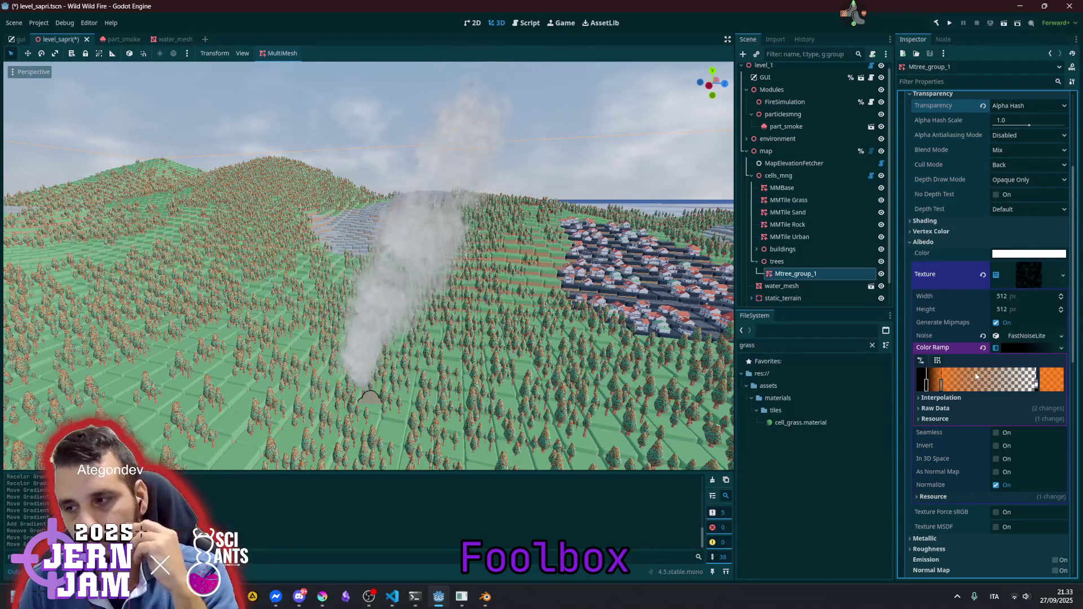
pyautogui.click(1039, 279)
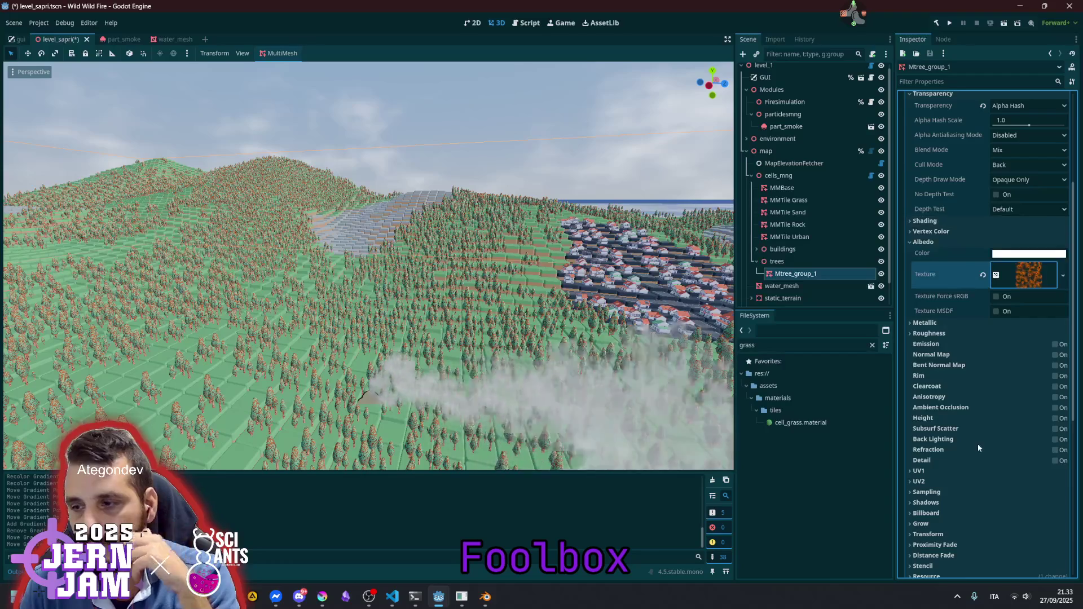
# Enable Triplanar mapping under UV1 on the tree material
pyautogui.scroll(-5, 976, 443)
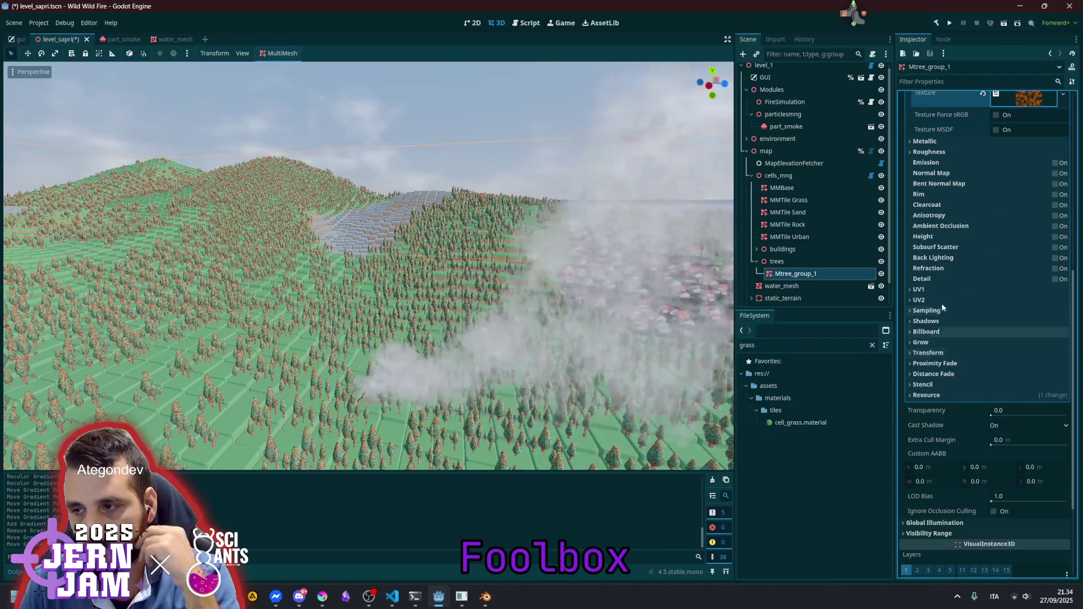
pyautogui.click(931, 289)
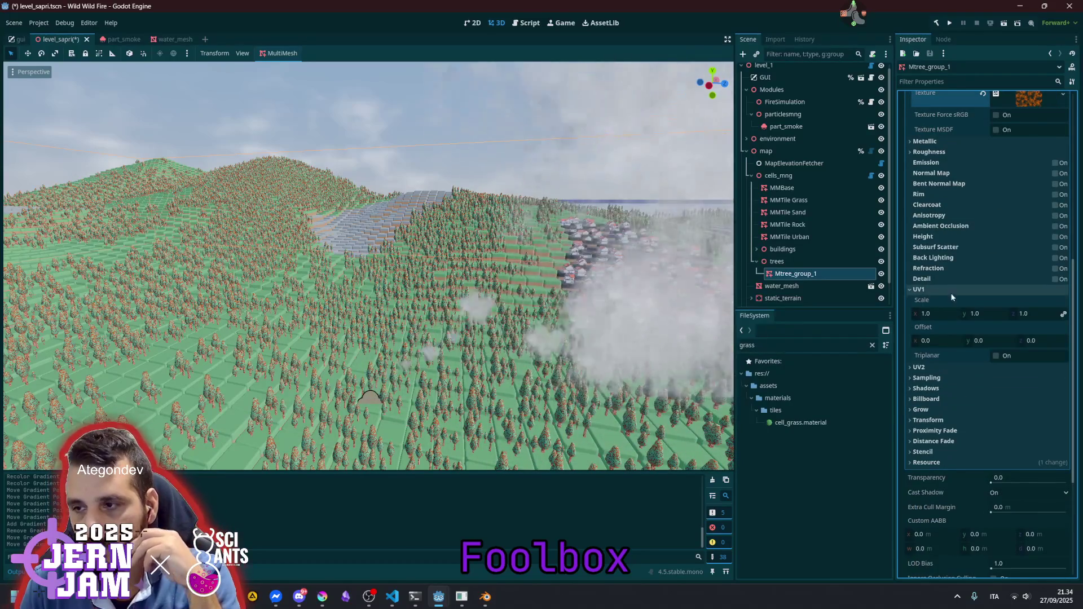
pyautogui.click(996, 359)
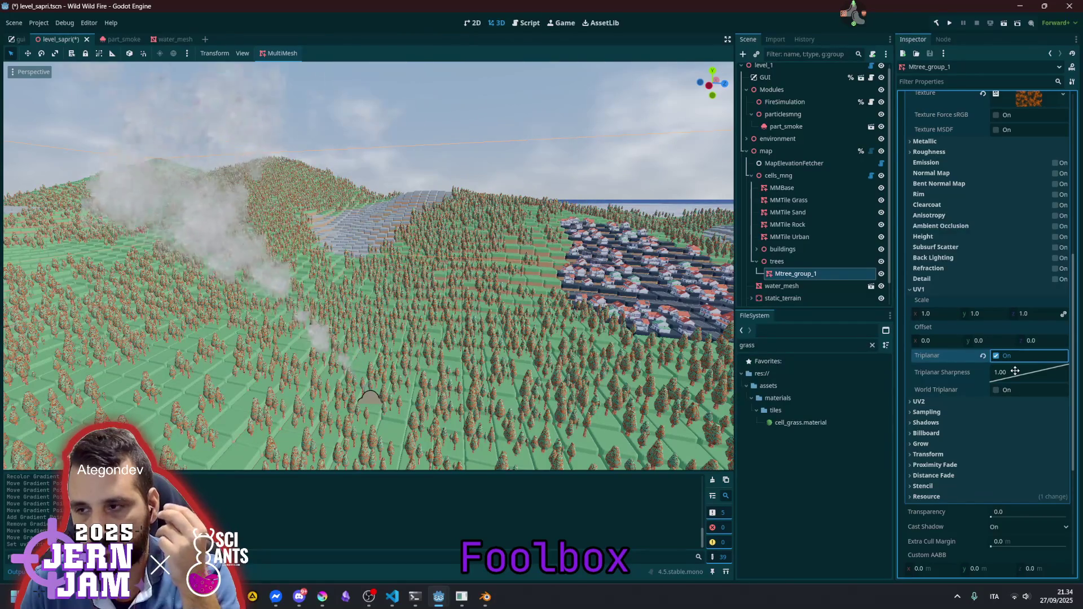
# Move the albedo ramp's black point so orange covers more of the forest
pyautogui.scroll(3, 974, 283)
pyautogui.click(1040, 213)
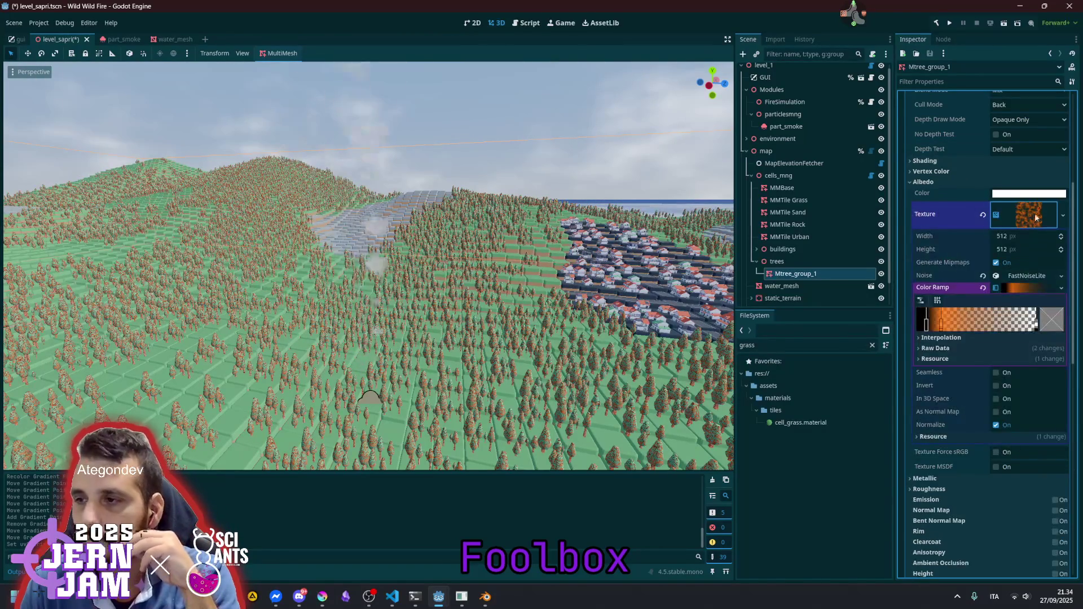
pyautogui.moveTo(939, 326)
pyautogui.mouseDown()
pyautogui.moveTo(920, 326)
pyautogui.moveTo(989, 326)
pyautogui.moveTo(960, 326)
pyautogui.mouseUp()
pyautogui.click(941, 325)
pyautogui.moveTo(528, 380); pyautogui.dragTo(694, 265)
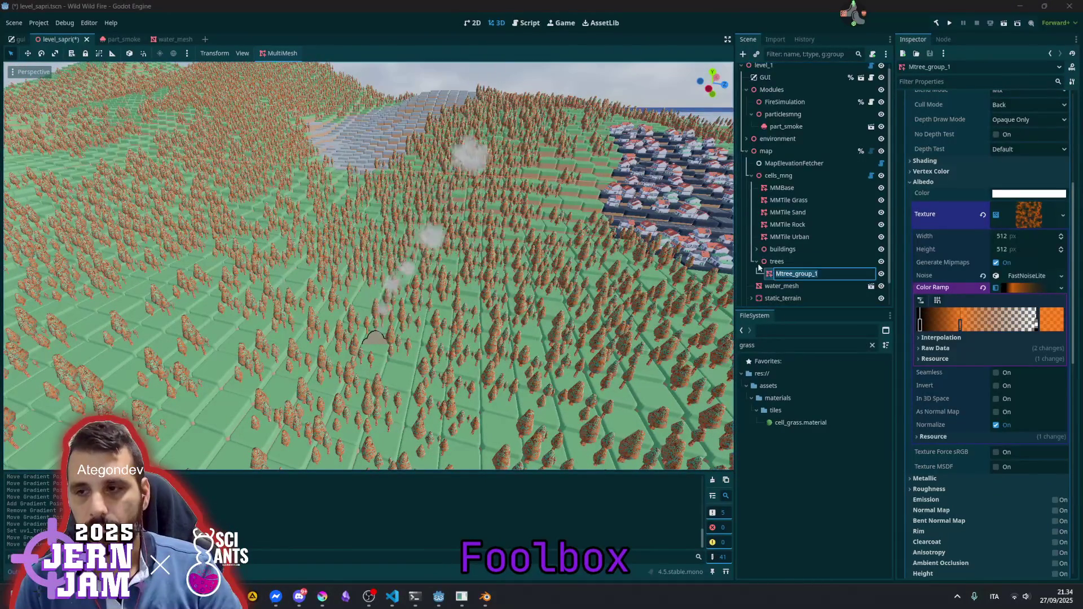
# Frame the tree group and the part_smoke emitter to inspect the forest up close
pyautogui.press('f')
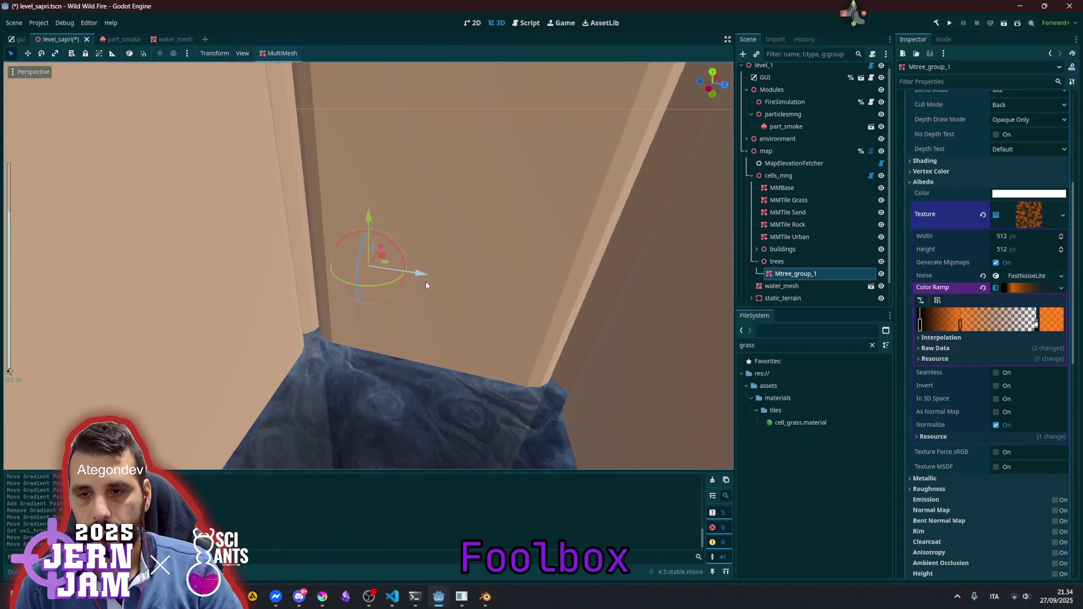
pyautogui.scroll(-6, 426, 285)
pyautogui.moveTo(426, 281); pyautogui.dragTo(428, 237)
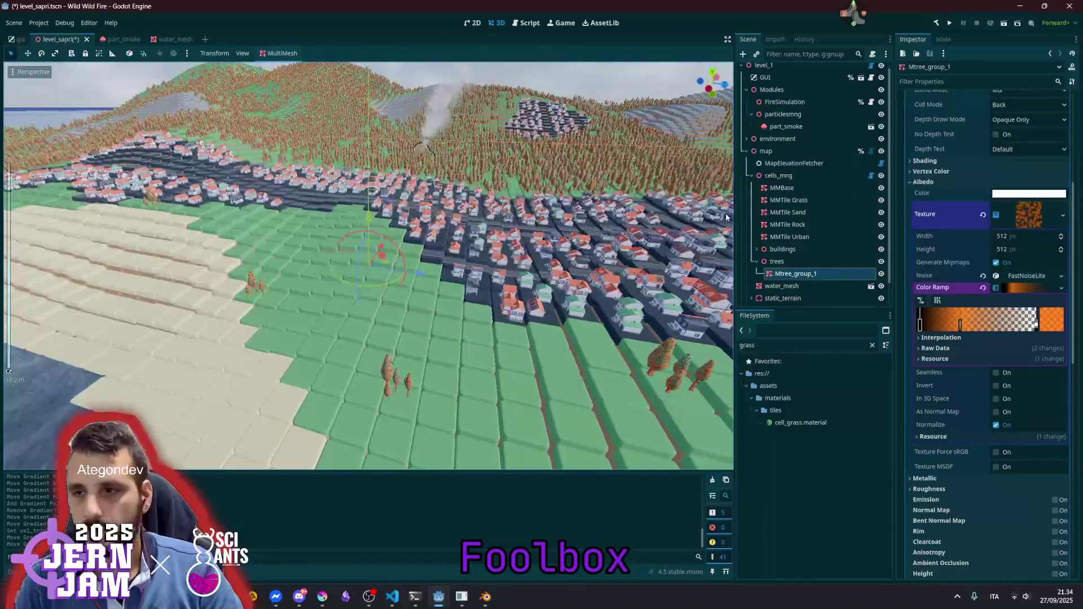
pyautogui.click(772, 127)
pyautogui.press('f')
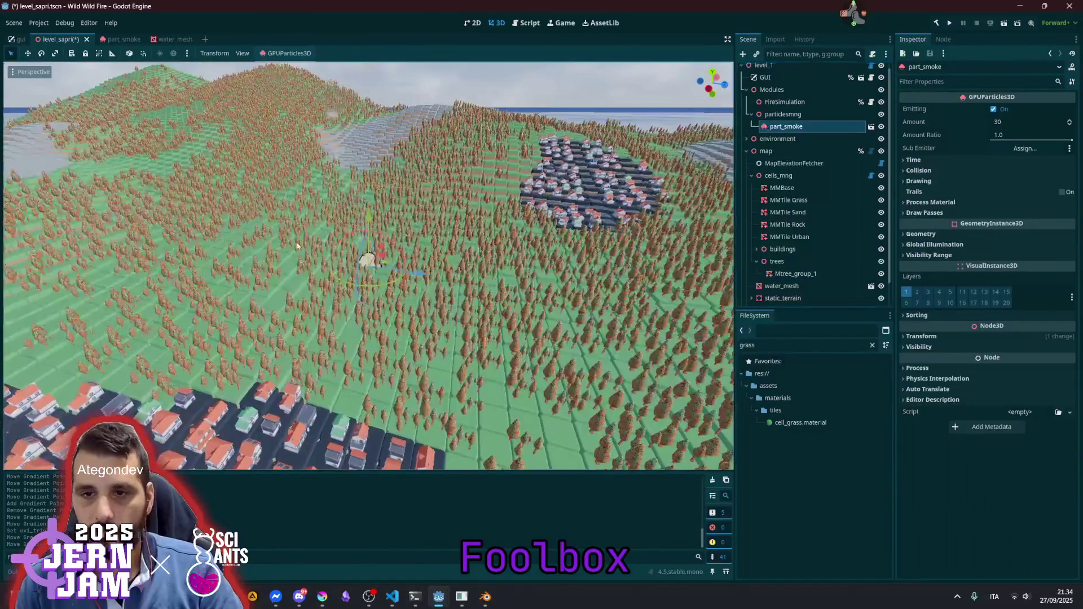
pyautogui.scroll(4, 372, 276)
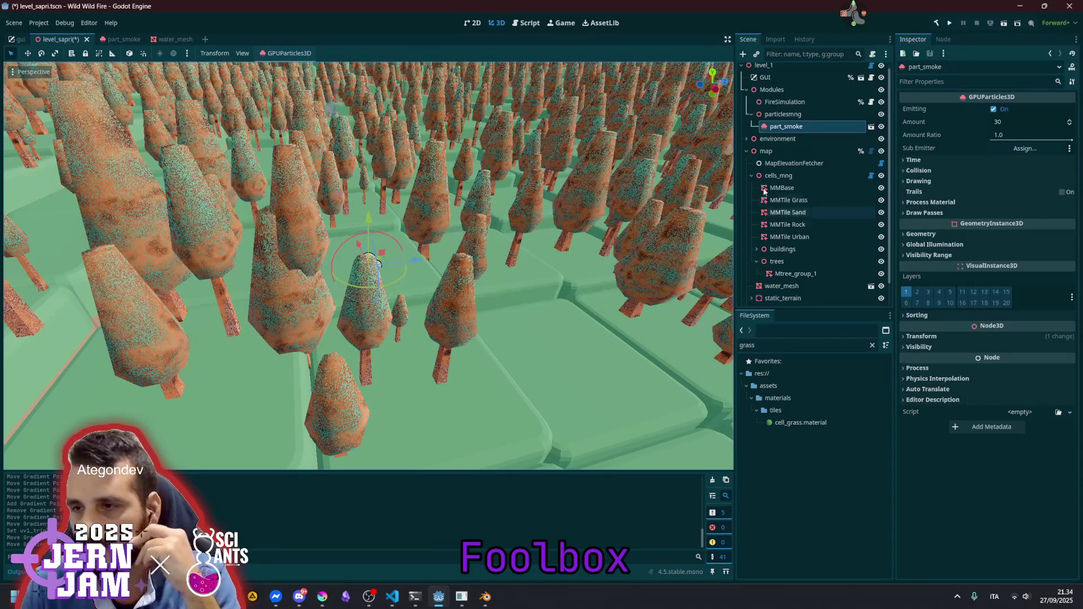
# On Mtree_group_1, slide the ramp's black point right to give trees a wide black band
pyautogui.click(795, 274)
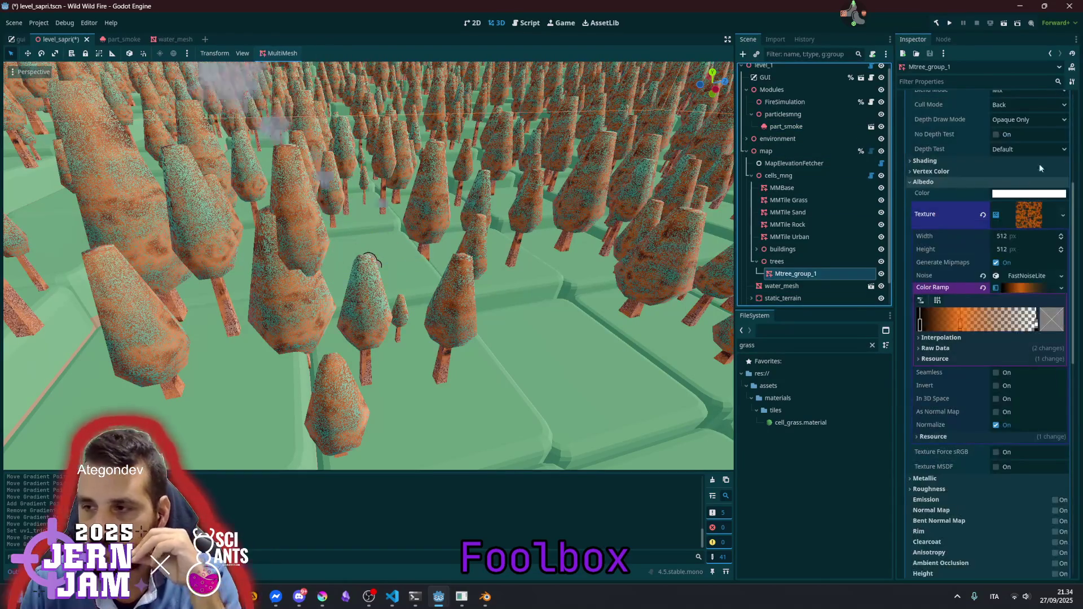
pyautogui.moveTo(961, 331)
pyautogui.mouseDown()
pyautogui.moveTo(937, 327)
pyautogui.moveTo(1009, 324)
pyautogui.mouseUp()
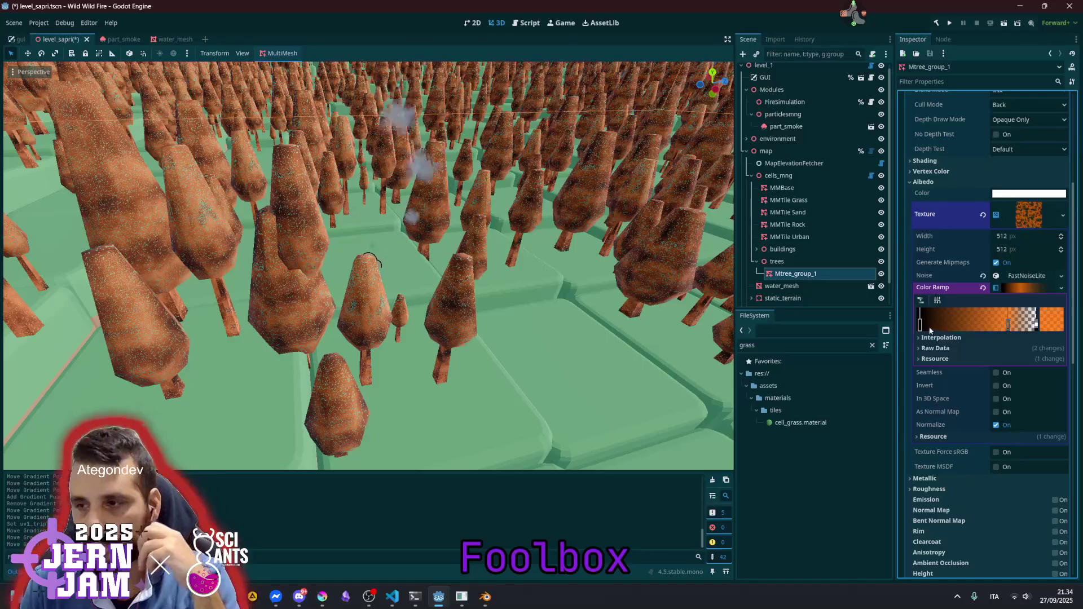
pyautogui.moveTo(920, 326); pyautogui.dragTo(1004, 326)
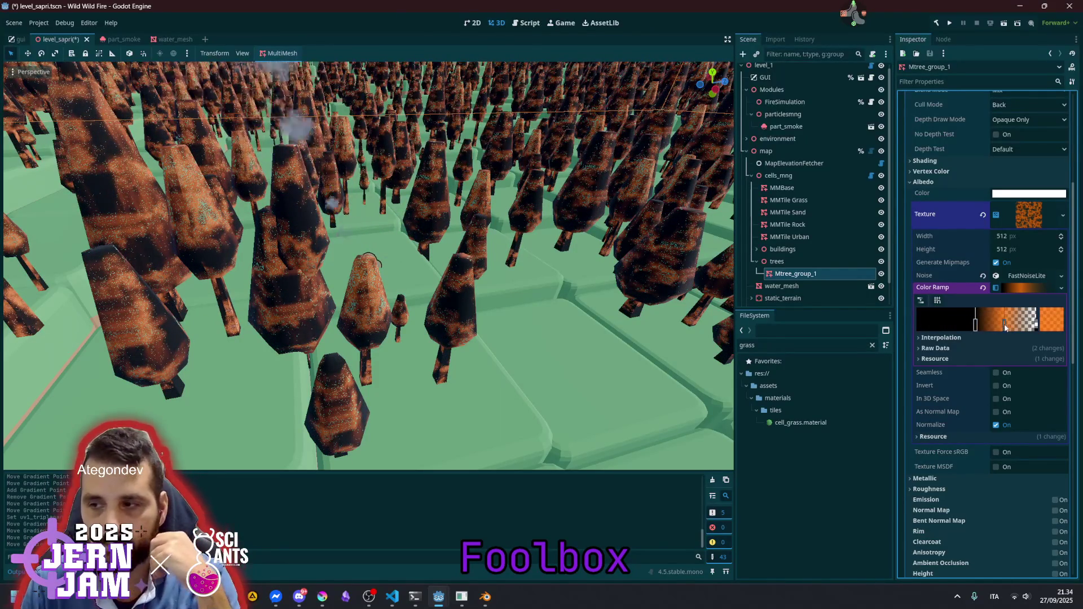
pyautogui.click(1022, 288)
# Copy the albedo noise texture into a newly enabled Emission texture and clear the albedo texture
pyautogui.rightClick(1019, 224)
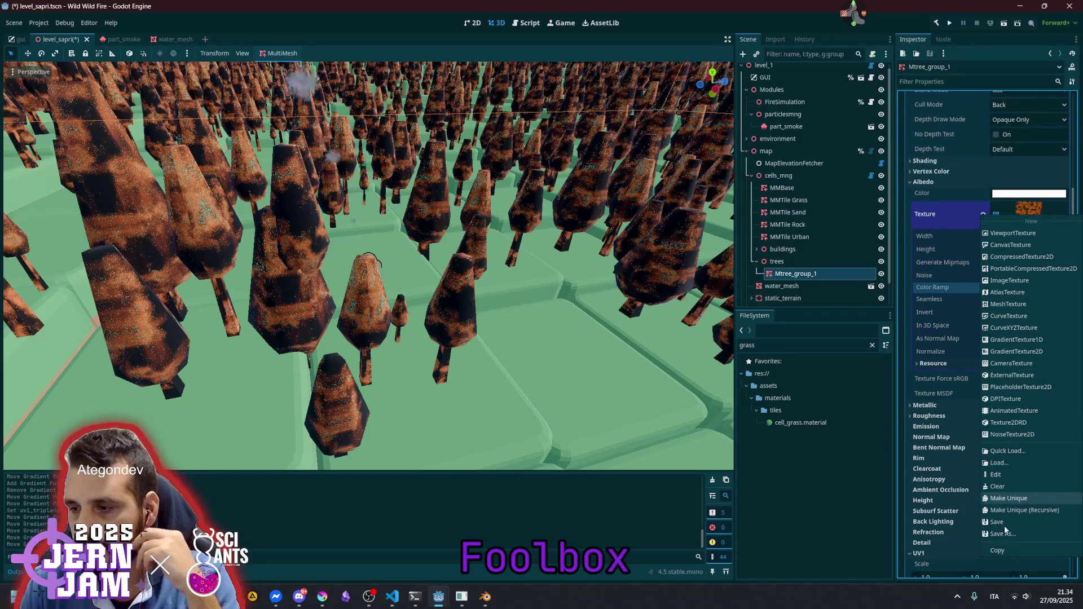
pyautogui.click(1004, 553)
pyautogui.click(923, 182)
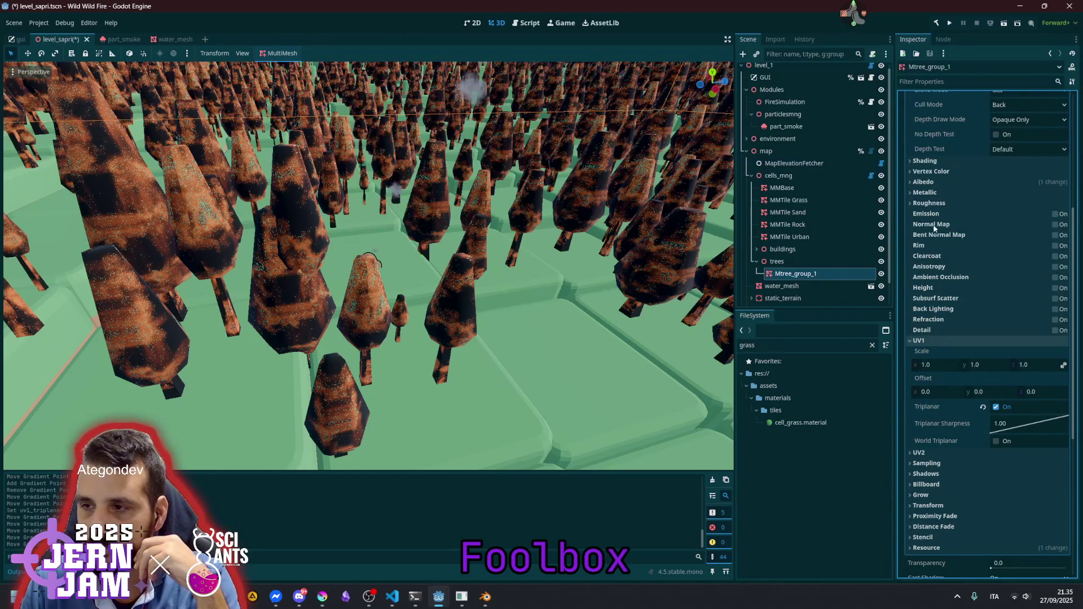
pyautogui.click(1055, 214)
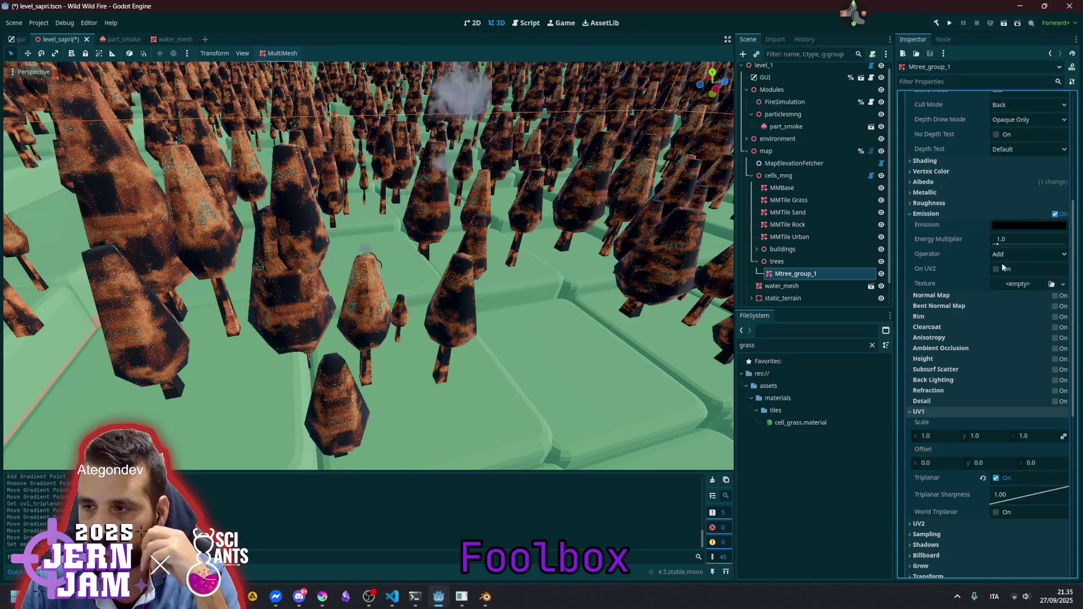
pyautogui.click(1018, 283)
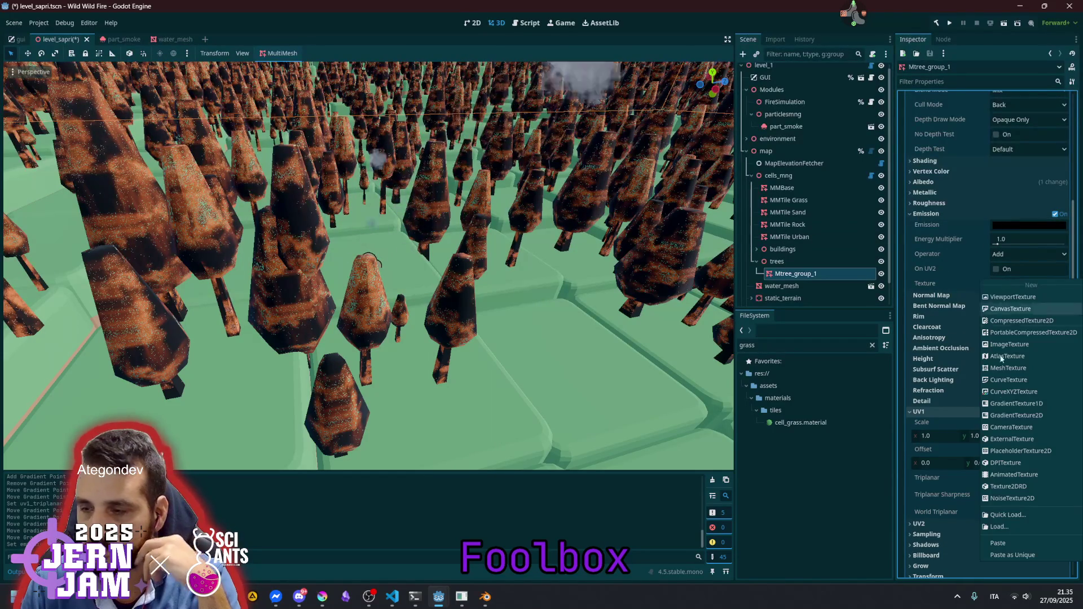
pyautogui.click(1010, 553)
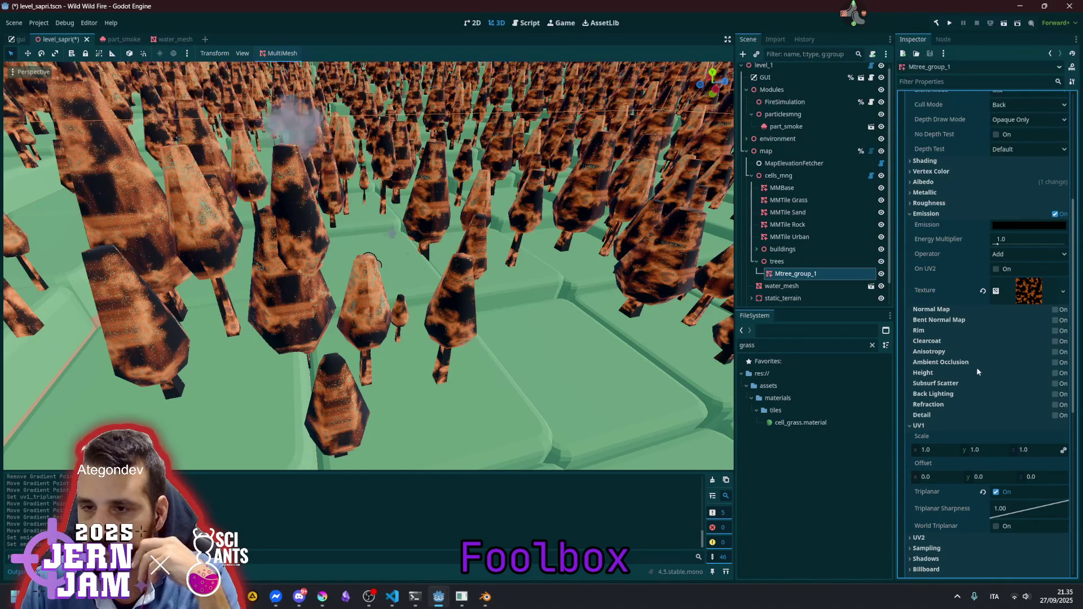
pyautogui.click(924, 182)
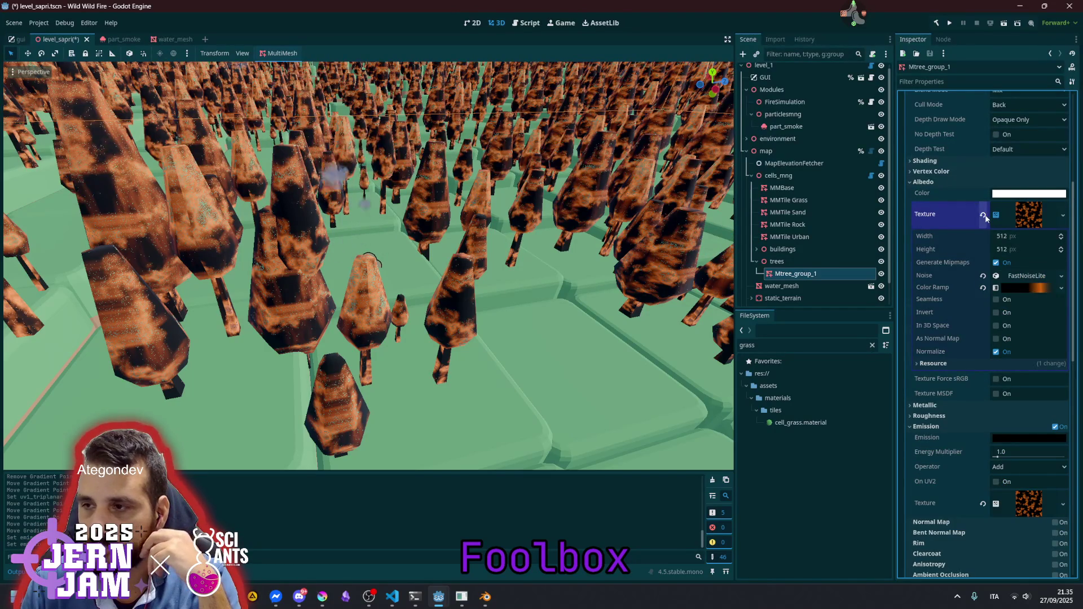
pyautogui.click(984, 215)
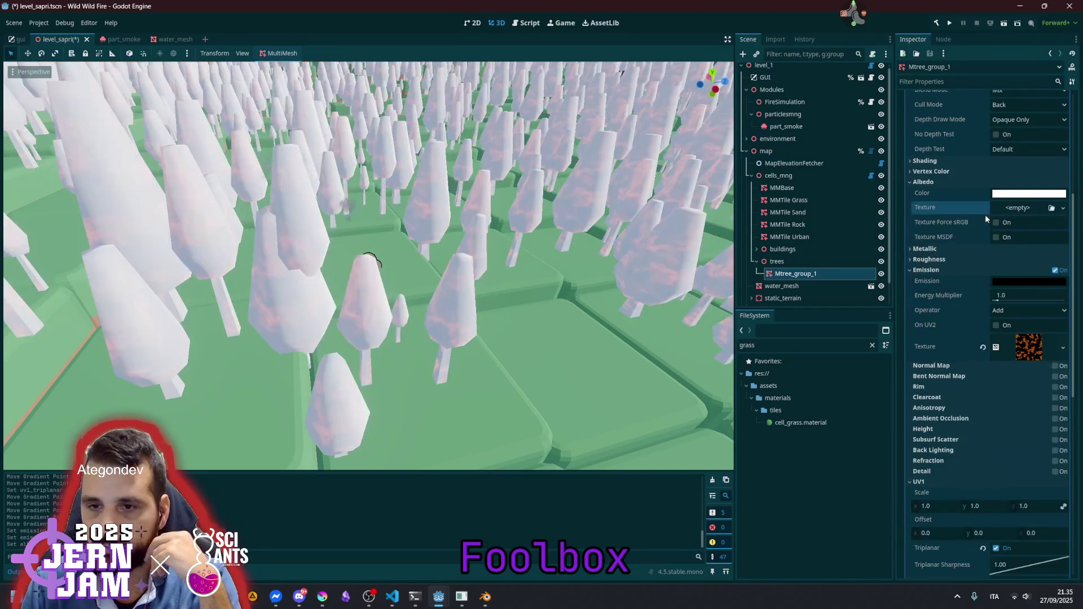
# Set the Emission Operator to Multiply
pyautogui.click(925, 181)
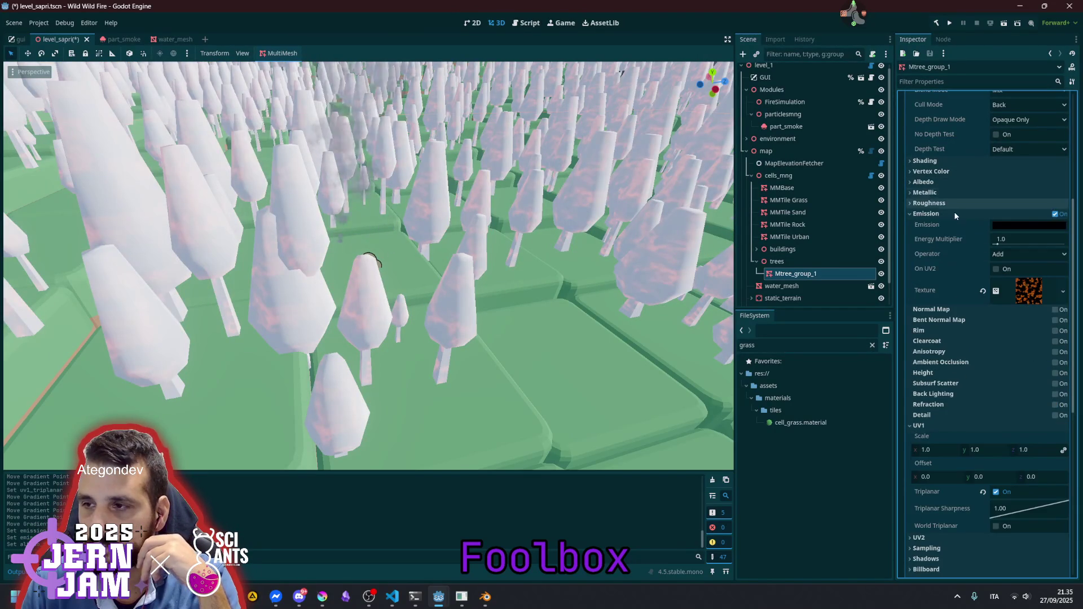
pyautogui.click(1010, 254)
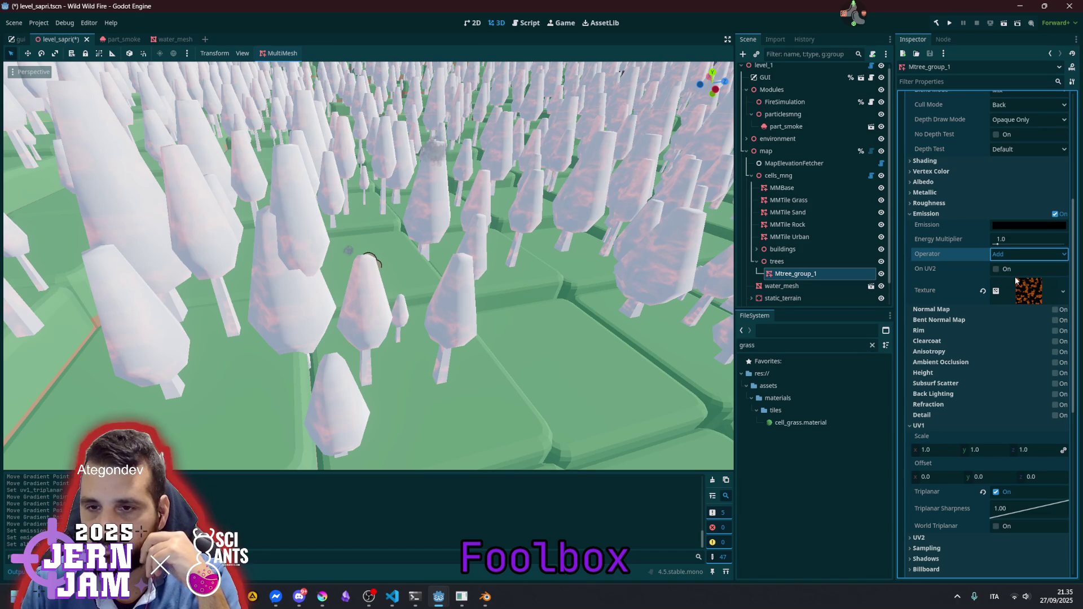
pyautogui.click(1014, 276)
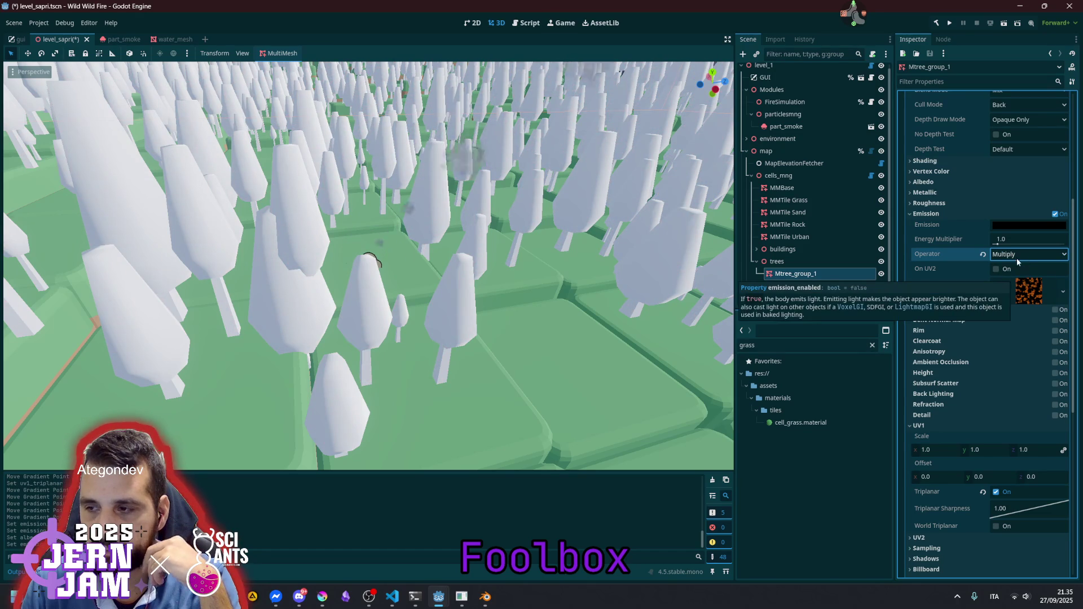
# Make the Albedo Color fully transparent with alpha 0
pyautogui.scroll(4, 956, 253)
pyautogui.scroll(2, 956, 254)
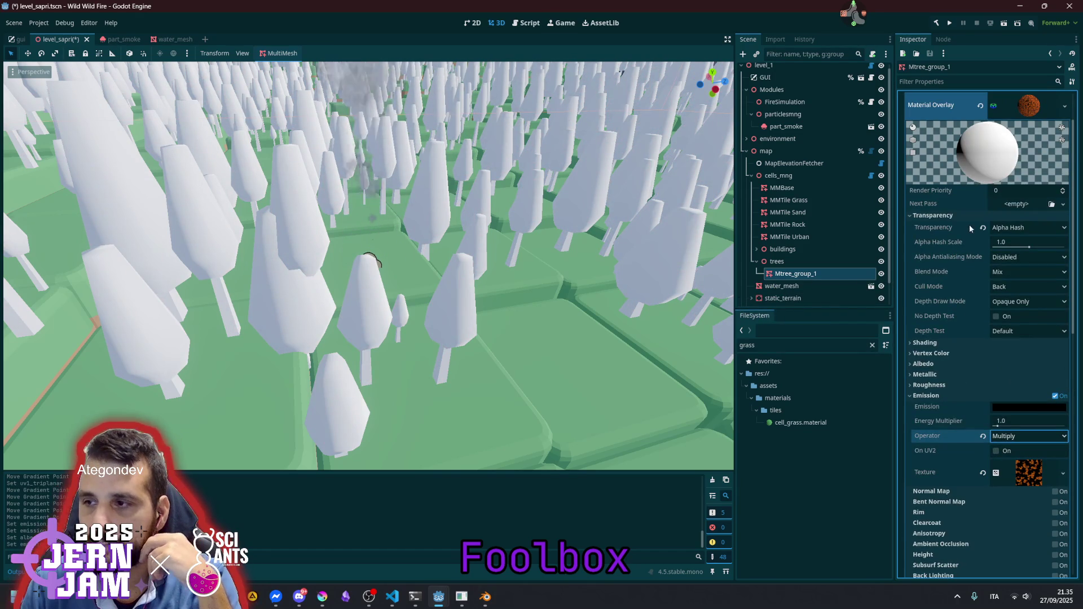
pyautogui.click(939, 364)
pyautogui.click(1002, 375)
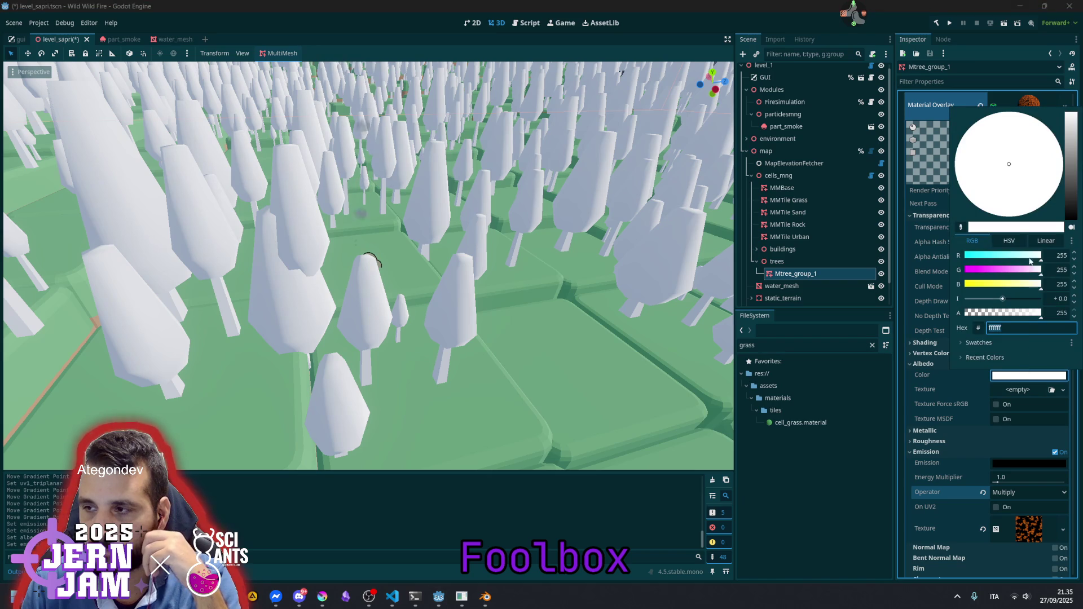
pyautogui.moveTo(997, 315)
pyautogui.mouseDown()
pyautogui.moveTo(921, 308)
pyautogui.moveTo(990, 313)
pyautogui.moveTo(939, 312)
pyautogui.mouseUp()
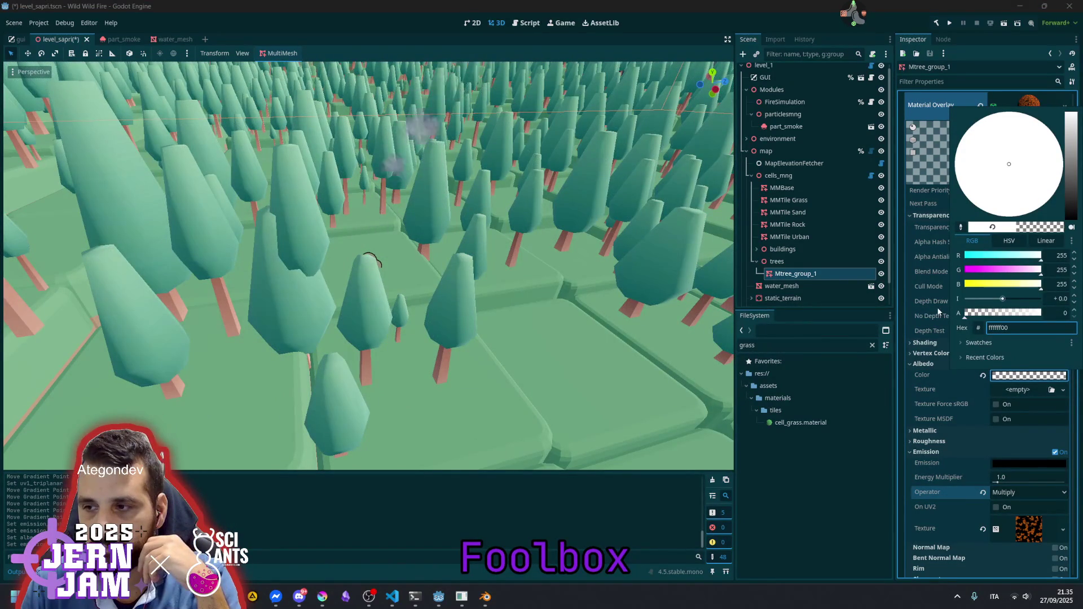
pyautogui.click(915, 366)
# Set the Emission color to white
pyautogui.scroll(-3, 970, 356)
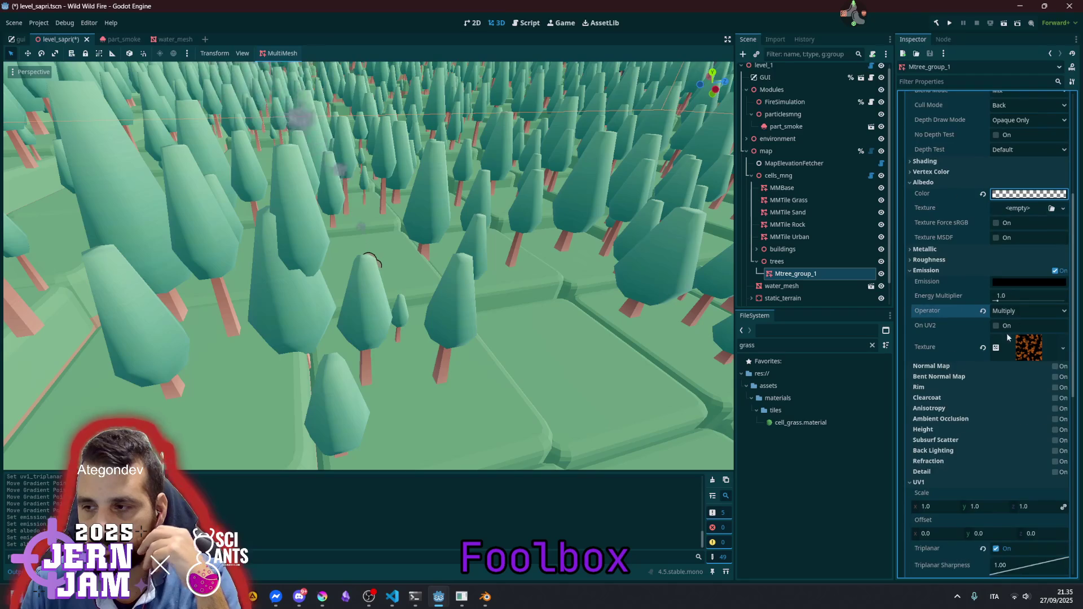
pyautogui.click(1007, 282)
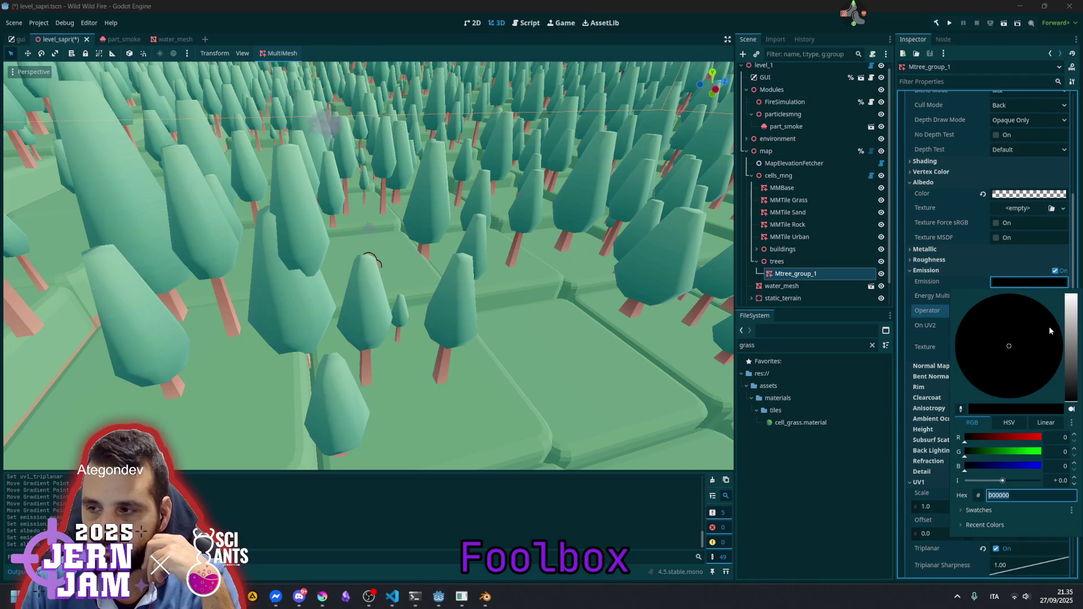
pyautogui.moveTo(1071, 339); pyautogui.dragTo(1074, 271)
pyautogui.click(946, 277)
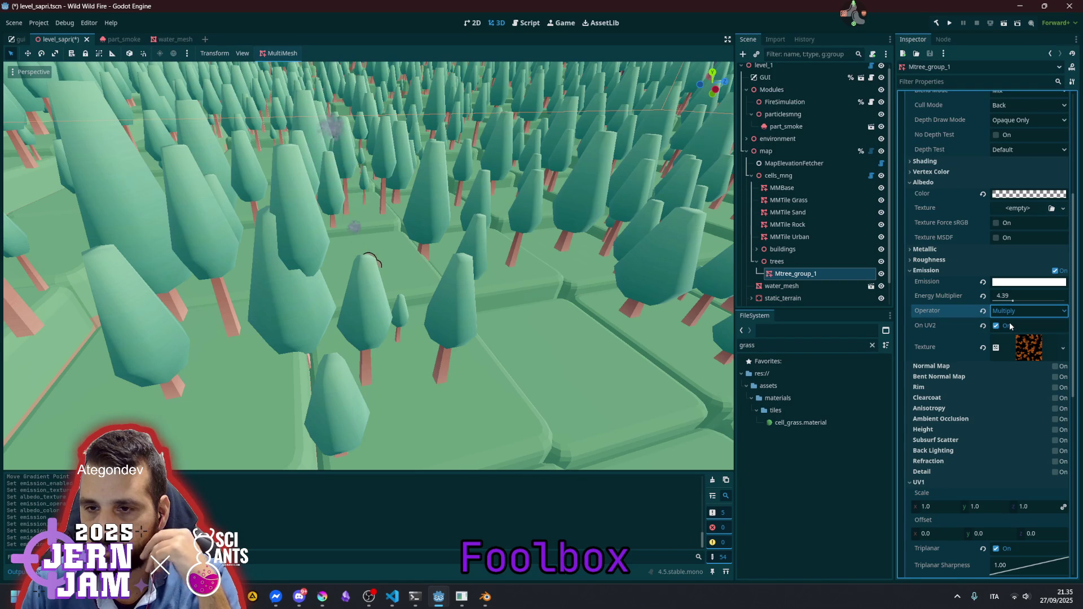
# Set emission energy multiplier to 1.0 and restore the albedo colour to opaque white
pyautogui.click(996, 296)
pyautogui.write('1.0')
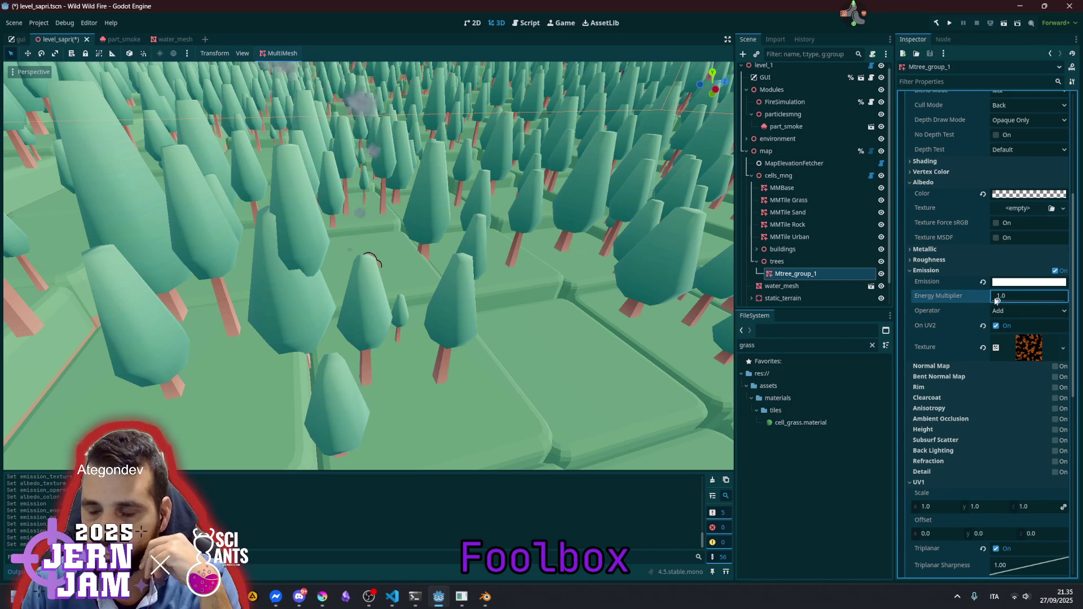
pyautogui.click(982, 194)
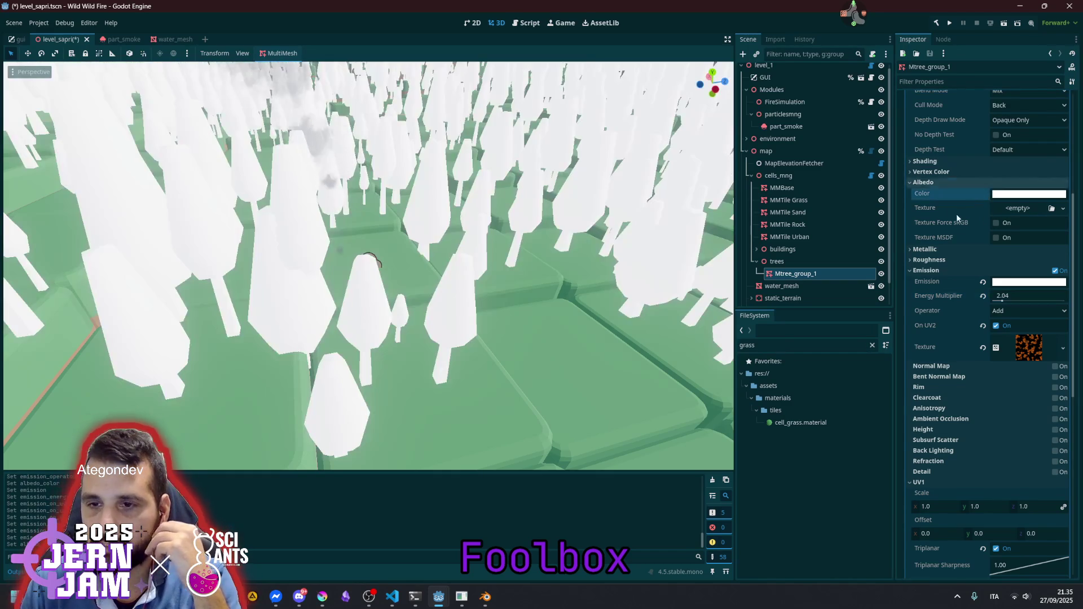
pyautogui.click(1004, 195)
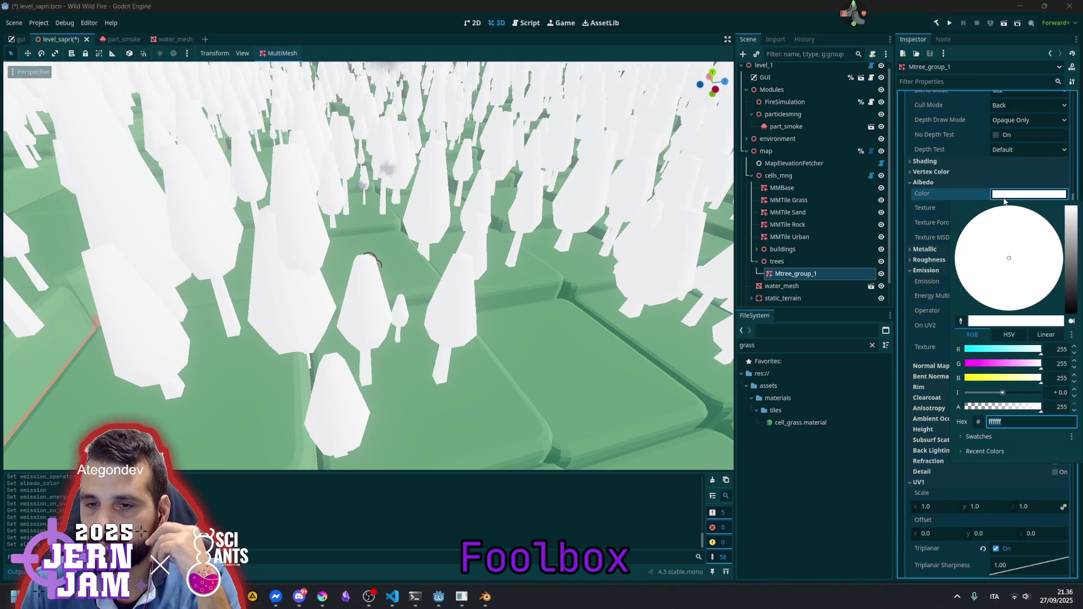
pyautogui.click(1004, 195)
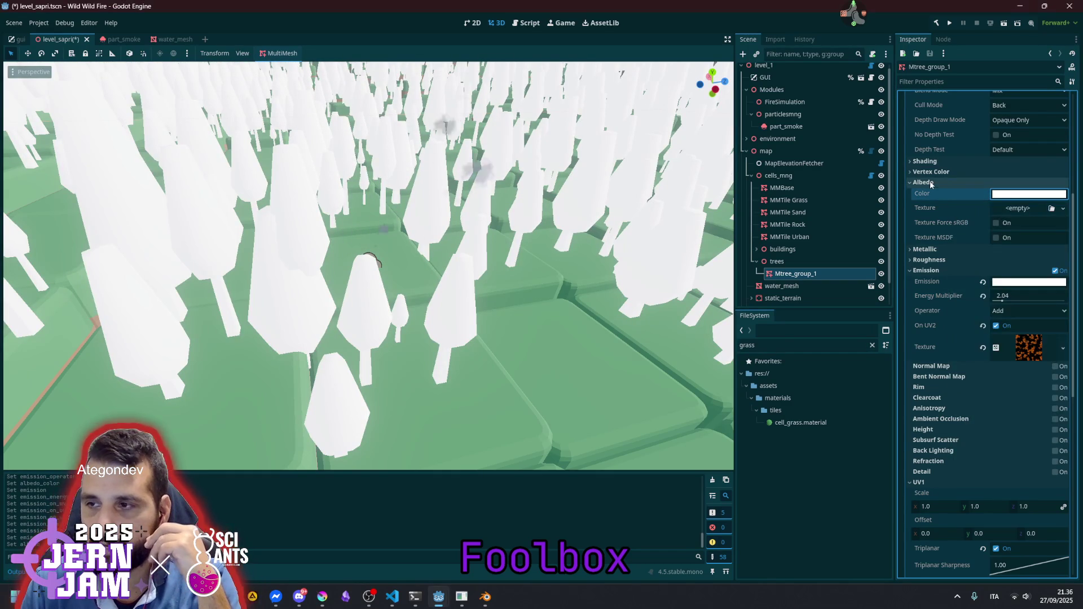
# Copy the noise texture onto Albedo, reset emission colour to black, disable On UV2, energy 3.45
pyautogui.moveTo(1028, 347); pyautogui.dragTo(1012, 213)
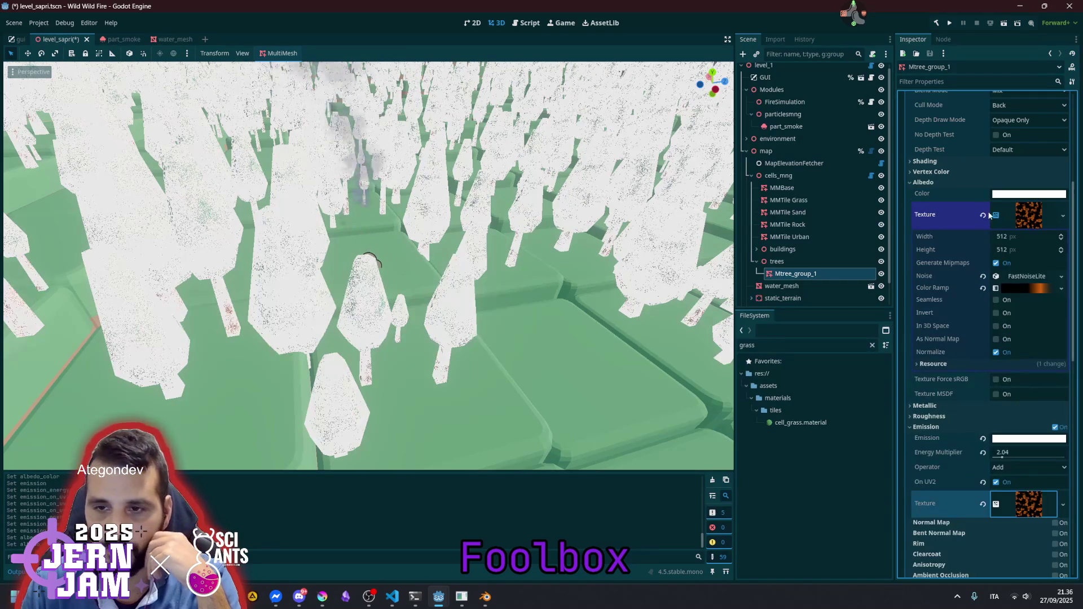
pyautogui.click(1017, 218)
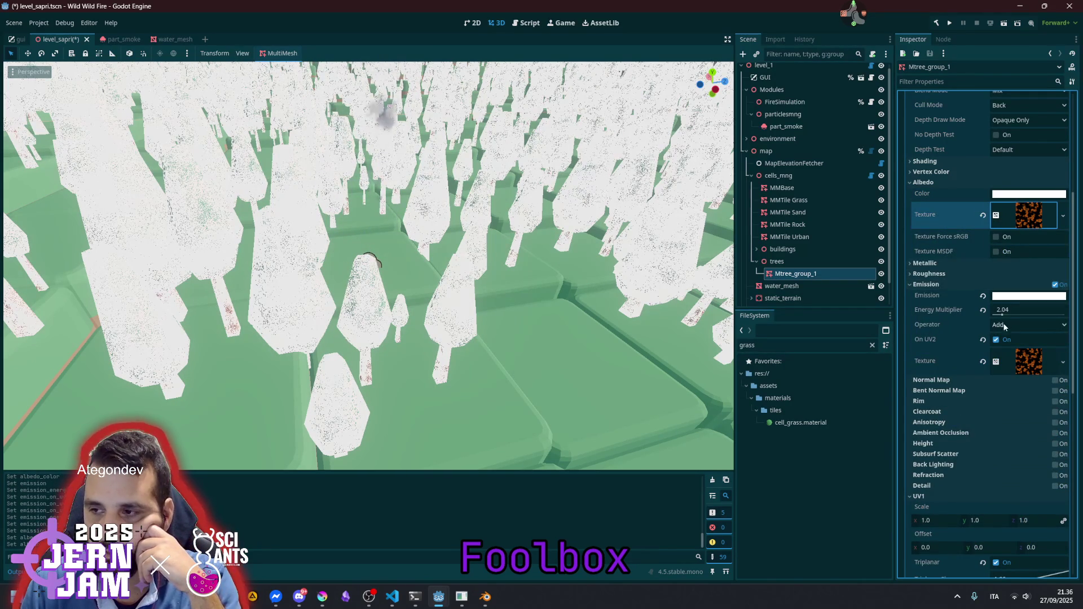
pyautogui.moveTo(1003, 316); pyautogui.dragTo(993, 316)
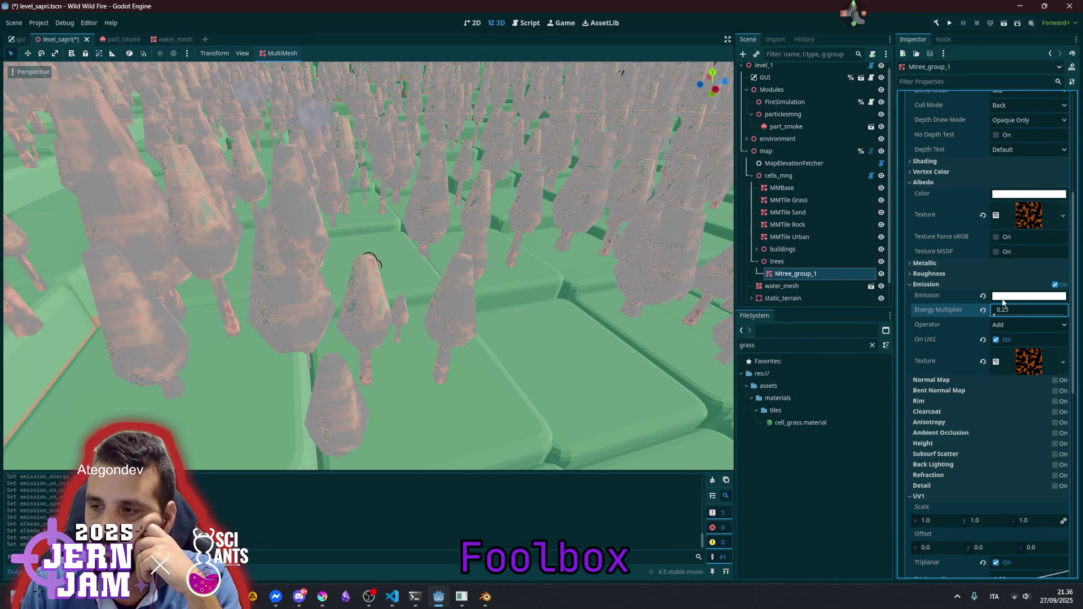
pyautogui.click(983, 296)
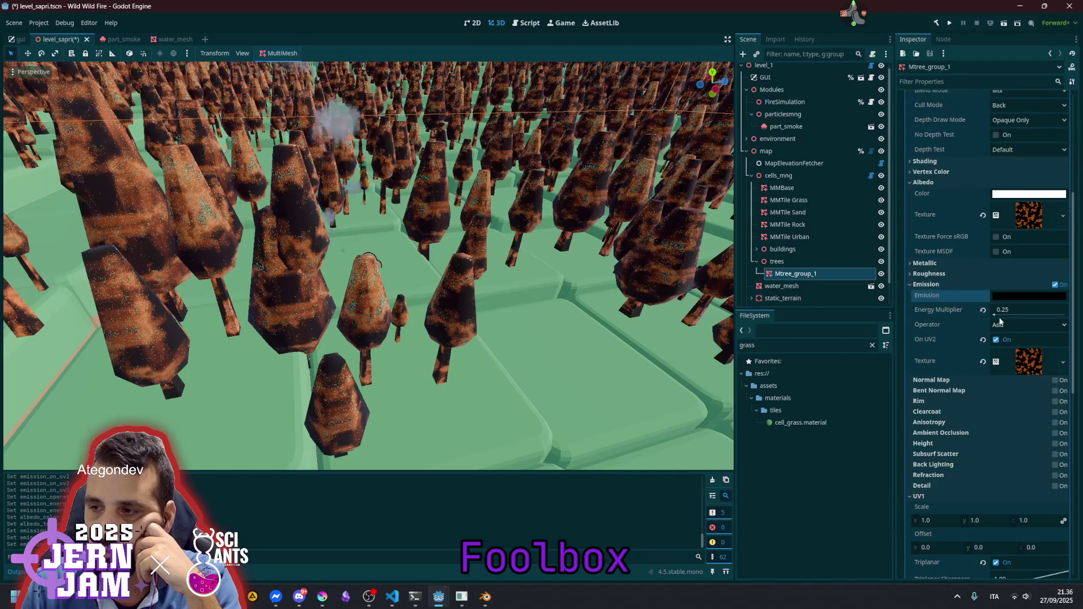
pyautogui.moveTo(995, 316)
pyautogui.mouseDown()
pyautogui.moveTo(1060, 314)
pyautogui.moveTo(1000, 317)
pyautogui.mouseUp()
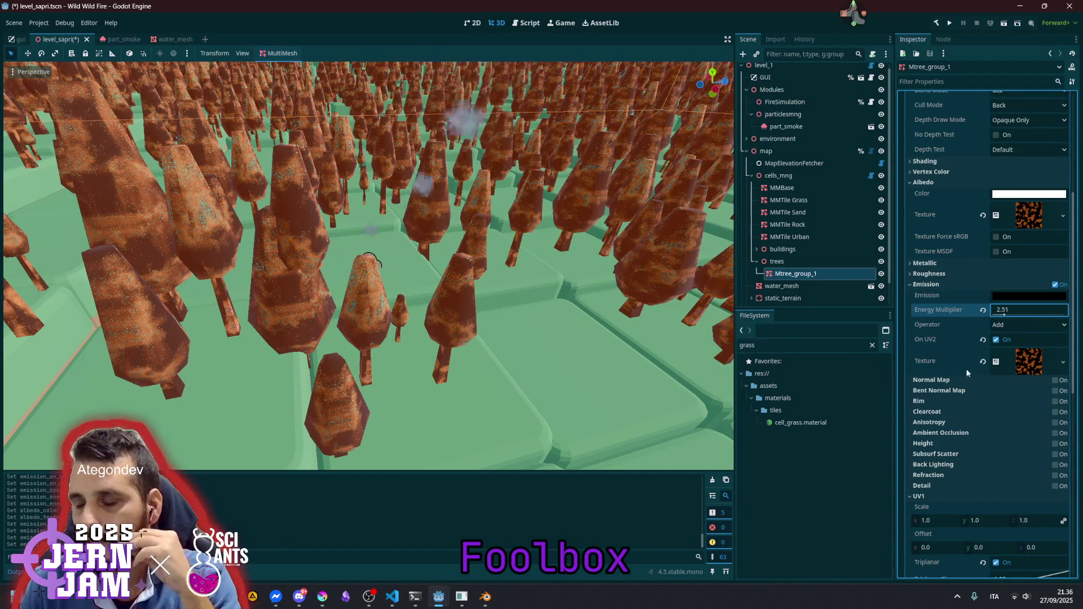
pyautogui.click(996, 340)
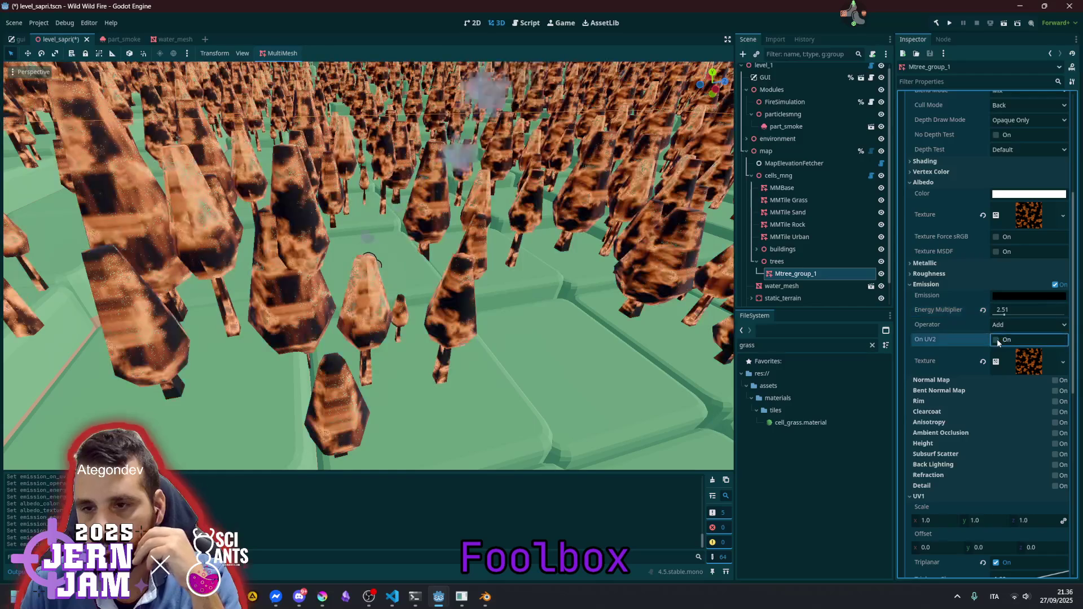
pyautogui.moveTo(1004, 317)
pyautogui.mouseDown()
pyautogui.moveTo(991, 317)
pyautogui.moveTo(1031, 315)
pyautogui.moveTo(1014, 319)
pyautogui.mouseUp()
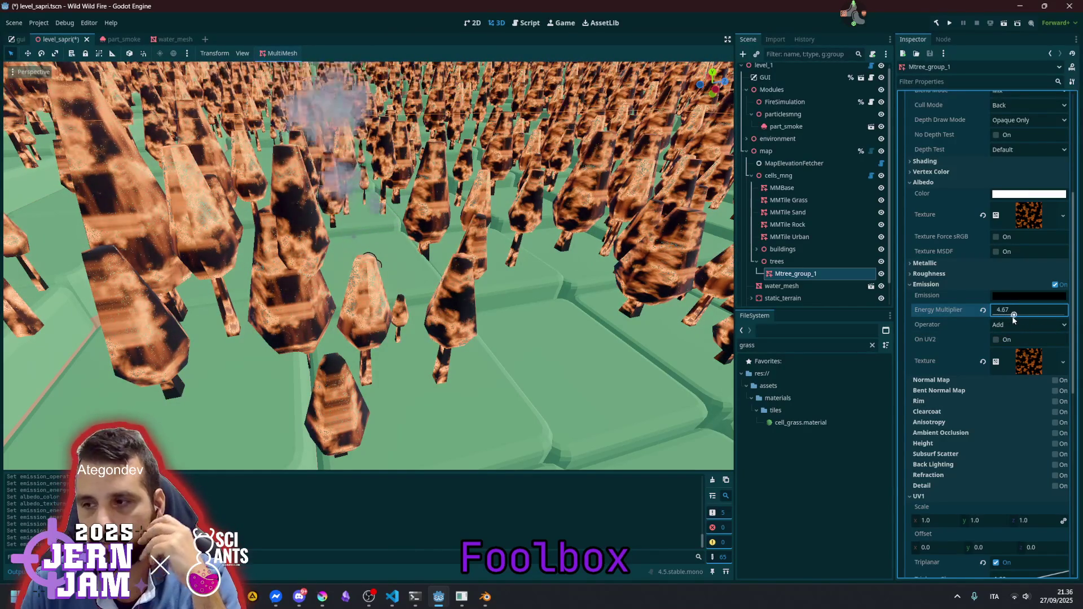
pyautogui.click(1026, 364)
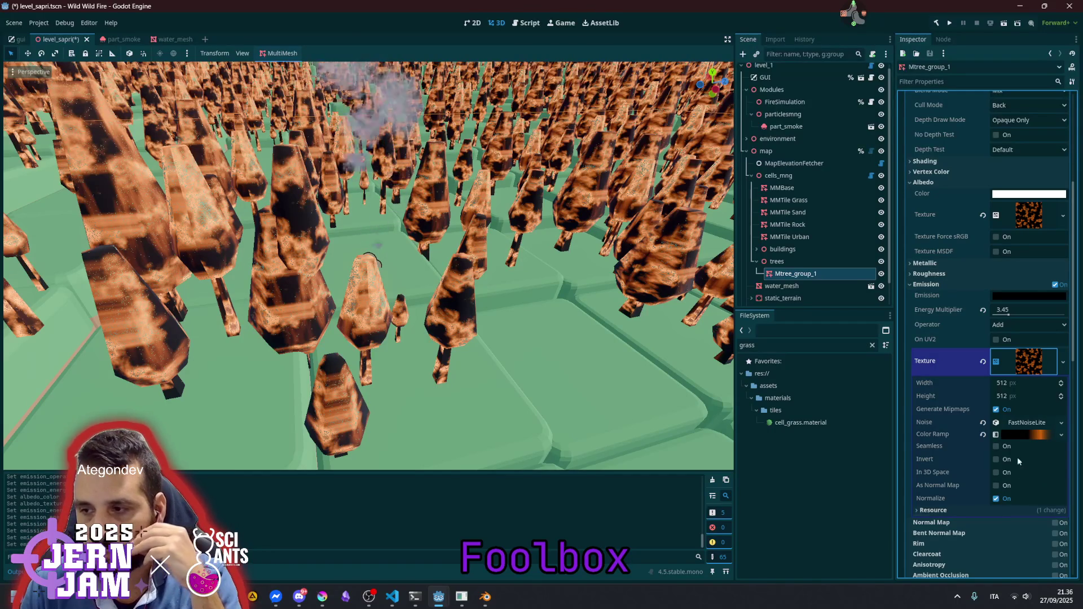
pyautogui.click(1023, 213)
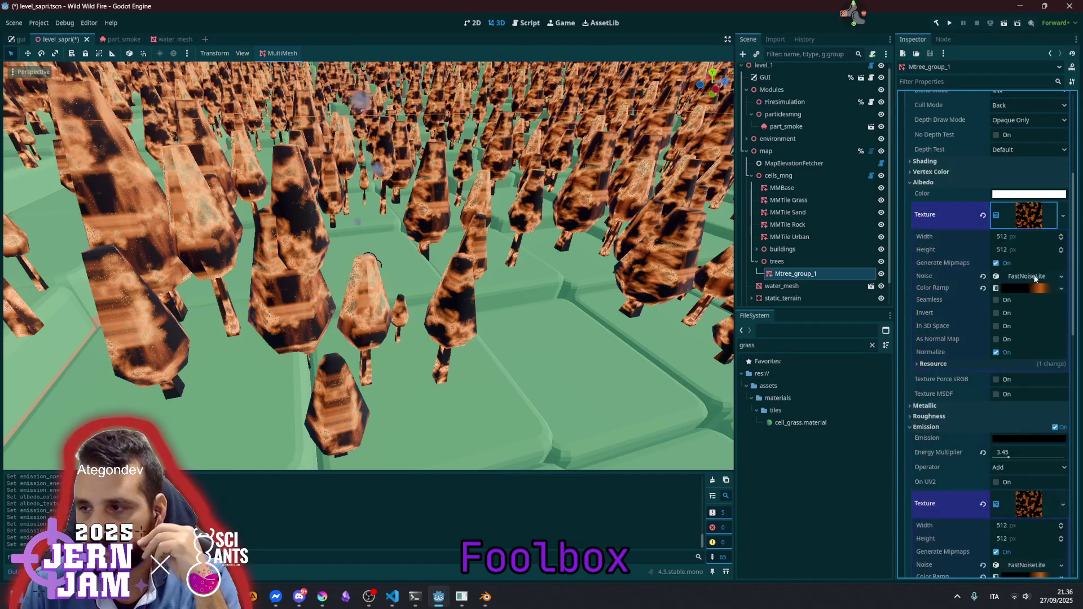
# Reposition the albedo noise ramp stops to widen the orange (ff7000d3) band across the trees
pyautogui.click(1024, 288)
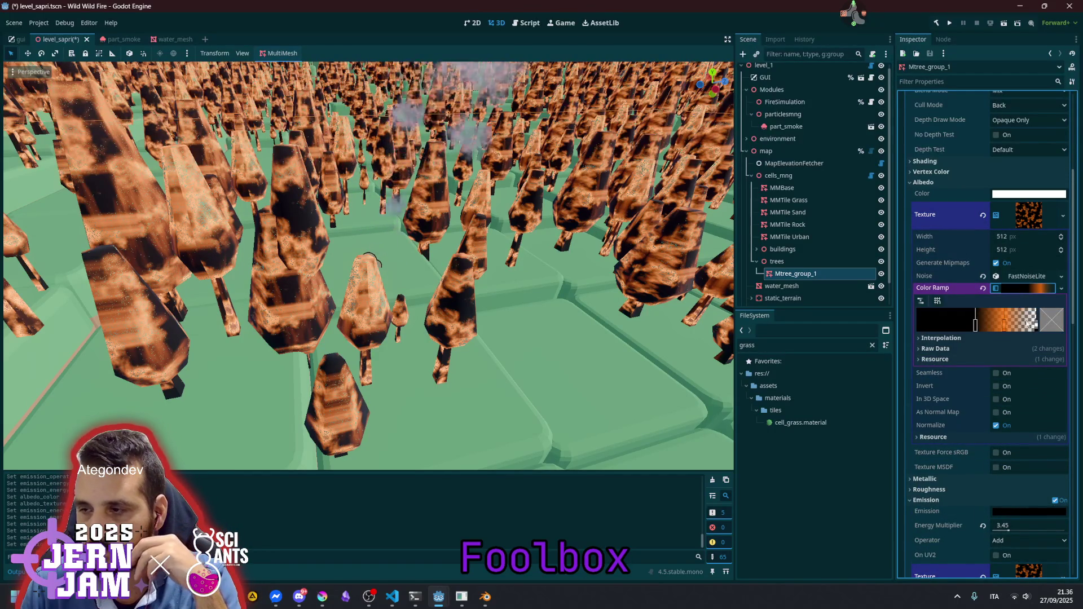
pyautogui.moveTo(975, 325)
pyautogui.mouseDown()
pyautogui.moveTo(944, 324)
pyautogui.moveTo(968, 330)
pyautogui.mouseUp()
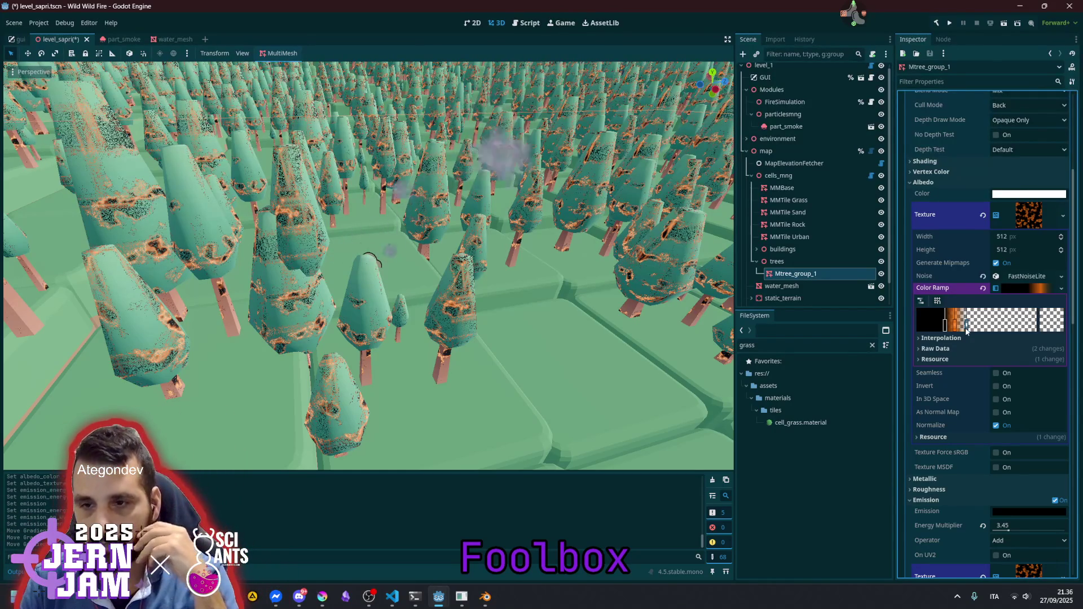
pyautogui.moveTo(944, 330)
pyautogui.mouseDown()
pyautogui.moveTo(932, 332)
pyautogui.moveTo(1014, 325)
pyautogui.moveTo(968, 330)
pyautogui.mouseUp()
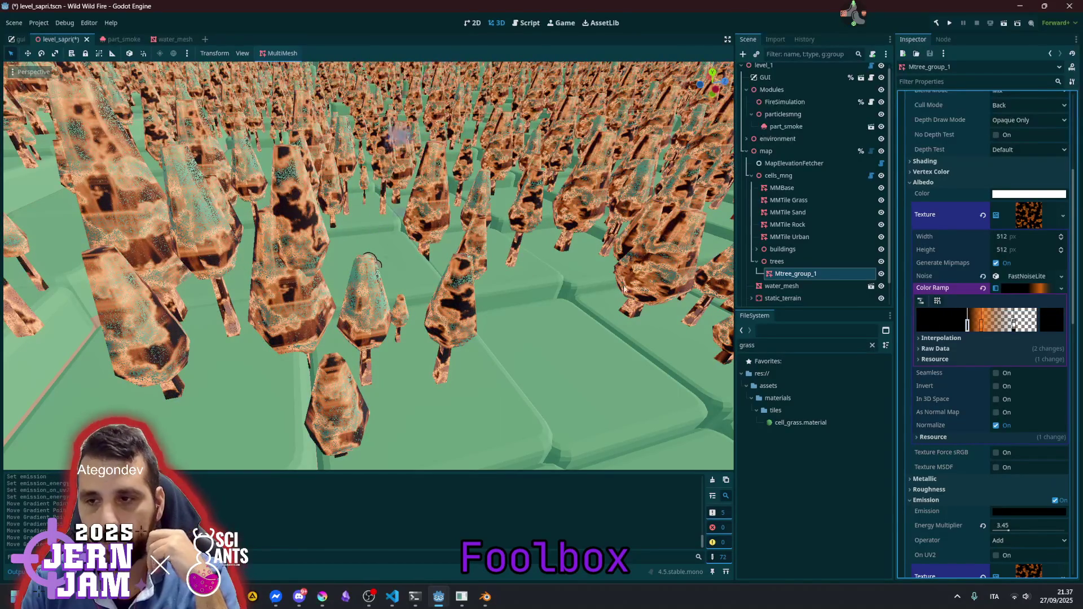
pyautogui.scroll(-10, 470, 280)
pyautogui.scroll(-5, 470, 280)
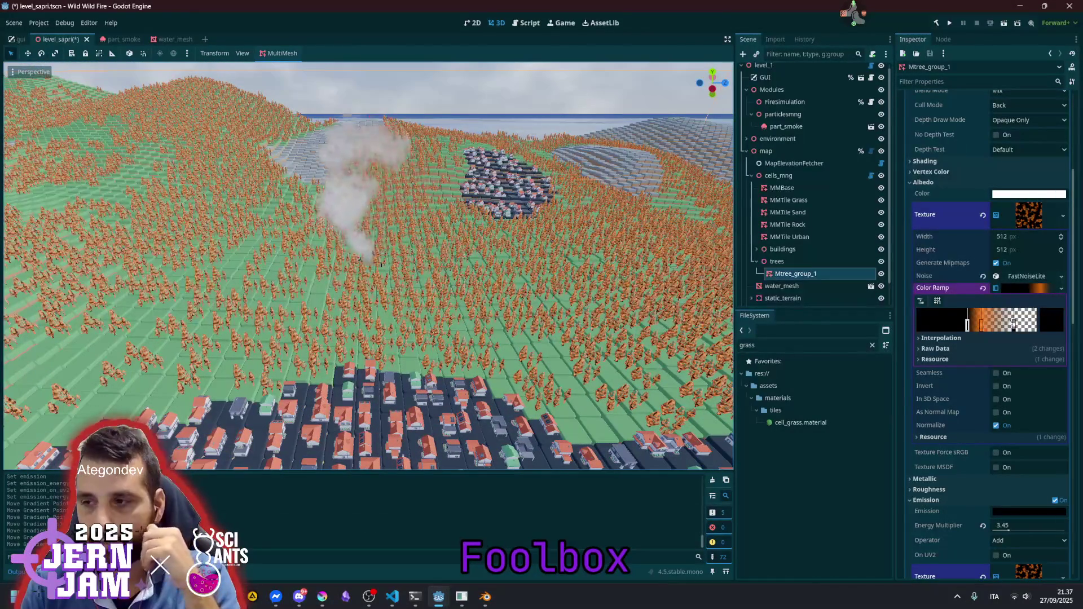
pyautogui.moveTo(1014, 324); pyautogui.dragTo(1074, 326)
pyautogui.moveTo(982, 326)
pyautogui.mouseDown()
pyautogui.moveTo(1024, 326)
pyautogui.moveTo(1011, 327)
pyautogui.mouseUp()
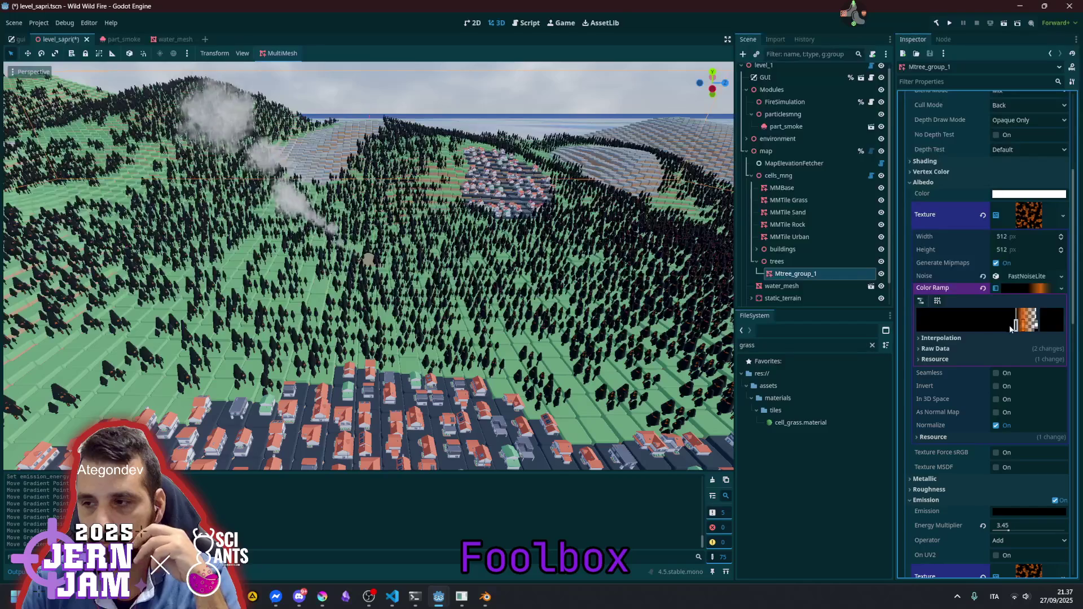
pyautogui.moveTo(1016, 326)
pyautogui.mouseDown()
pyautogui.moveTo(983, 326)
pyautogui.moveTo(1026, 327)
pyautogui.mouseUp()
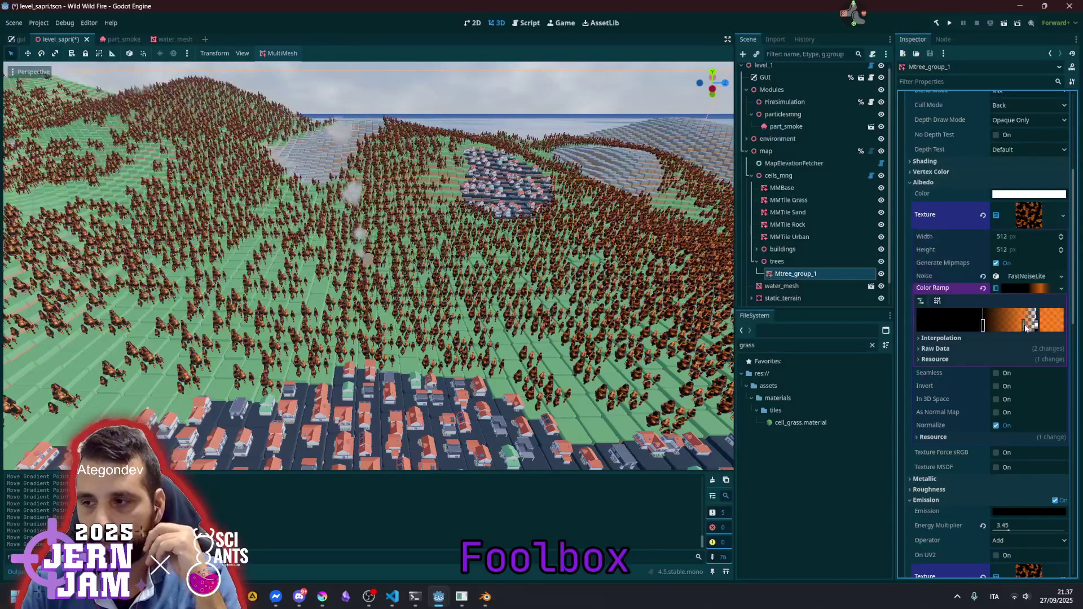
pyautogui.click(1049, 325)
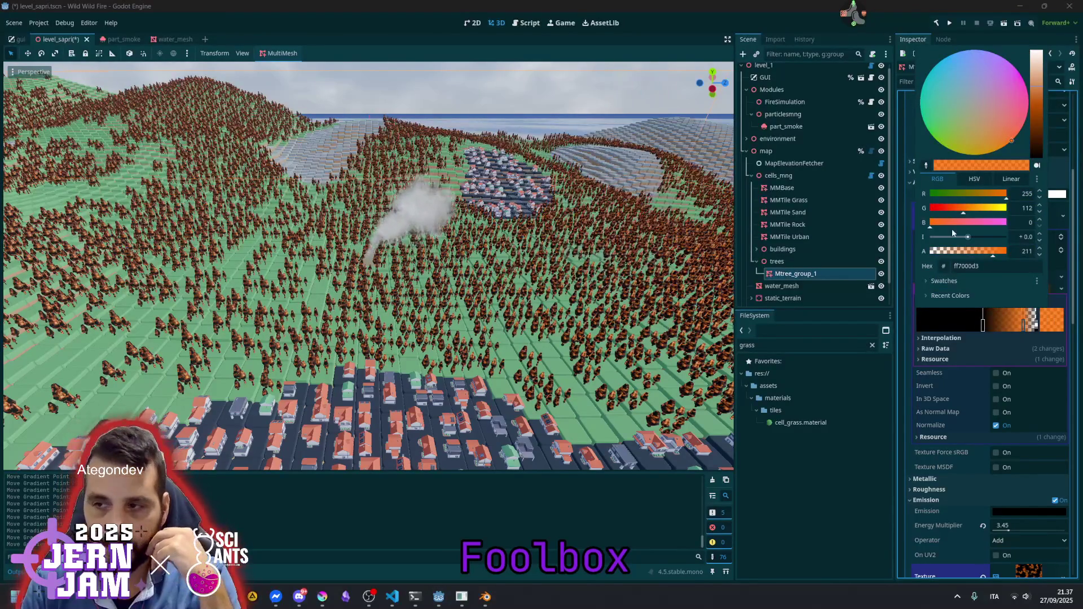
# Test the orange stop's opacity, then recolour that stop to a dark grey
pyautogui.moveTo(977, 255); pyautogui.dragTo(947, 255)
pyautogui.click(1007, 252)
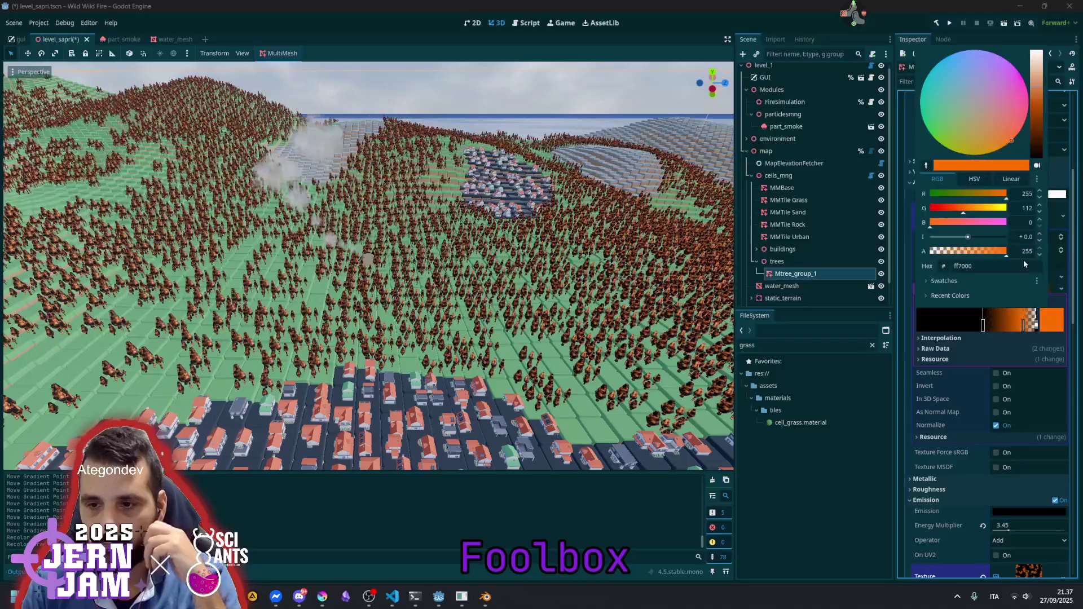
pyautogui.moveTo(989, 109); pyautogui.dragTo(966, 99)
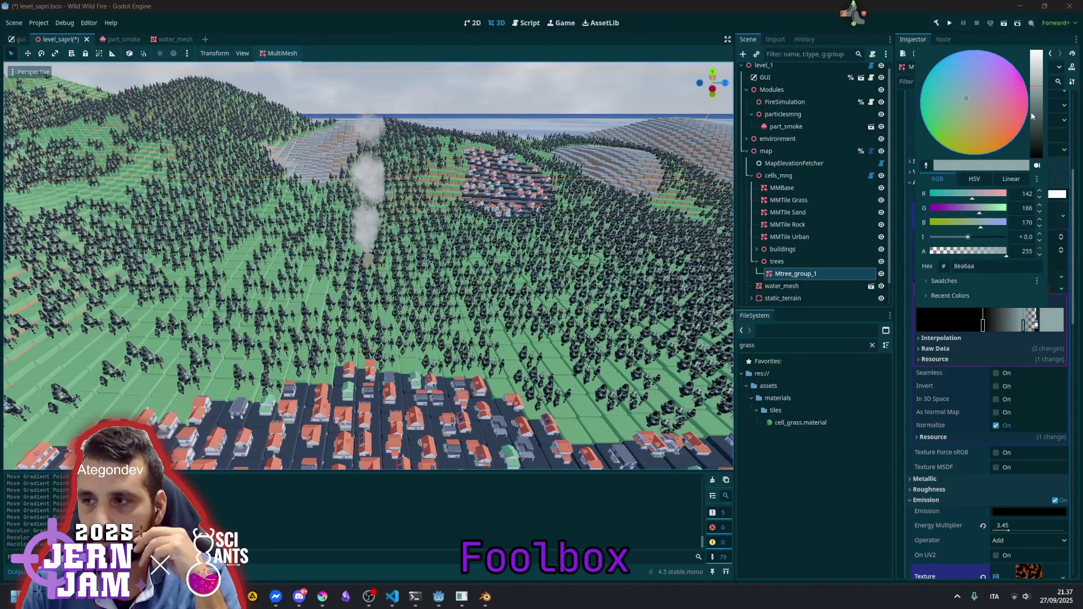
pyautogui.moveTo(1031, 115); pyautogui.dragTo(1038, 118)
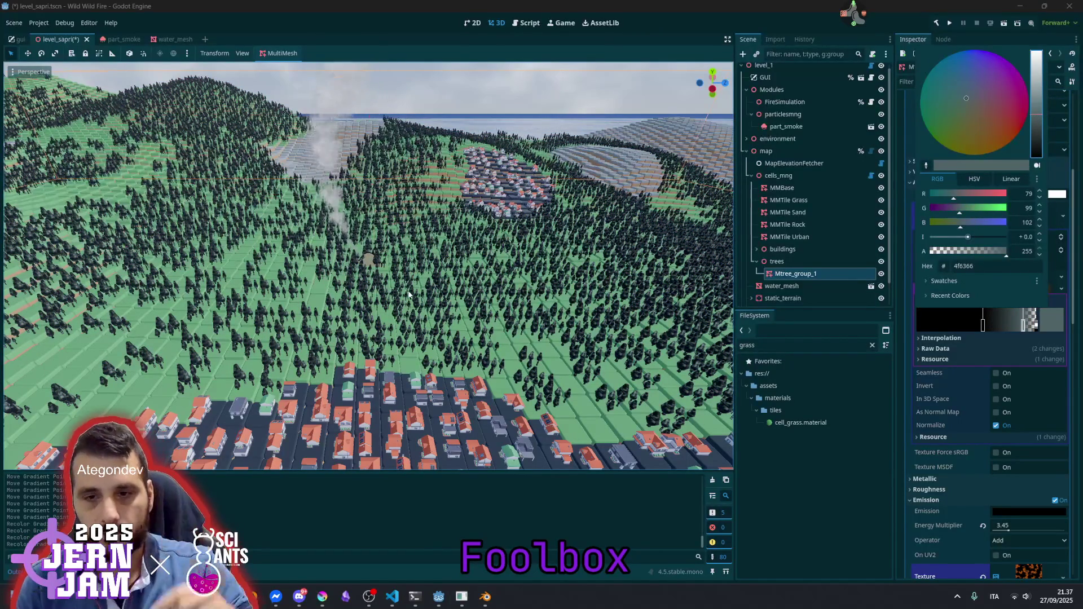
pyautogui.click(362, 303)
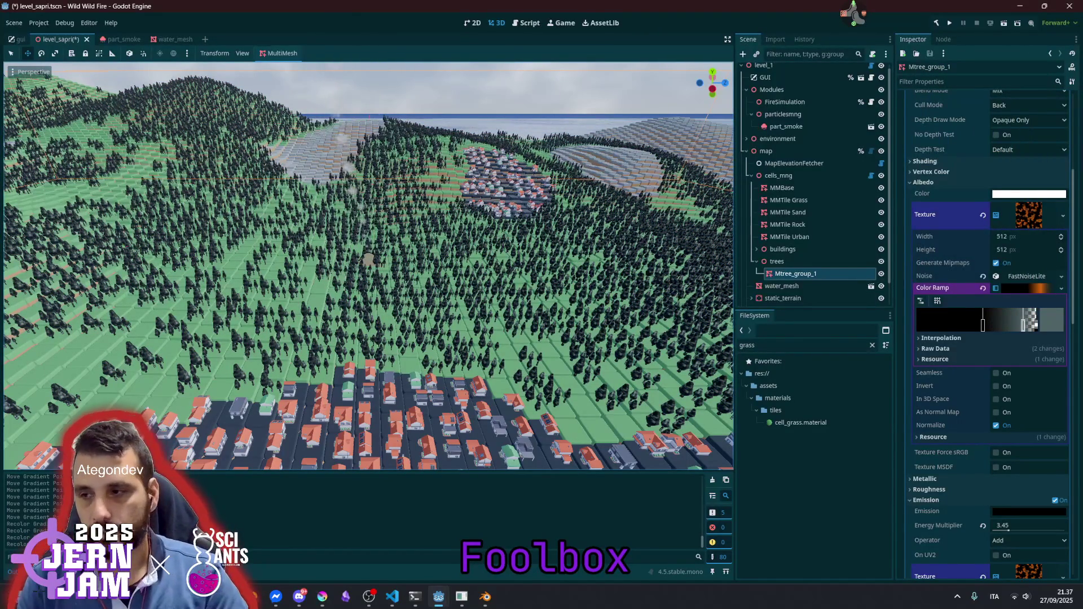
# Recolour the right-end stop to burnt orange 9c3d08, widen the black band, and delete the right stop
pyautogui.scroll(8, 368, 265)
pyautogui.scroll(8, 368, 265)
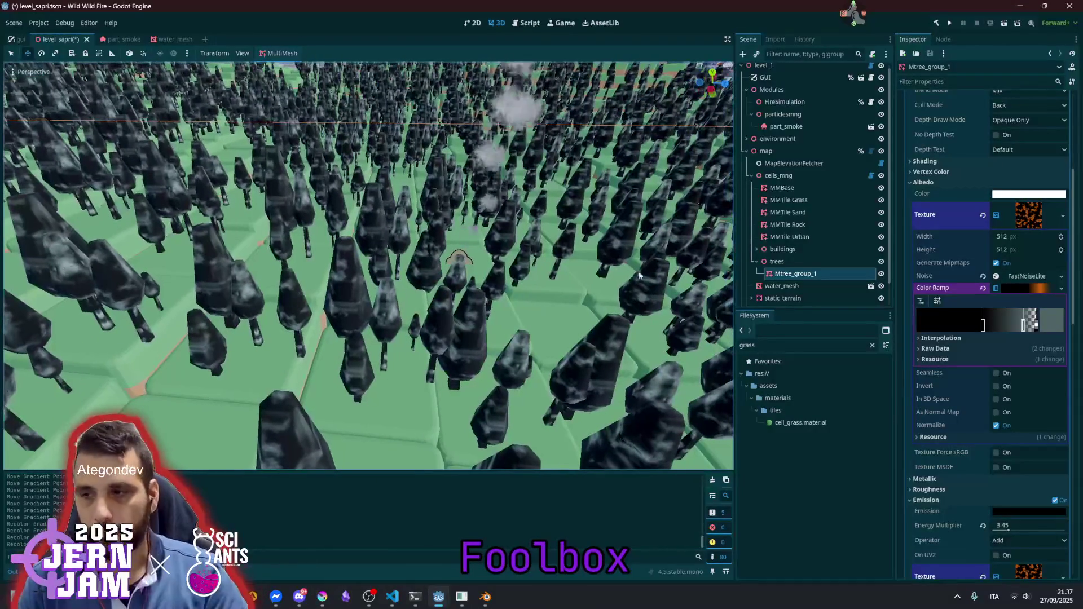
pyautogui.moveTo(982, 325); pyautogui.dragTo(1015, 327)
pyautogui.click(1047, 326)
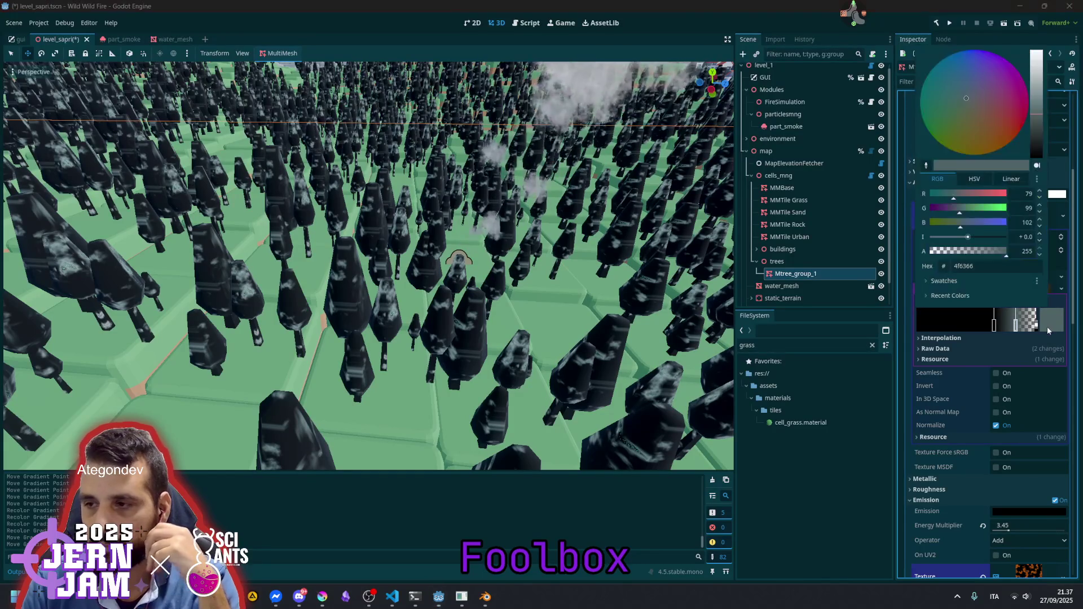
pyautogui.moveTo(1011, 104); pyautogui.dragTo(1012, 140)
pyautogui.click(994, 330)
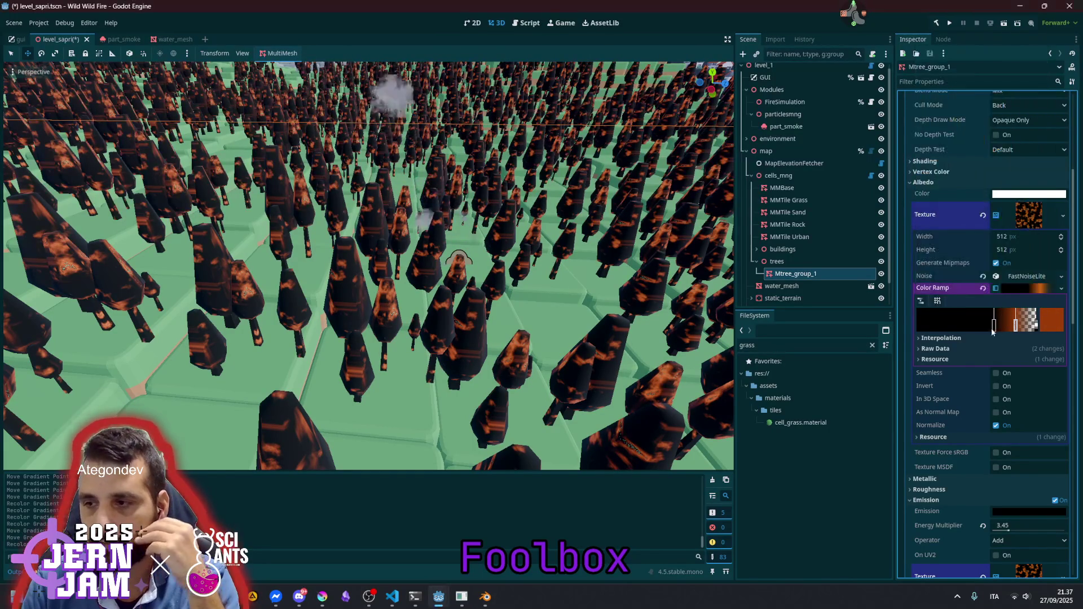
pyautogui.moveTo(994, 330); pyautogui.dragTo(1006, 332)
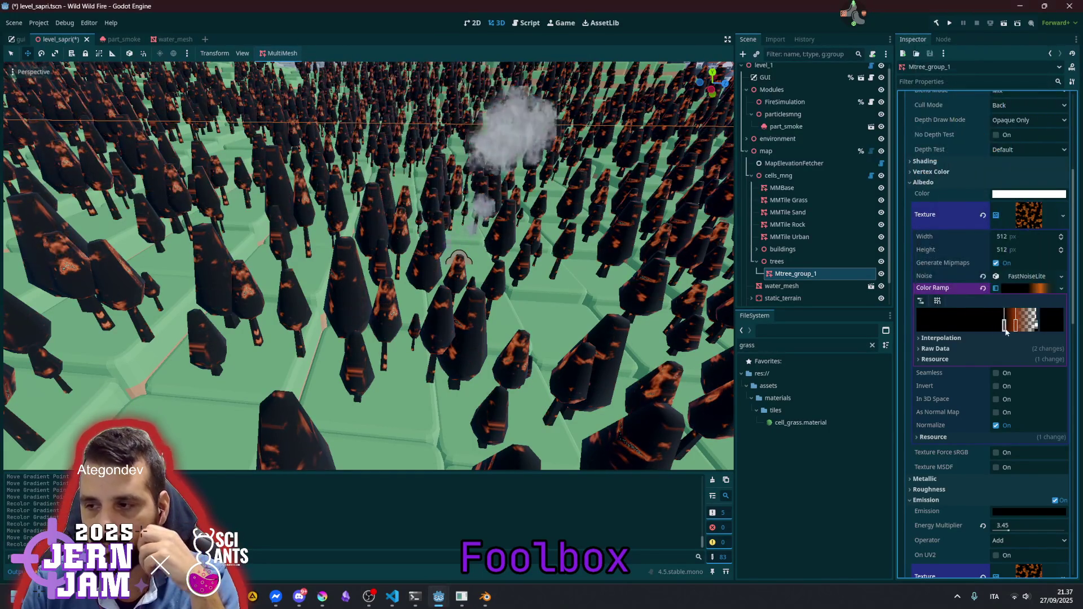
pyautogui.rightClick(1035, 325)
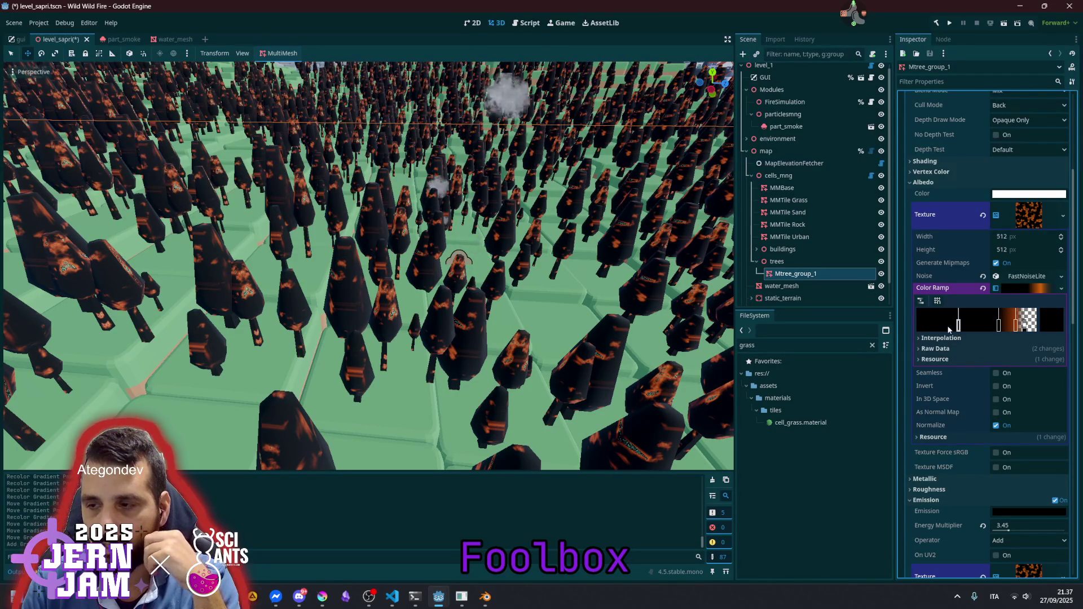
pyautogui.doubleClick(958, 326)
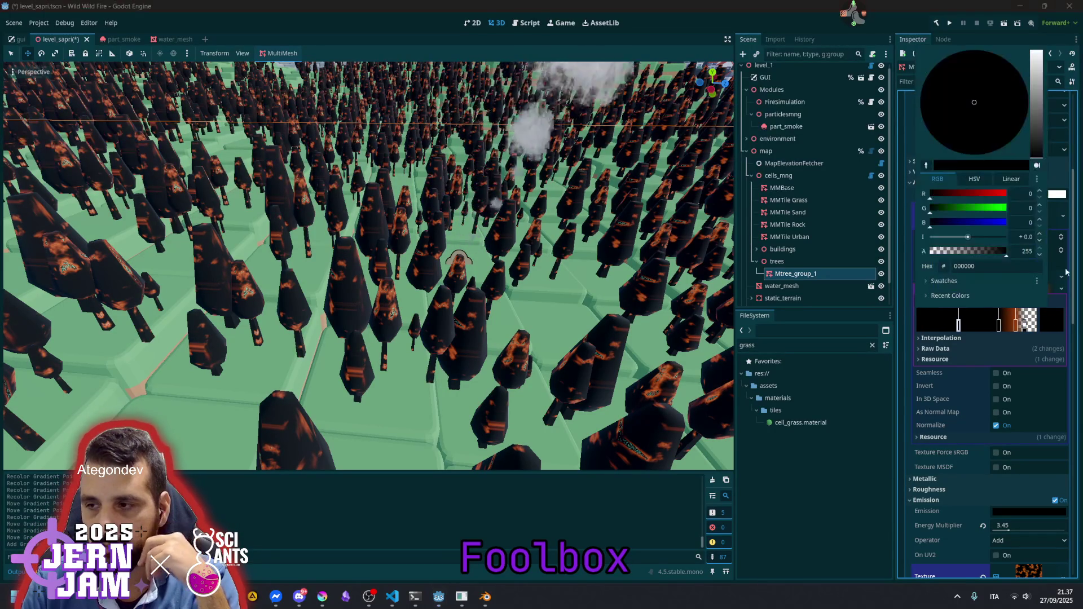
# Try the black stop's transparency, remove the left stop, and widen the ramp's transparent section
pyautogui.moveTo(1006, 252); pyautogui.dragTo(883, 252)
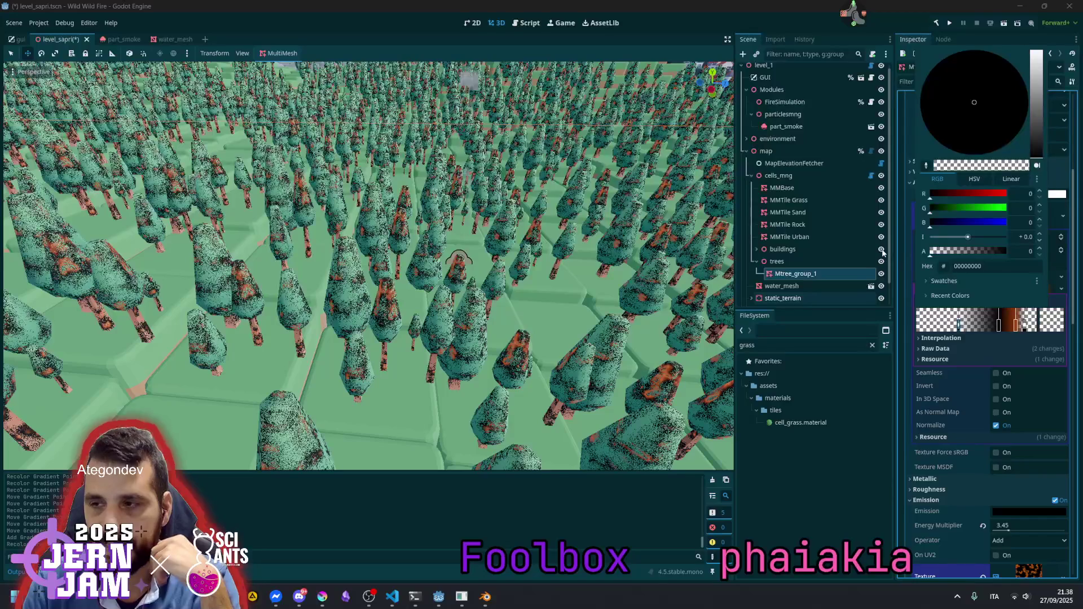
pyautogui.moveTo(931, 251); pyautogui.dragTo(1006, 251)
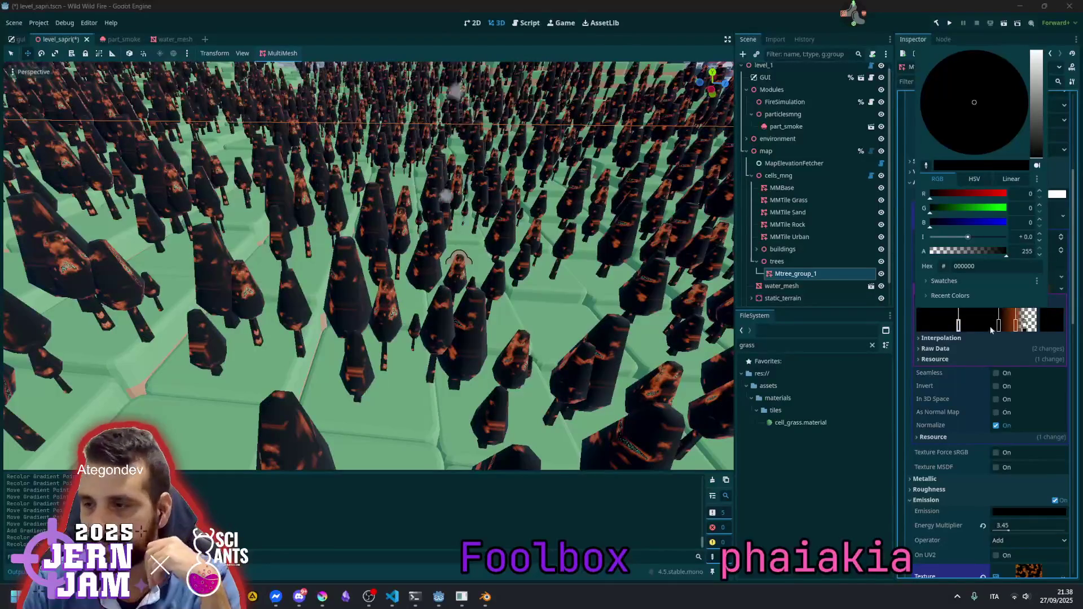
pyautogui.rightClick(961, 322)
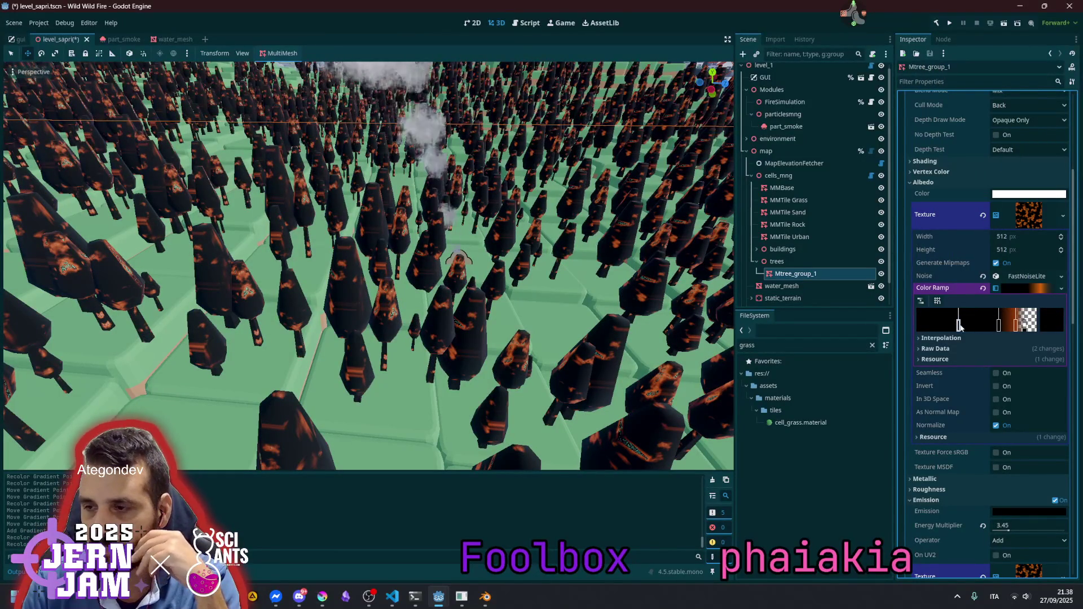
pyautogui.moveTo(998, 325); pyautogui.dragTo(916, 325)
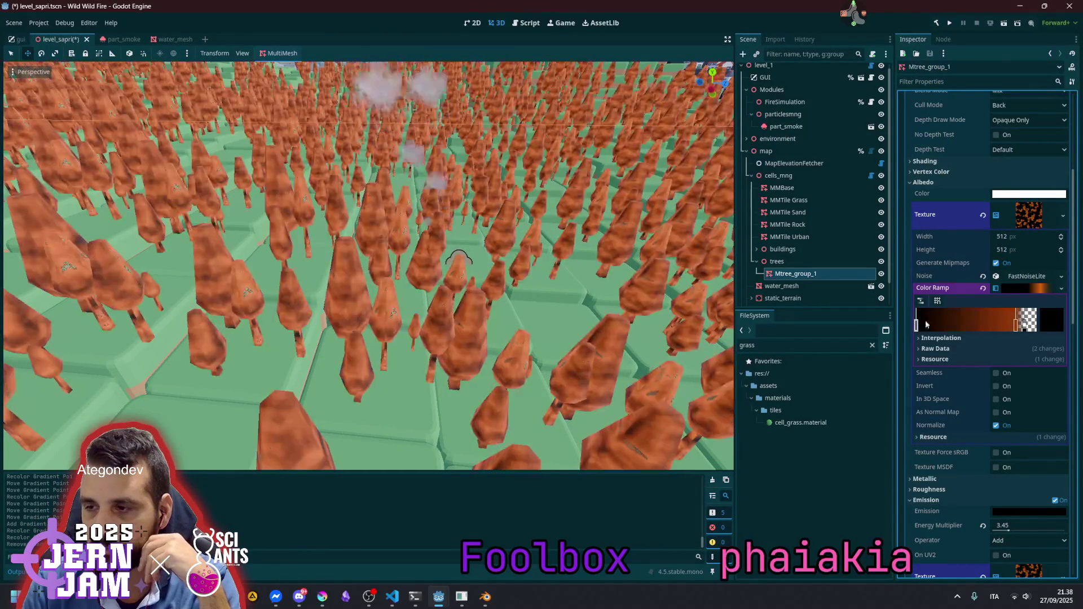
pyautogui.moveTo(1014, 326); pyautogui.dragTo(953, 326)
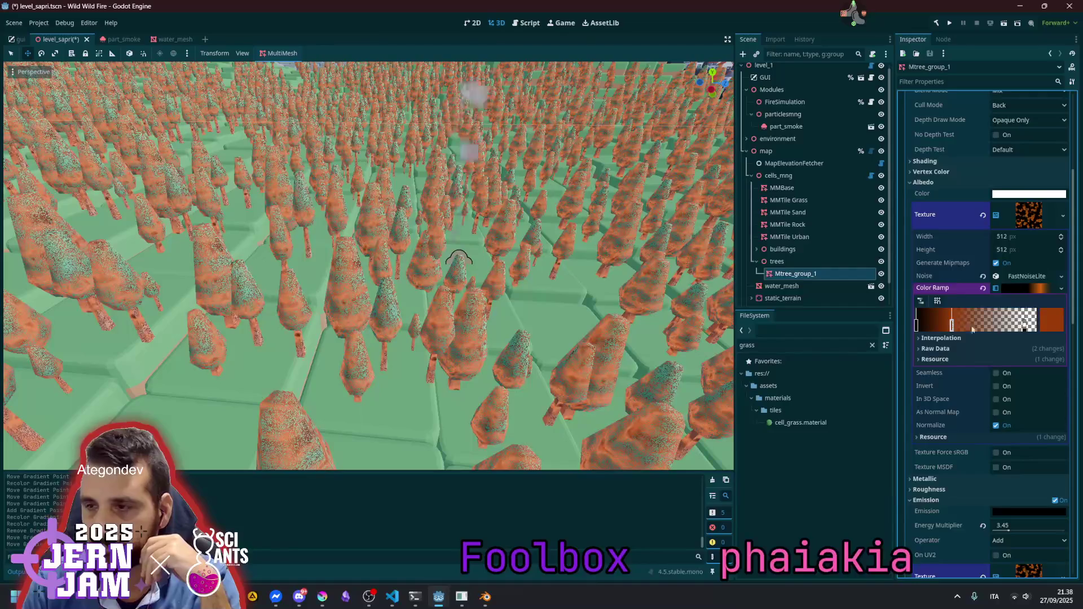
pyautogui.moveTo(1024, 326)
pyautogui.mouseDown()
pyautogui.moveTo(919, 325)
pyautogui.moveTo(964, 325)
pyautogui.mouseUp()
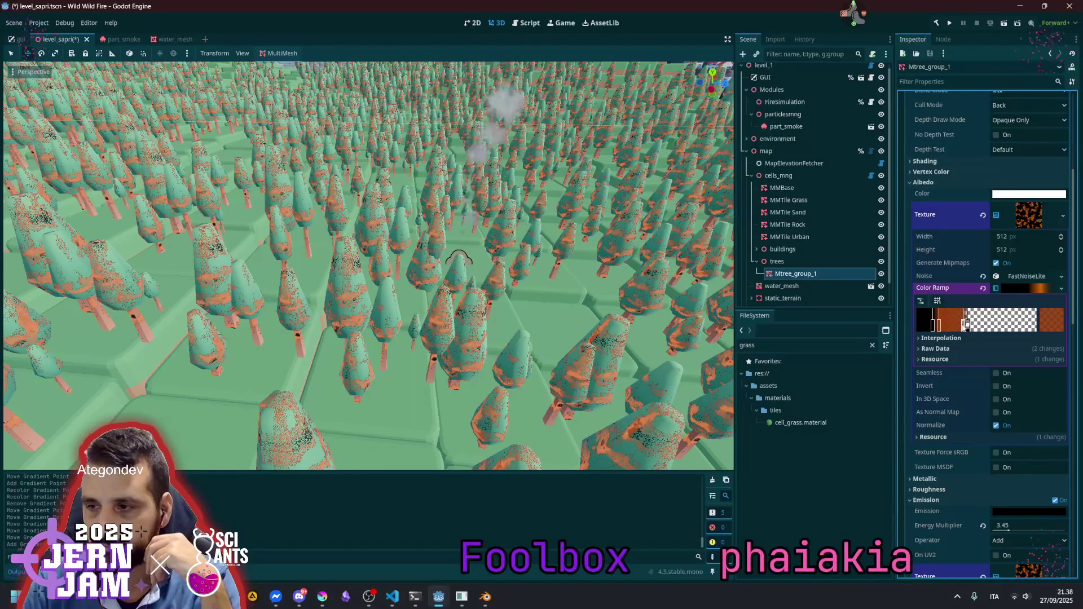
# Remove and re-add ramp stops and nudge the black stop so trees stay teal with speckles
pyautogui.rightClick(965, 325)
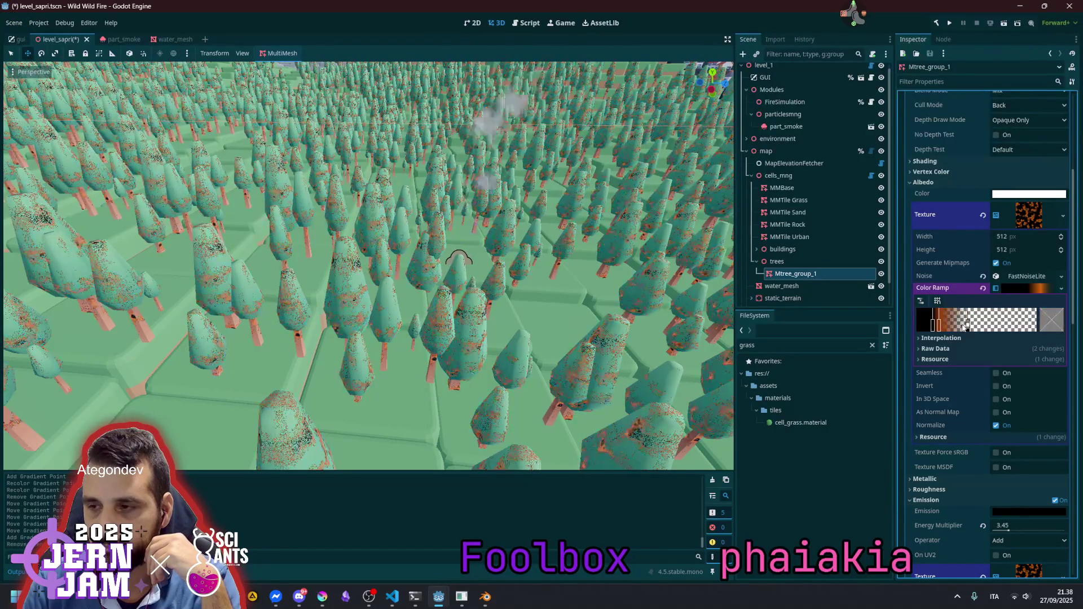
pyautogui.moveTo(967, 326); pyautogui.dragTo(950, 325)
pyautogui.click(969, 327)
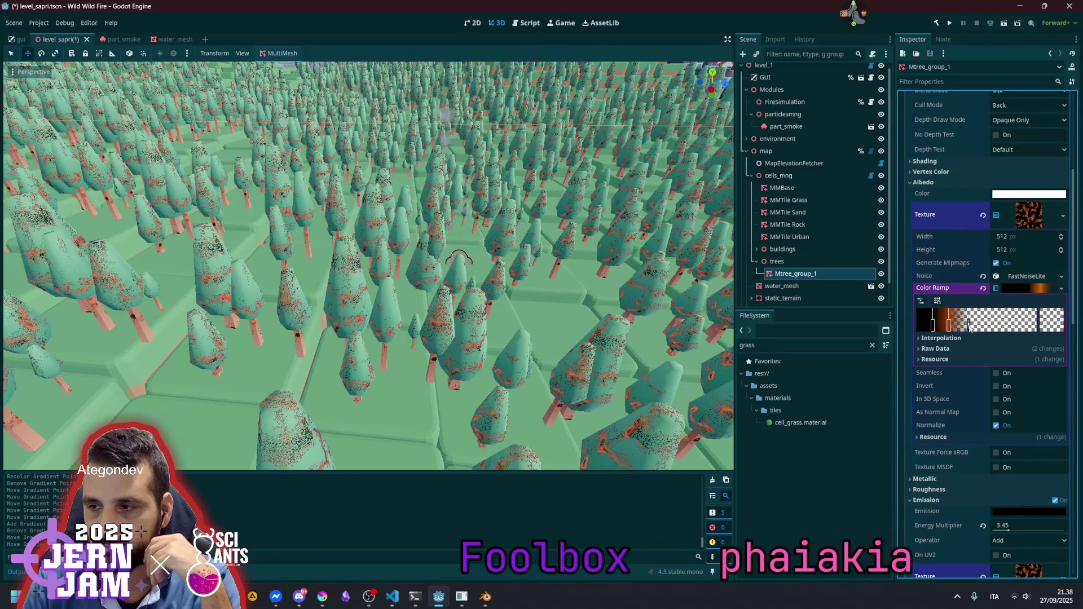
pyautogui.moveTo(934, 326); pyautogui.dragTo(959, 325)
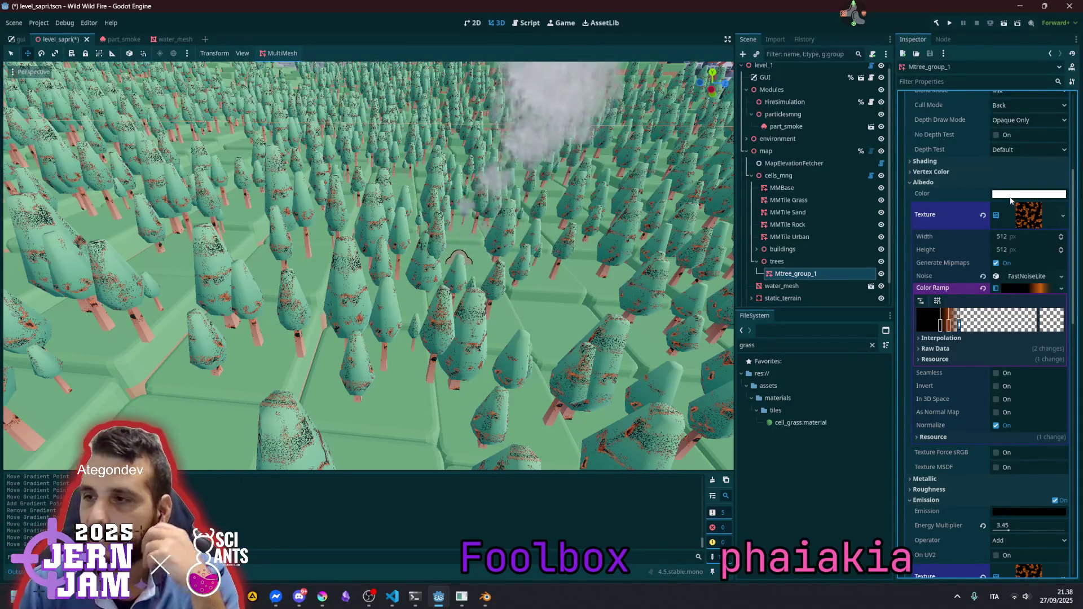
pyautogui.scroll(2, 1013, 161)
# Switch the tree overlay material's transparency mode to Alpha Scissor
pyautogui.click(1010, 107)
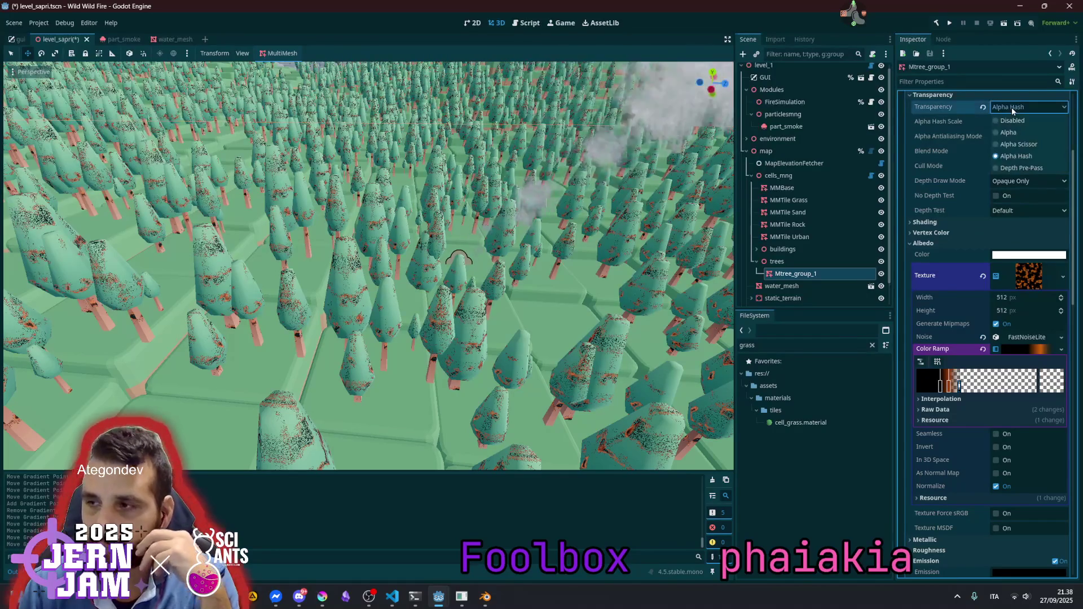
pyautogui.click(1016, 155)
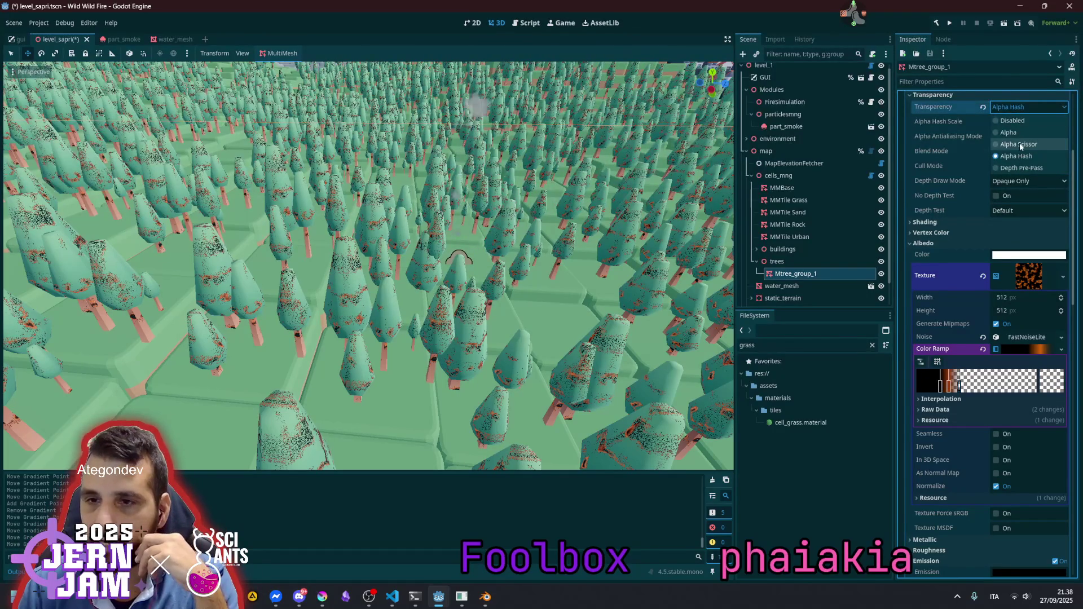
pyautogui.press('Up')
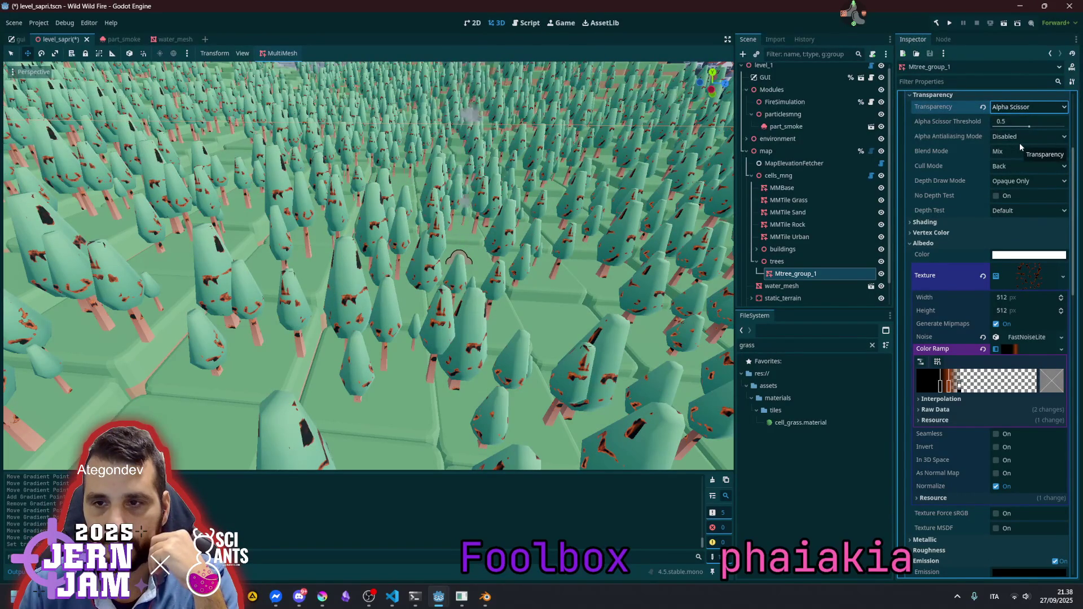
pyautogui.scroll(-8, 583, 223)
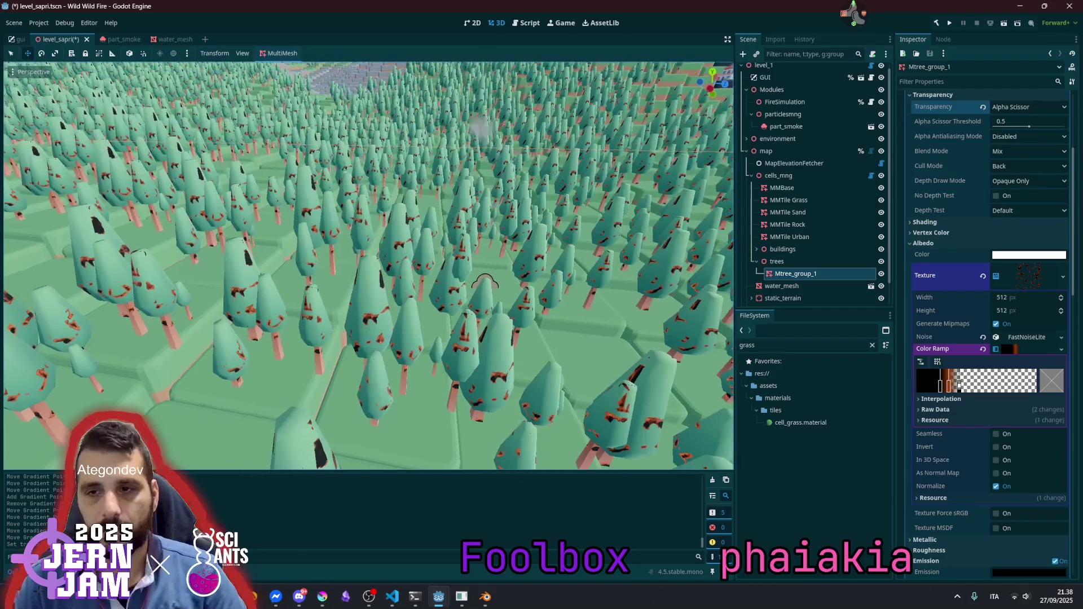
pyautogui.scroll(-6, 567, 239)
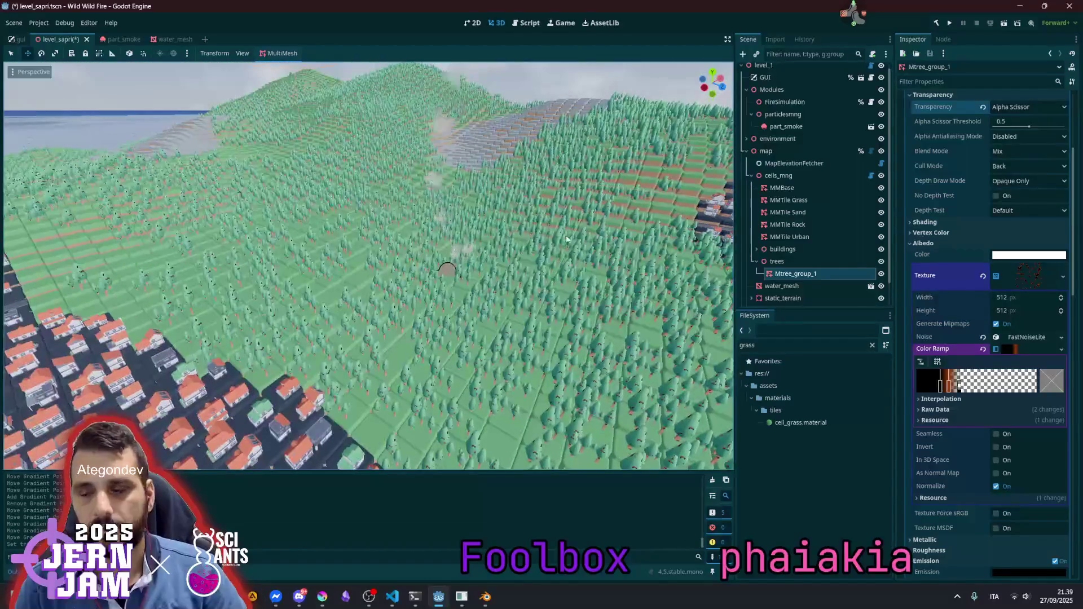
# Widen the orange band in the burn colour ramp, keeping Alpha Scissor transparency
pyautogui.moveTo(957, 385); pyautogui.dragTo(1001, 390)
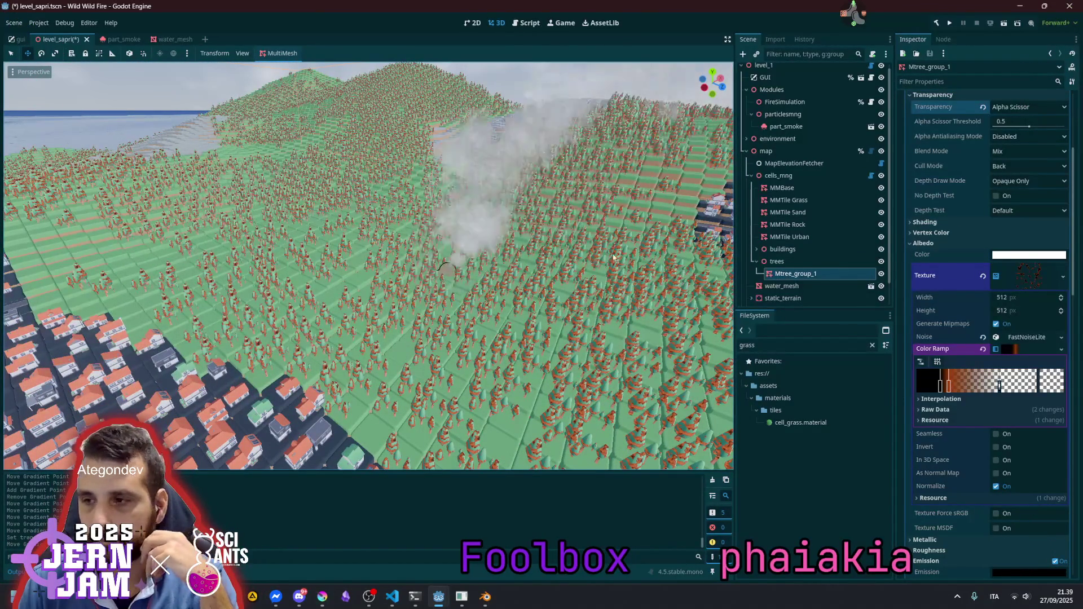
pyautogui.scroll(3, 936, 185)
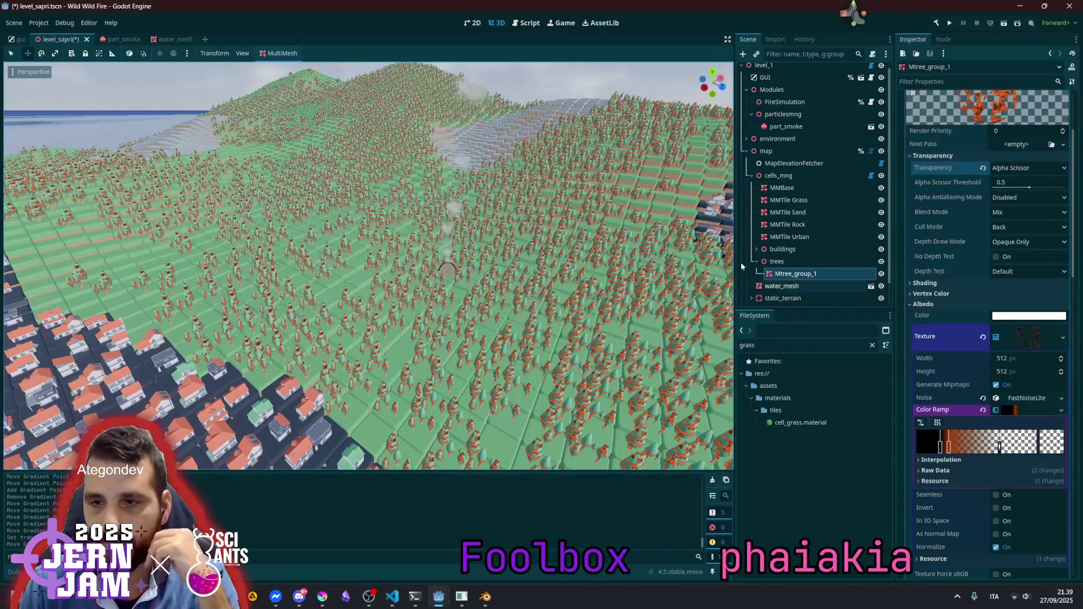
pyautogui.click(1013, 169)
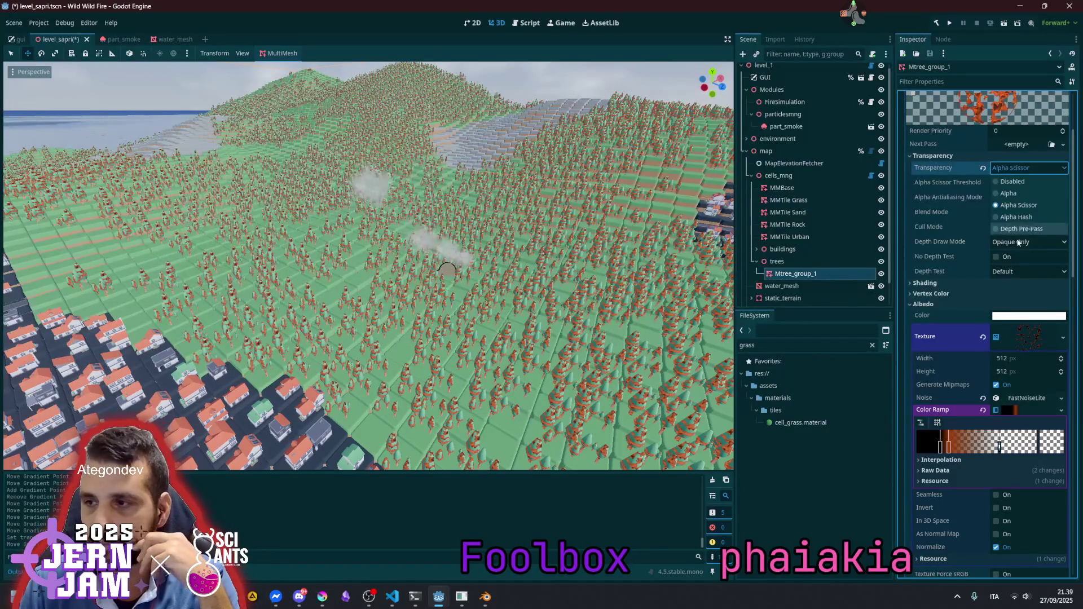
pyautogui.click(1010, 173)
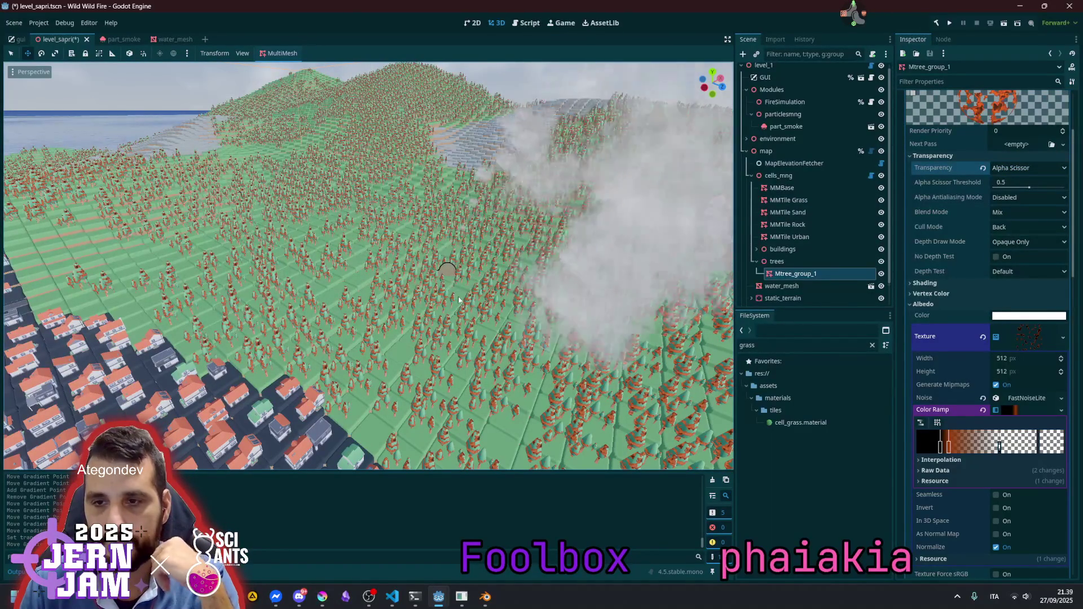
pyautogui.click(1015, 167)
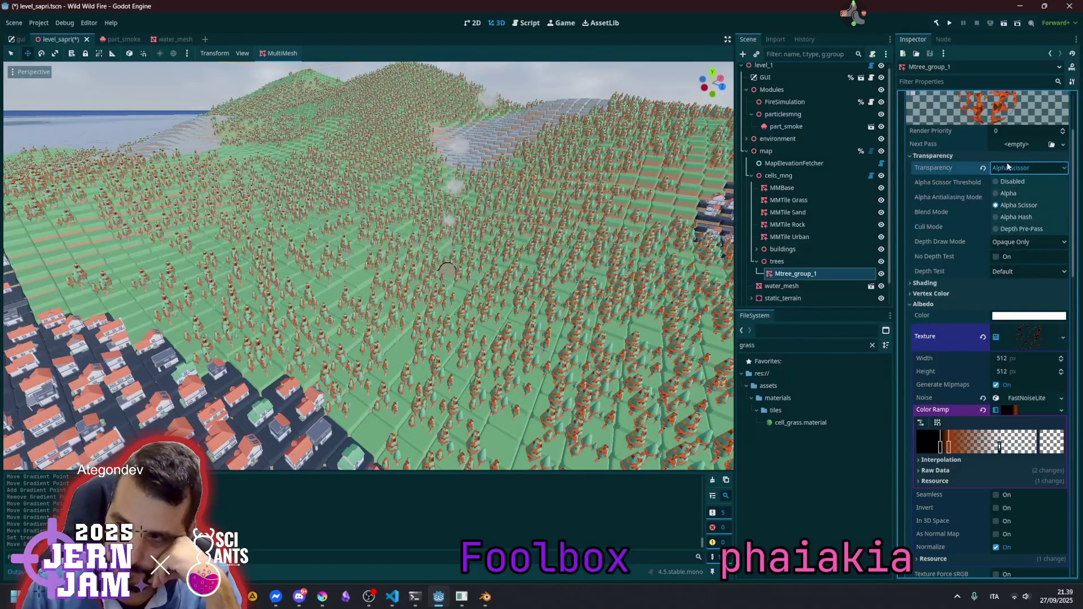
pyautogui.click(1018, 205)
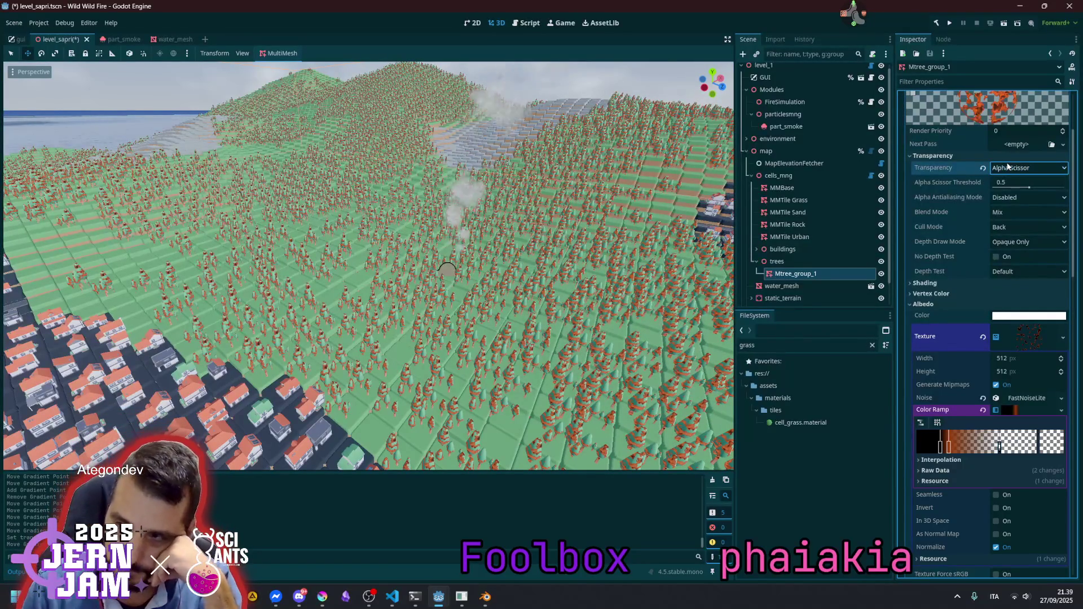
# Try the Depth Draw Mode options, then reset it to the default Opaque Only
pyautogui.click(1003, 242)
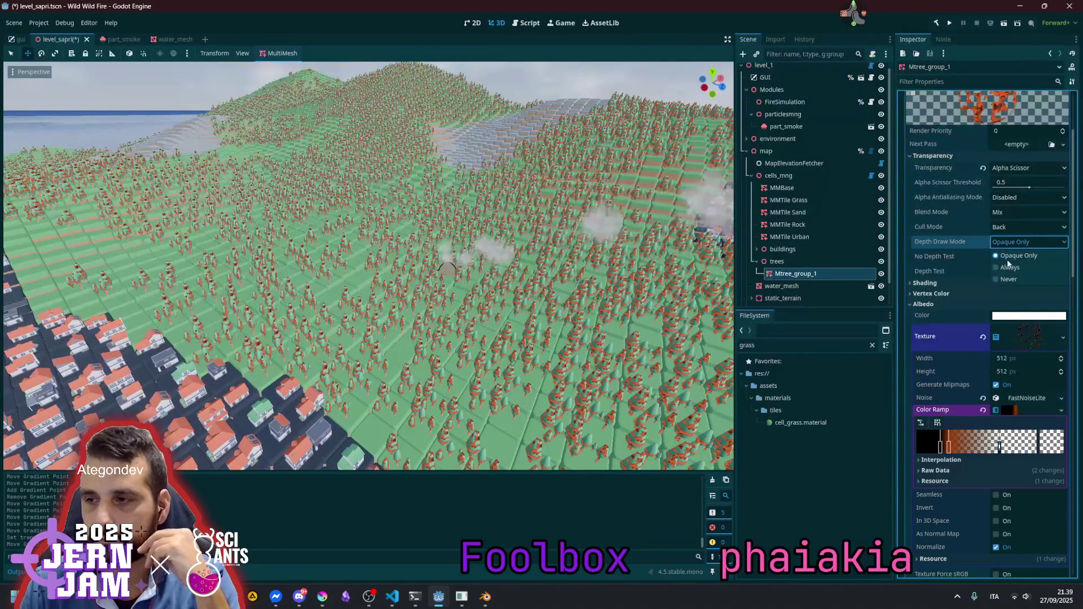
pyautogui.click(1010, 267)
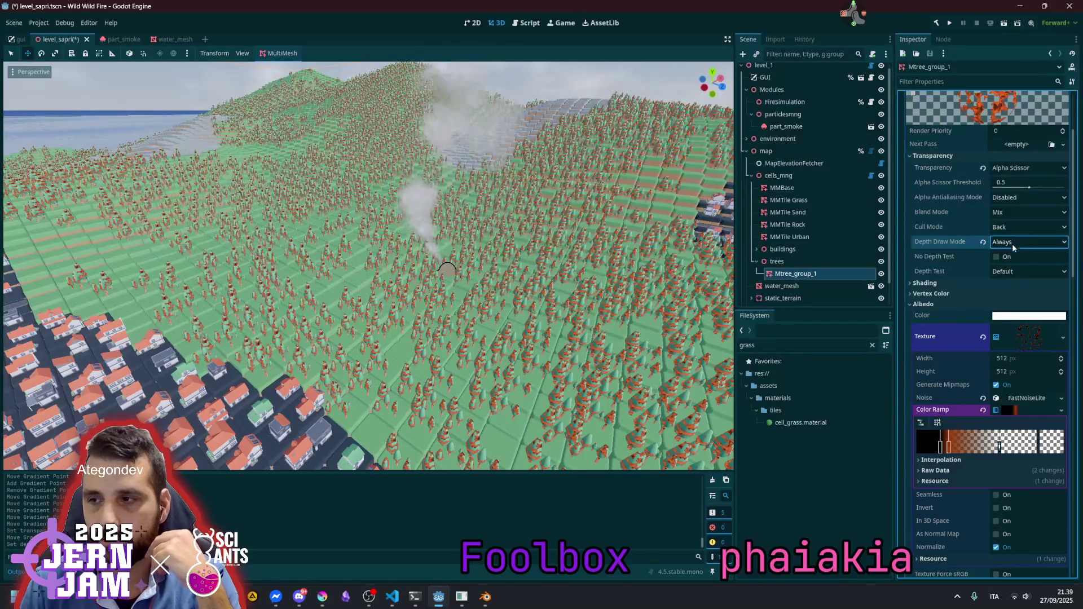
pyautogui.click(1010, 243)
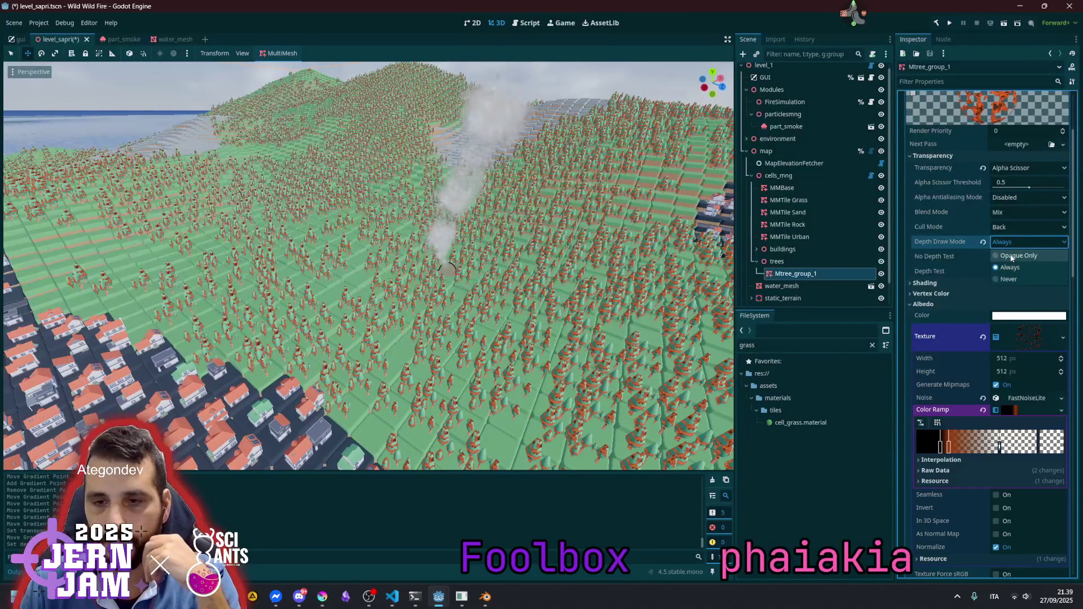
pyautogui.press('Escape')
pyautogui.click(1011, 242)
pyautogui.click(1010, 256)
pyautogui.click(1013, 245)
pyautogui.press('Escape')
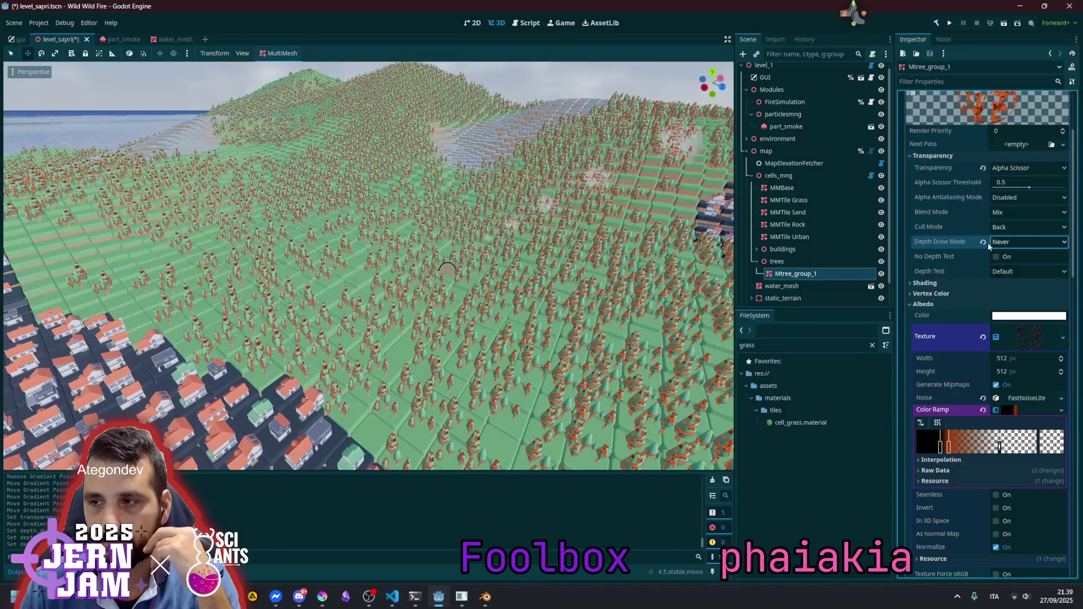
pyautogui.click(983, 241)
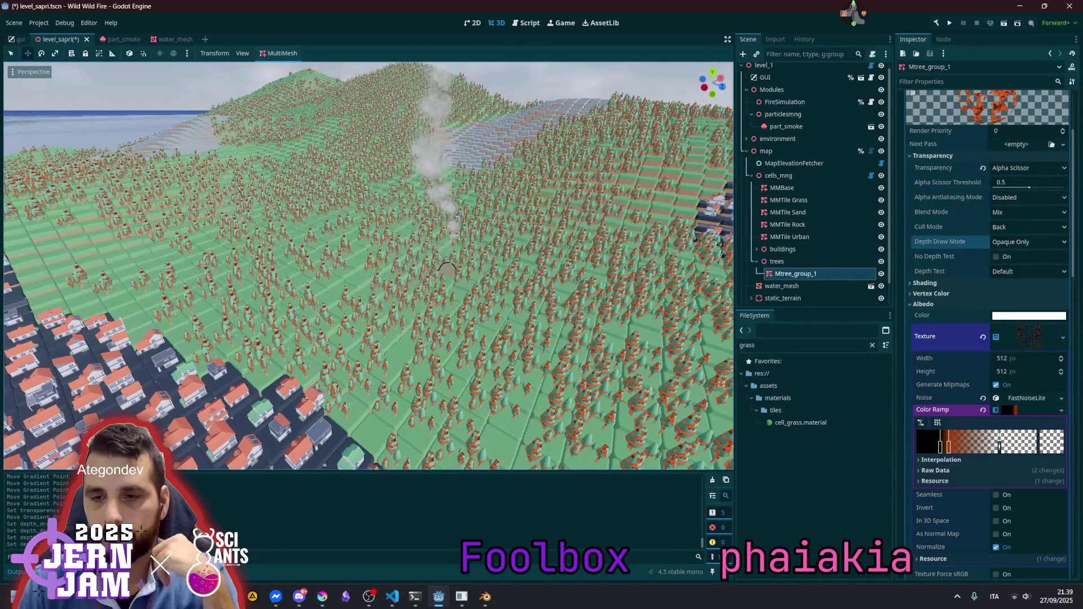
# Set the overlay material's Depth Draw Mode to Never
pyautogui.scroll(5, 366, 265)
pyautogui.scroll(-5, 366, 265)
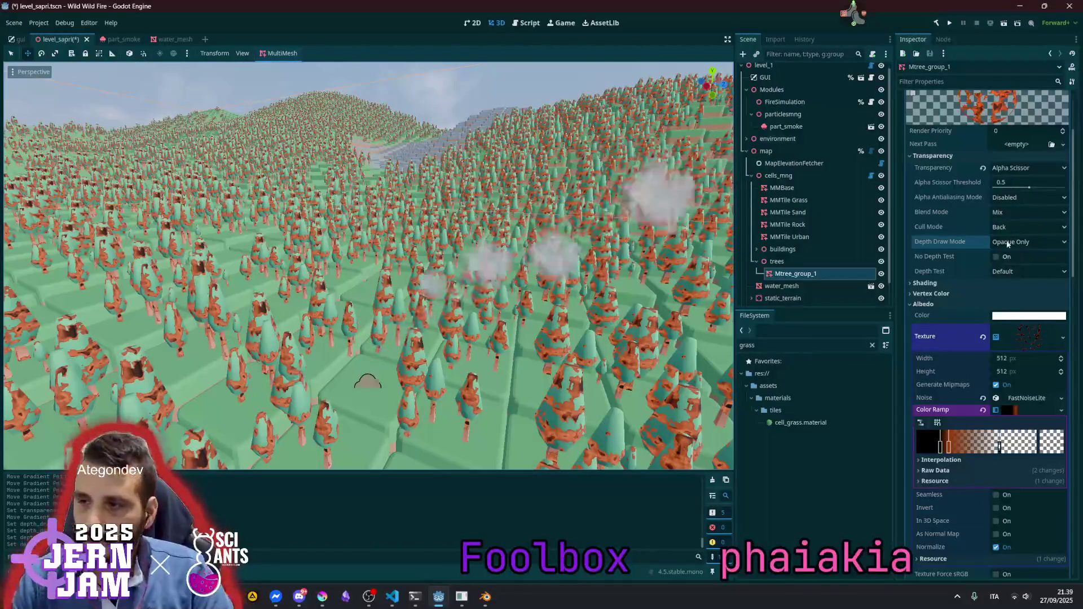
pyautogui.click(1027, 241)
pyautogui.click(1005, 279)
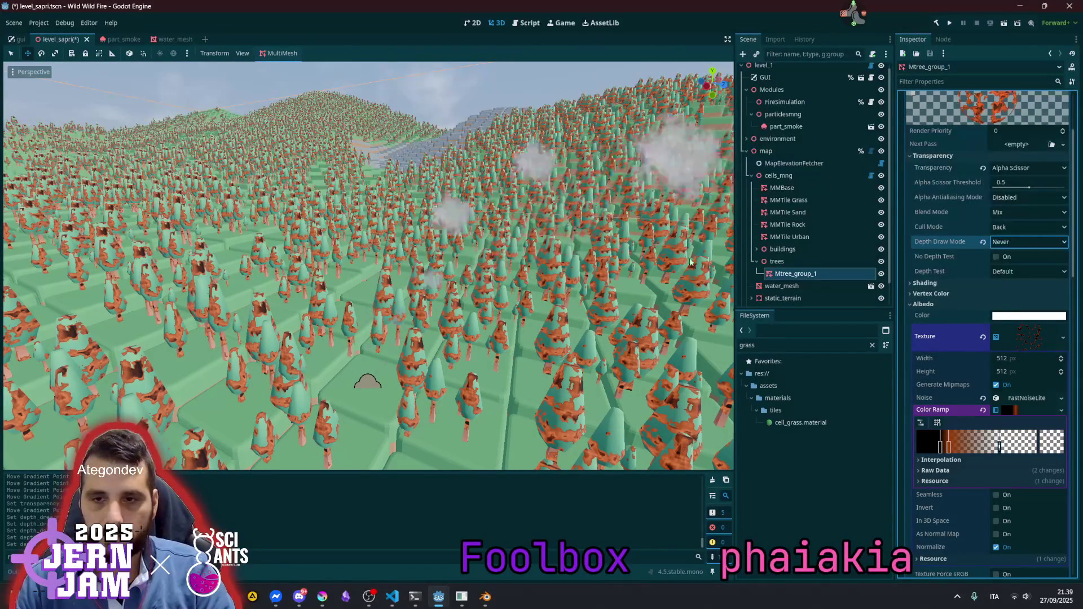
pyautogui.scroll(5, 367, 265)
pyautogui.scroll(-5, 366, 265)
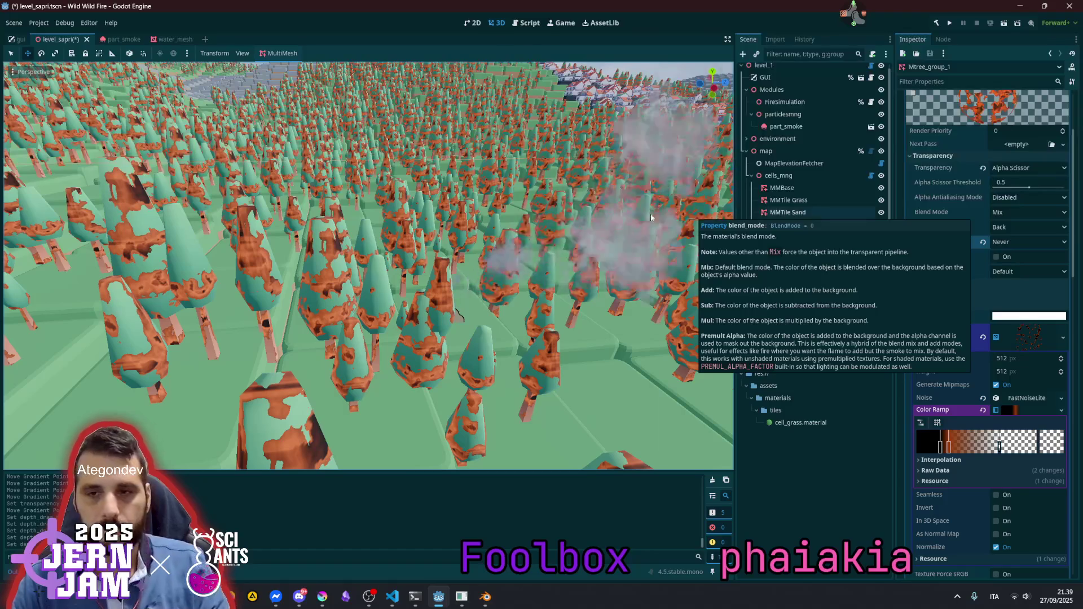
pyautogui.scroll(-5, 585, 221)
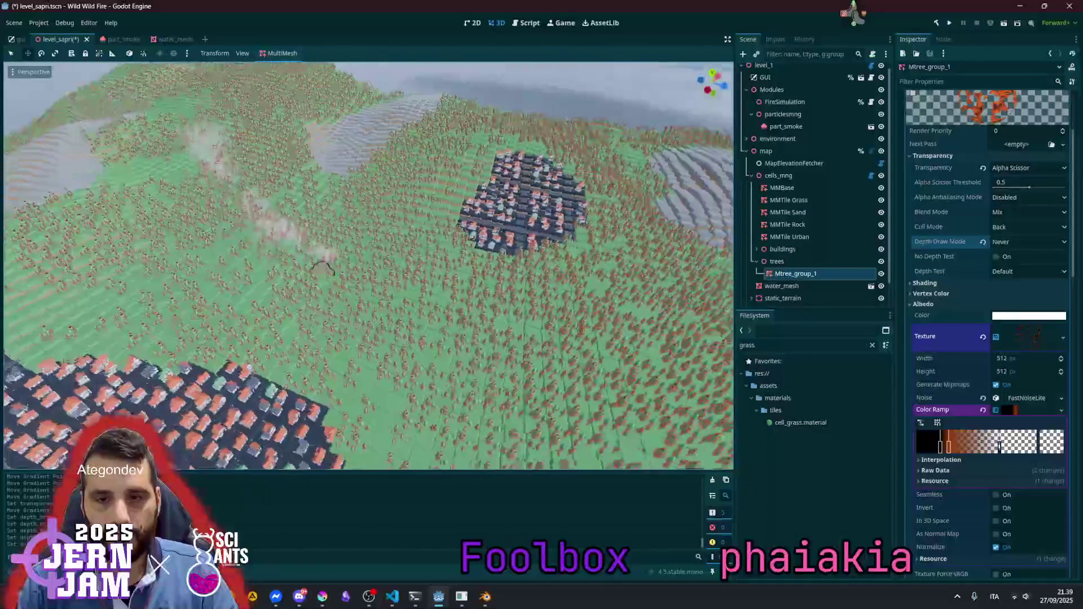
pyautogui.scroll(3, 586, 221)
pyautogui.scroll(3, 367, 265)
pyautogui.scroll(-3, 367, 265)
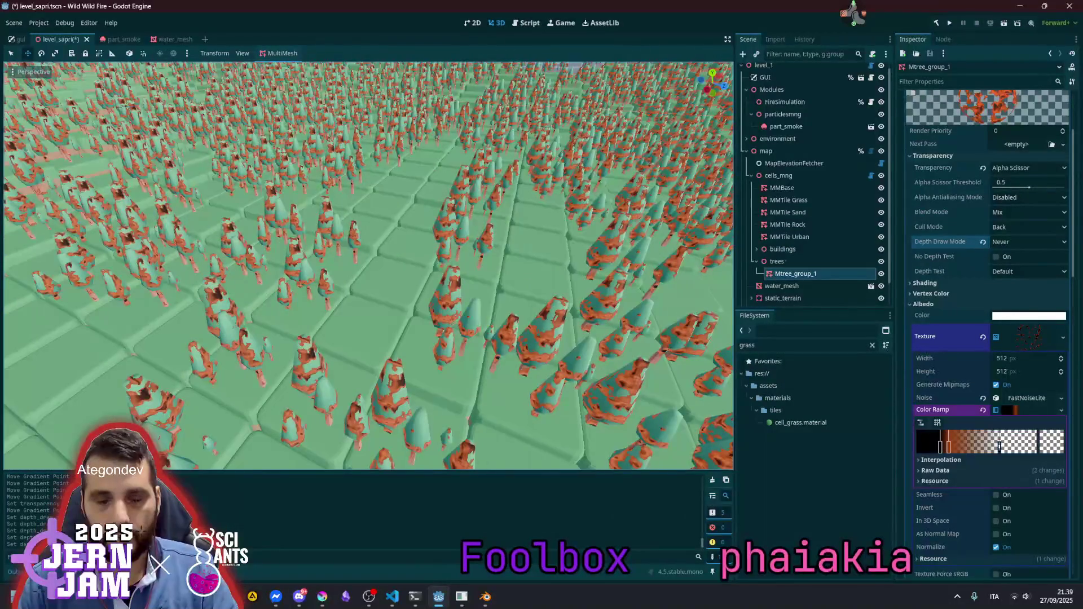
pyautogui.scroll(-5, 585, 221)
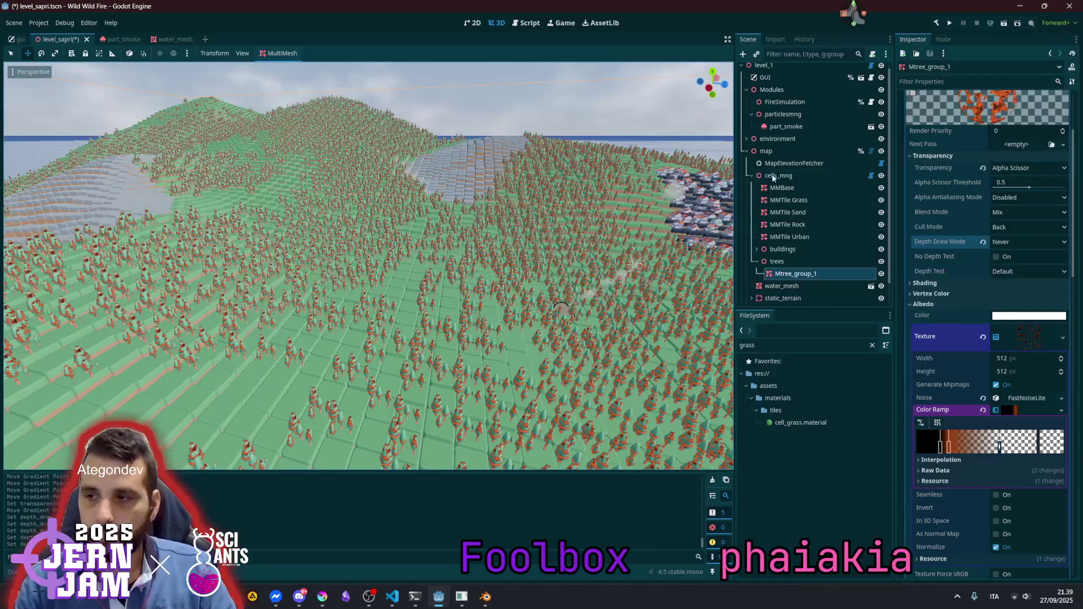
pyautogui.scroll(2, 998, 232)
# Collapse the tree overlay settings, expand the buildings group and focus on the first building
pyautogui.click(1022, 165)
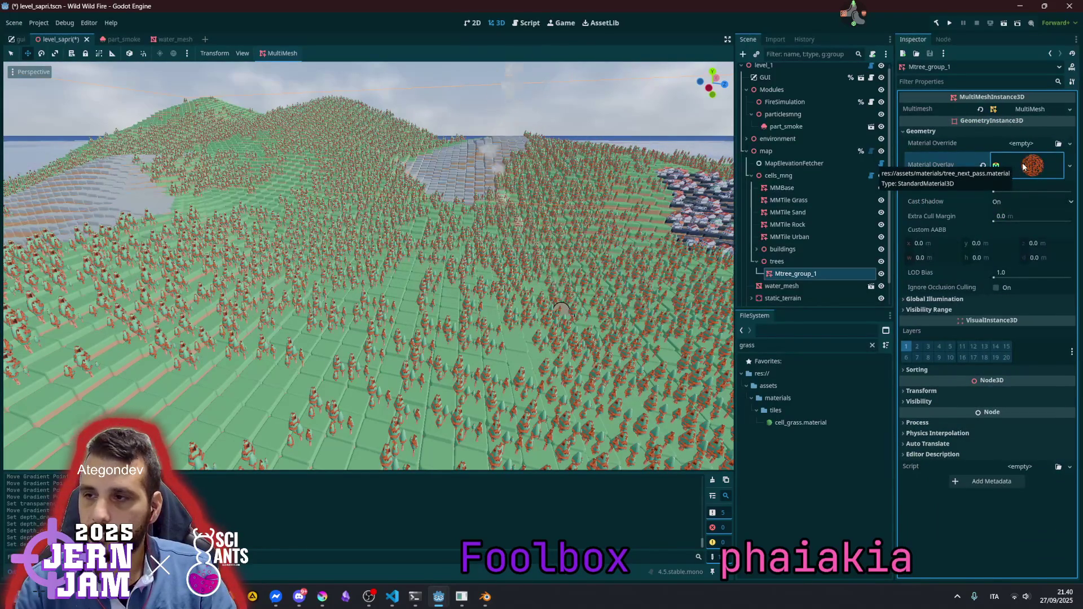
pyautogui.click(1027, 167)
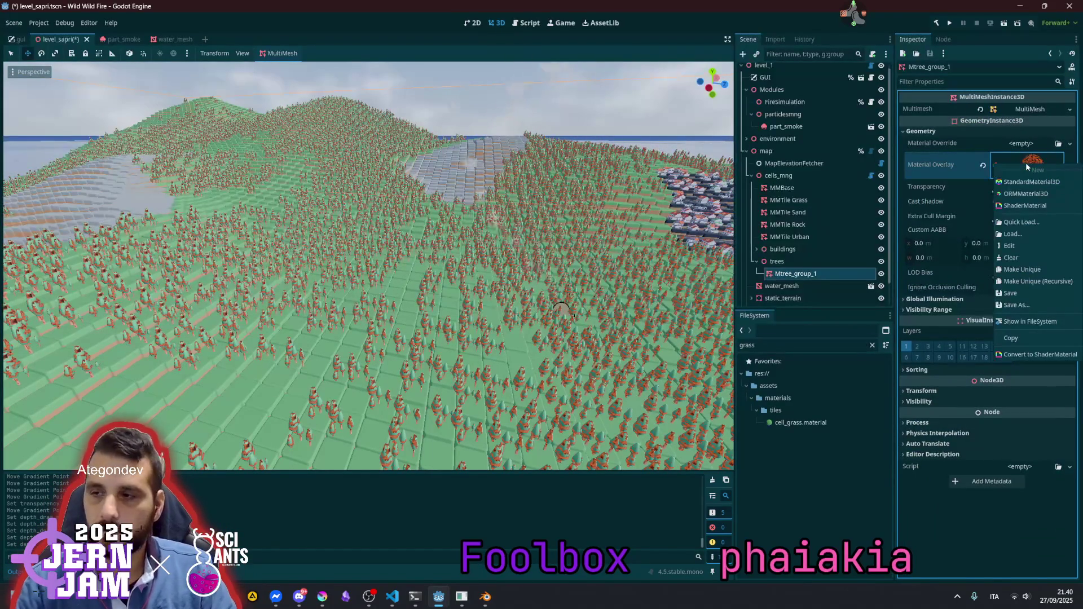
pyautogui.click(765, 251)
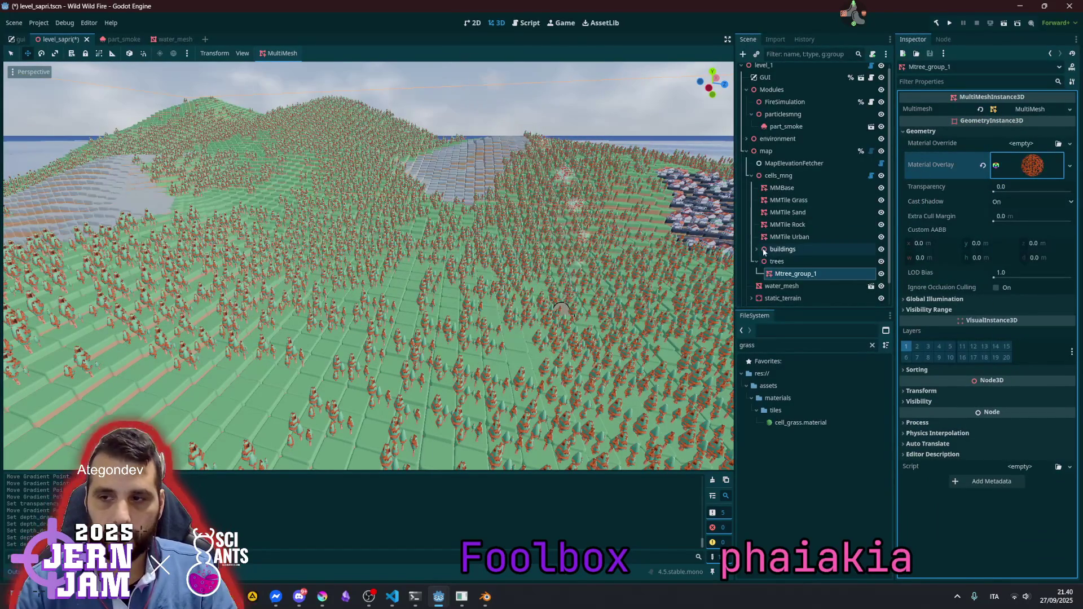
pyautogui.click(766, 251)
pyautogui.click(756, 249)
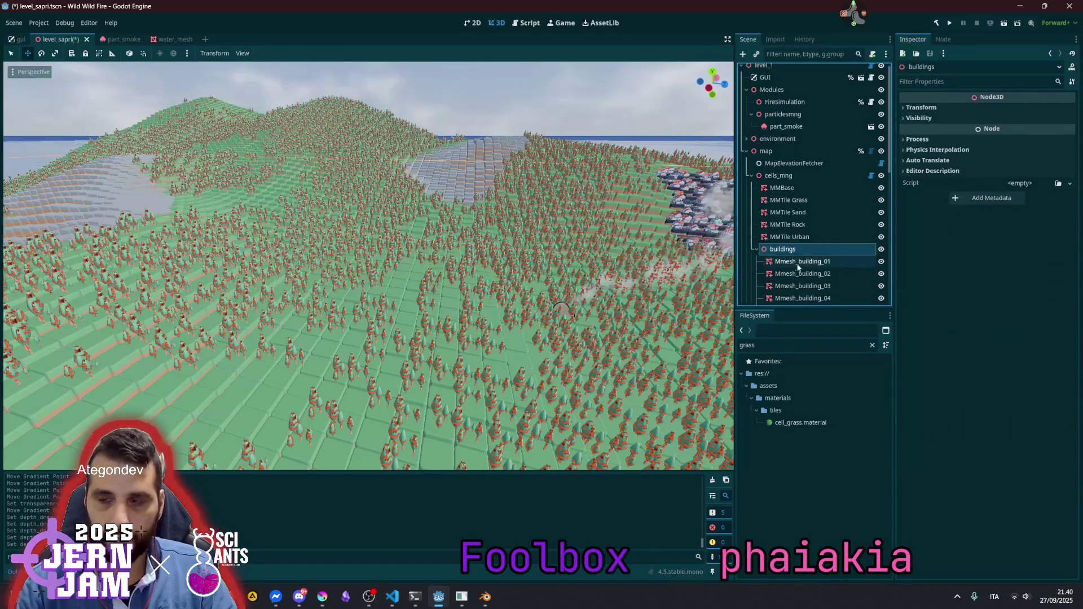
pyautogui.press('f')
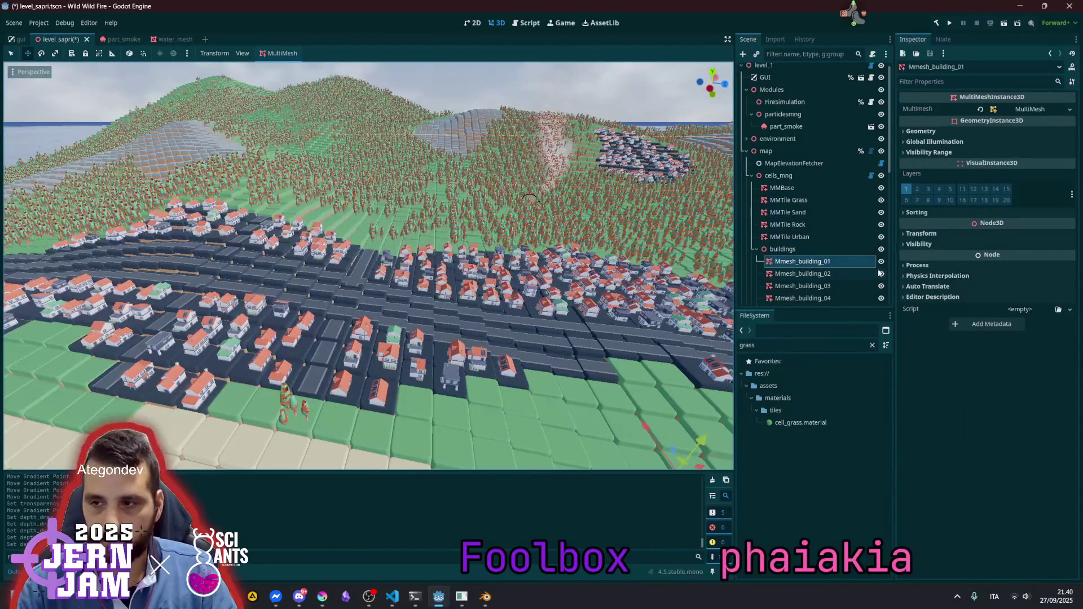
pyautogui.click(881, 261)
pyautogui.click(881, 261)
pyautogui.click(881, 262)
pyautogui.click(881, 261)
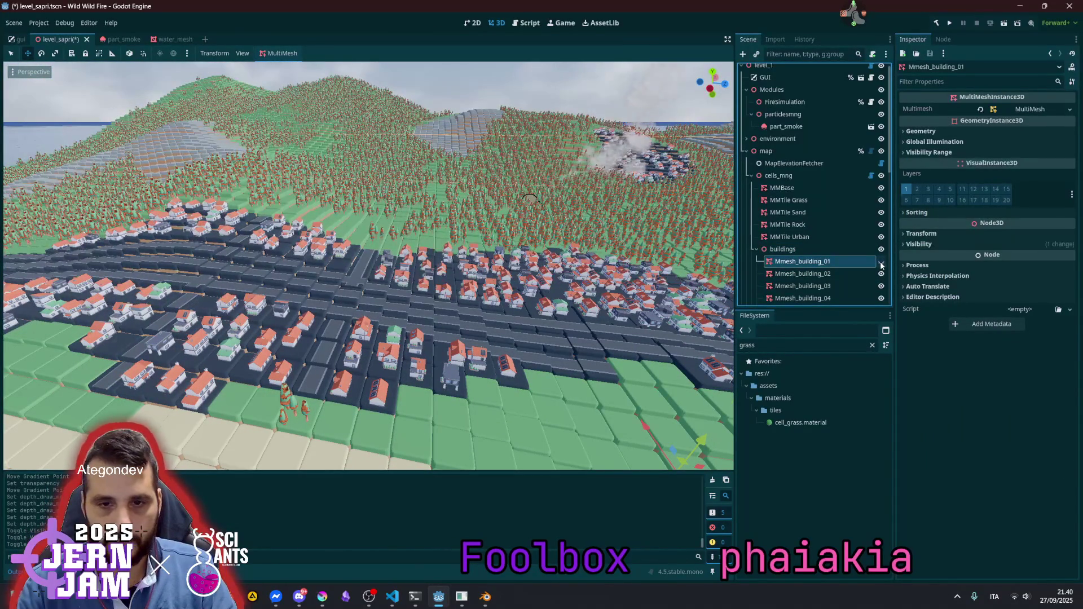
pyautogui.scroll(10, 368, 266)
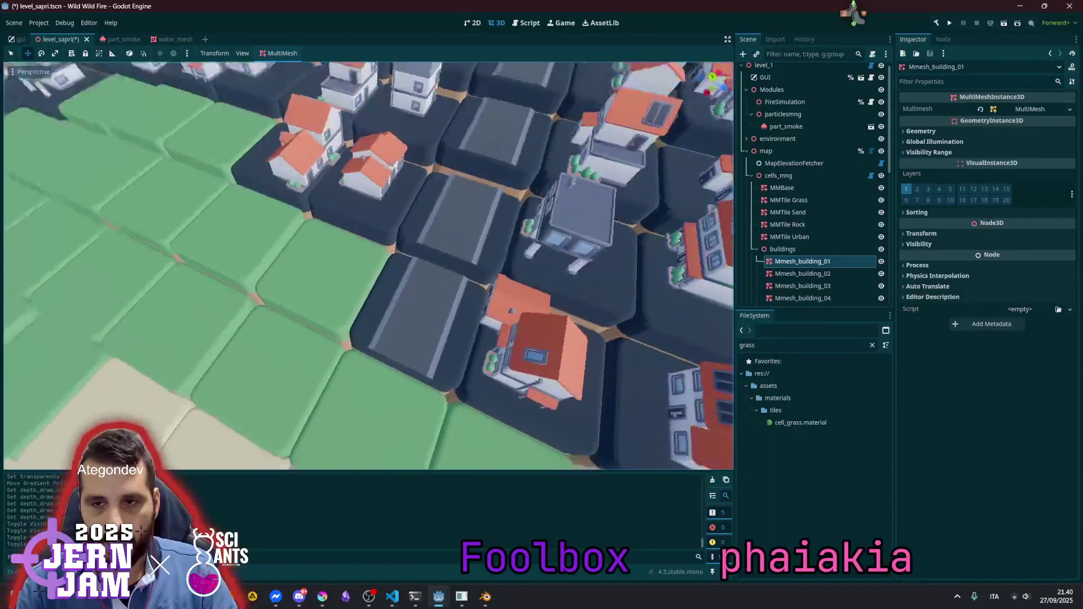
pyautogui.scroll(-5, 445, 314)
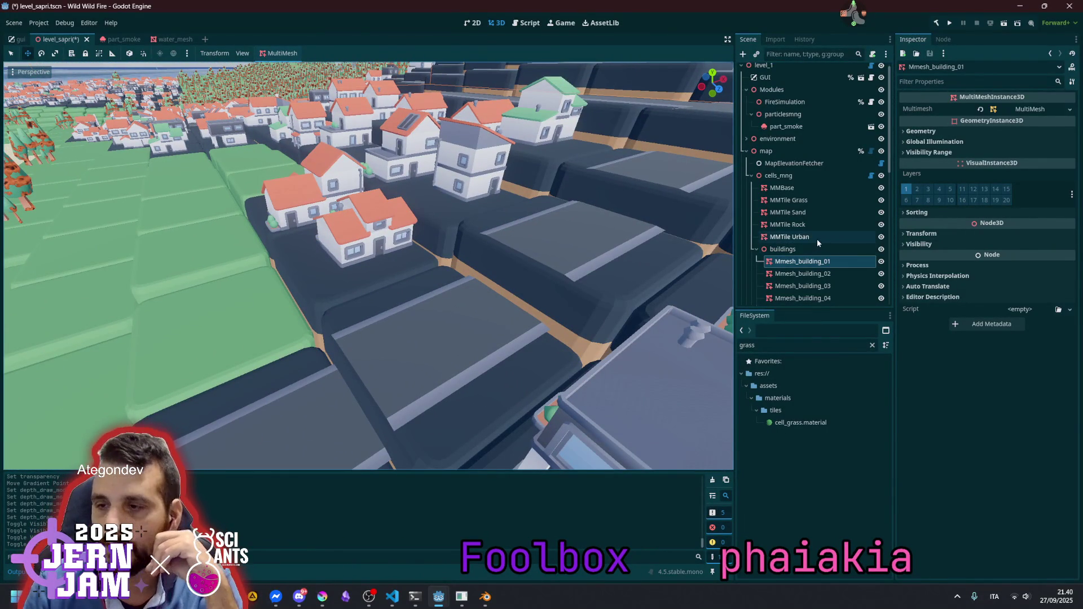
# Paste the copied burn material into Mmesh_building_01's Geometry Material Overlay
pyautogui.click(756, 249)
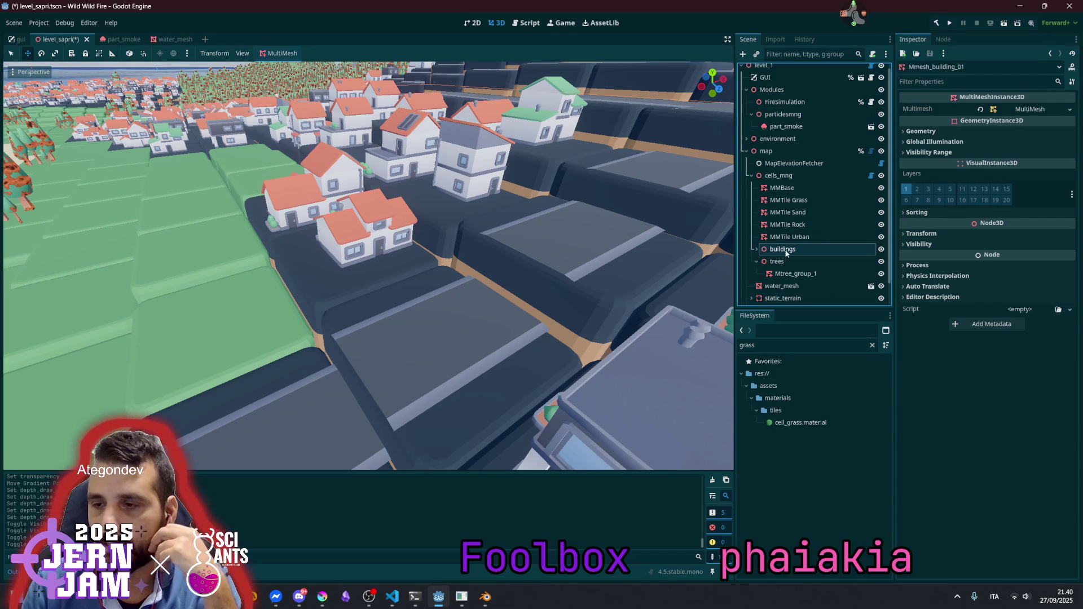
pyautogui.click(796, 274)
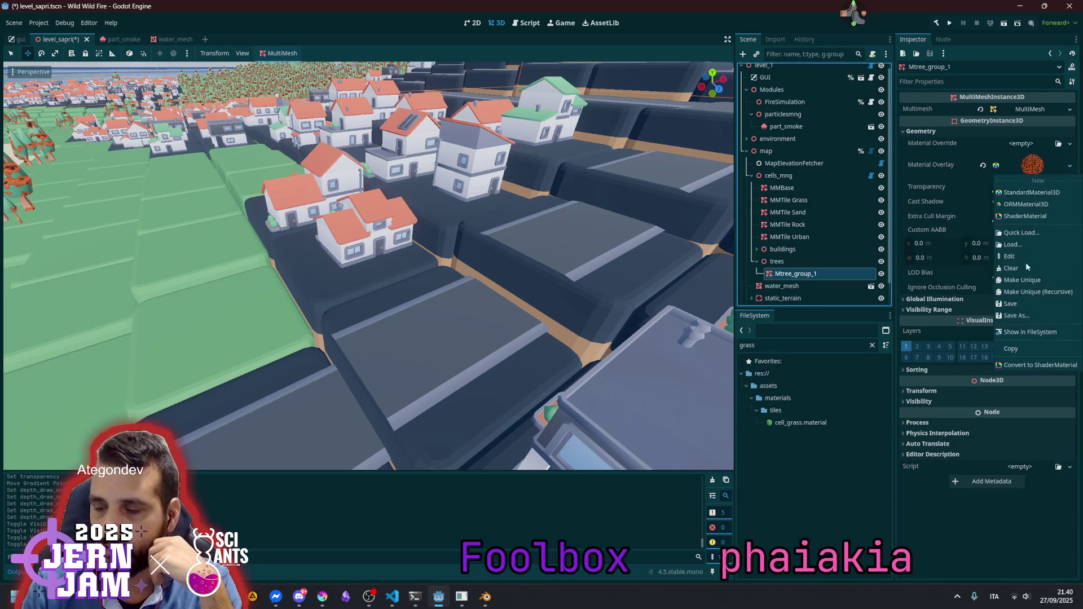
pyautogui.click(756, 249)
pyautogui.click(801, 261)
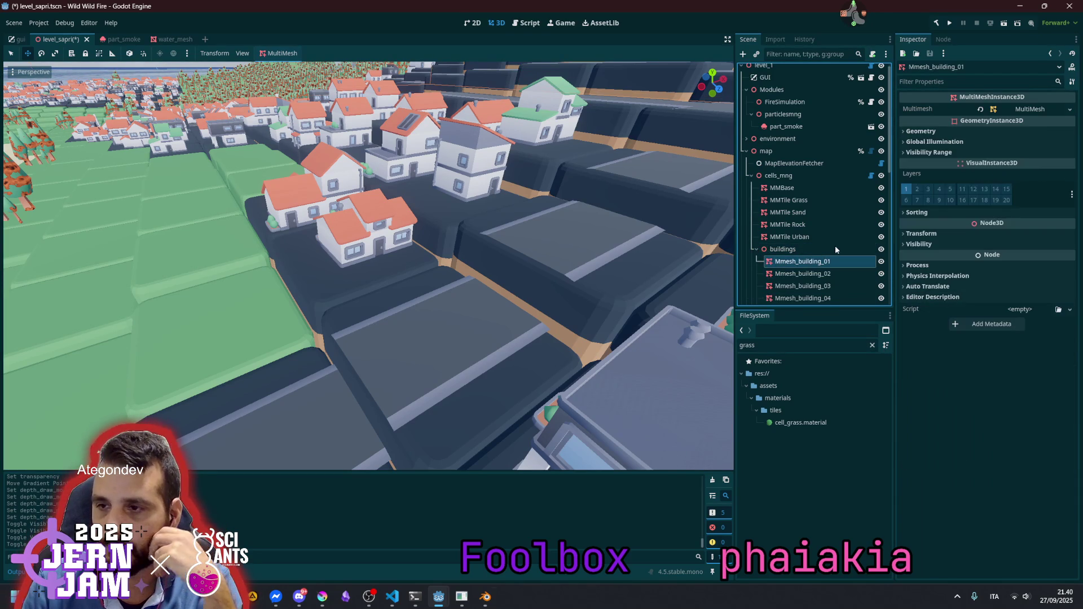
pyautogui.click(961, 131)
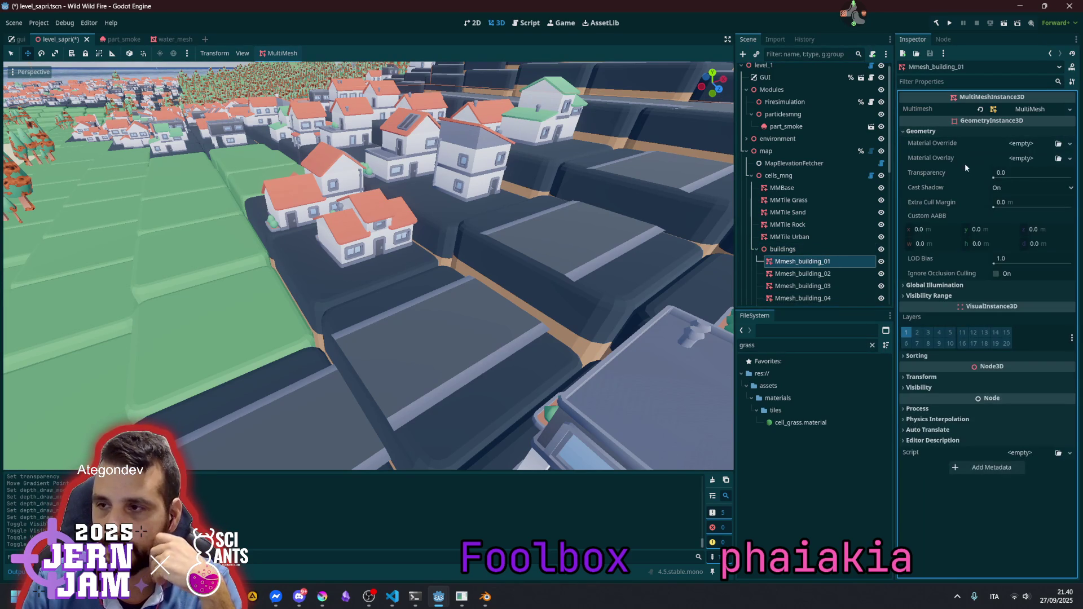
pyautogui.click(1023, 158)
pyautogui.click(1043, 257)
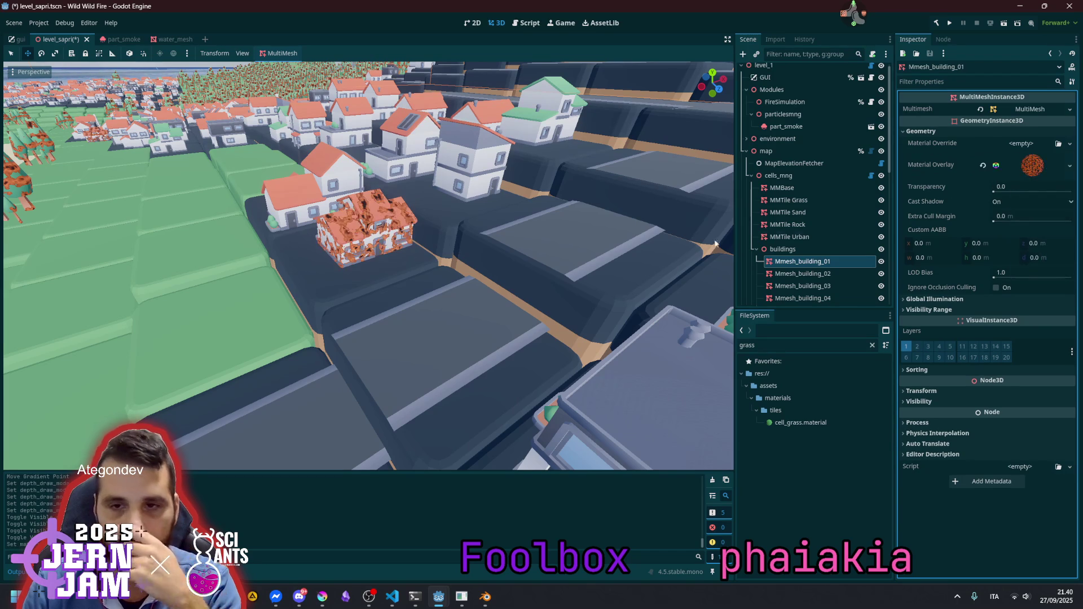
pyautogui.click(1032, 165)
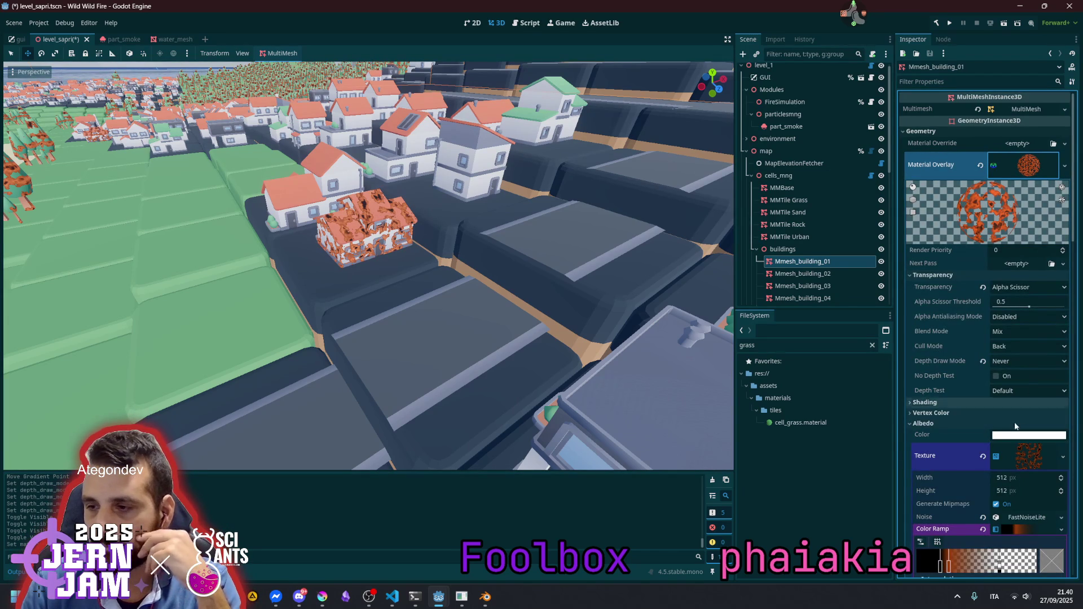
# Drag the building overlay's colour ramp points for a charred black look with orange streaks
pyautogui.scroll(-5, 1023, 451)
pyautogui.moveTo(954, 387); pyautogui.dragTo(1034, 388)
pyautogui.moveTo(967, 387)
pyautogui.mouseDown()
pyautogui.moveTo(940, 386)
pyautogui.moveTo(1003, 391)
pyautogui.moveTo(981, 389)
pyautogui.mouseUp()
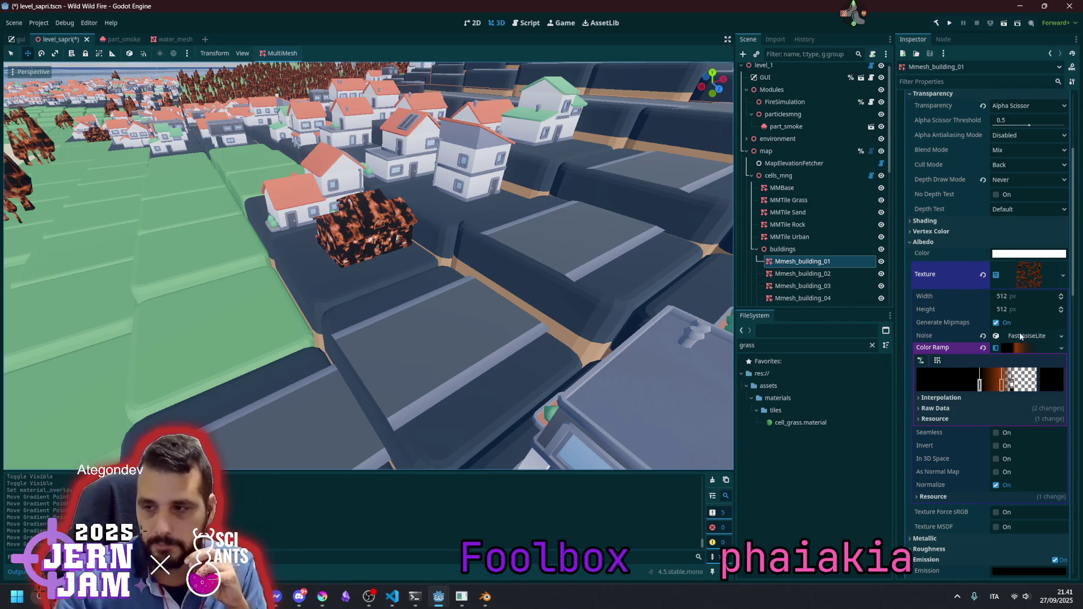
pyautogui.moveTo(979, 385); pyautogui.dragTo(992, 384)
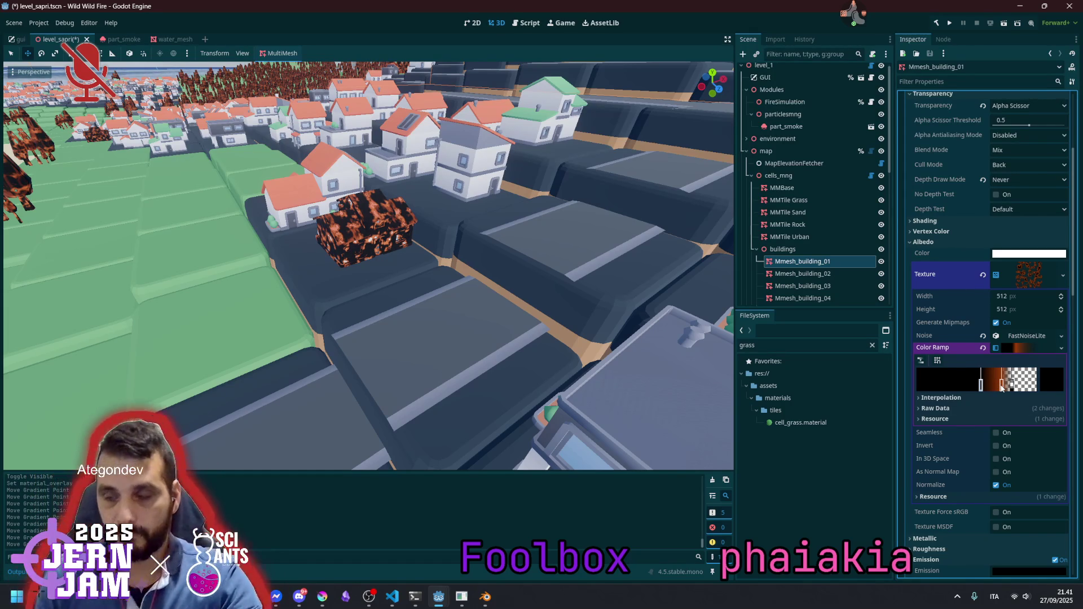
pyautogui.click(1035, 280)
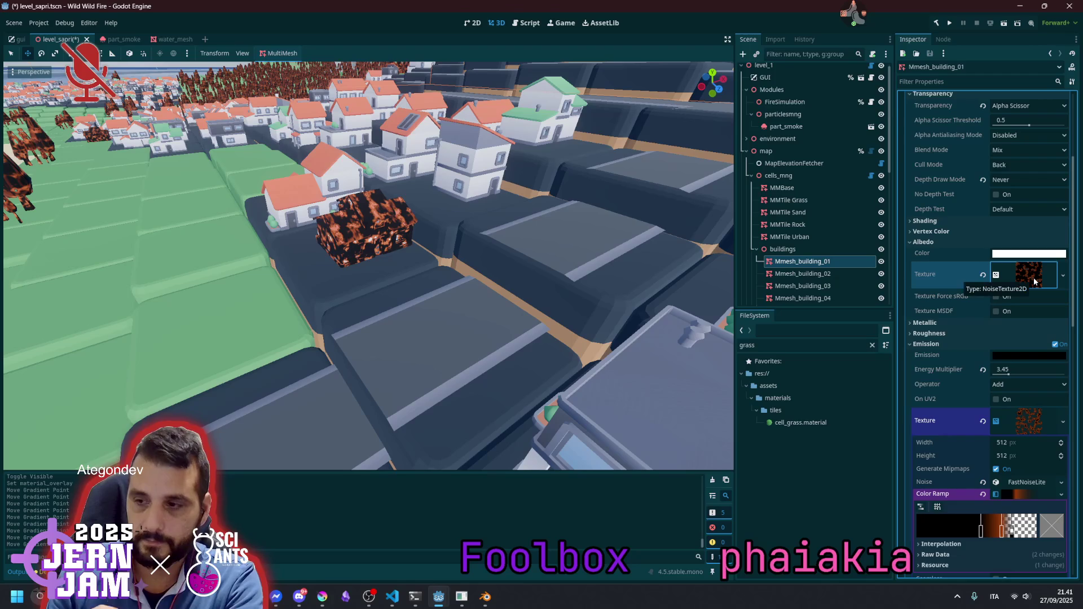
pyautogui.click(1035, 280)
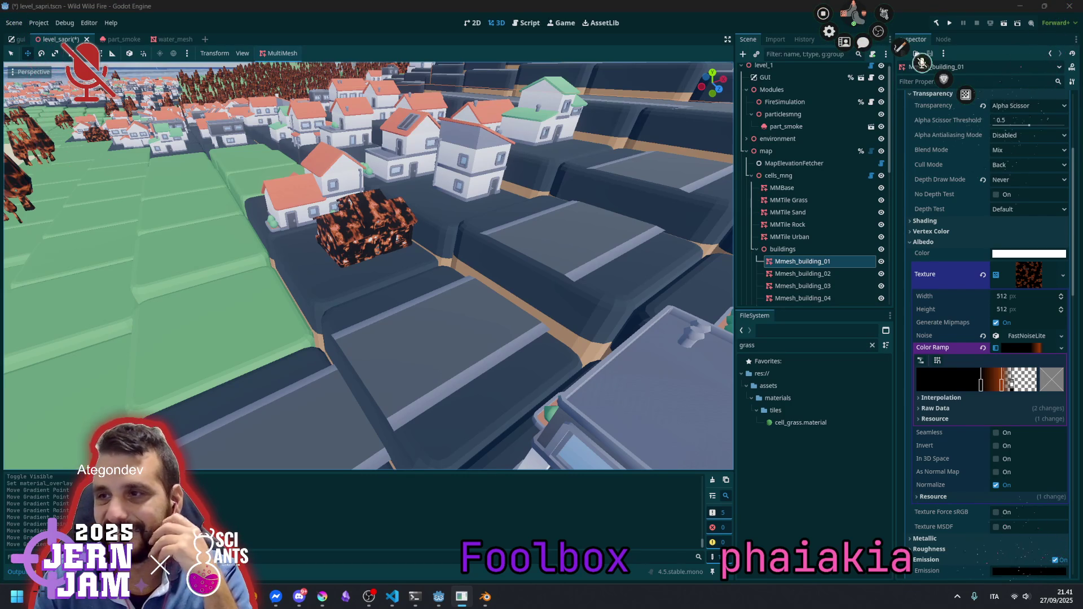
# Zoom around the town to inspect the burning building, then select MMBase
pyautogui.click(922, 62)
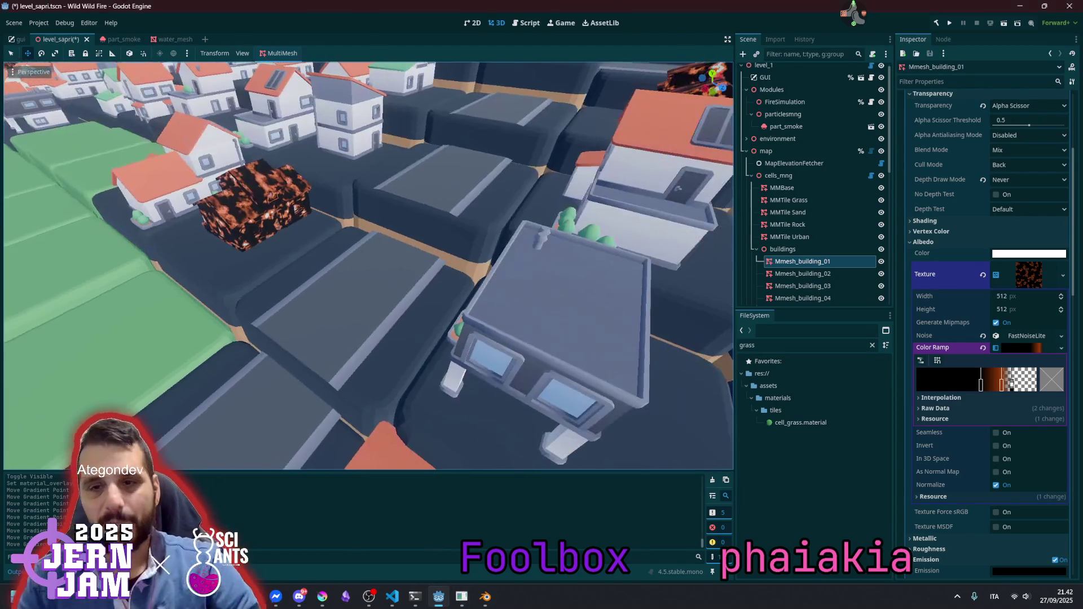
pyautogui.scroll(-10, 433, 245)
pyautogui.scroll(5, 433, 246)
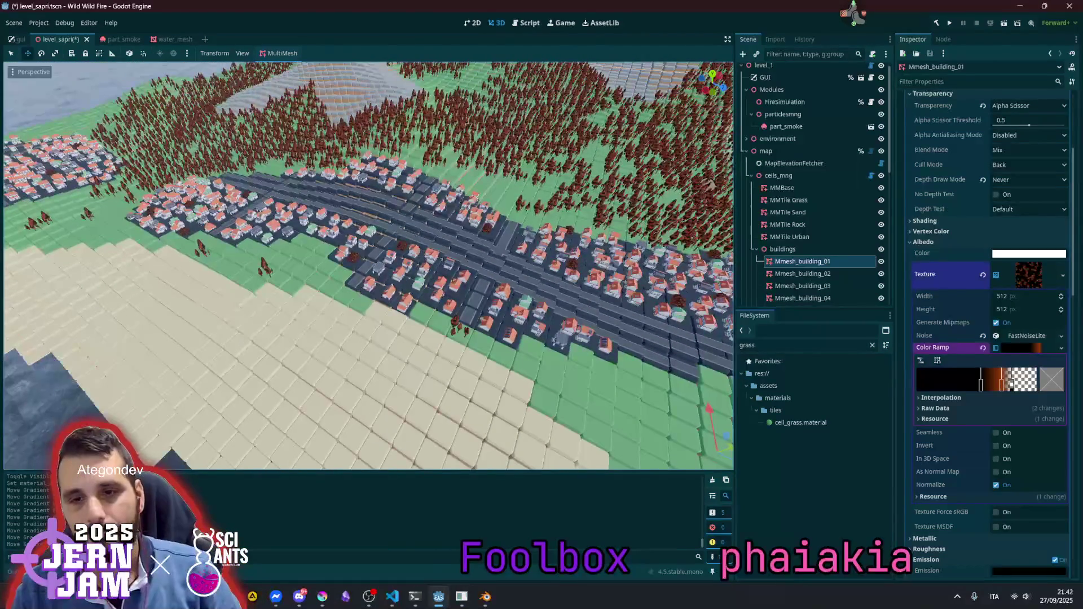
pyautogui.scroll(5, 433, 246)
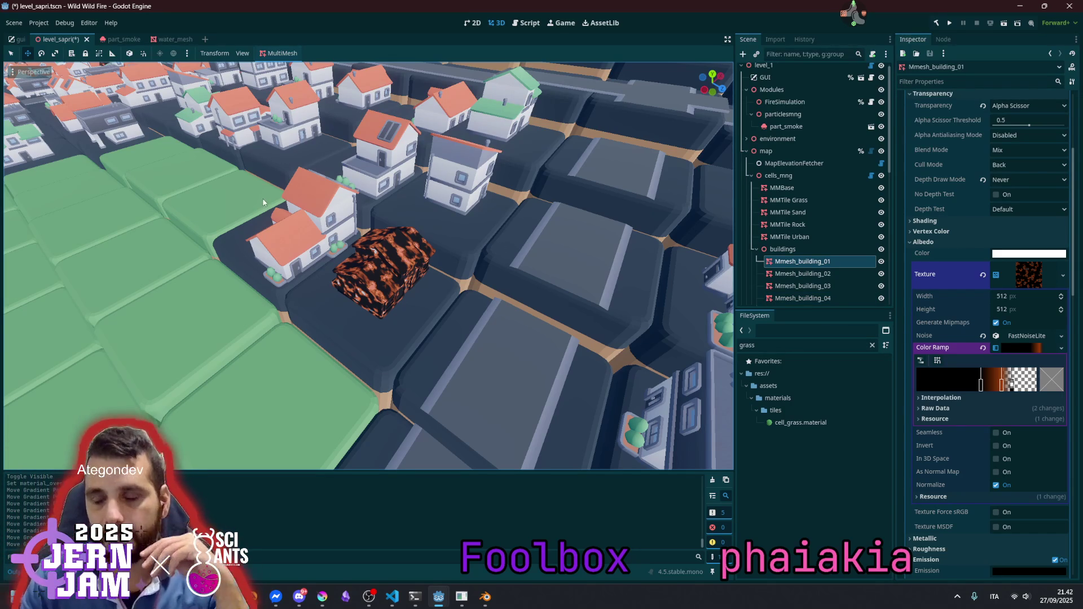
pyautogui.click(803, 190)
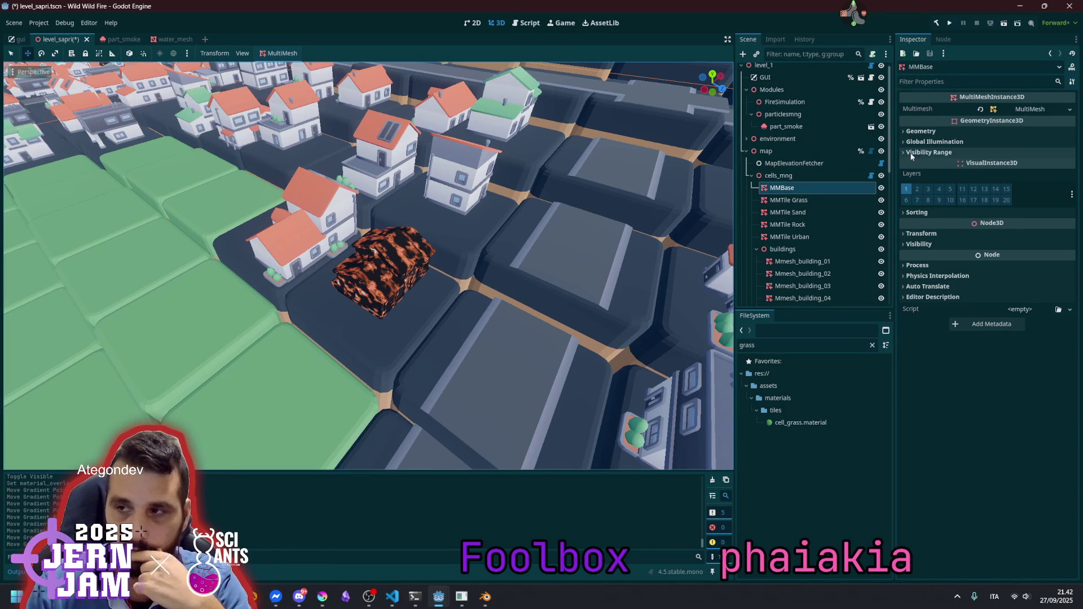
# Paste the burn material into MMBase's Material Overlay, then undo it
pyautogui.click(924, 131)
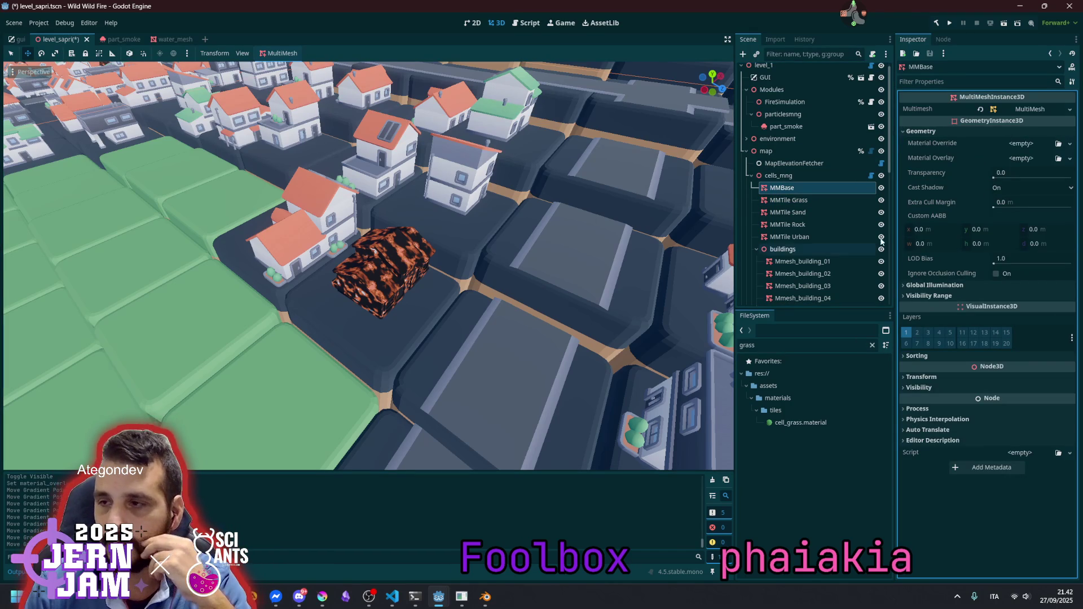
pyautogui.click(1010, 158)
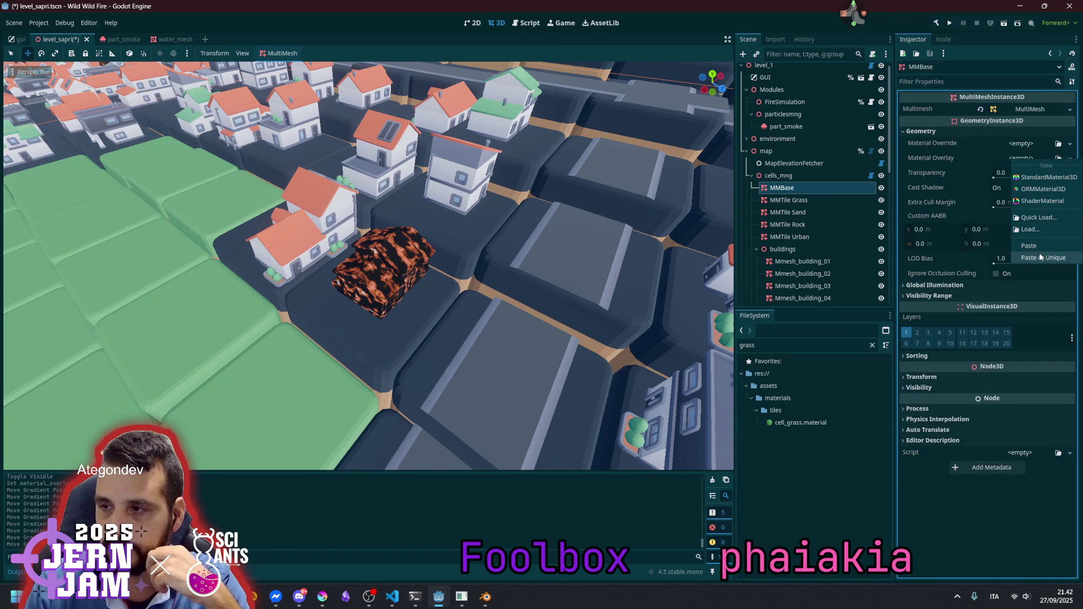
pyautogui.click(1039, 253)
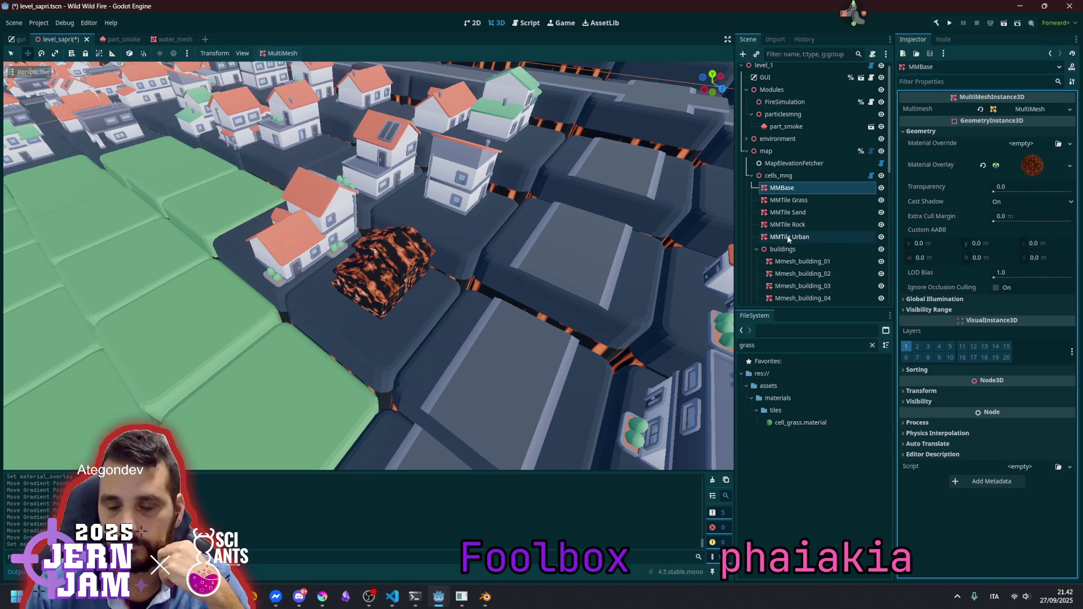
pyautogui.hotkey('ctrl', 'z')
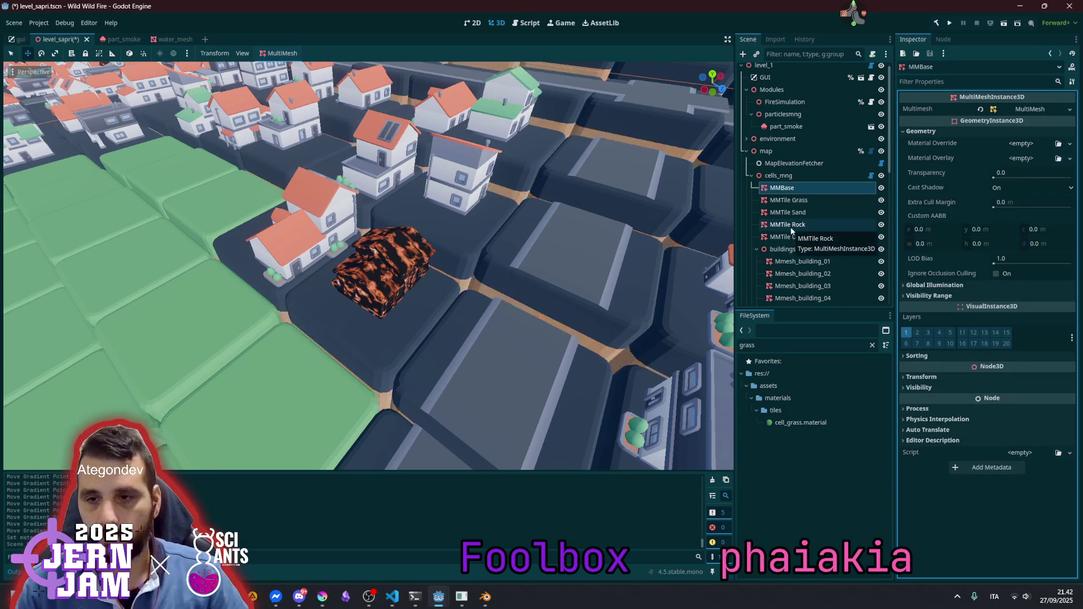
# Paste the burn material into MMTile Grass's Material Overlay and fly over the burnt terrain
pyautogui.click(811, 201)
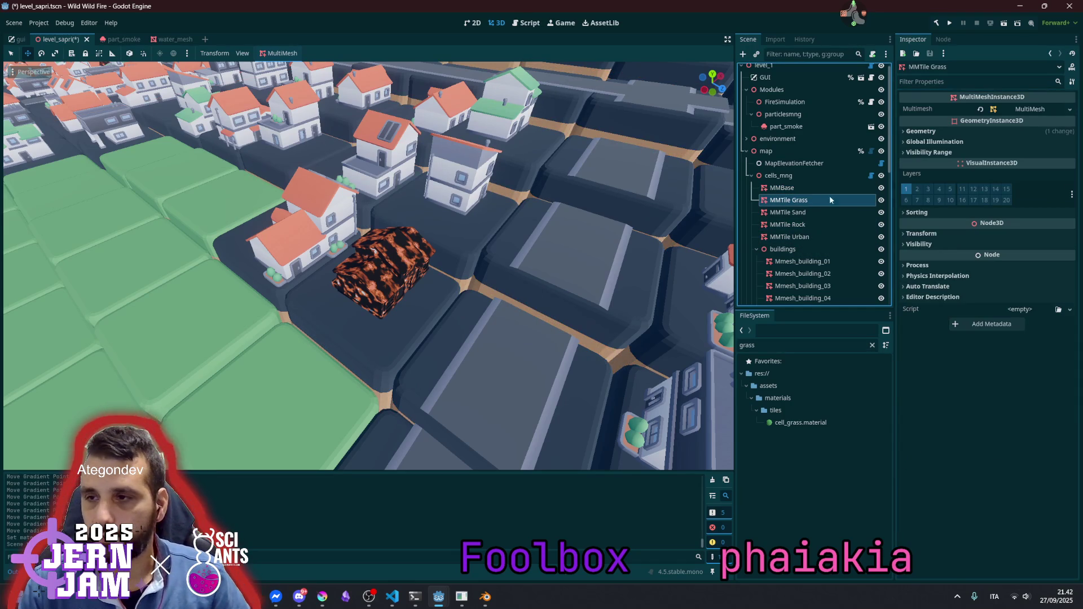
pyautogui.click(976, 133)
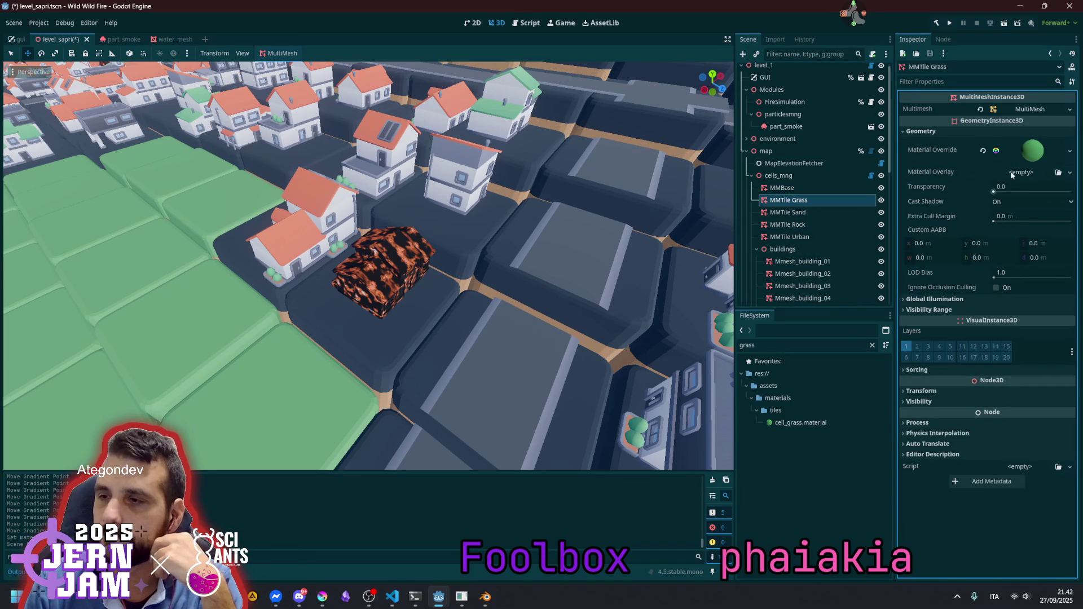
pyautogui.click(1012, 174)
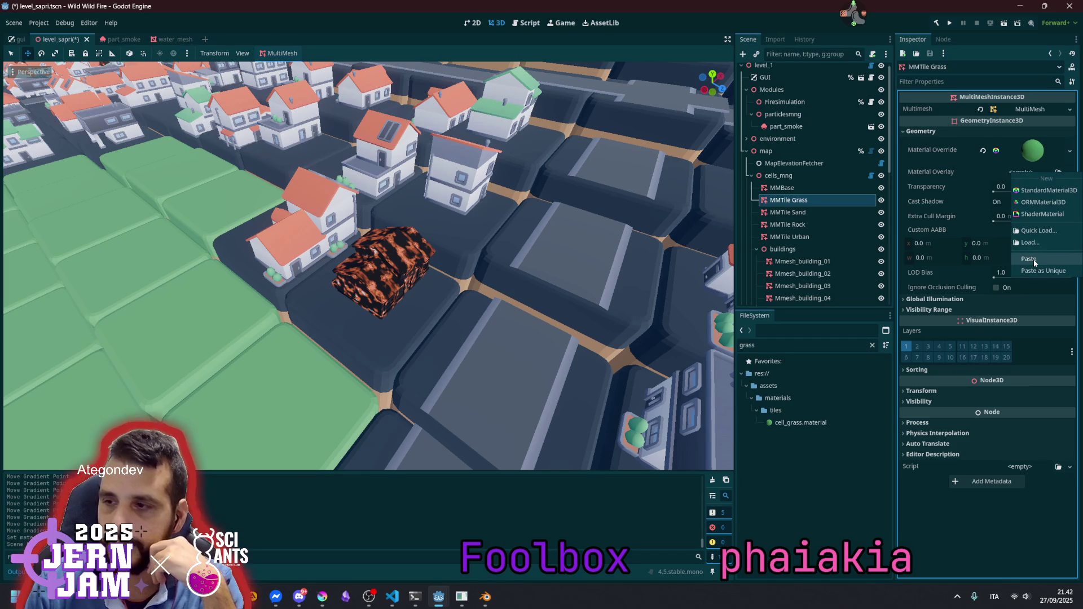
pyautogui.click(1035, 262)
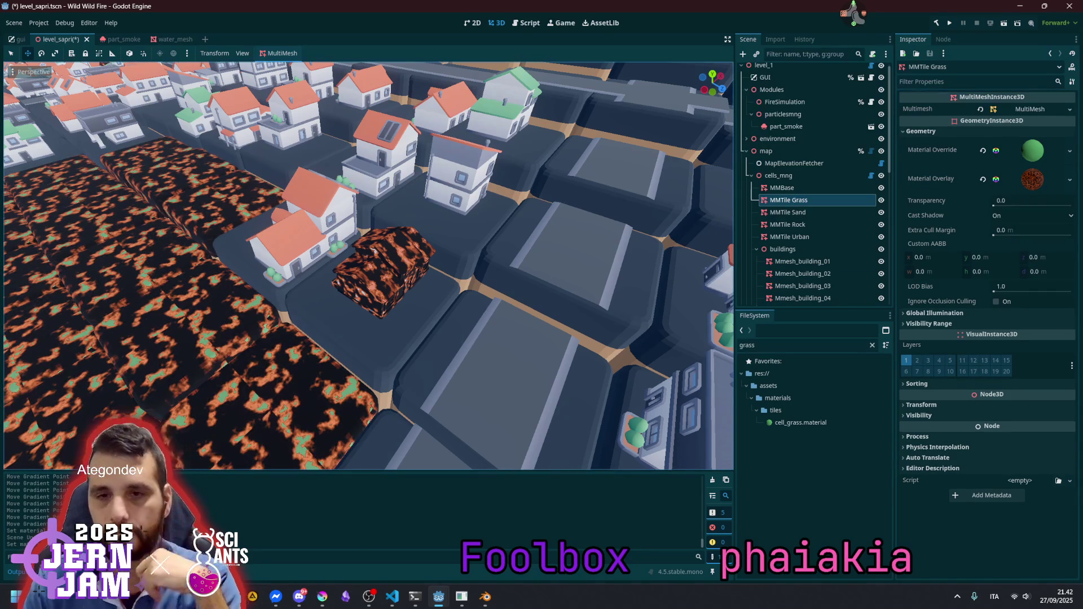
pyautogui.press('s')
pyautogui.press('w')
pyautogui.press('s')
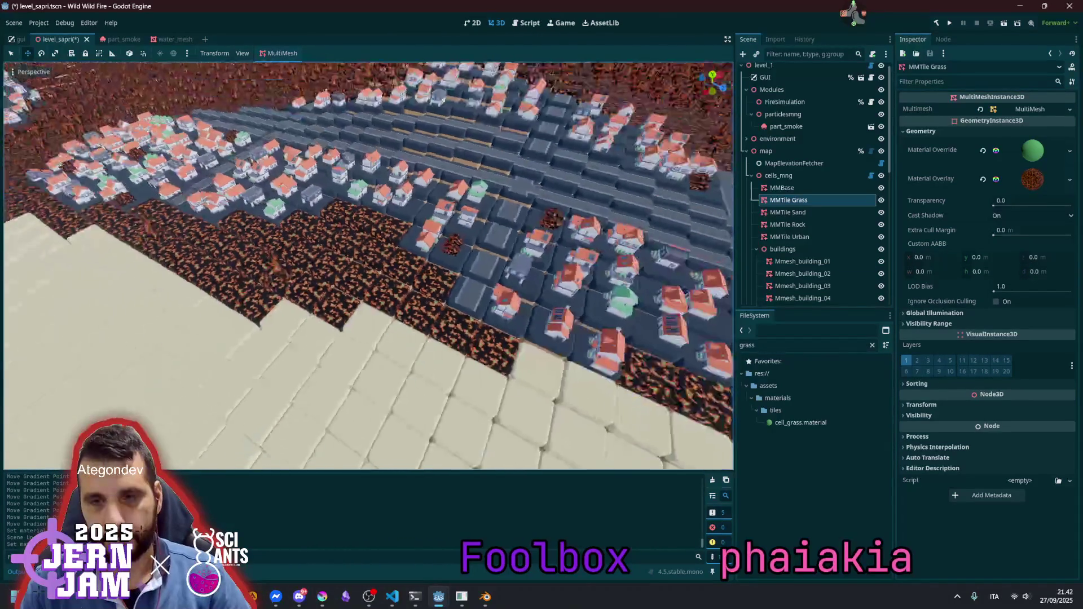
pyautogui.press('w')
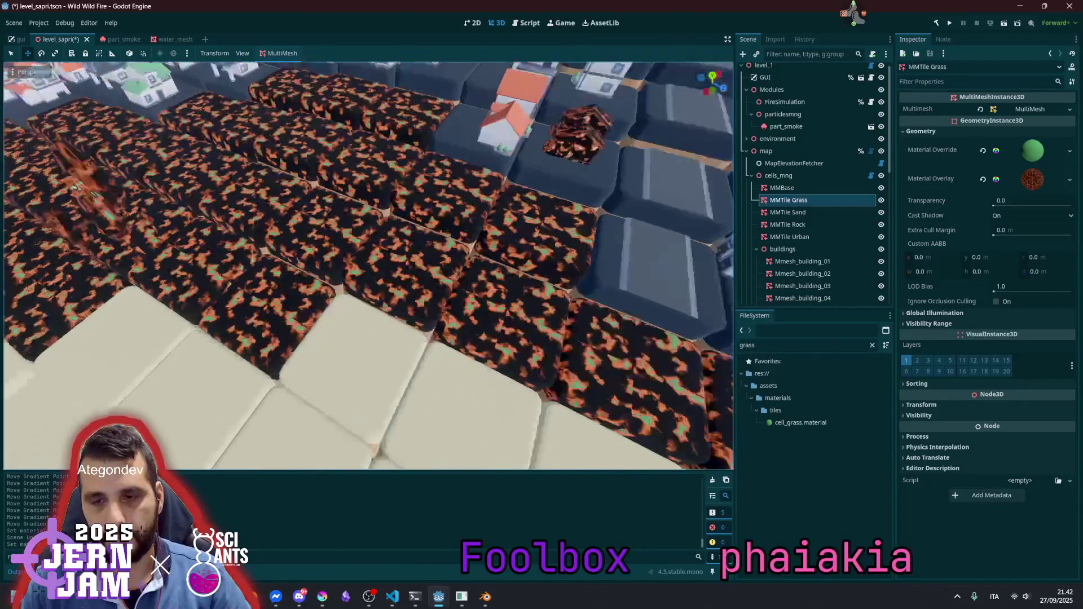
pyautogui.press('s')
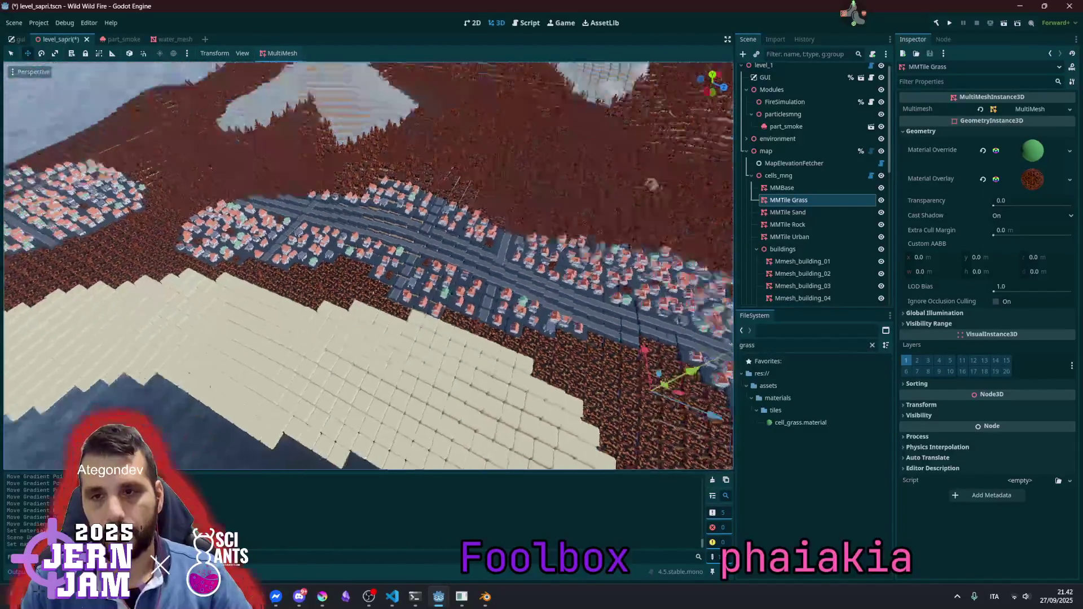
pyautogui.press('w')
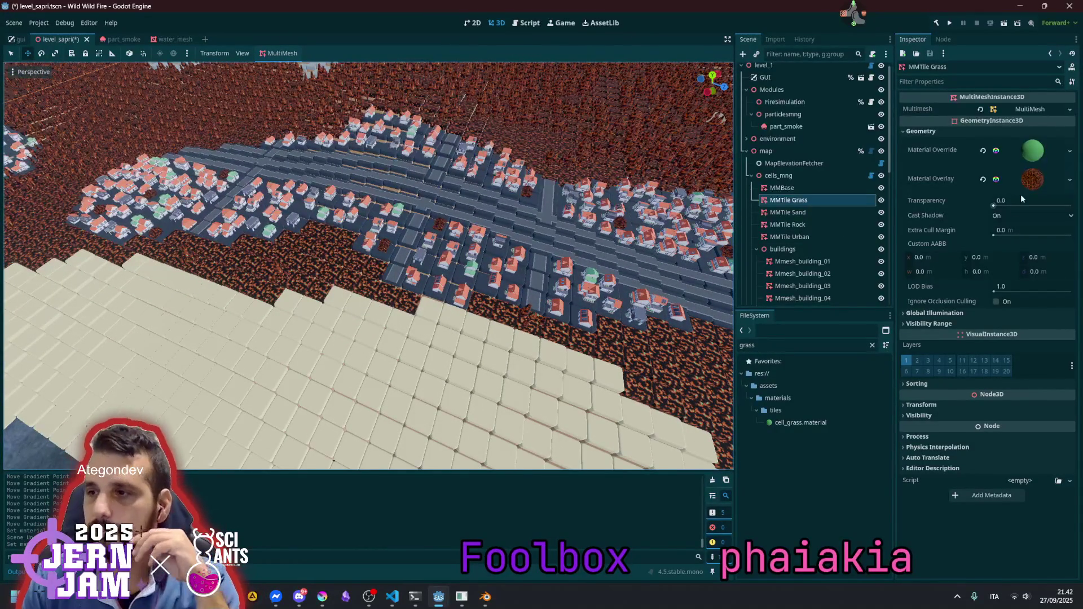
pyautogui.click(1024, 189)
# Shift the grass overlay's colour ramp stops left and widen the transparent part
pyautogui.scroll(-5, 1021, 361)
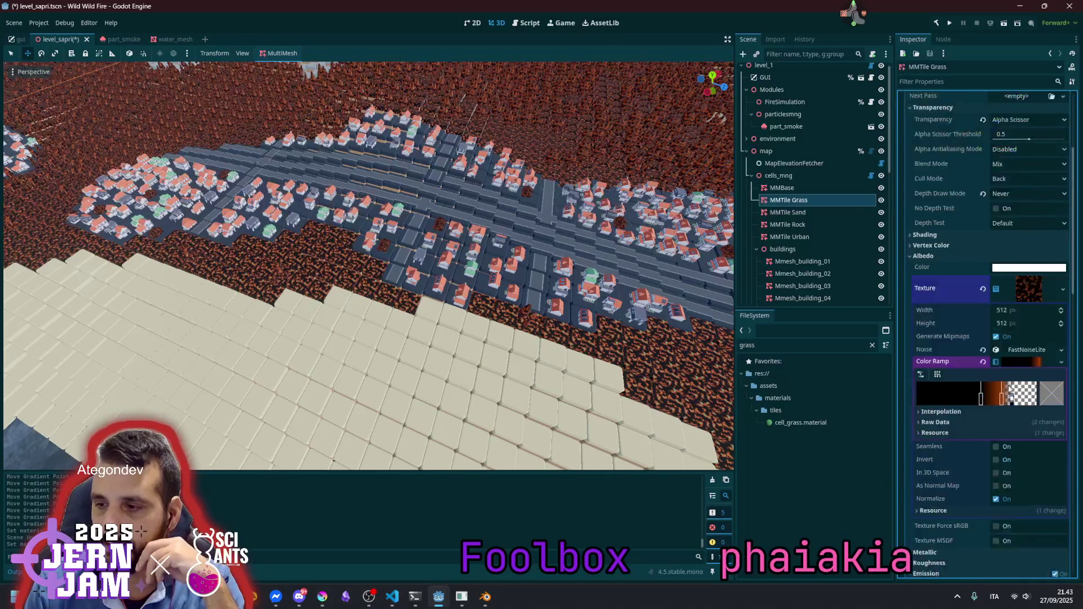
pyautogui.moveTo(972, 338); pyautogui.dragTo(933, 338)
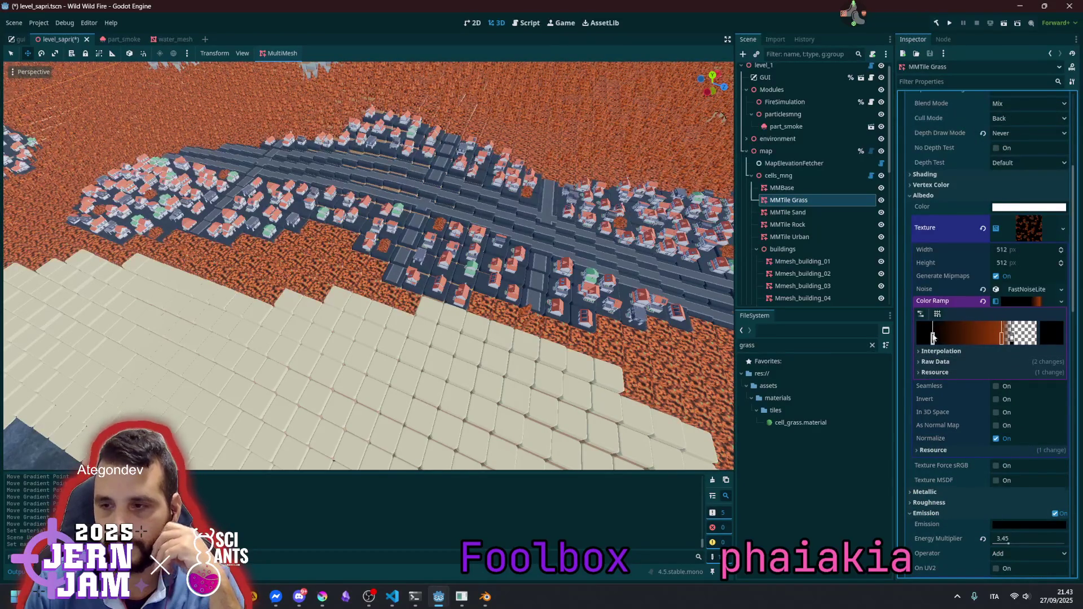
pyautogui.moveTo(1002, 339); pyautogui.dragTo(934, 338)
pyautogui.moveTo(1013, 339)
pyautogui.mouseDown()
pyautogui.moveTo(934, 341)
pyautogui.moveTo(1044, 345)
pyautogui.mouseUp()
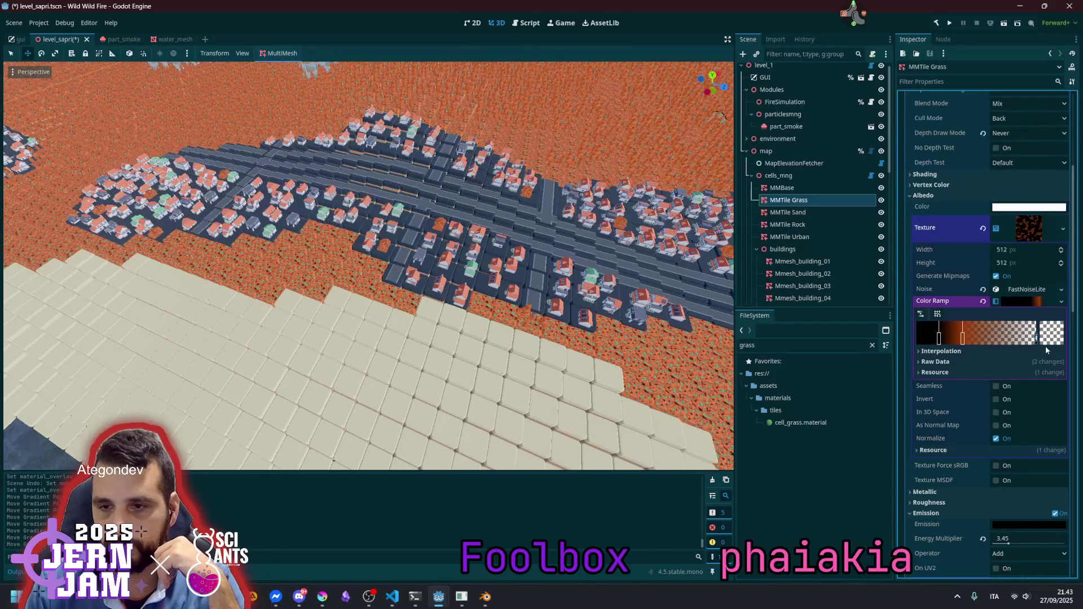